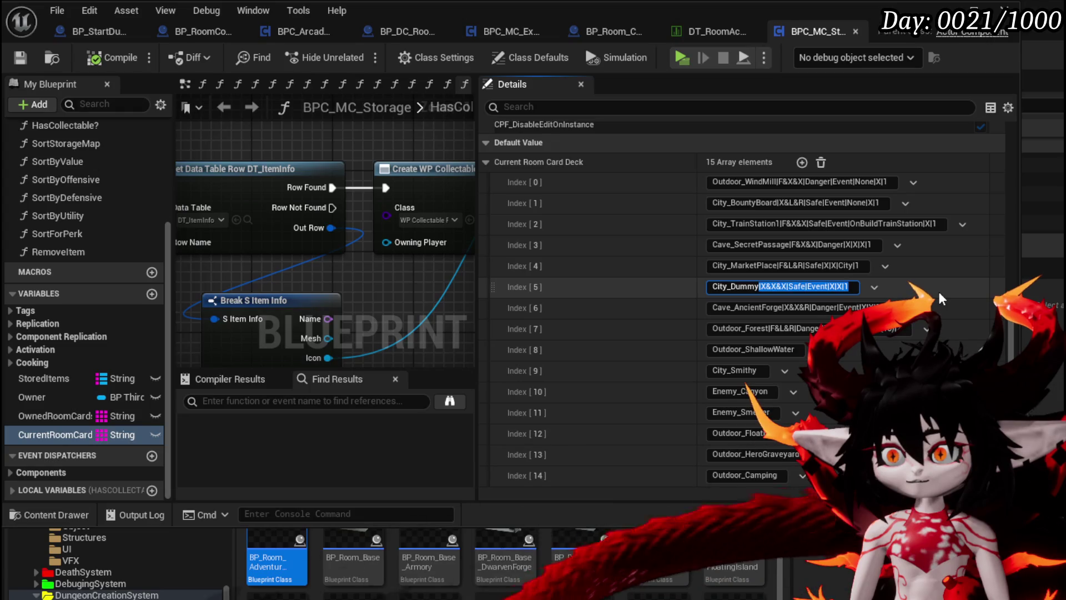
Trim the City_MarketPlace and Cave_SecretPassage deck entries to bare room names and compile.
click(21, 59)
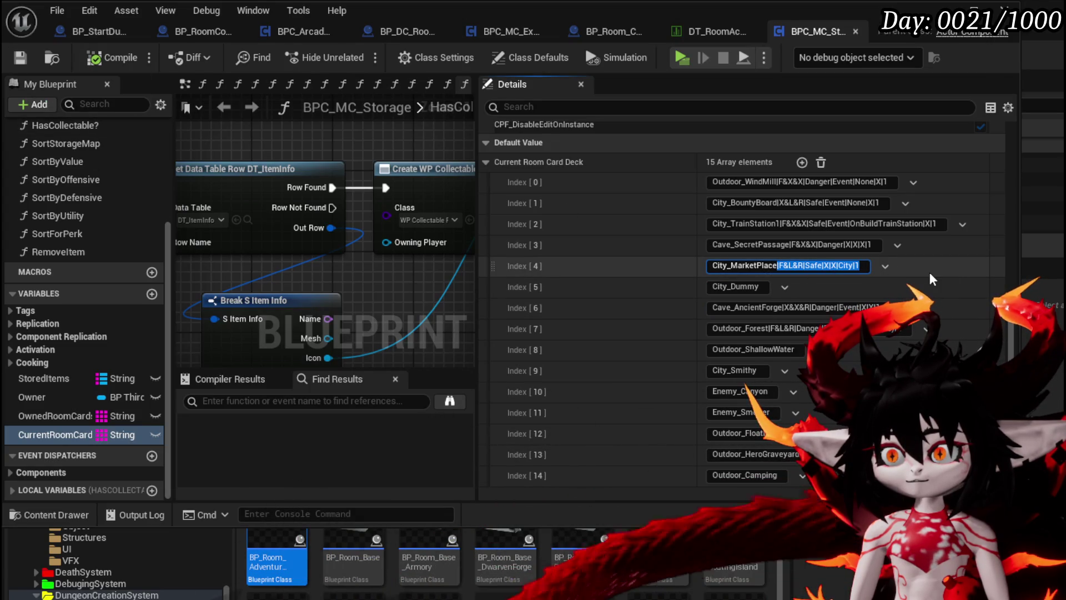
key(BackSpace)
key(Return)
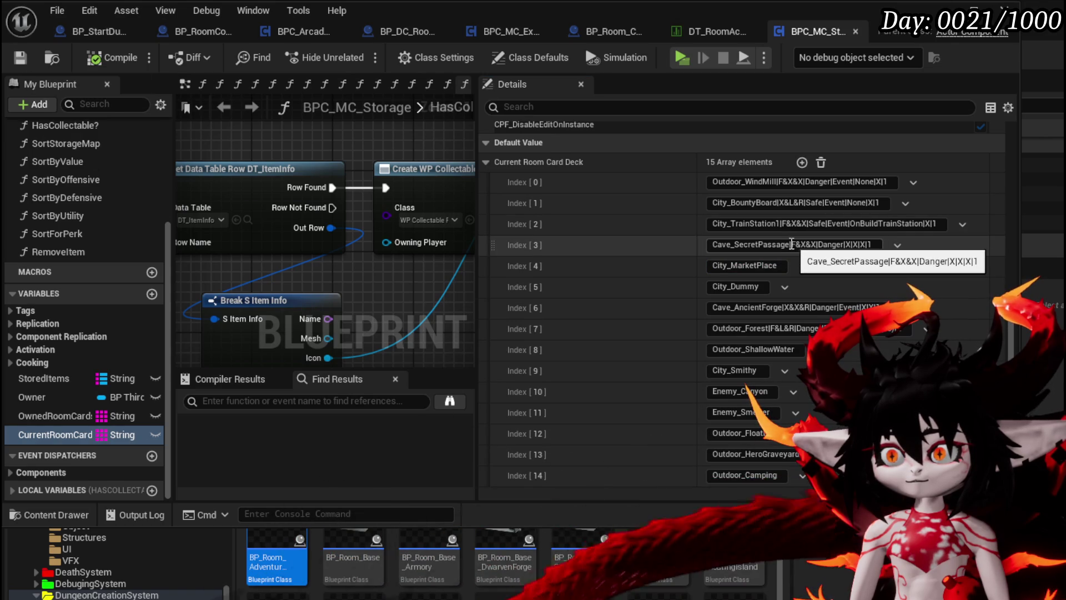
drag(791, 244, 954, 251)
key(BackSpace)
key(Return)
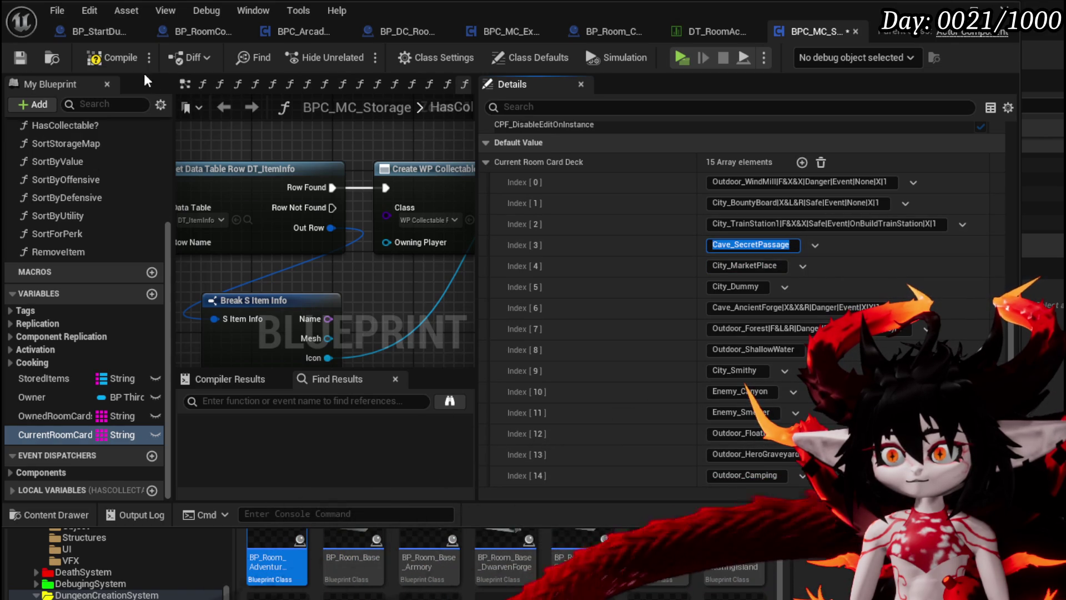
click(95, 57)
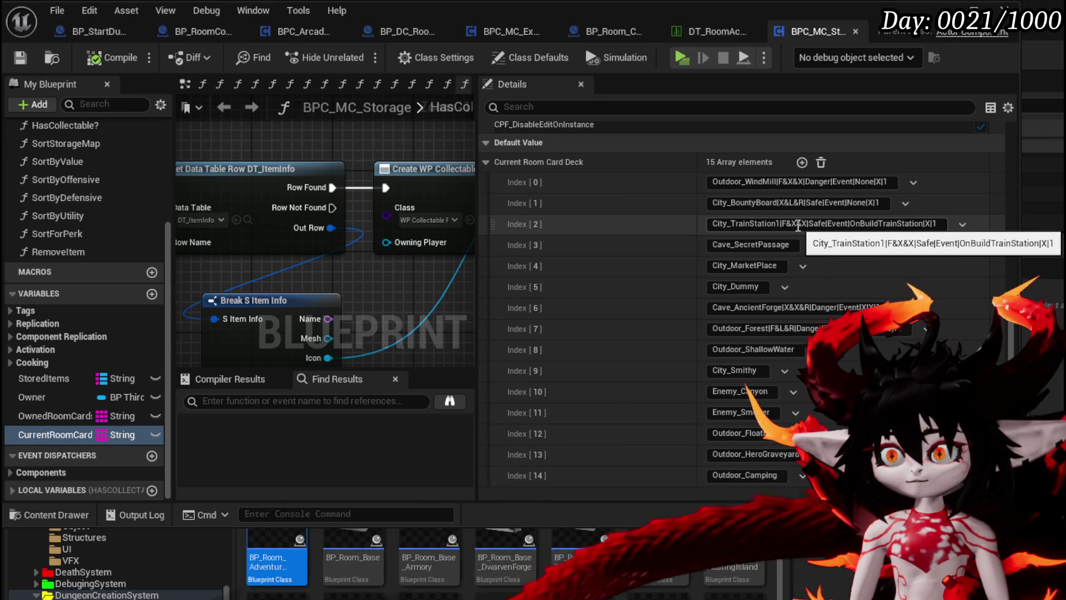
Strip the suffixes from the City_TrainStation1 and City_BountyBoard entries.
drag(782, 223, 1043, 233)
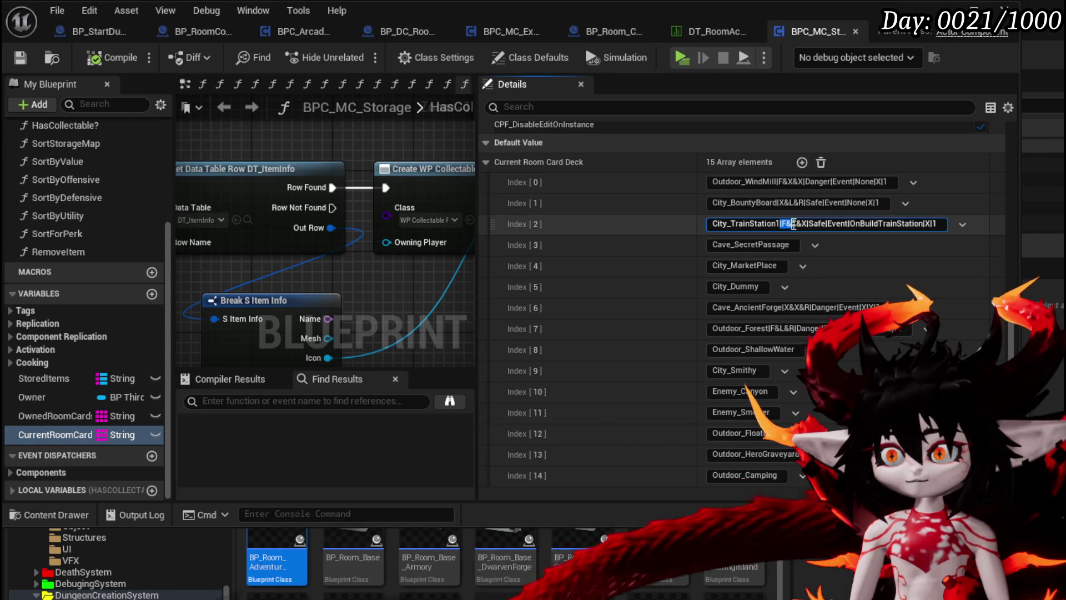
key(BackSpace)
key(Return)
click(103, 58)
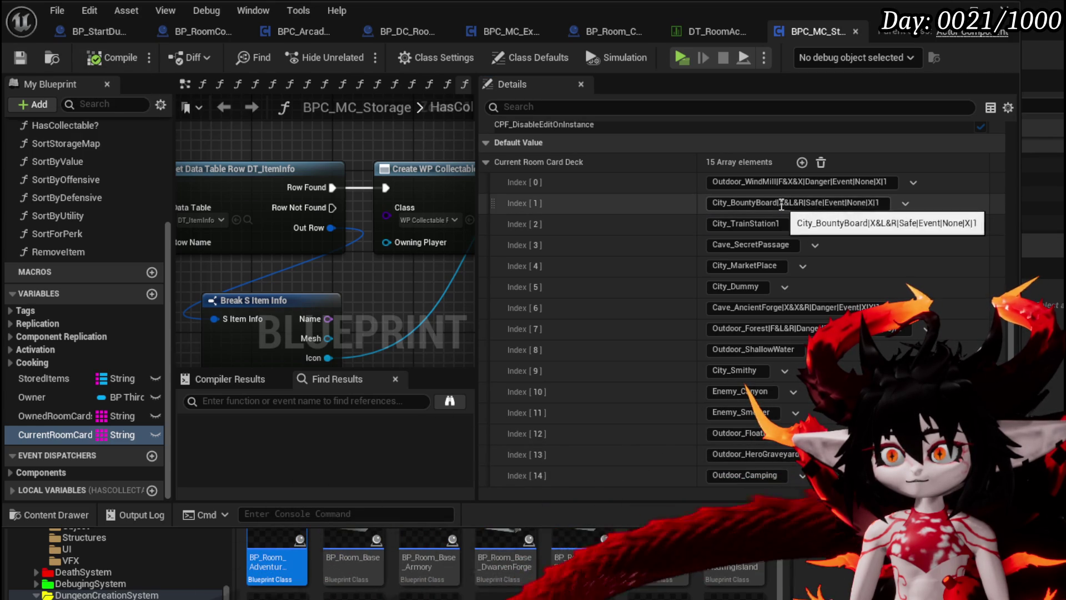
drag(779, 202, 971, 208)
key(BackSpace)
key(Return)
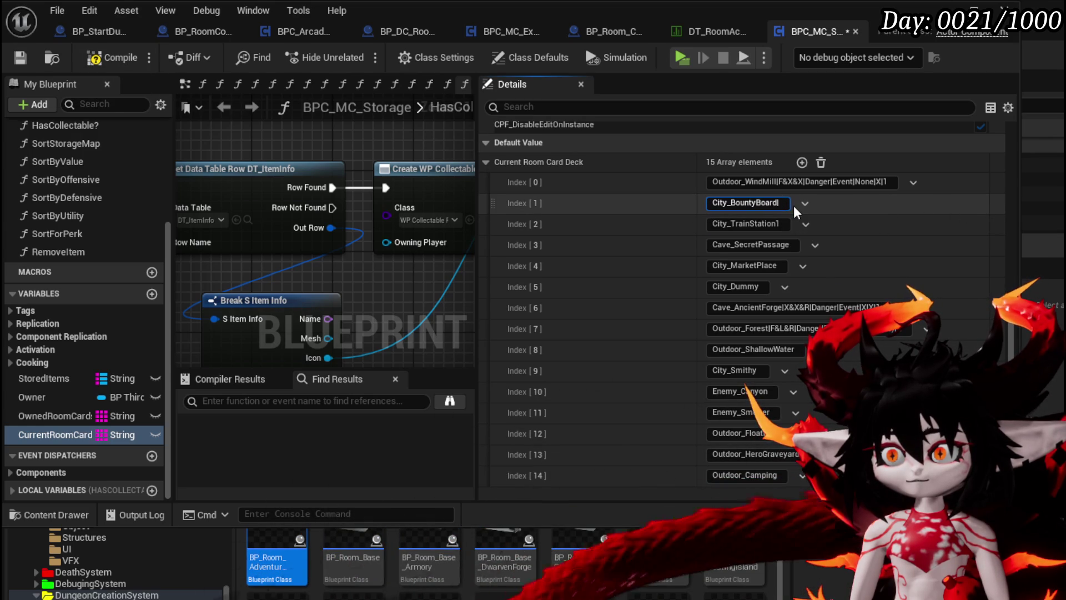
Cut the Outdoor_WindMill entry down to its room name and save the Blueprint.
key(ctrl+a)
drag(781, 183, 1026, 191)
key(BackSpace)
key(Return)
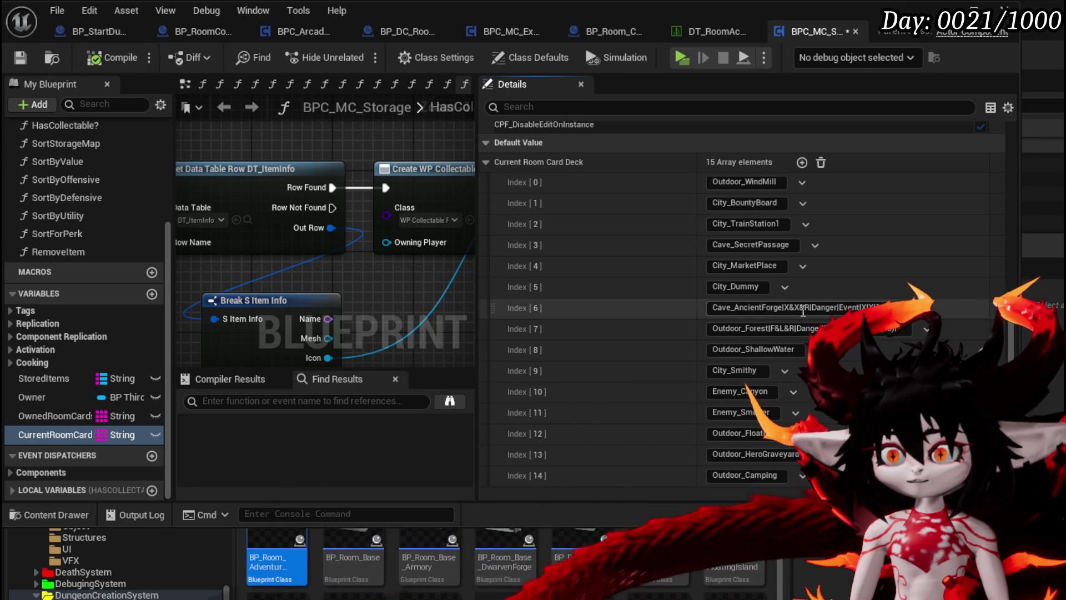
key(ctrl+s)
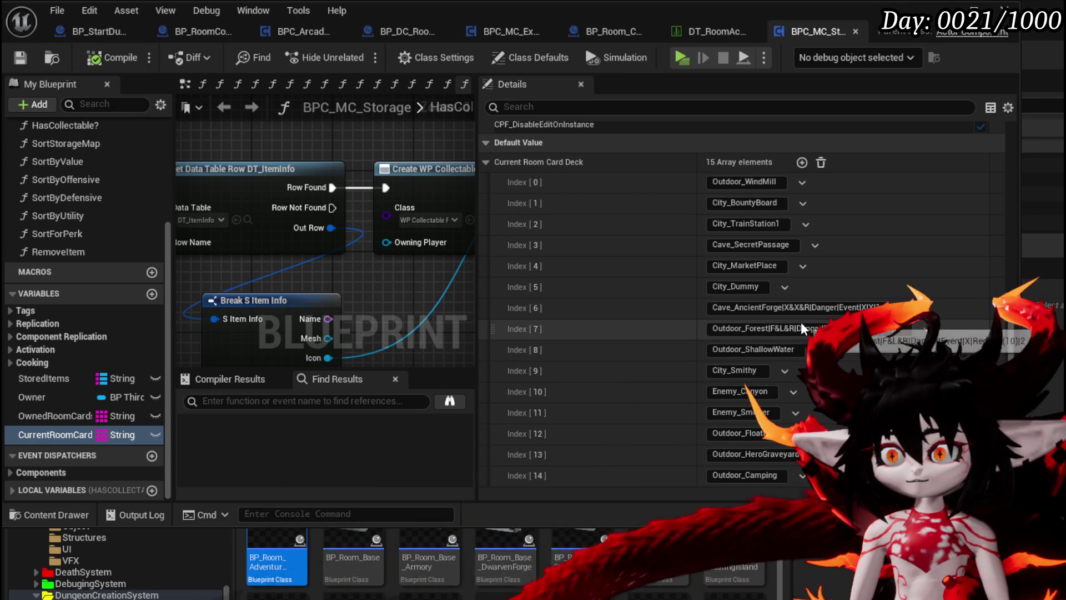
Remove the trailing parameters from the Cave_AncientForge and Outdoor_Forest entries.
click(785, 309)
key(shift+End)
key(Delete)
key(Return)
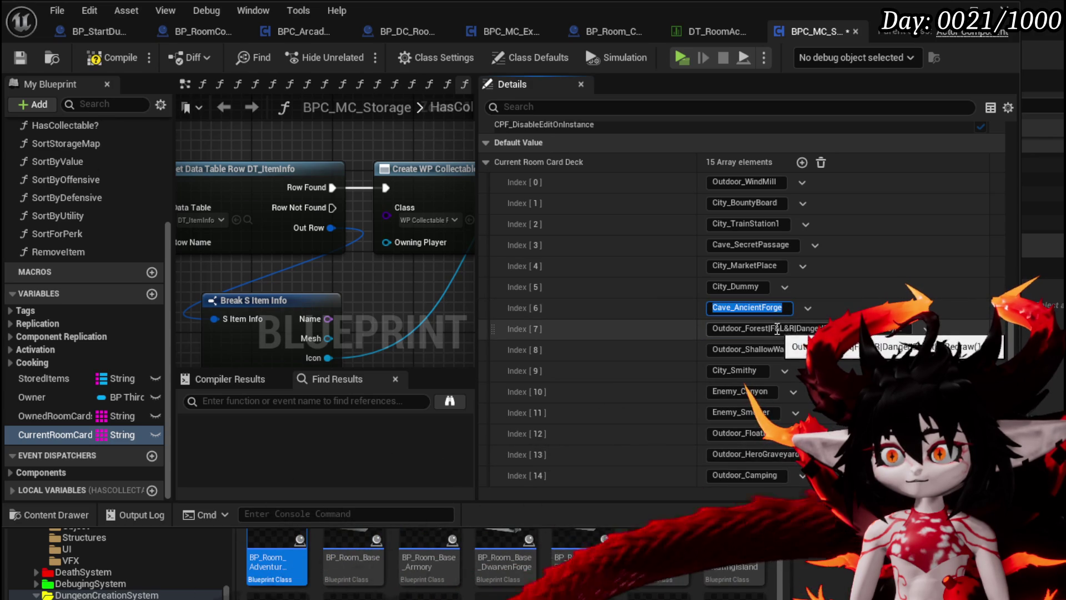
key(shift+End)
key(Delete)
key(Return)
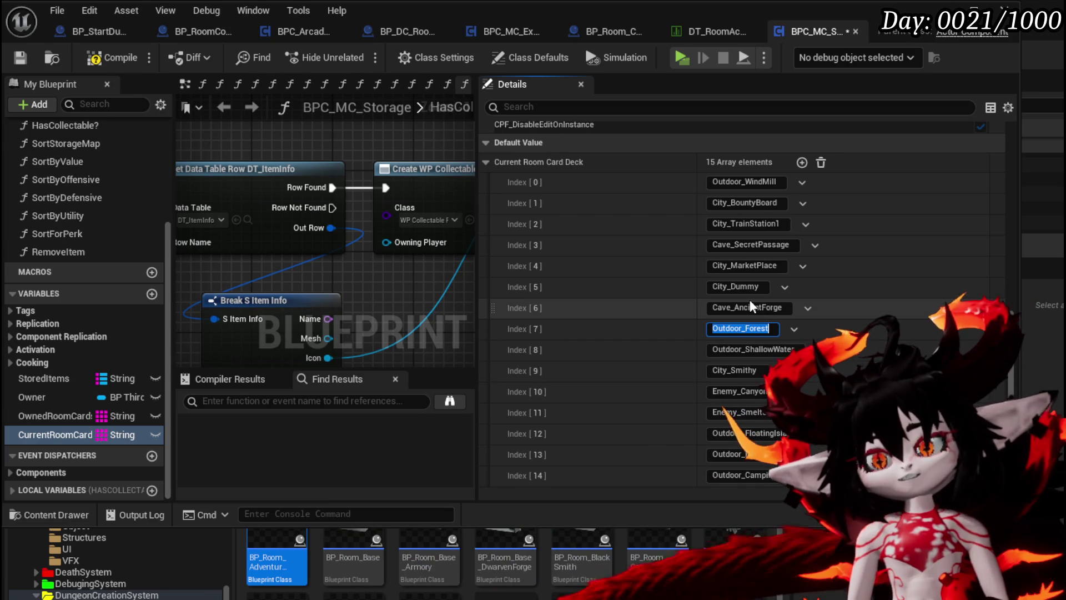
Save and compile BPC_MC_Storage, check the CurrentRoomCard deck, and return to the level.
key(ctrl+shift+s)
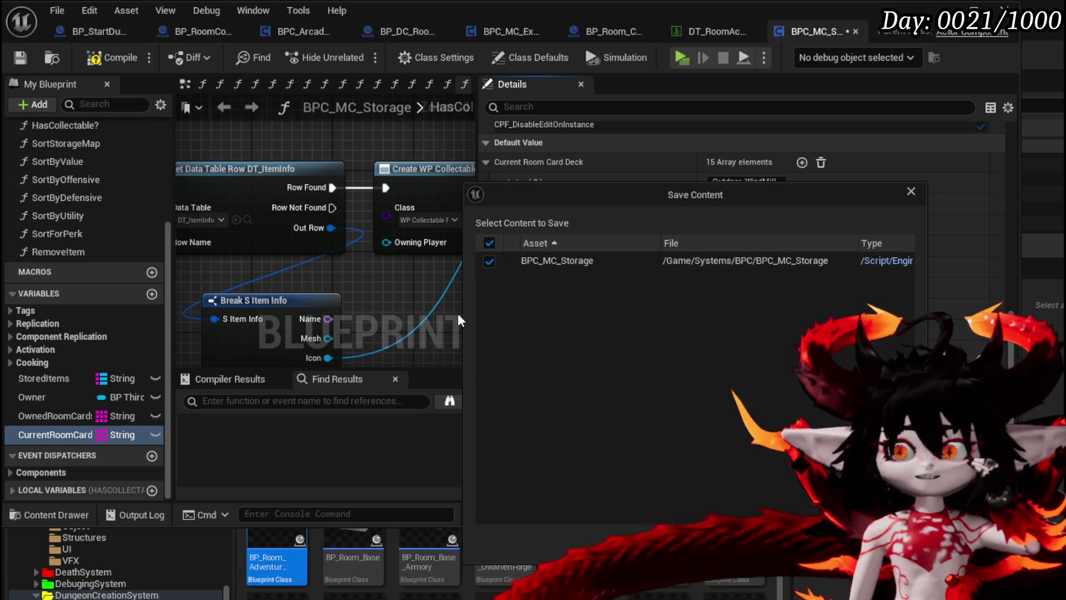
key(Return)
click(109, 58)
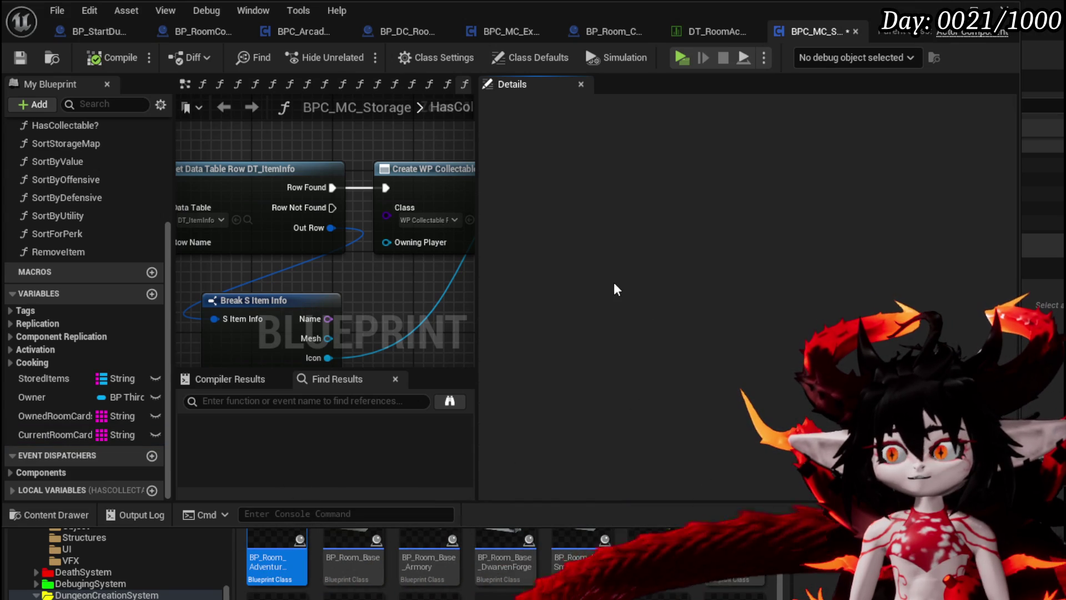
click(84, 53)
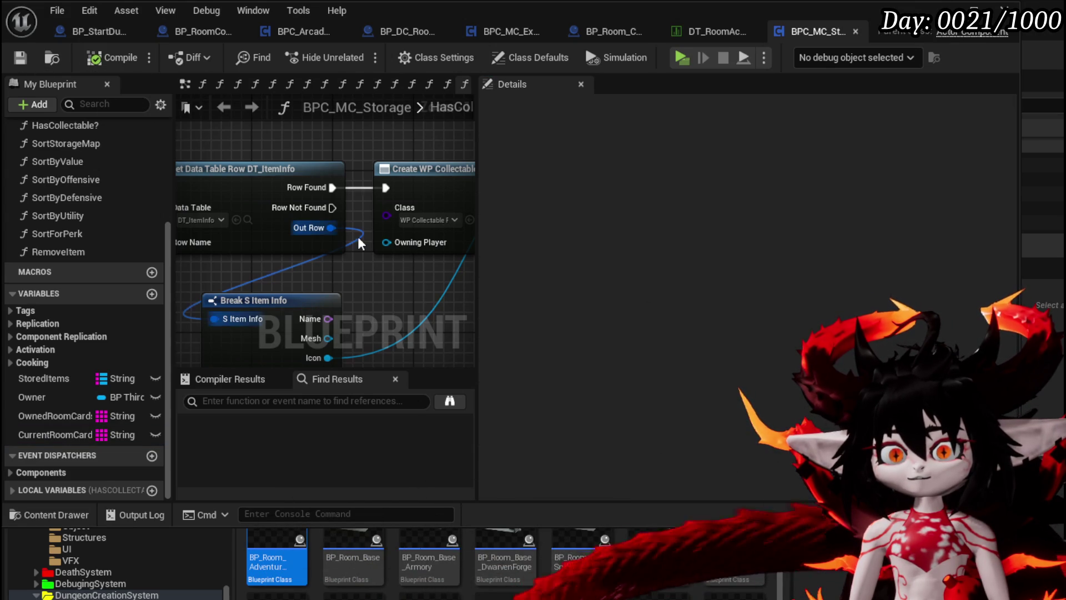
click(45, 433)
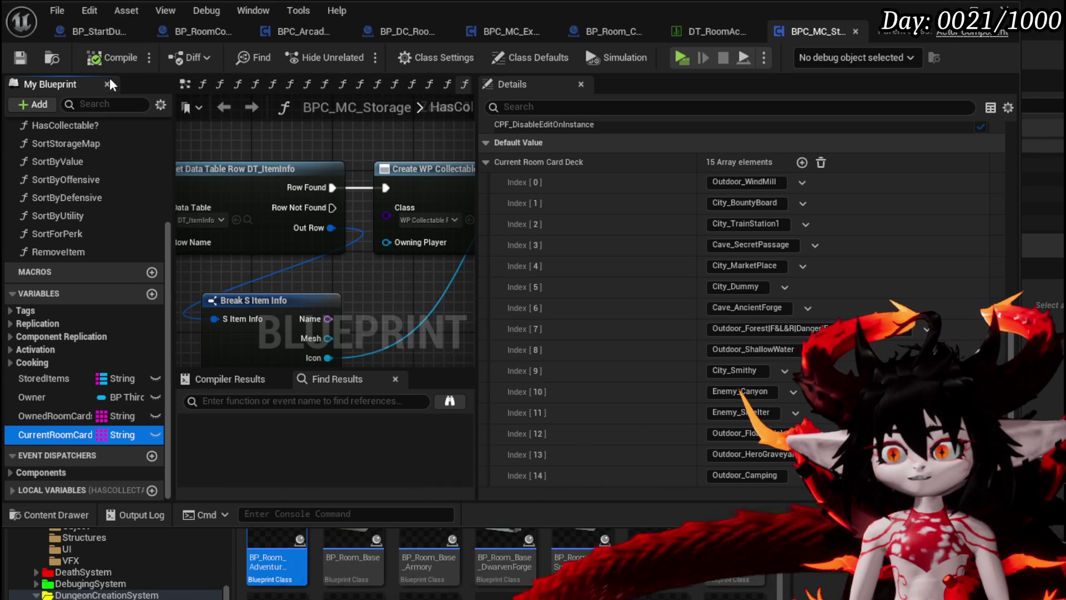
key(alt+Tab)
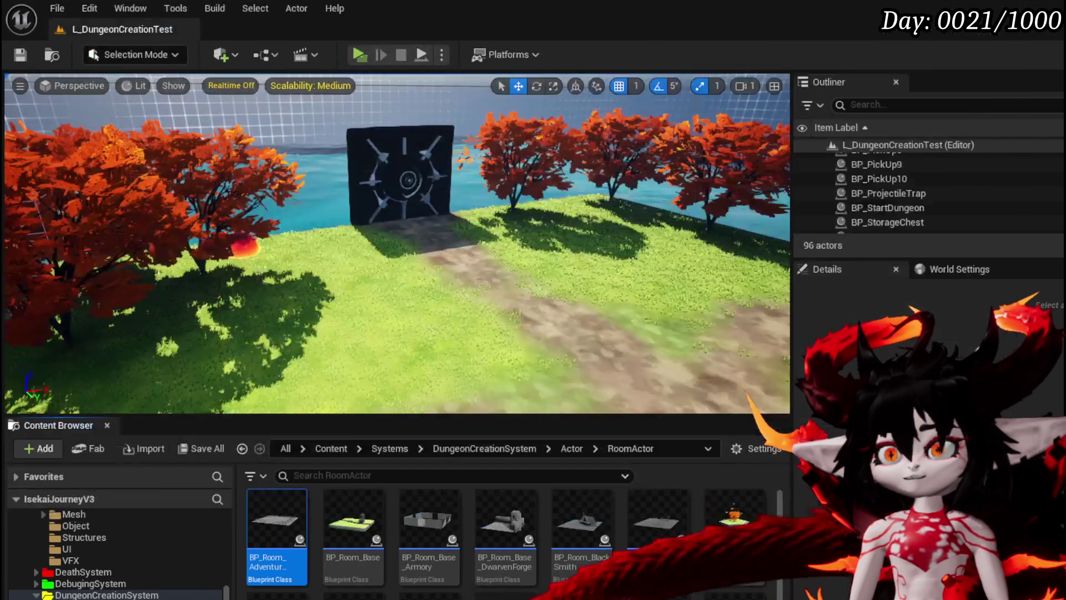
click(357, 55)
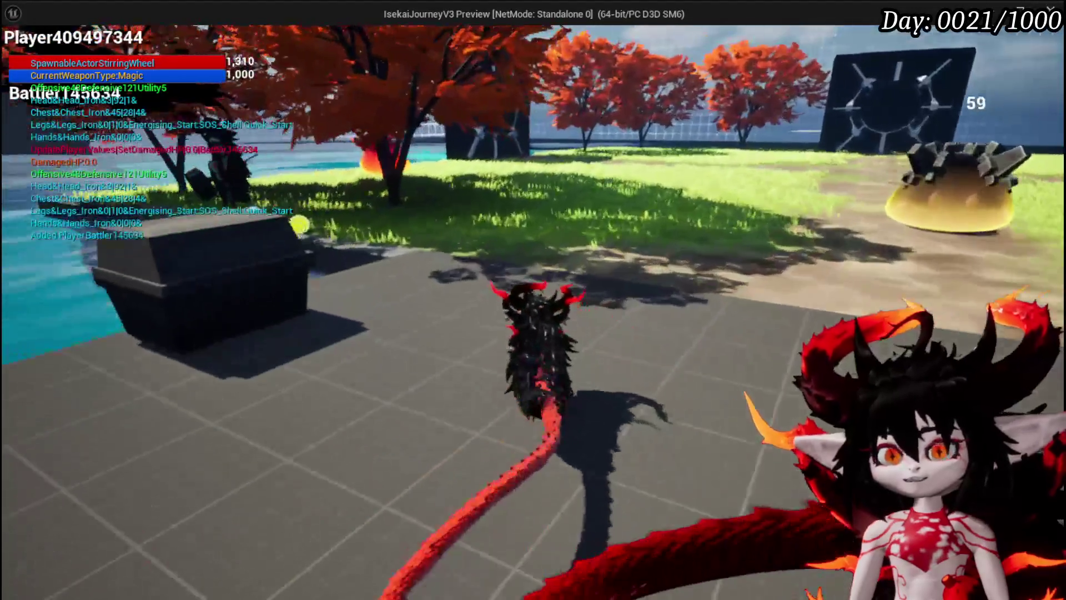
key(w)
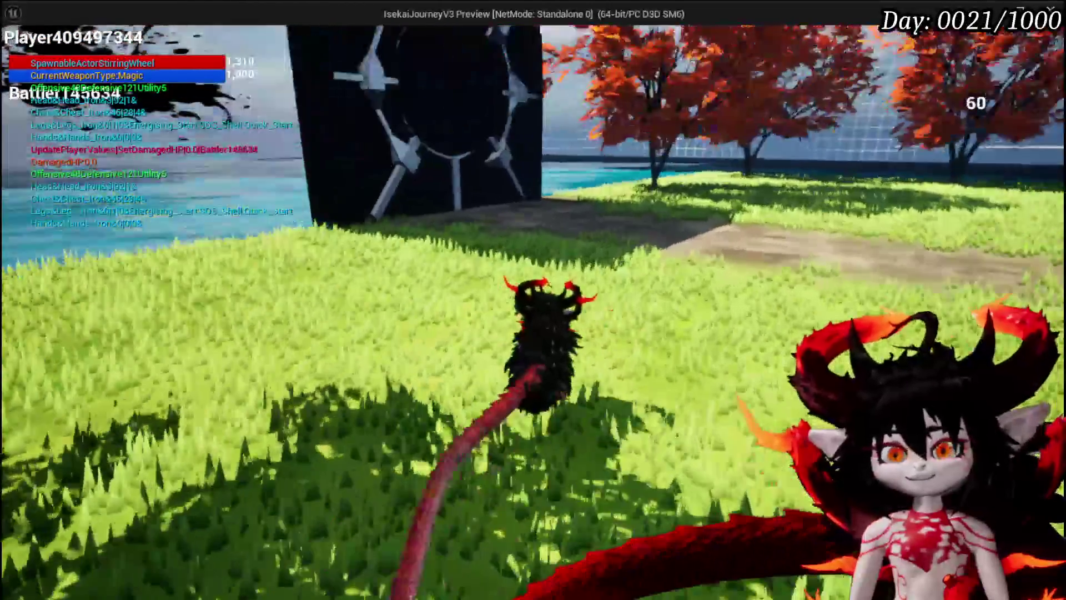
key(w)
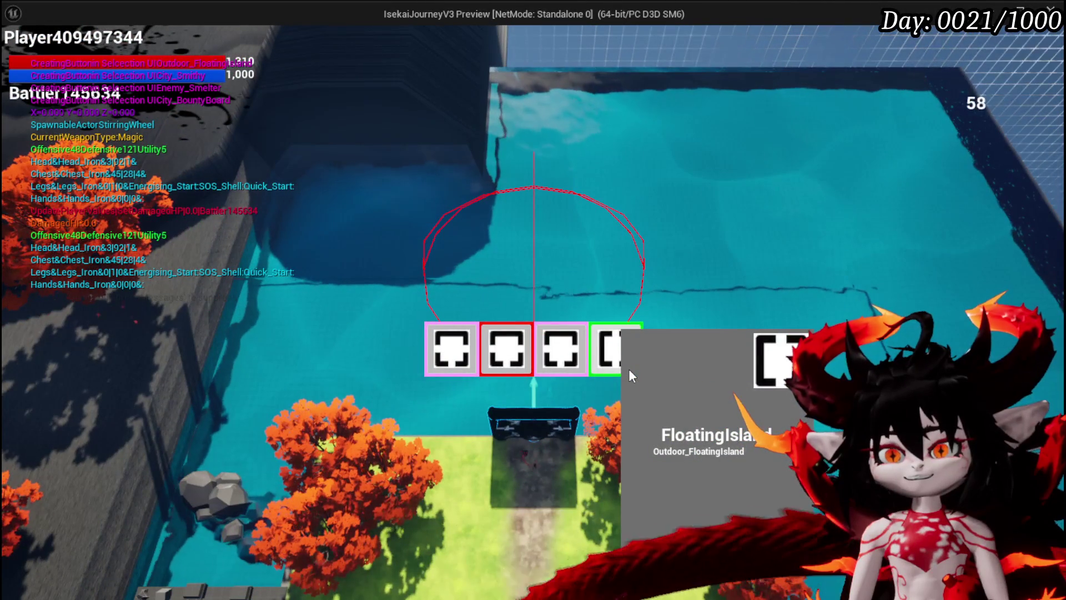
mouse_move(623, 358)
click(507, 350)
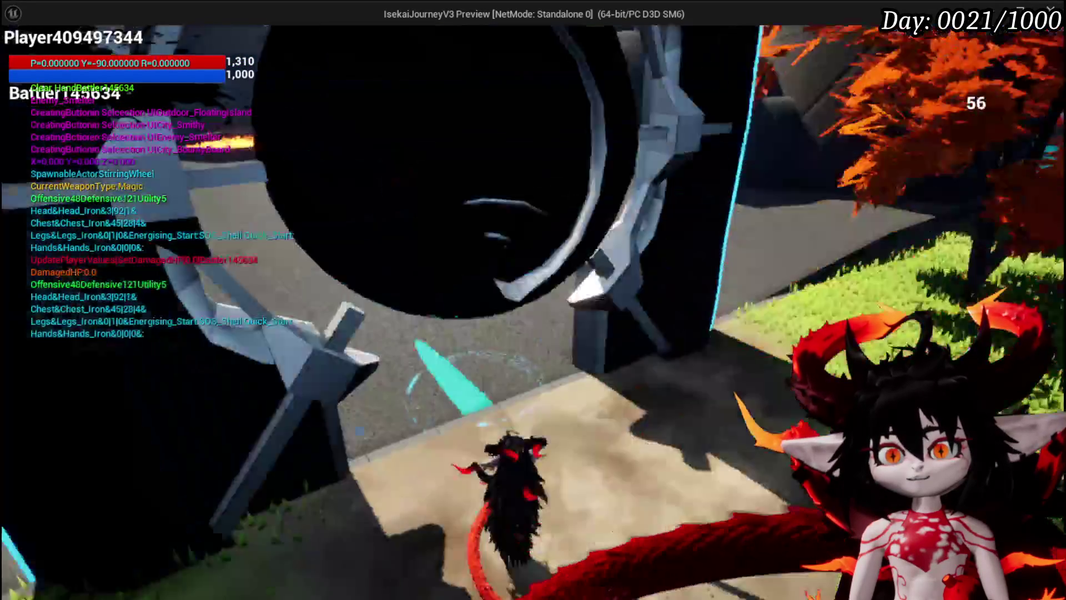
key(w)
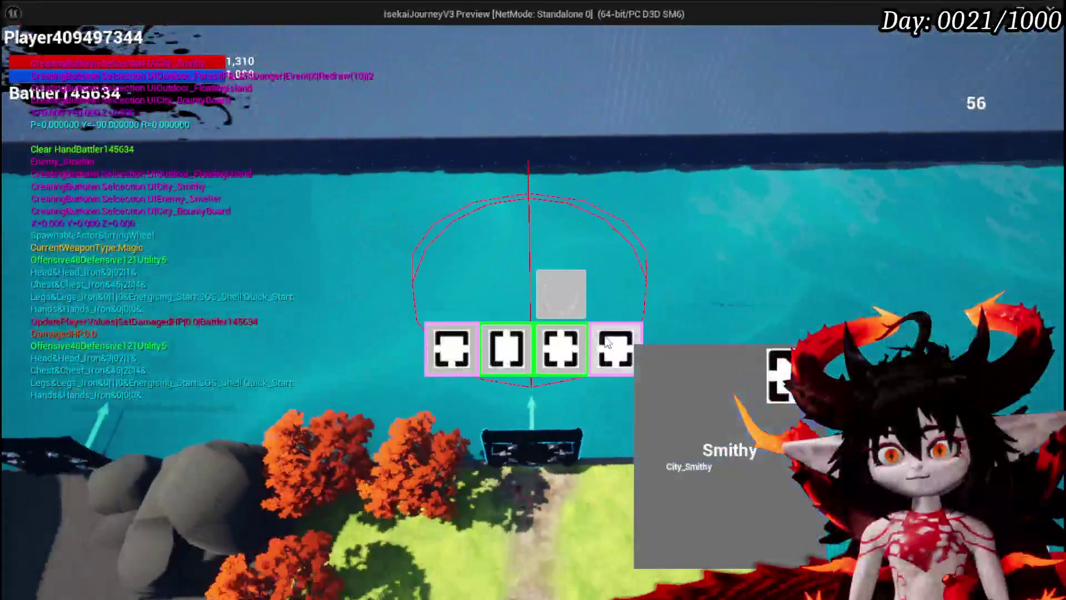
mouse_move(567, 333)
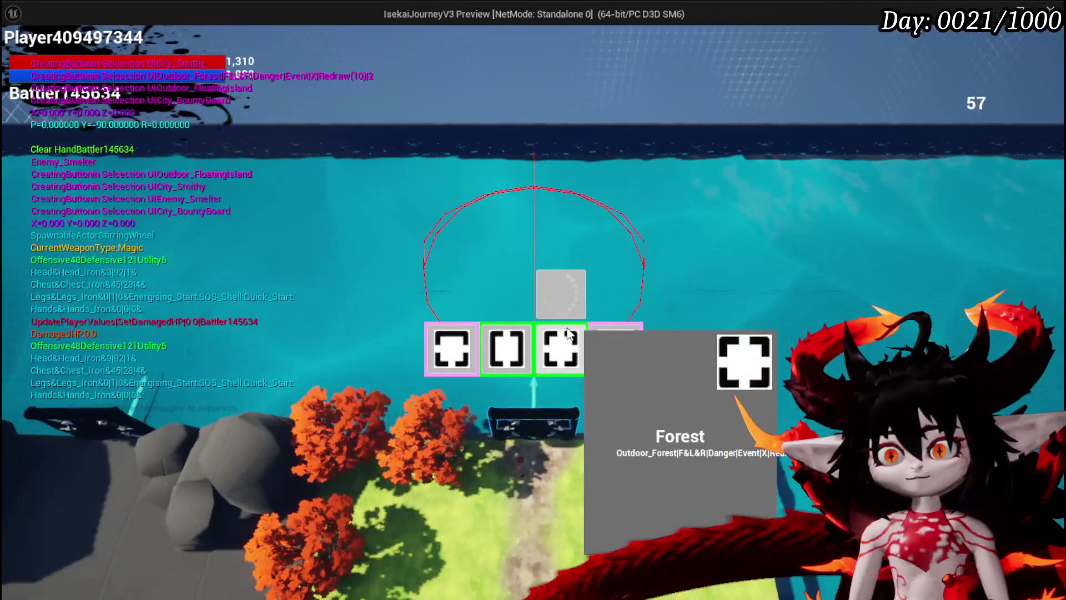
mouse_move(493, 352)
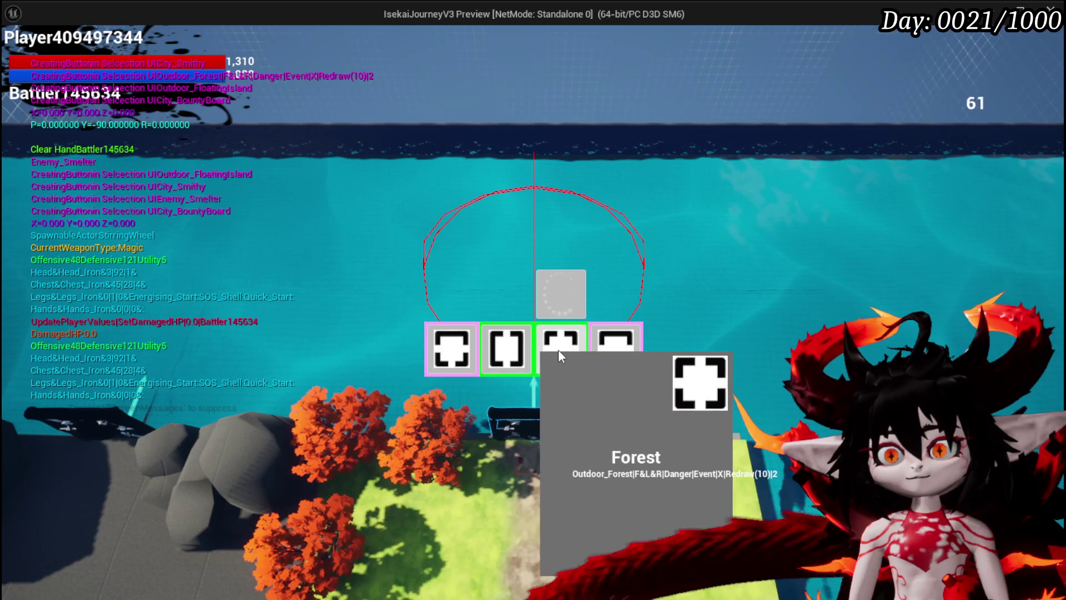
click(572, 361)
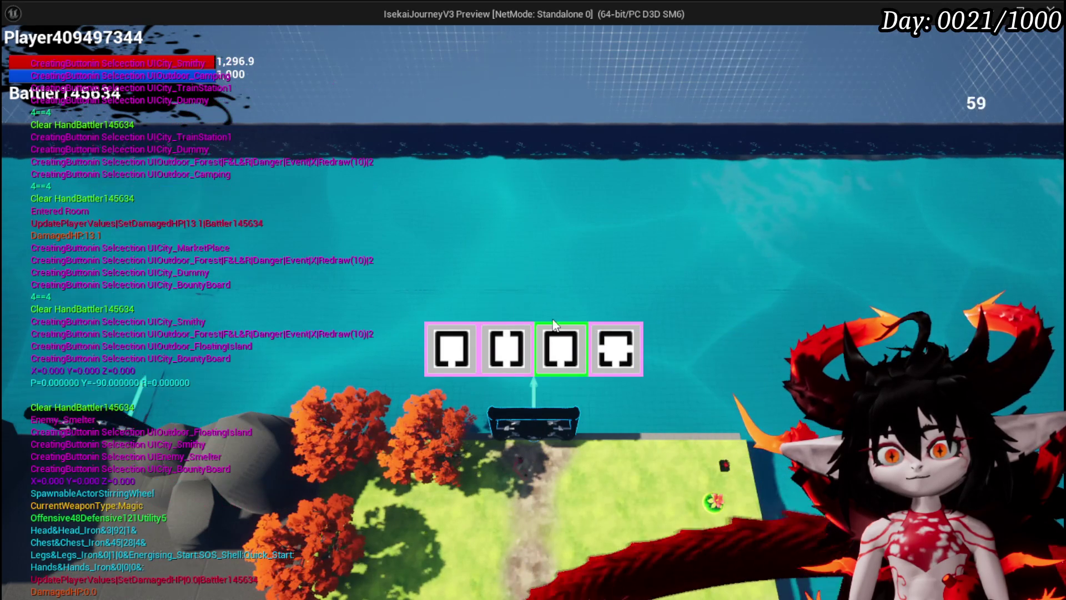
mouse_move(573, 345)
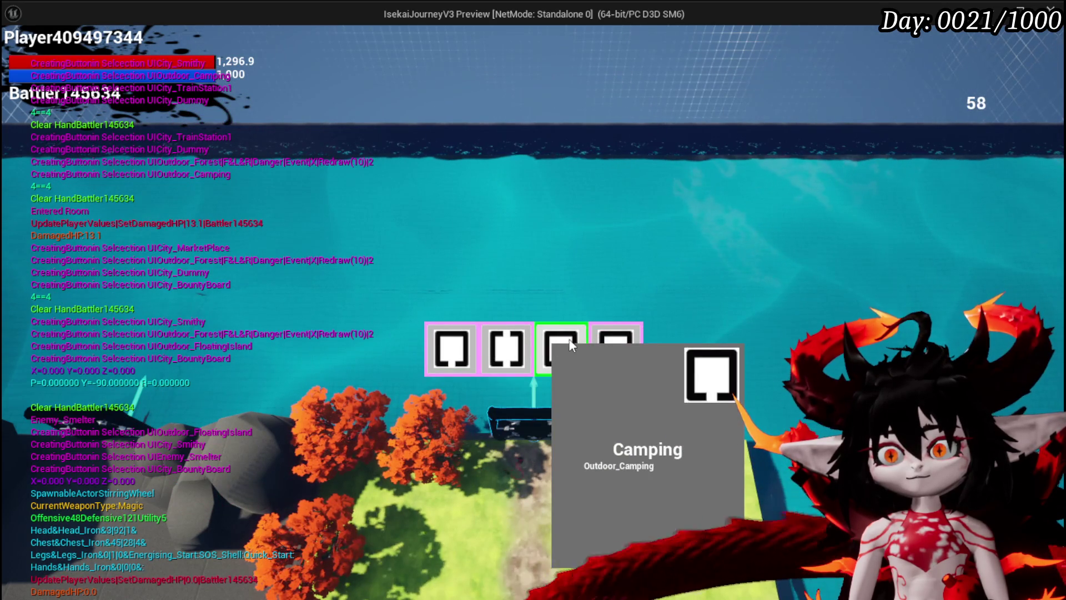
click(551, 365)
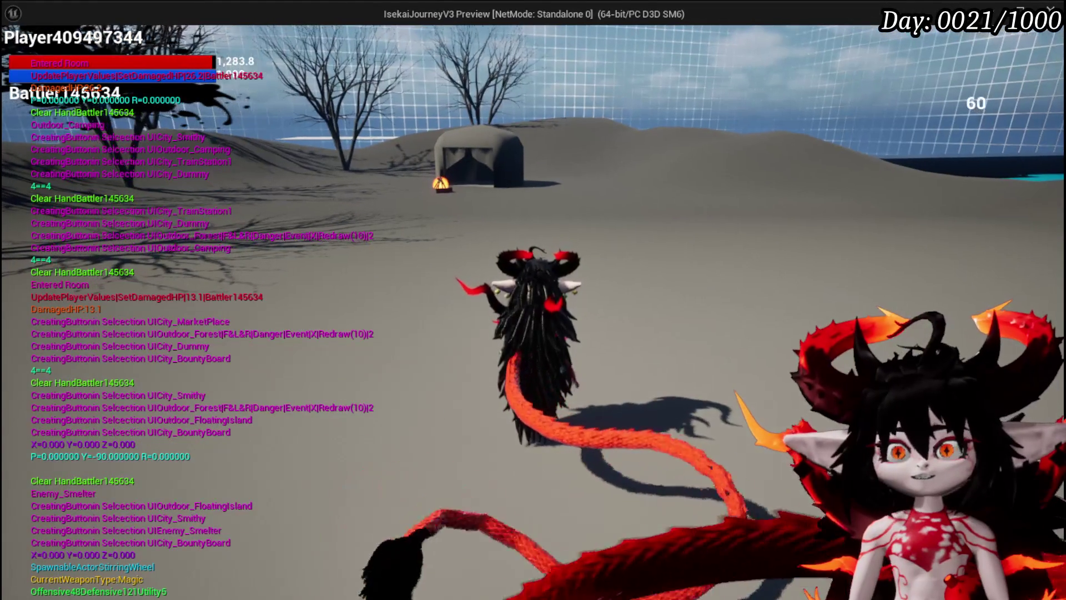
key(alt+Tab)
key(Escape)
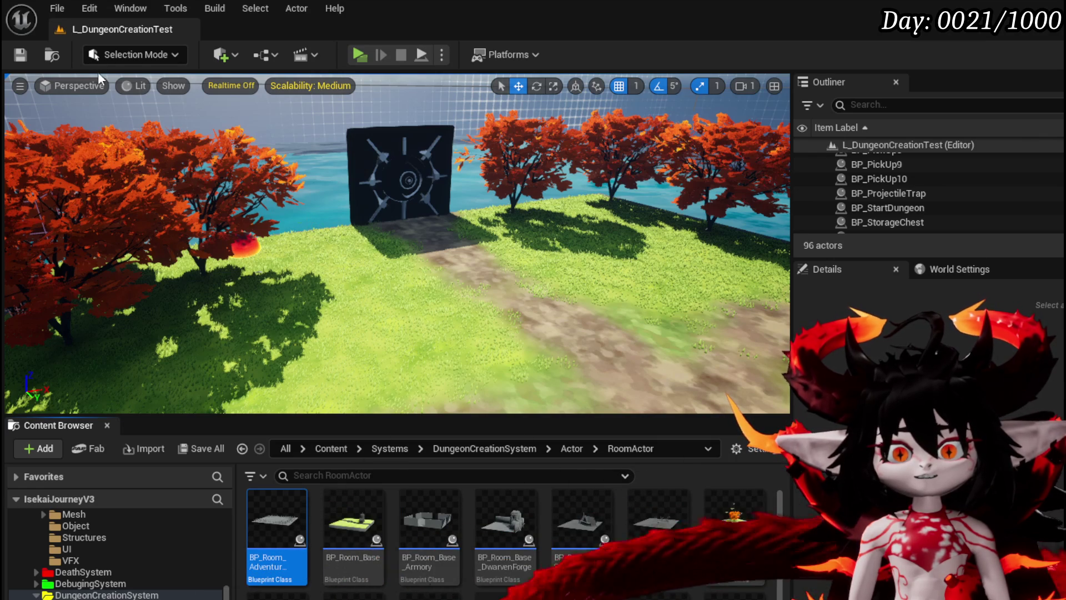
Save the level and browse the Content Browser folders.
click(19, 56)
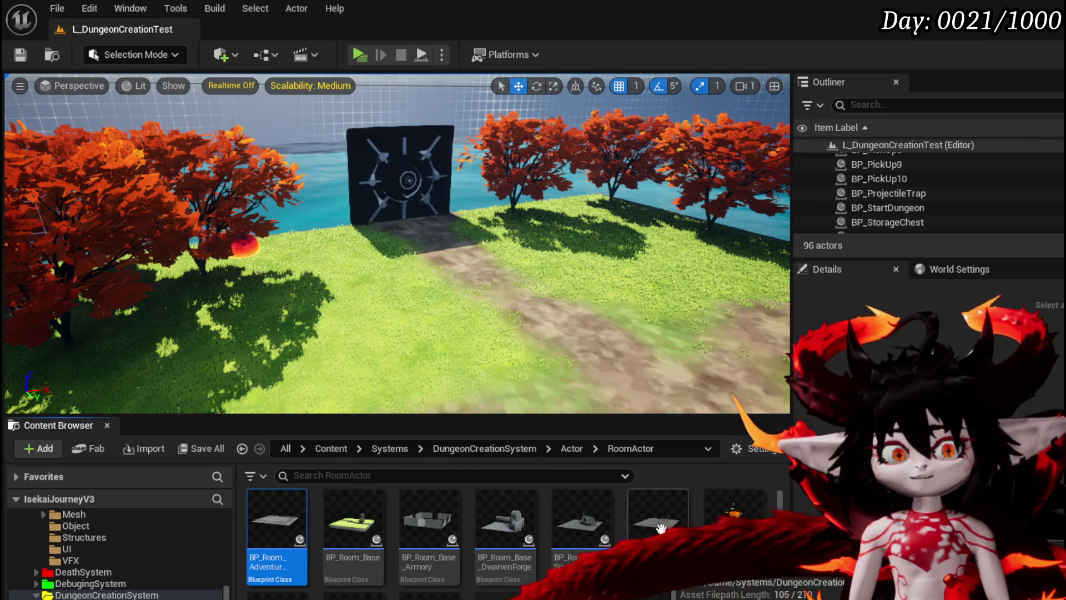
key(alt+Left)
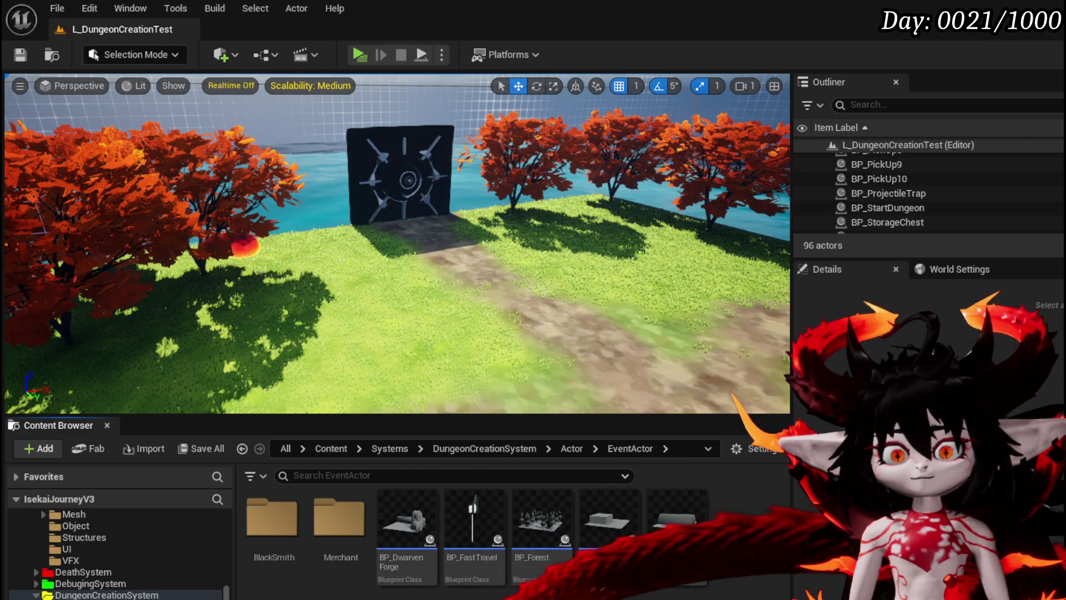
scroll(119, 555, up, 1)
scroll(120, 555, down, 5)
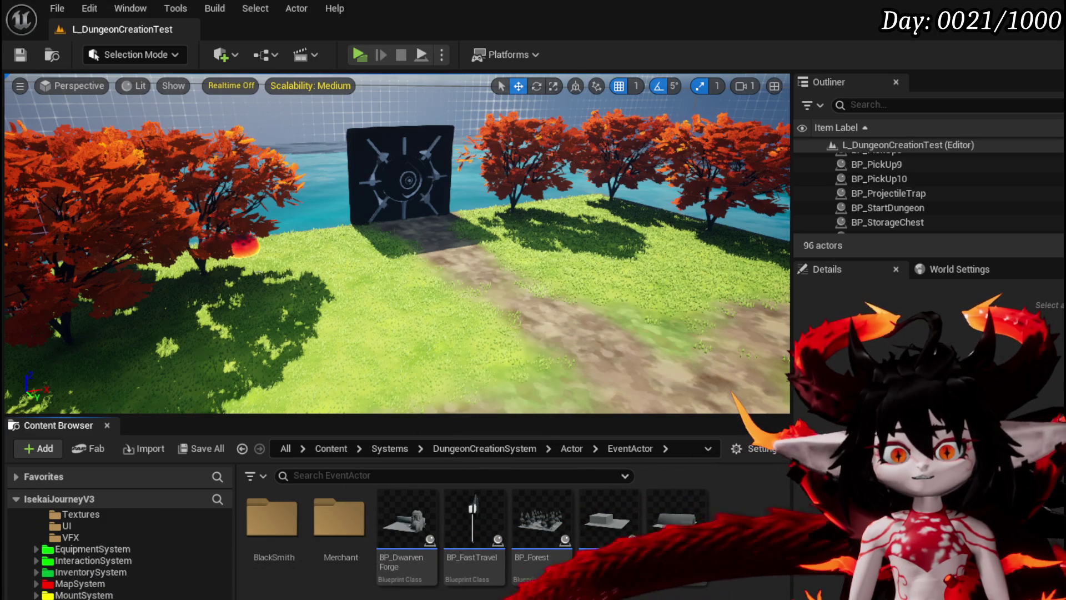
scroll(120, 549, up, 5)
scroll(119, 549, down, 5)
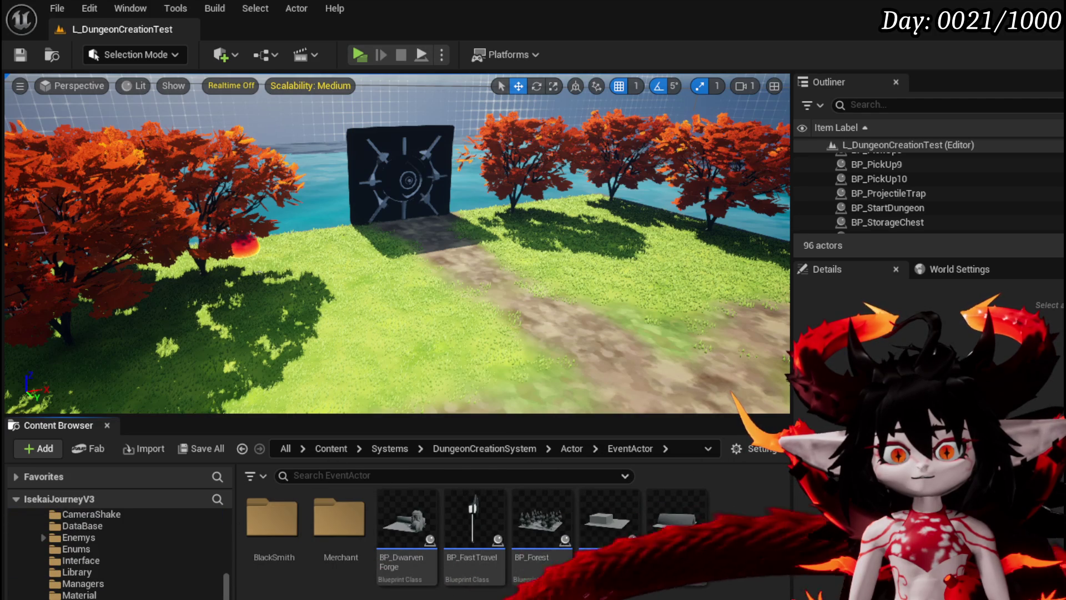
Start a new Blueprint Class in the CampingSystem > Actor folder.
click(36, 584)
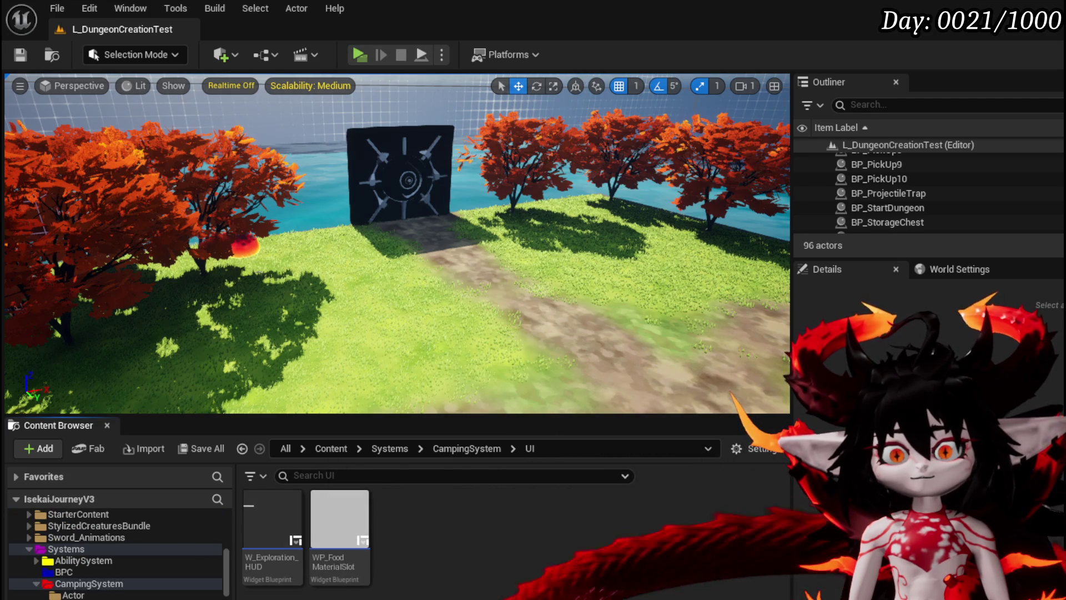
click(73, 595)
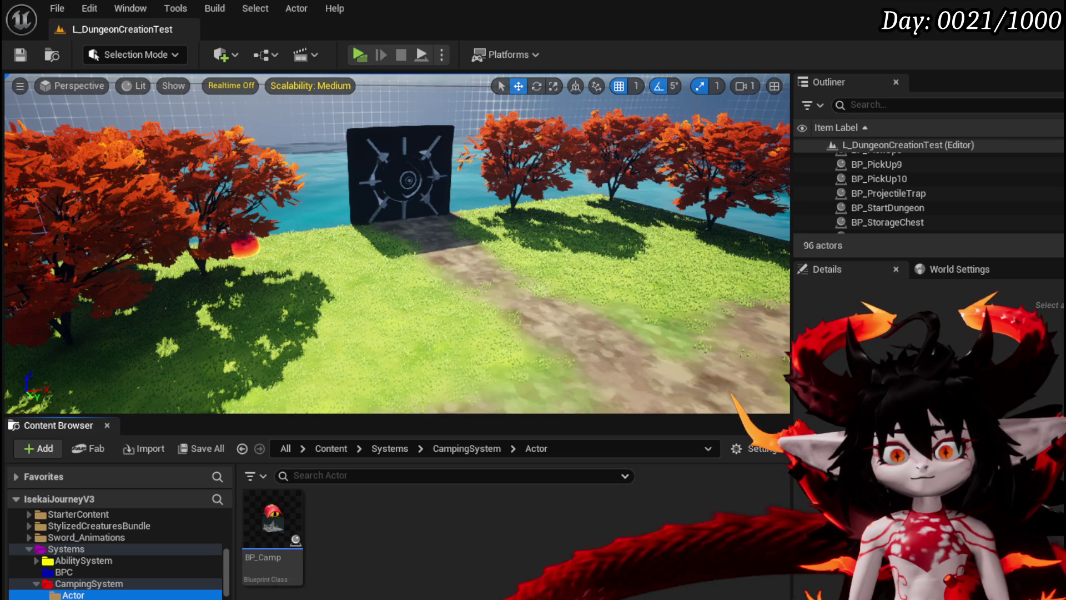
key(alt+Left)
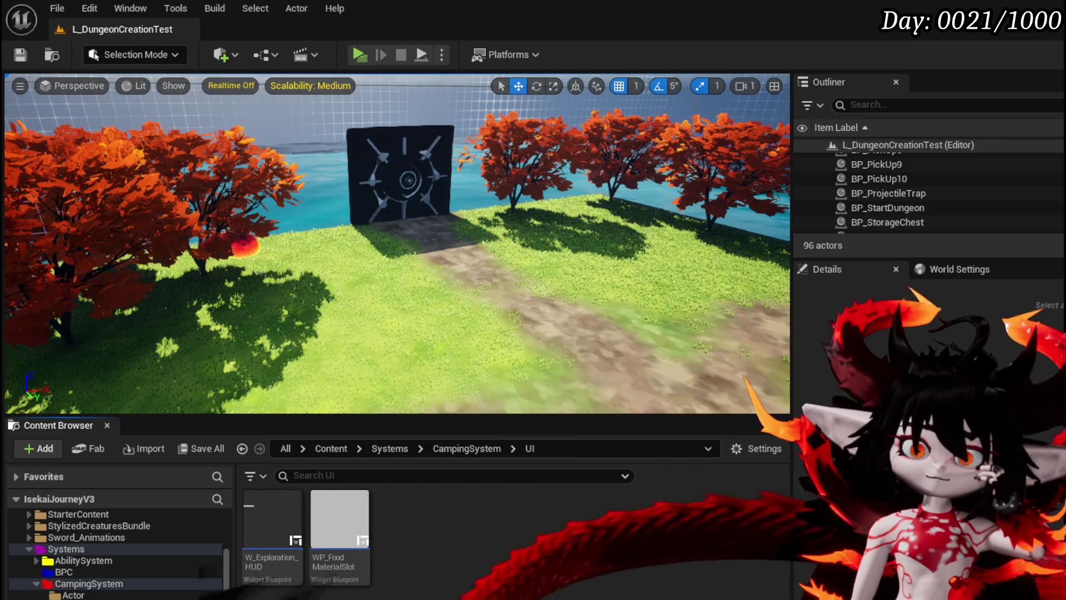
click(63, 595)
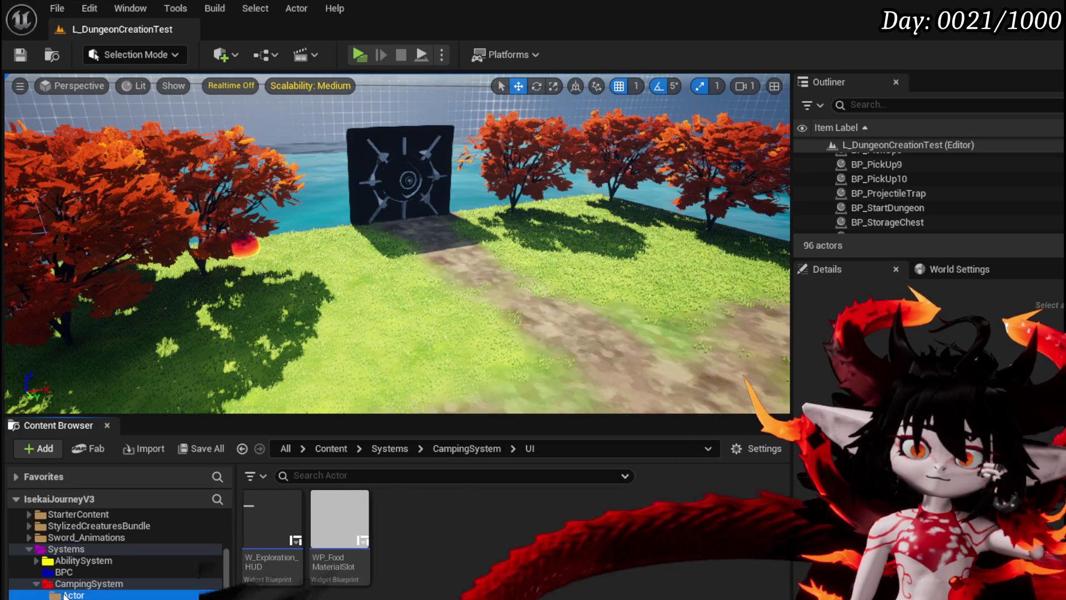
right_click(396, 527)
click(455, 315)
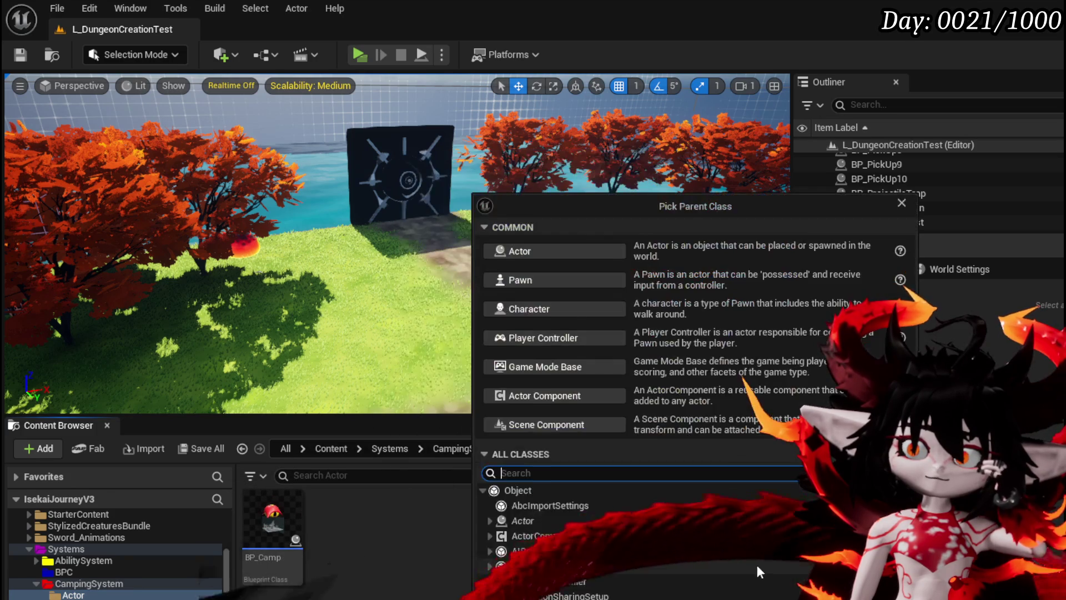
Create an Actor-based Blueprint named BP_CampingActor and save it.
click(524, 254)
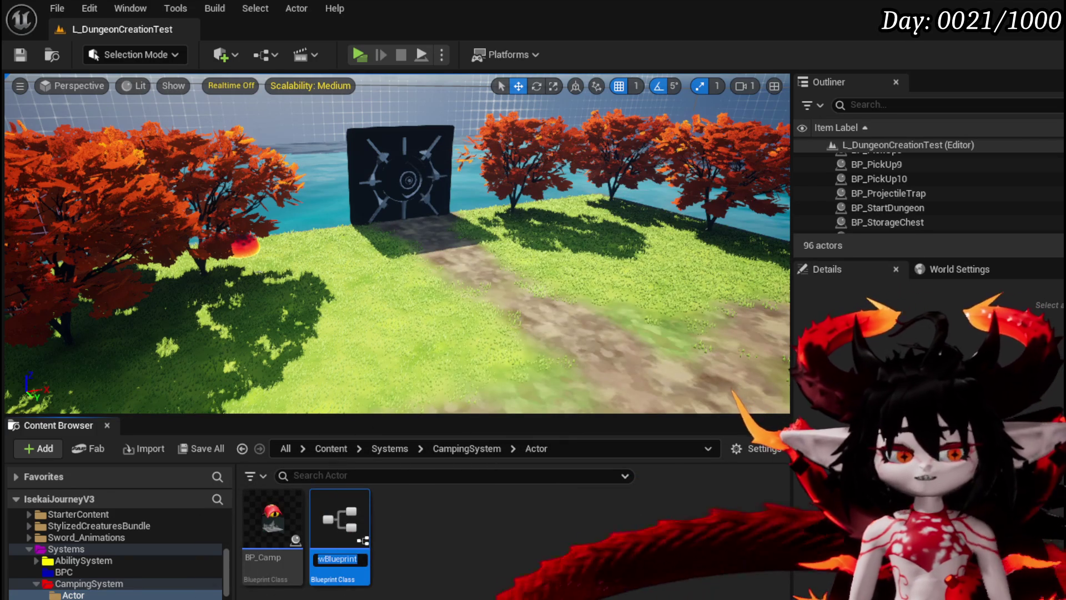
text(Camp)
key(BackSpace)
key(BackSpace)
key(BackSpace)
text(BP_)
text(CampingAc)
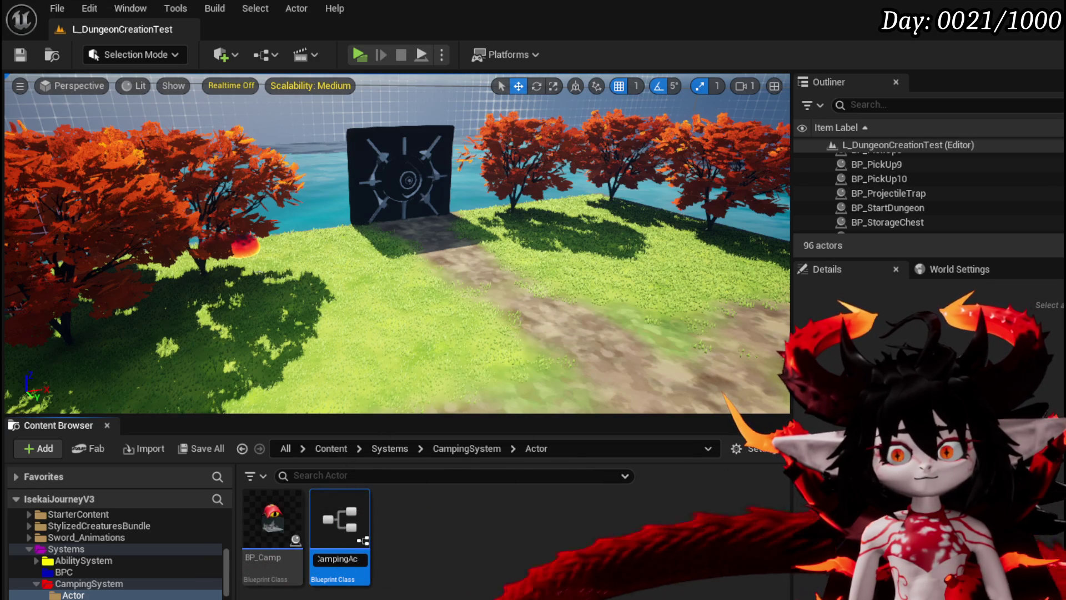
text(tor)
key(BackSpace)
key(BackSpace)
text(tor)
key(Return)
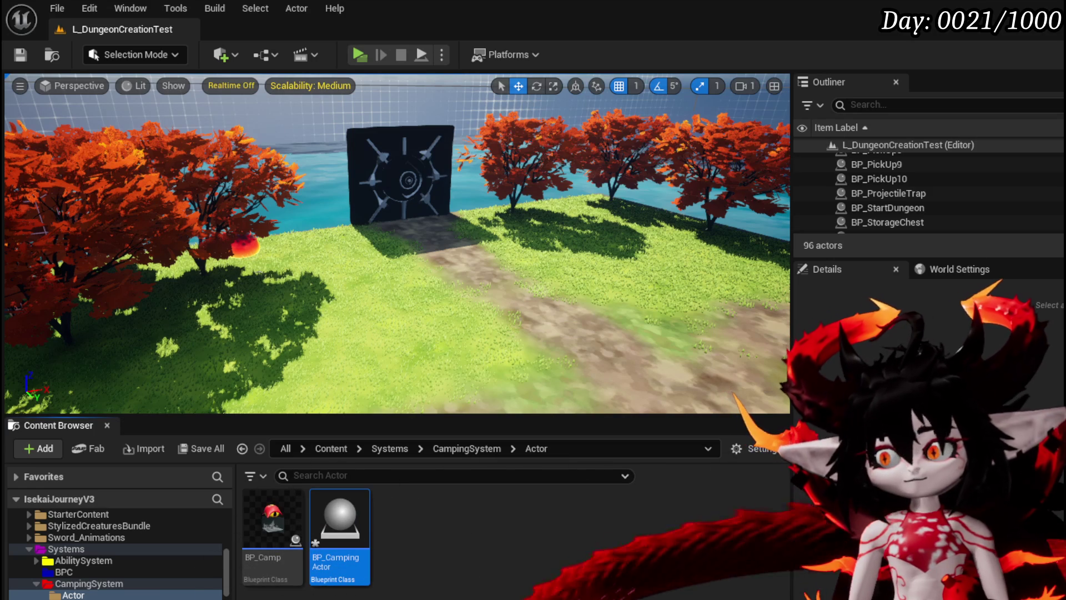
key(ctrl+shift+s)
click(811, 545)
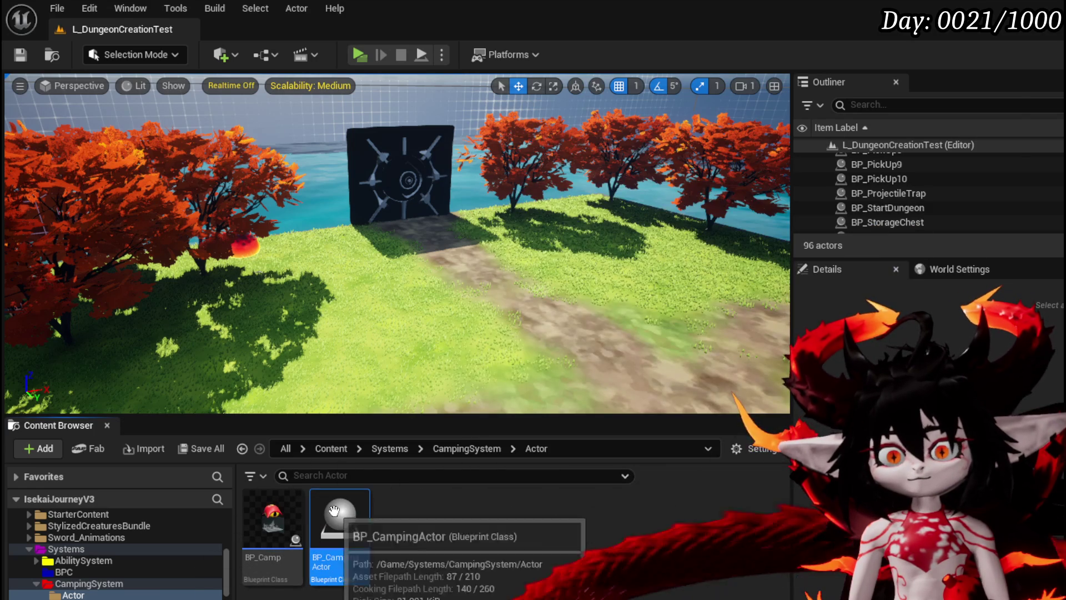
Add a Sphere Collision component to BP_CampingActor and compile.
double_click(339, 522)
click(33, 105)
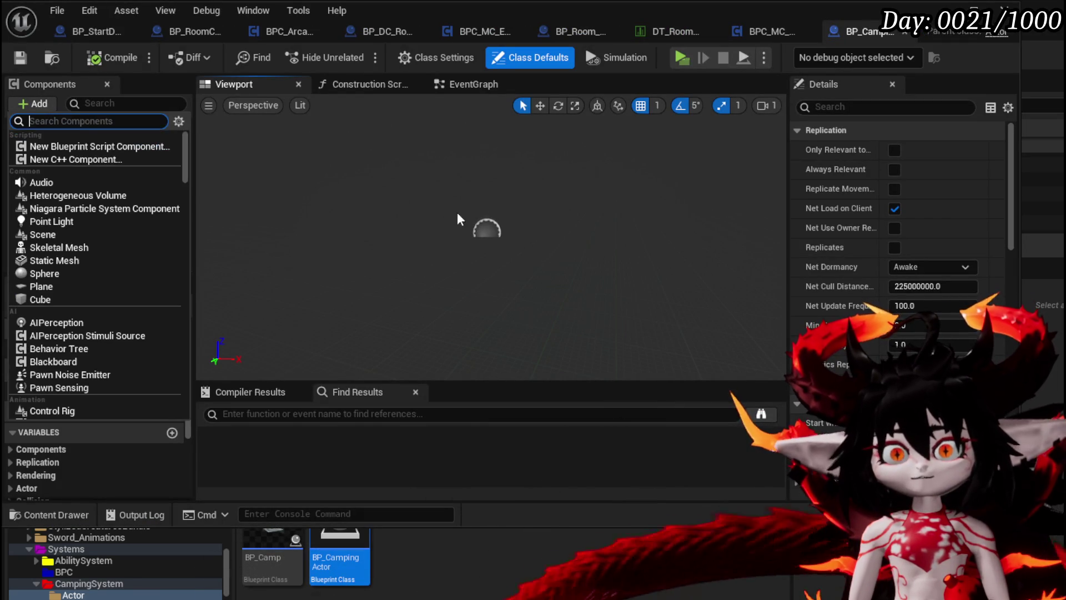
text(Collisi)
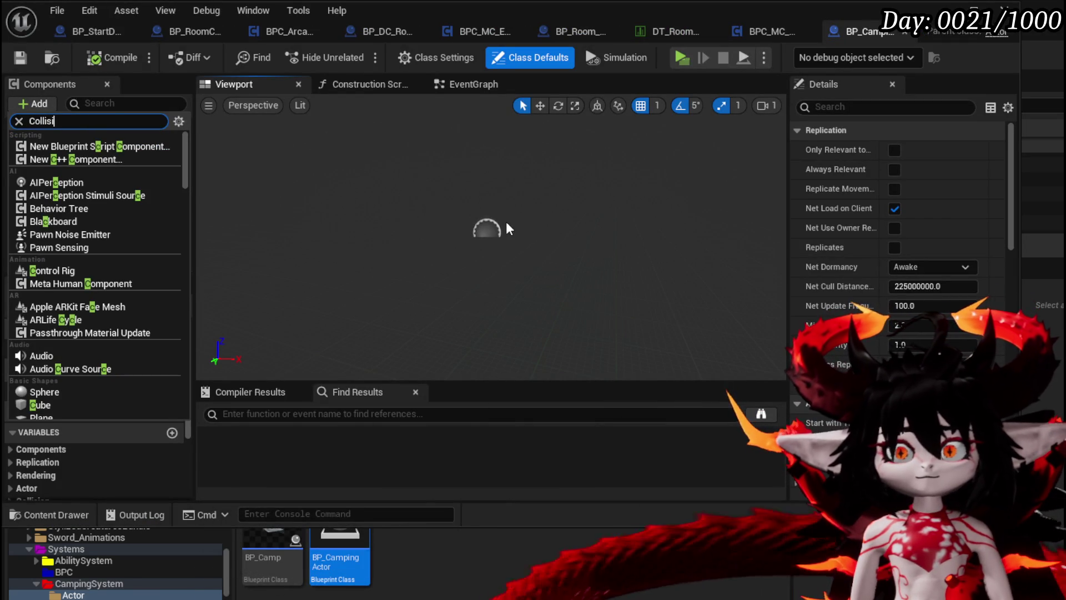
text(on)
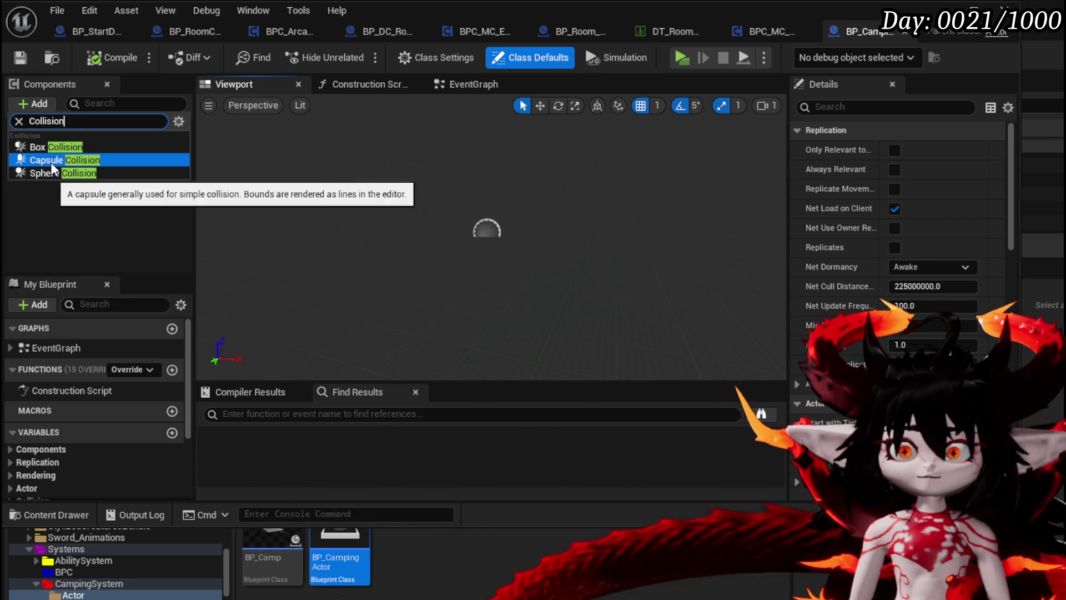
click(58, 172)
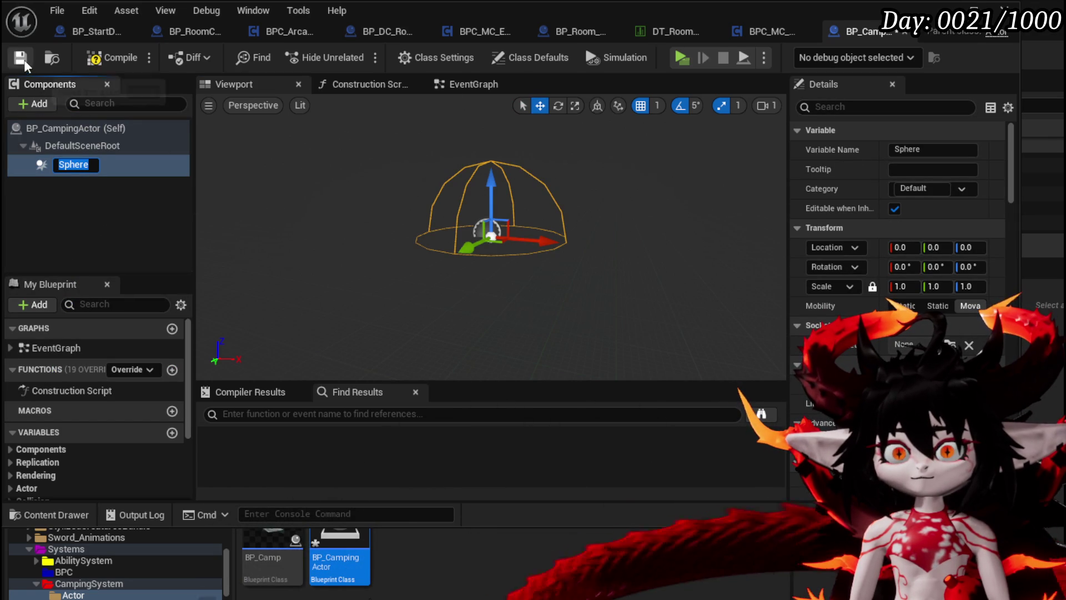
click(111, 57)
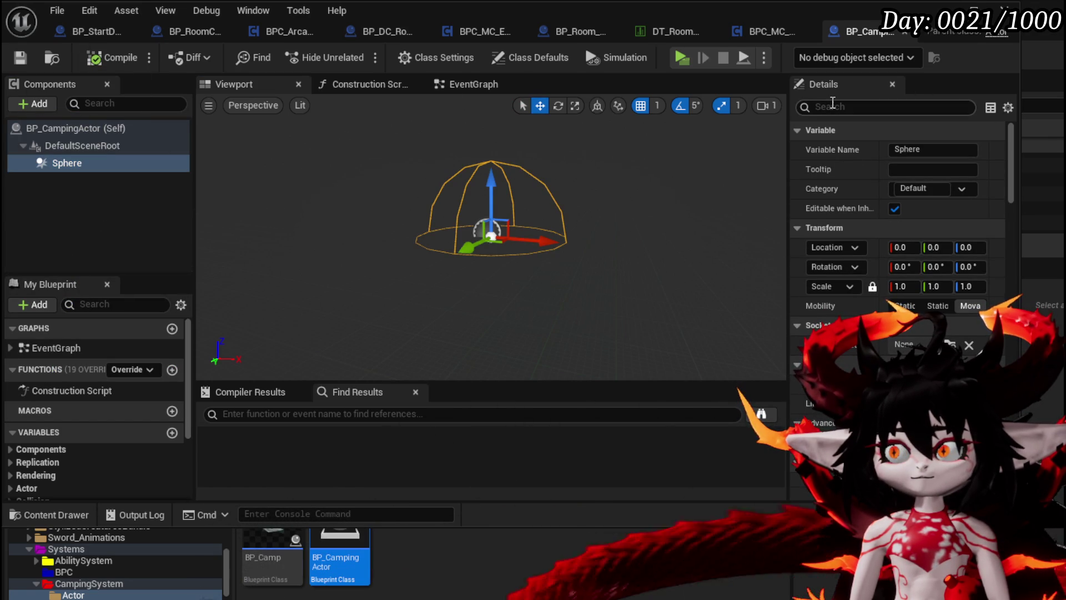
Turn off Hidden in Game on the Sphere and increase its line thickness.
click(833, 106)
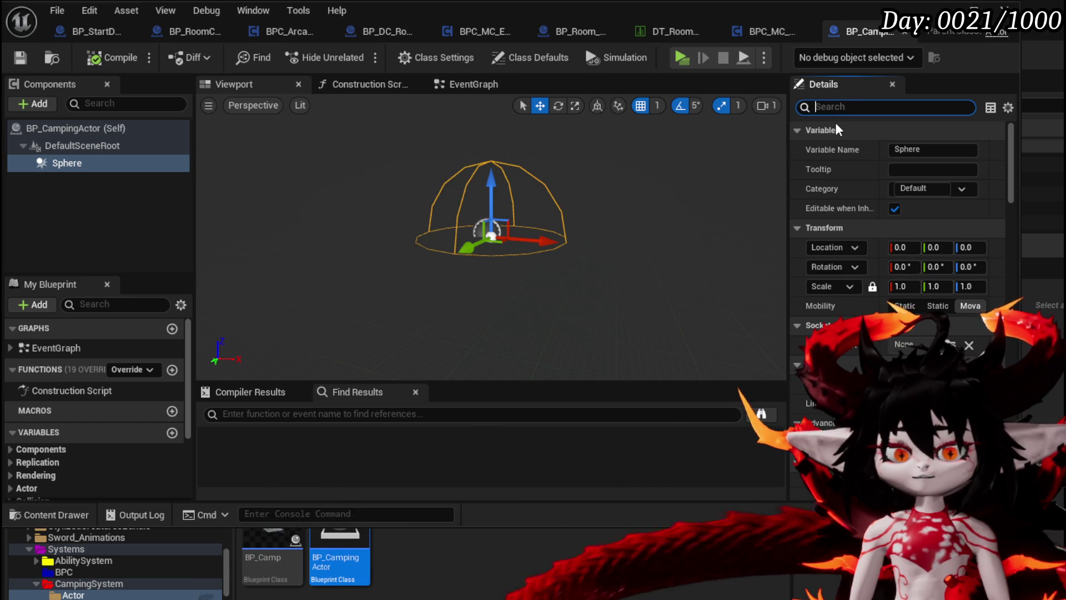
text(in game)
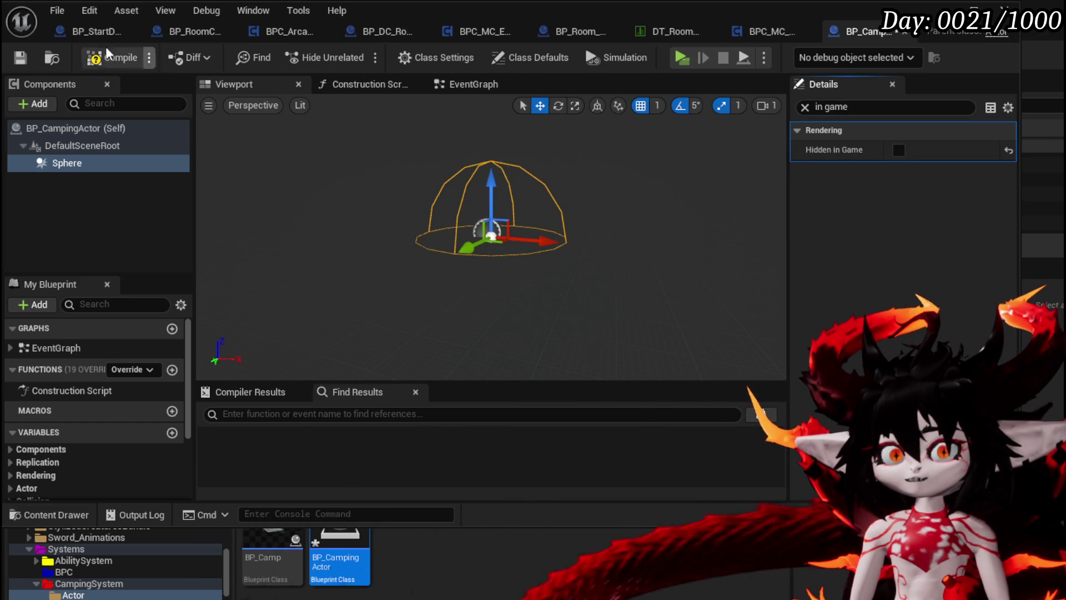
click(99, 60)
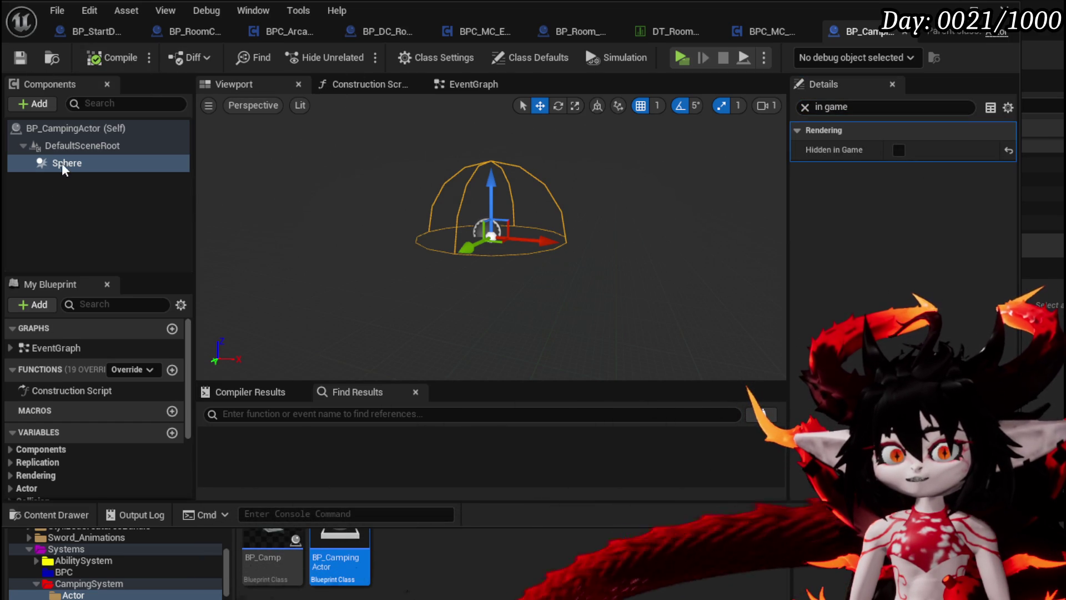
click(804, 107)
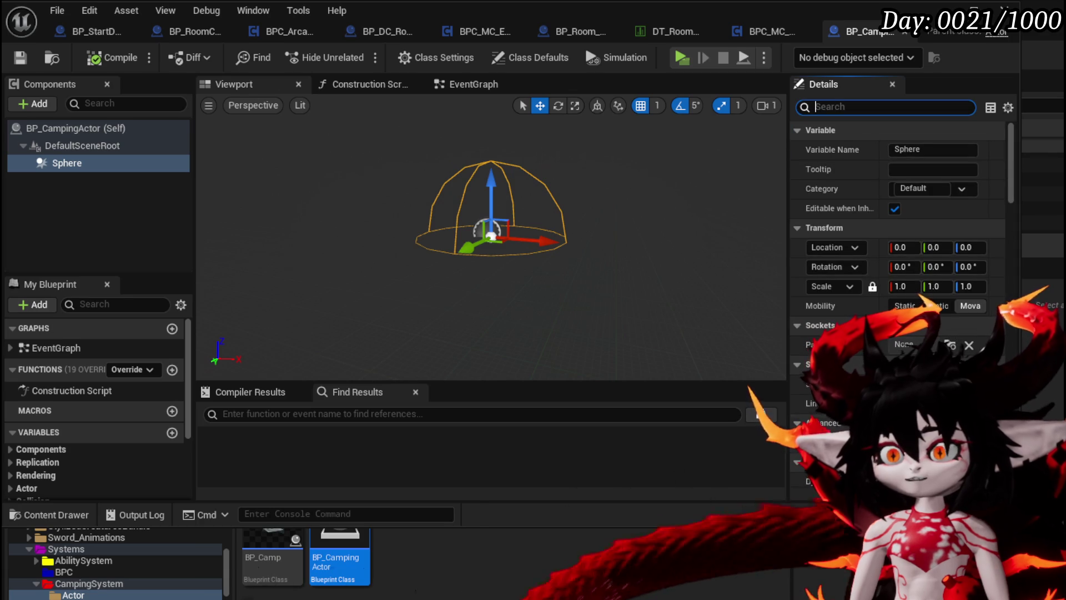
key(Return)
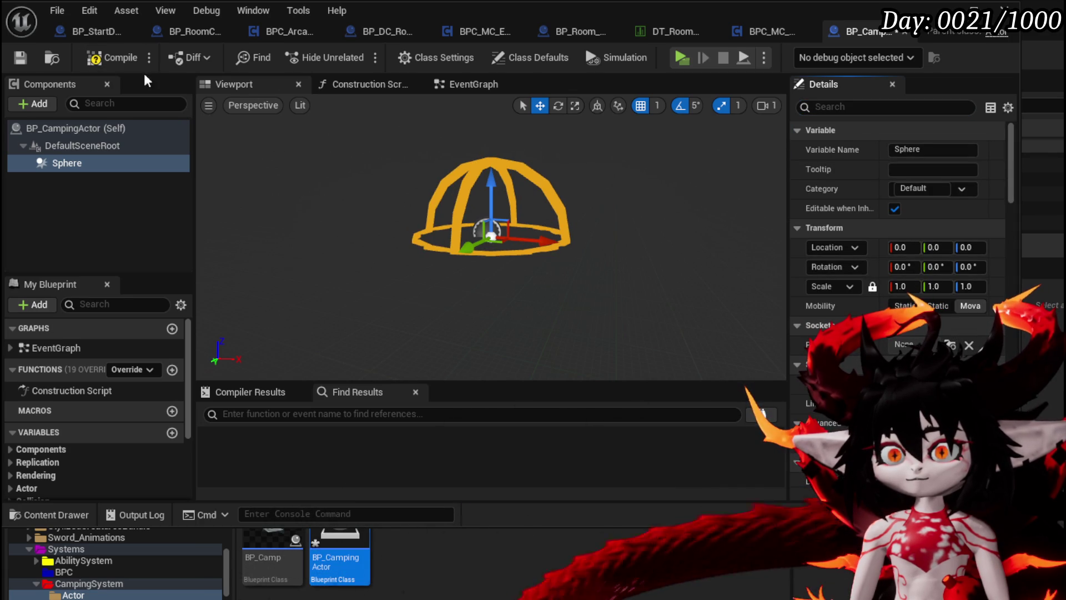
Set the Sphere's collision preset to Custom, Query Only, with one channel set to Overlap.
click(114, 66)
scroll(894, 307, down, 20)
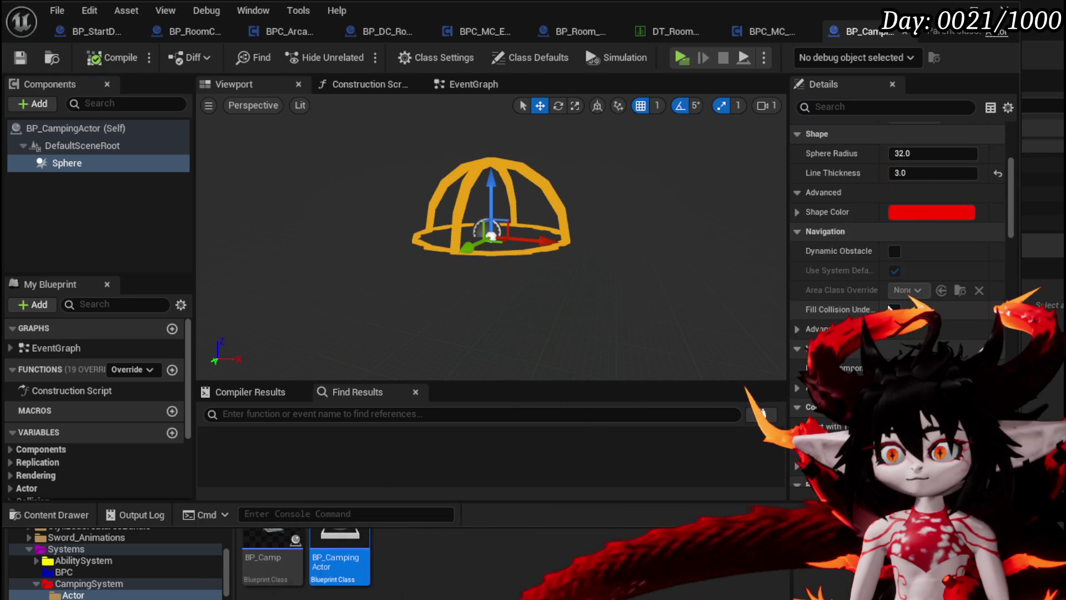
scroll(895, 307, down, 20)
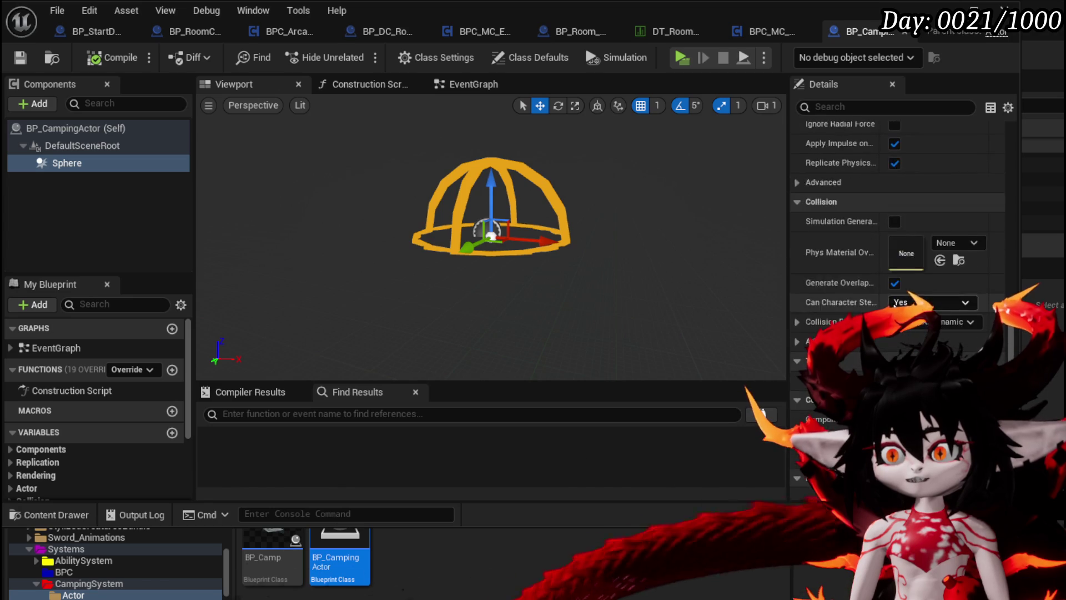
scroll(911, 347, up, 10)
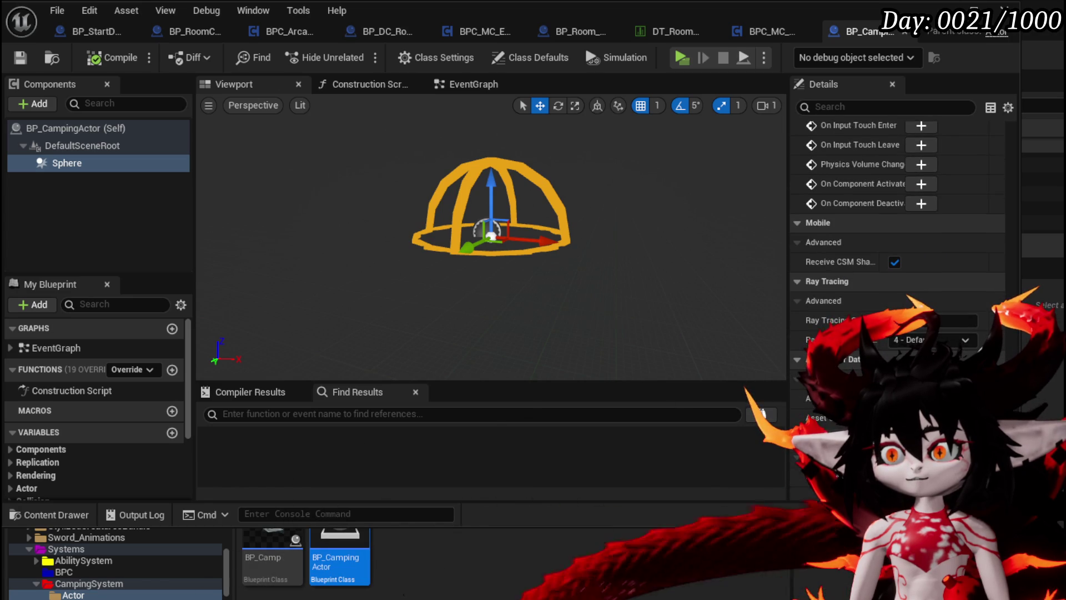
scroll(911, 347, down, 5)
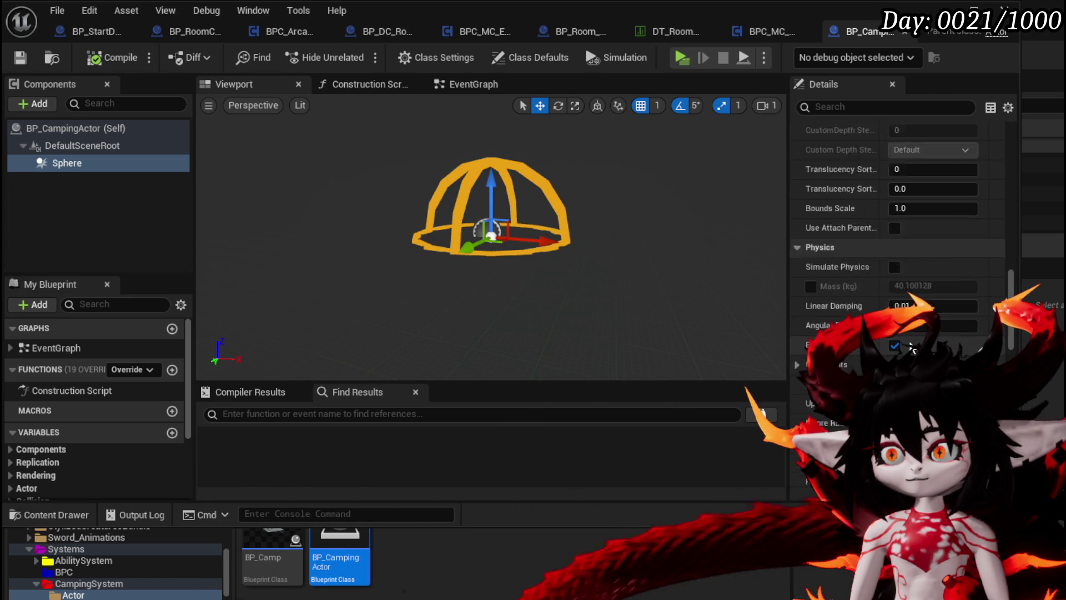
scroll(916, 345, up, 5)
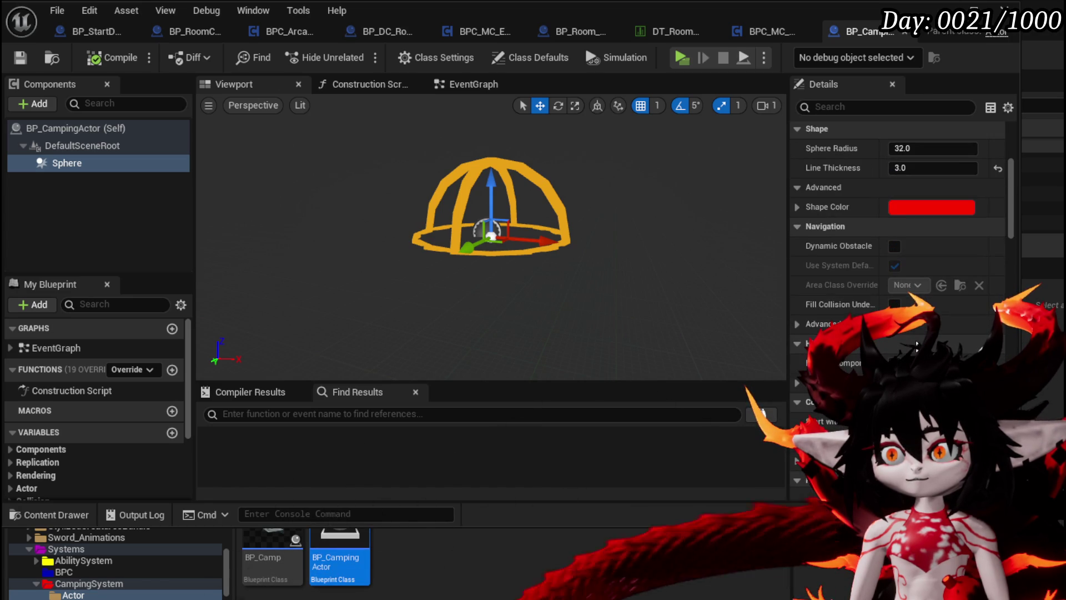
scroll(887, 278, down, 15)
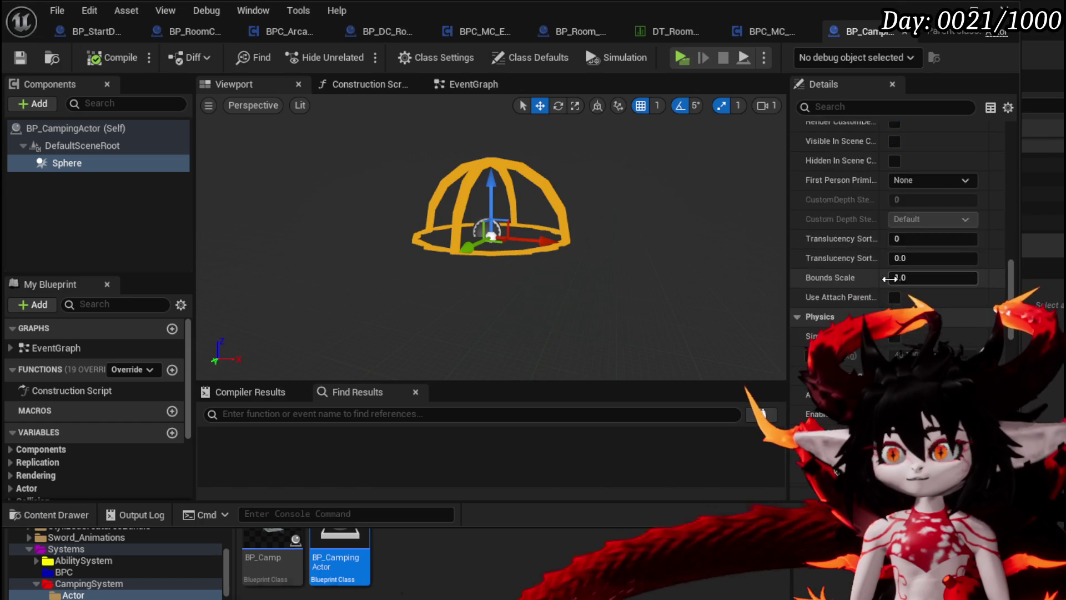
scroll(892, 283, down, 5)
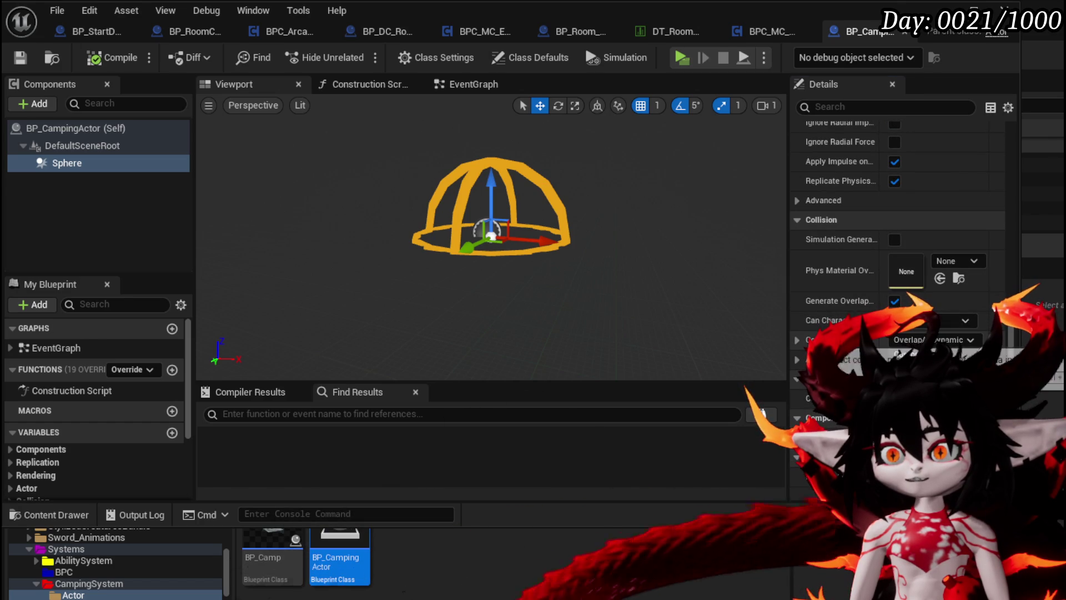
scroll(898, 250, down, 5)
click(902, 225)
click(913, 239)
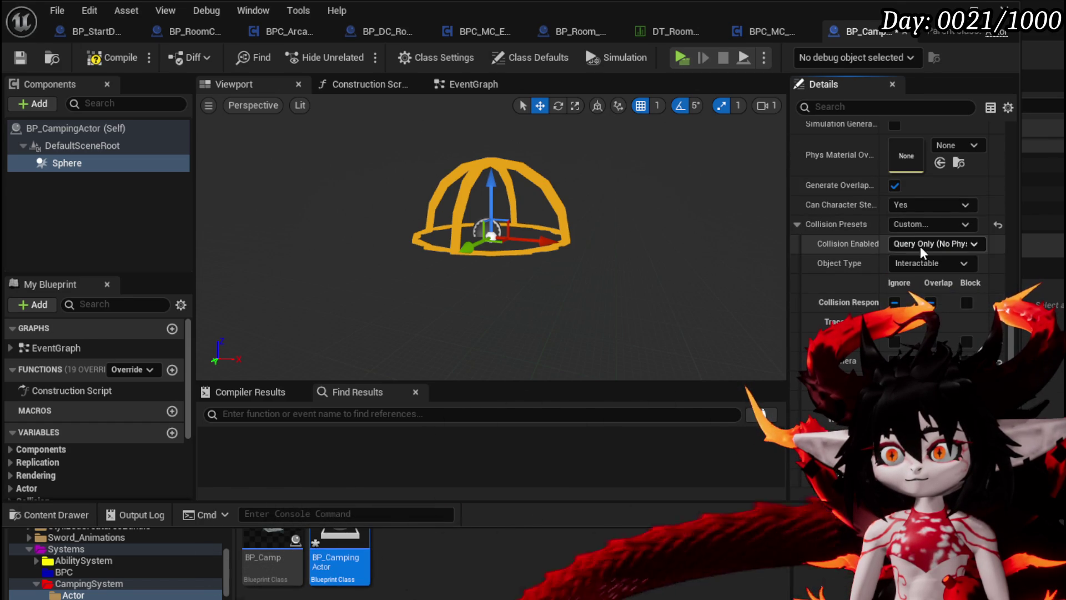
click(928, 274)
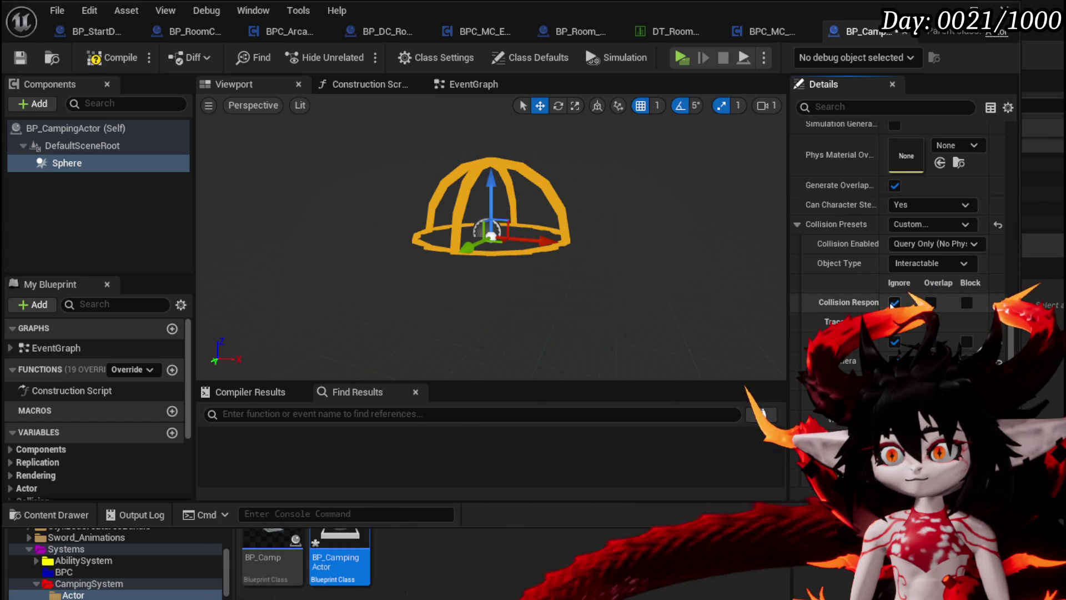
click(934, 340)
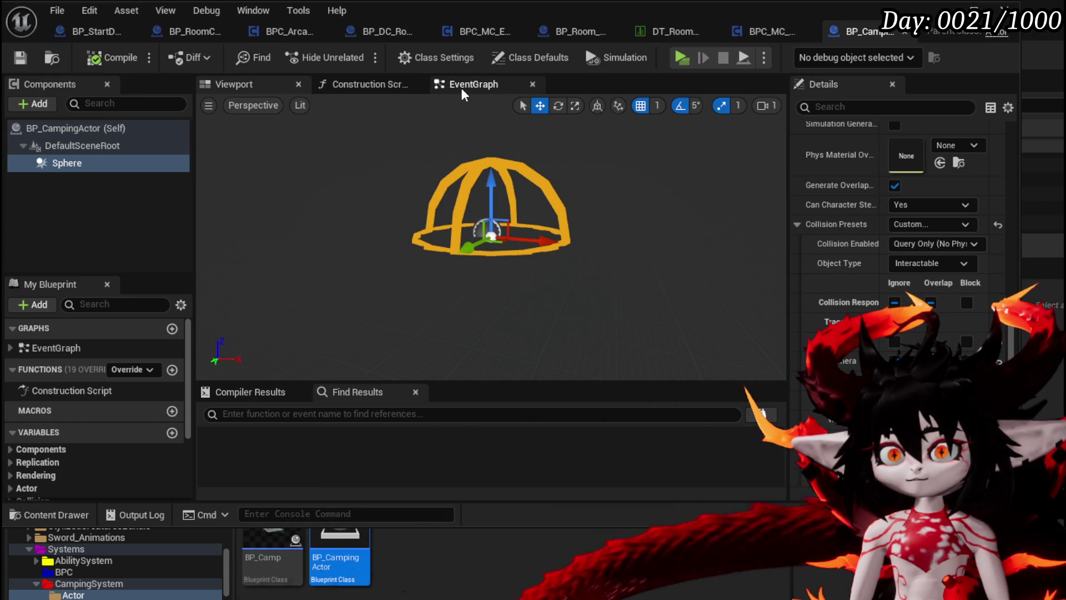
Add an interface to BP_CampingActor in Class Settings, then view its EventGraph.
click(433, 59)
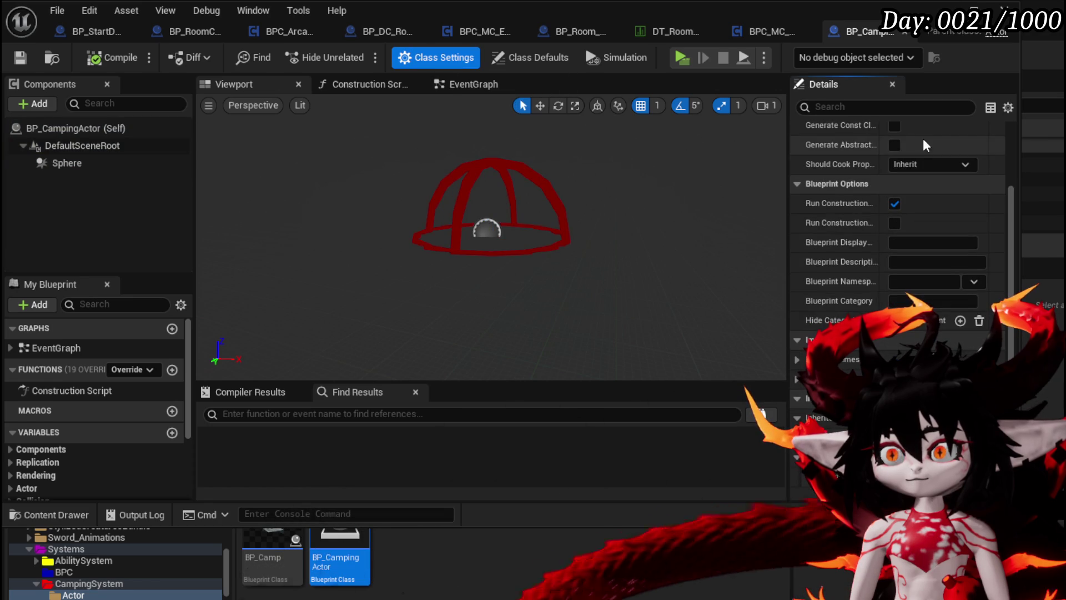
scroll(884, 162, down, 3)
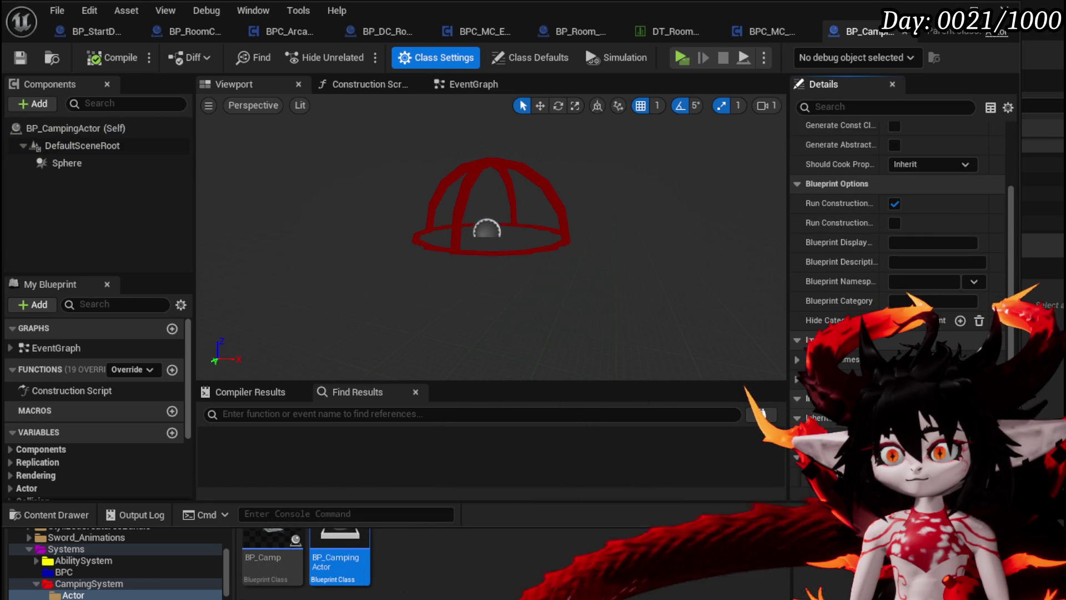
click(910, 359)
text(Intera)
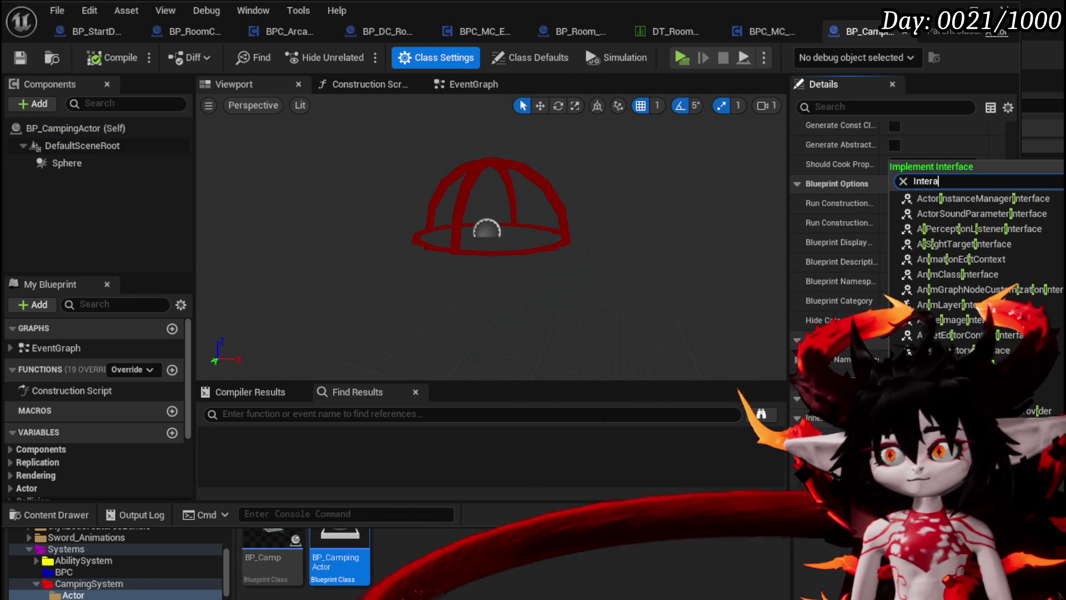
key(Return)
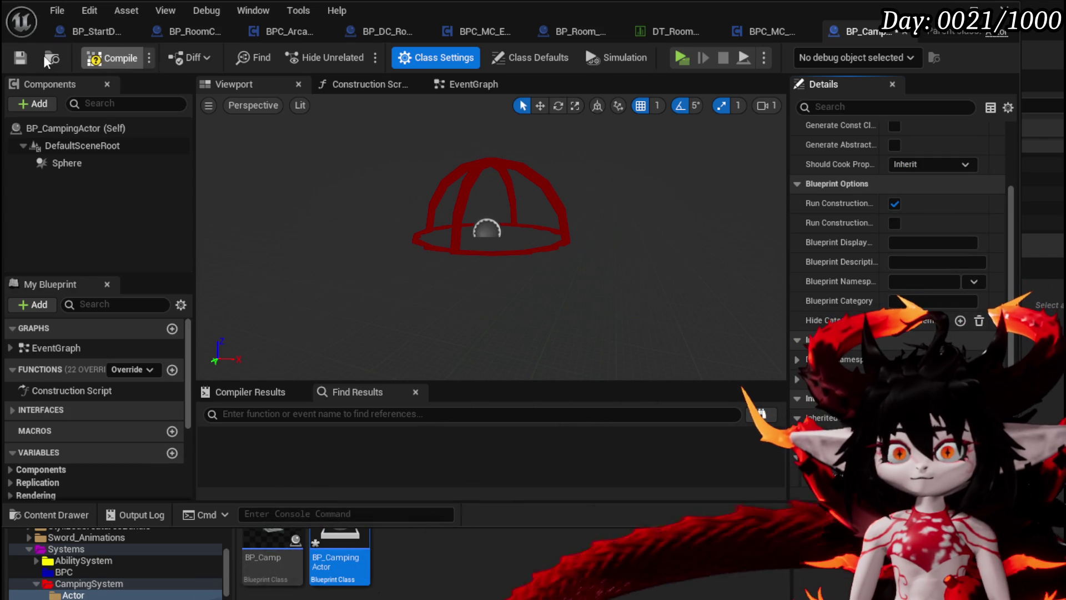
click(455, 84)
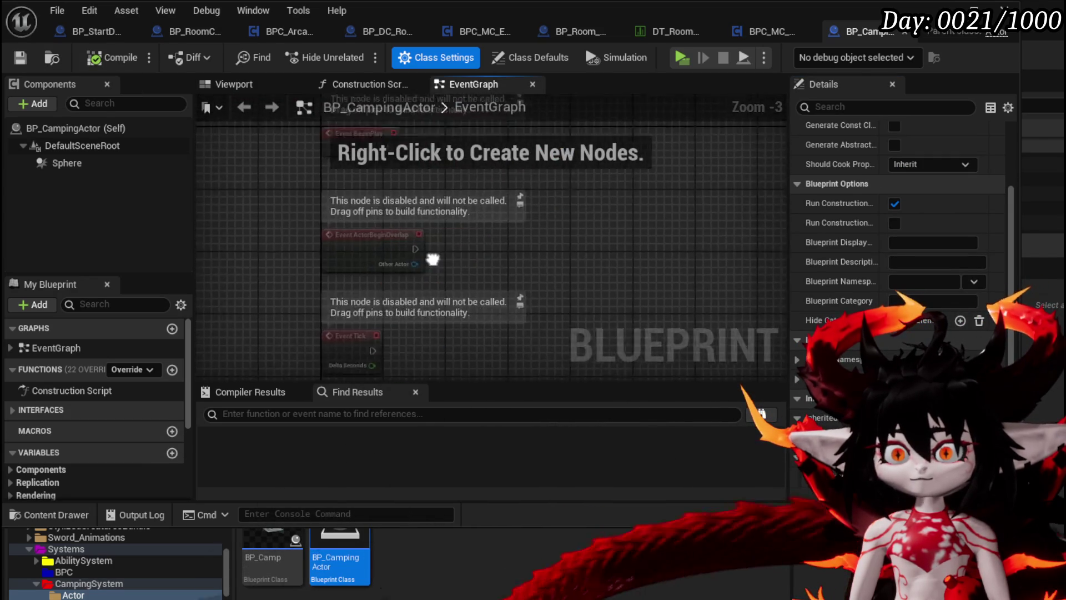
Delete the default event nodes, save, and add the StartInteract interface event.
key(ctrl+a)
key(Delete)
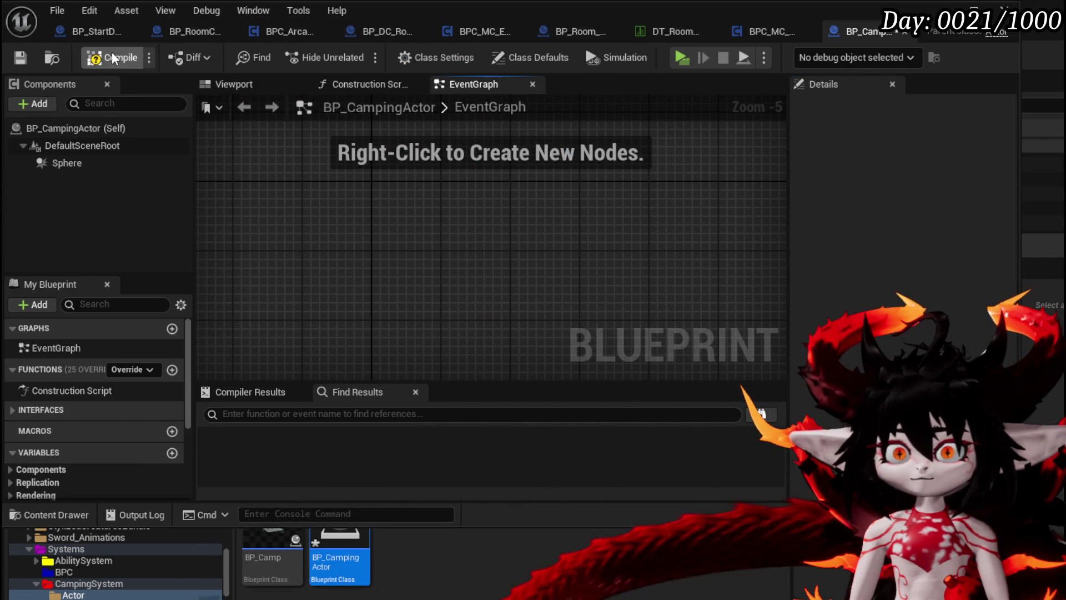
click(20, 57)
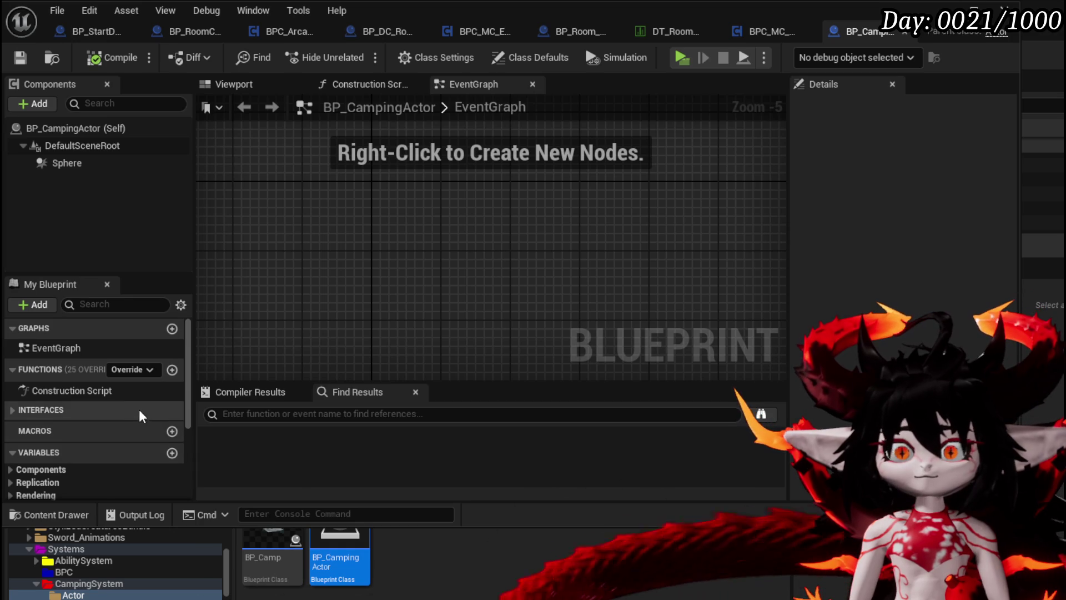
click(13, 409)
double_click(70, 464)
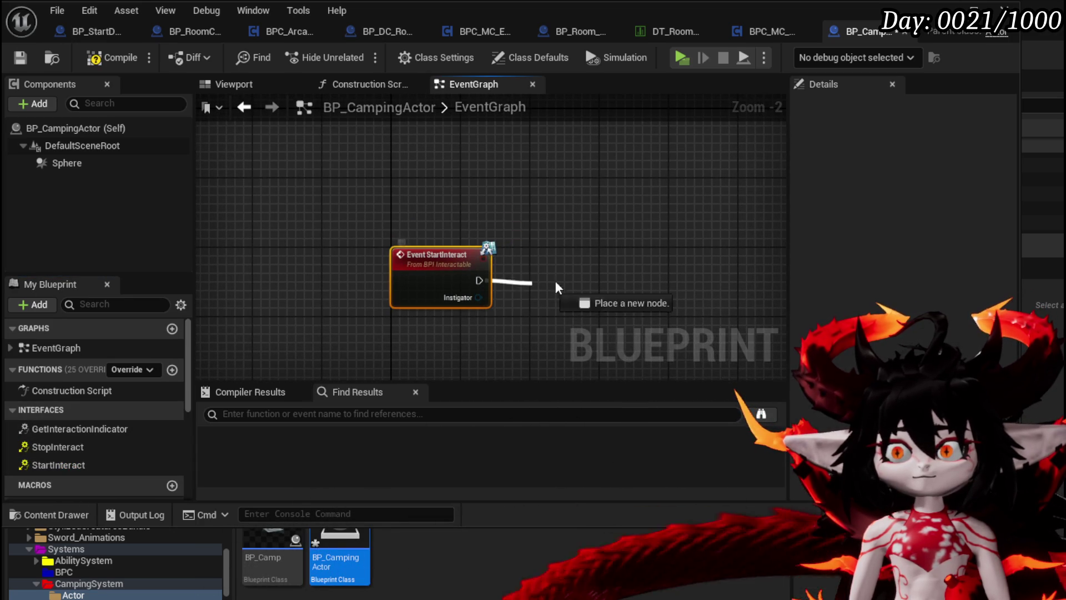
Connect a Print String node printing 'Resting' to the StartInteract event.
drag(524, 286, 588, 287)
text(Pri)
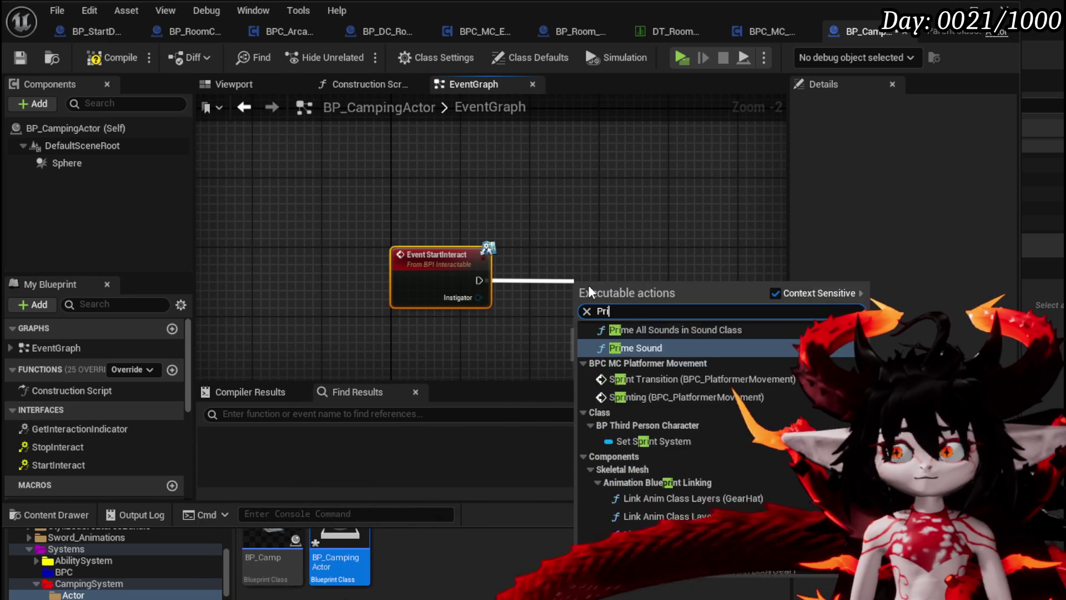
text(nt String)
key(Return)
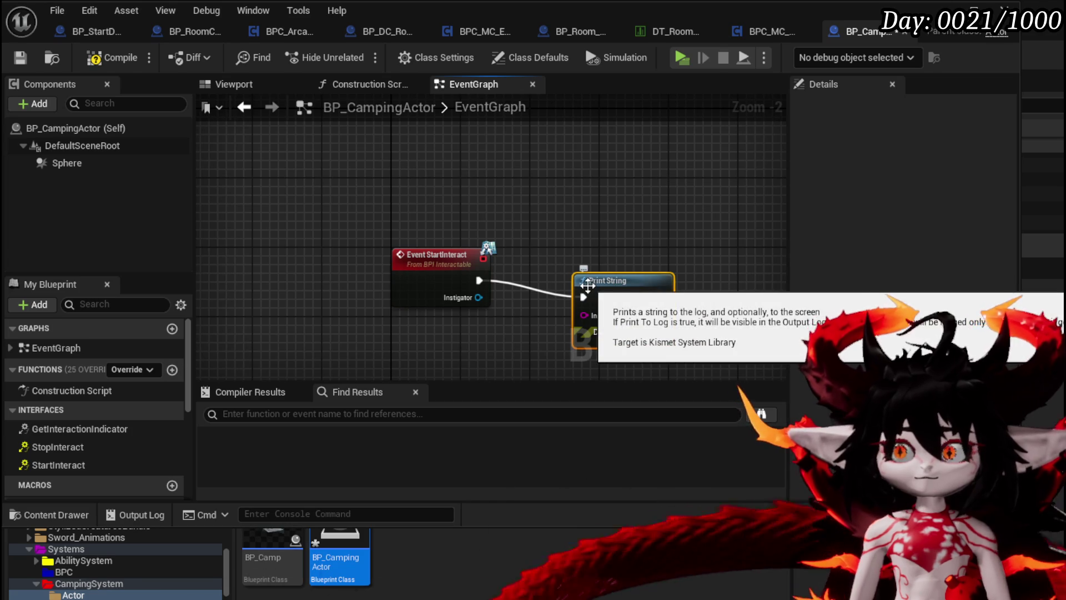
drag(547, 238, 442, 153)
text(Resting)
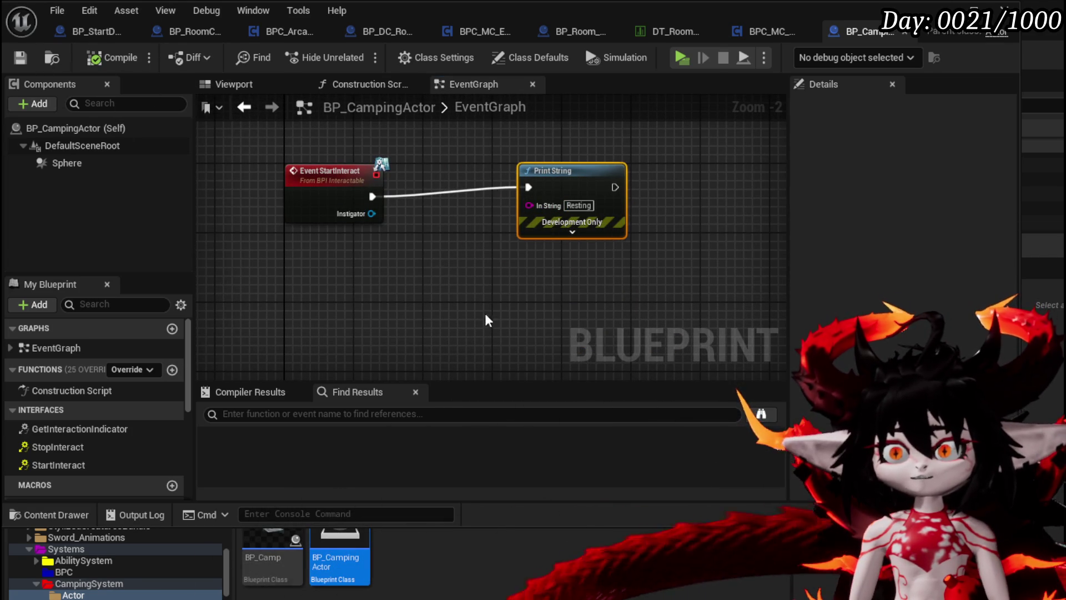
drag(566, 178, 575, 186)
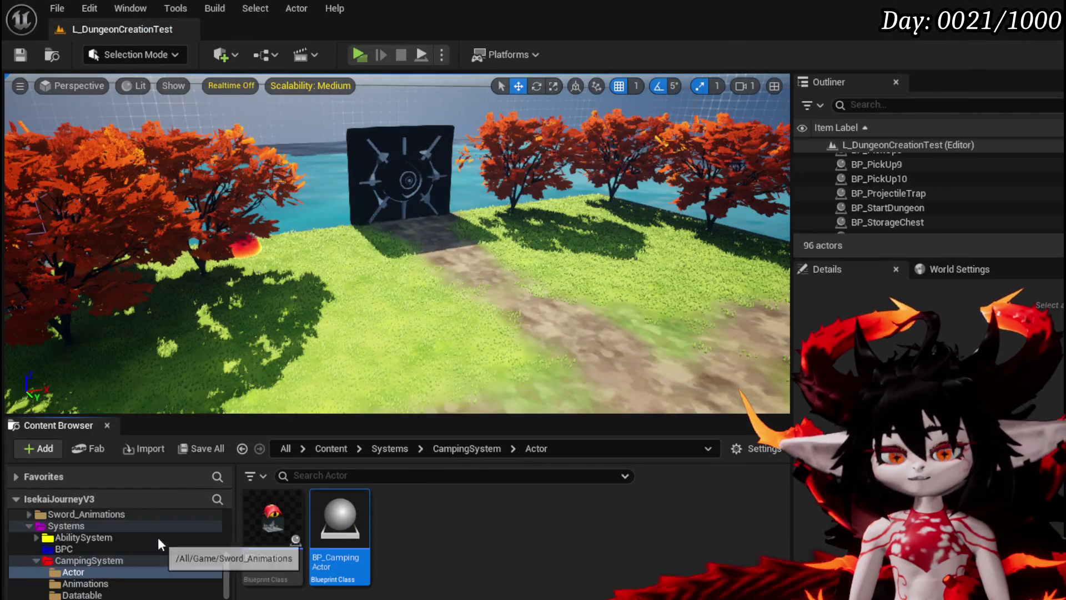
scroll(158, 527, up, 5)
scroll(157, 519, down, 5)
click(83, 597)
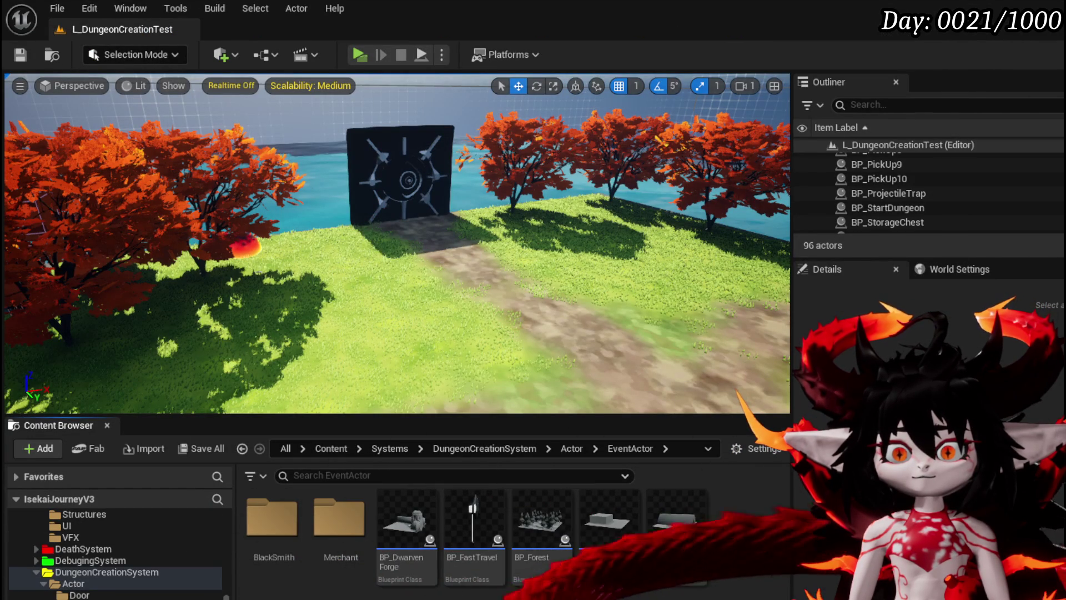
Navigate to DungeonCreationSystem > Actor > RoomActor and open BP_Room_Camping.
click(242, 448)
click(242, 448)
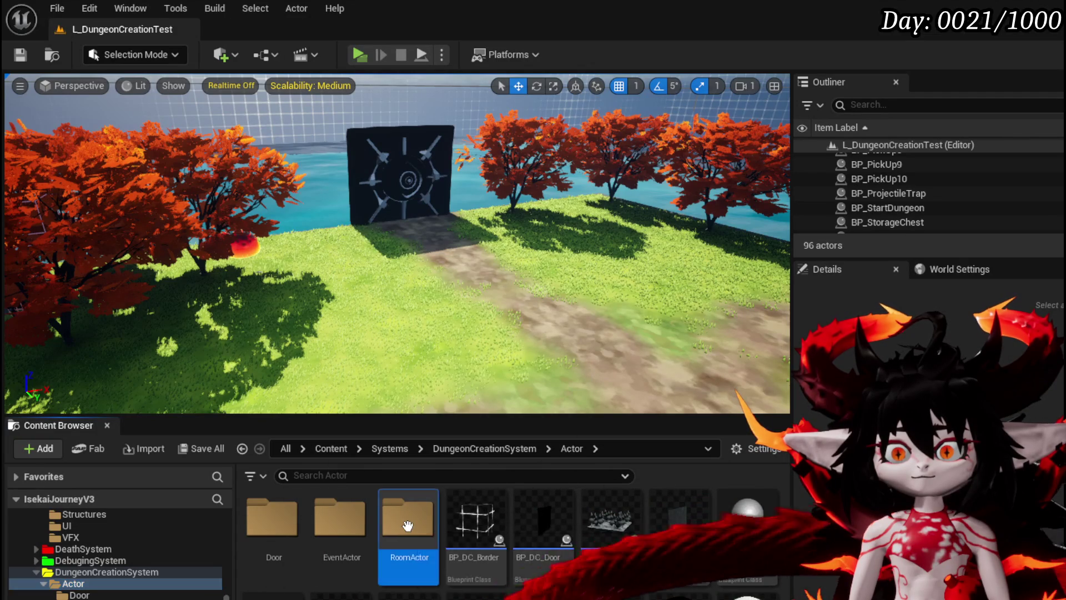
double_click(388, 519)
double_click(652, 528)
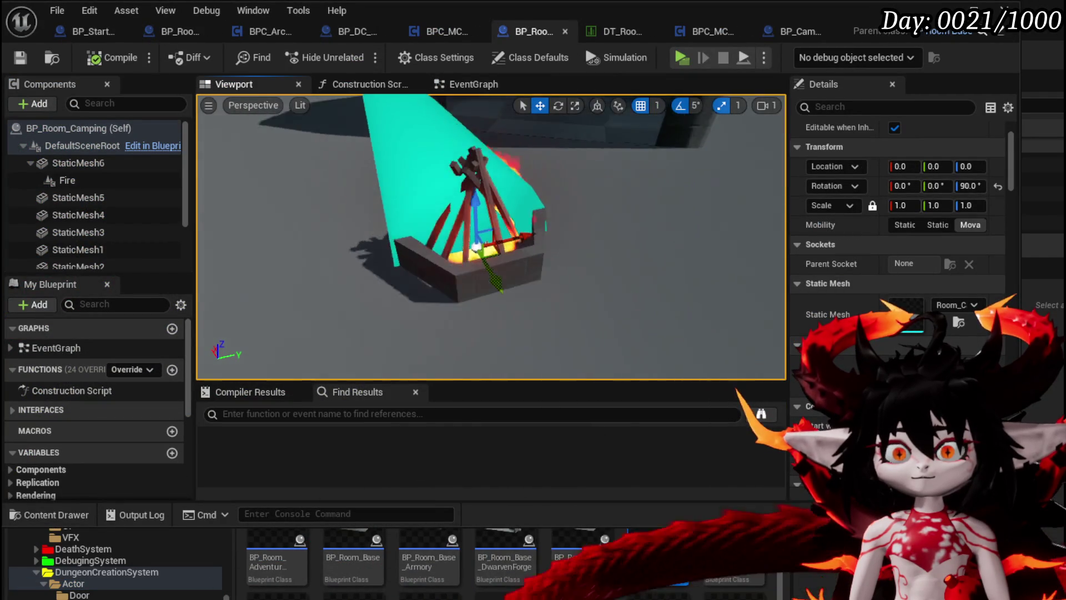
click(26, 103)
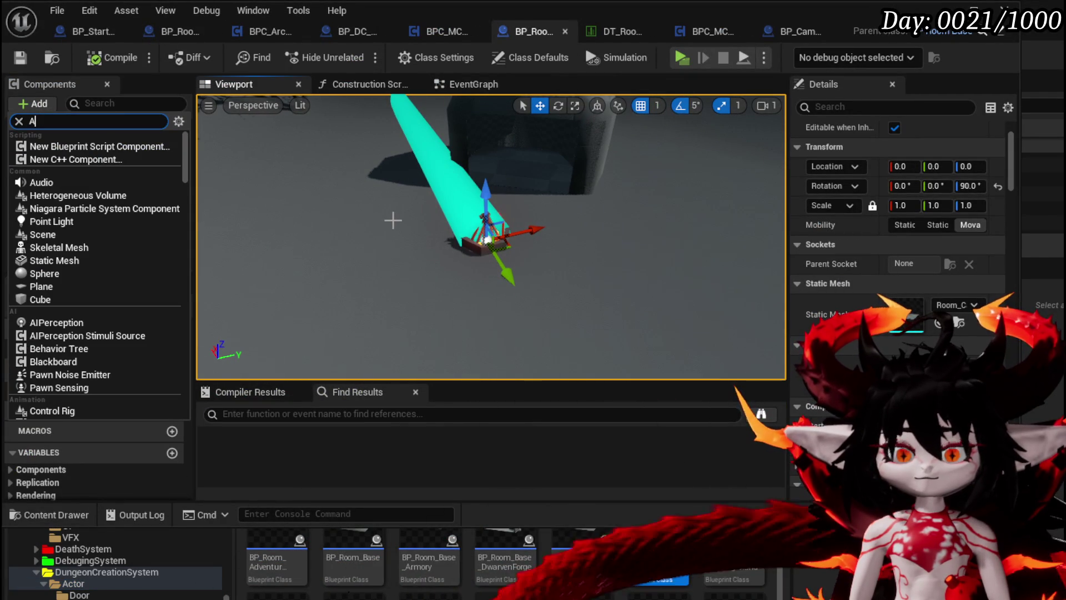
Add an Arrow component named CampingLocation under the root, then compile and save.
text(rrow)
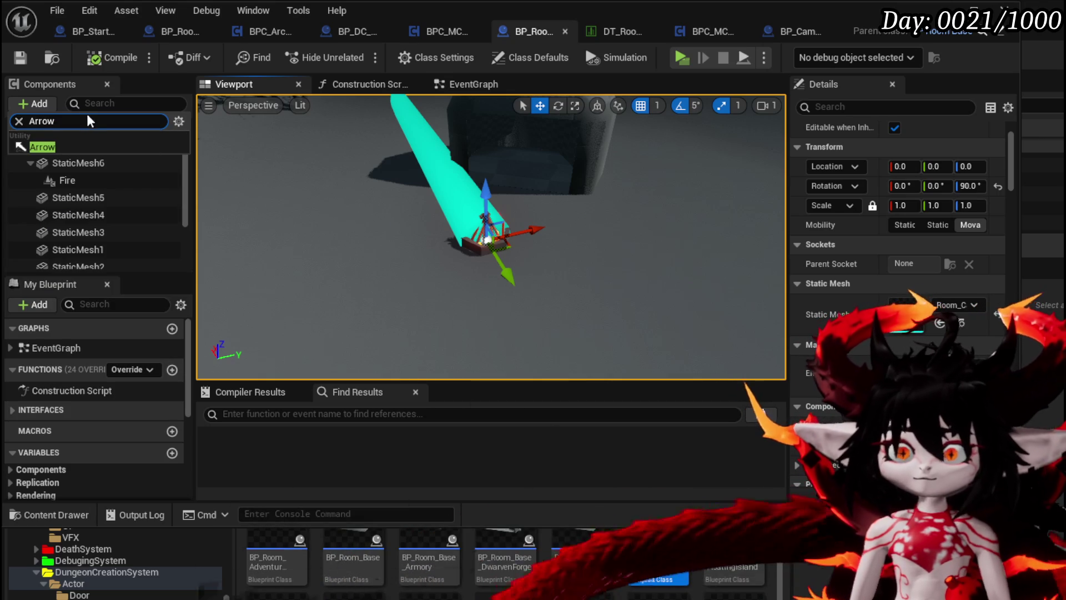
click(69, 145)
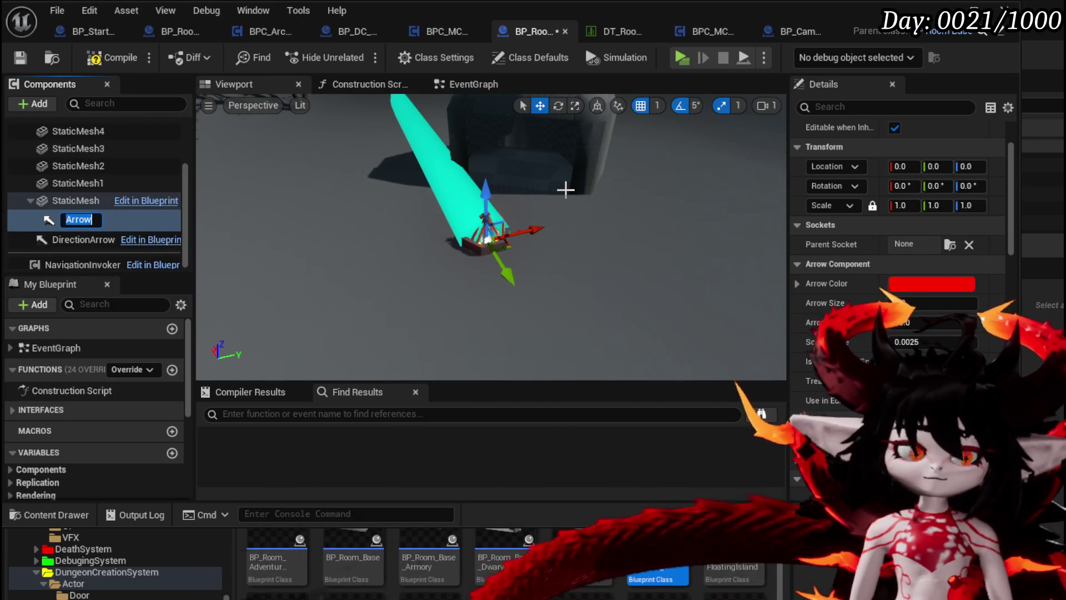
text(Camp)
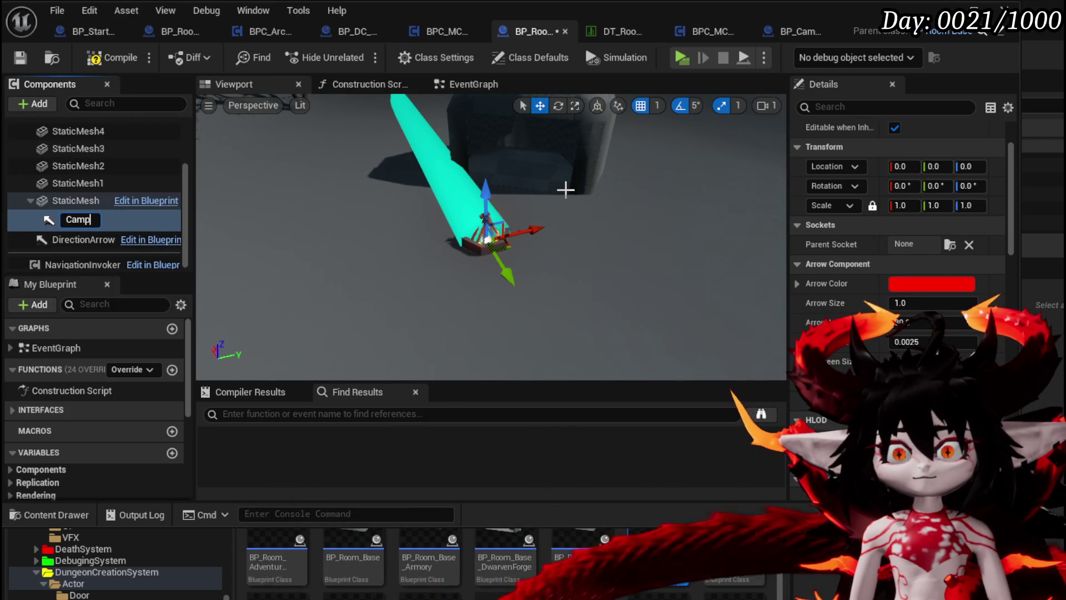
text(ingLocation)
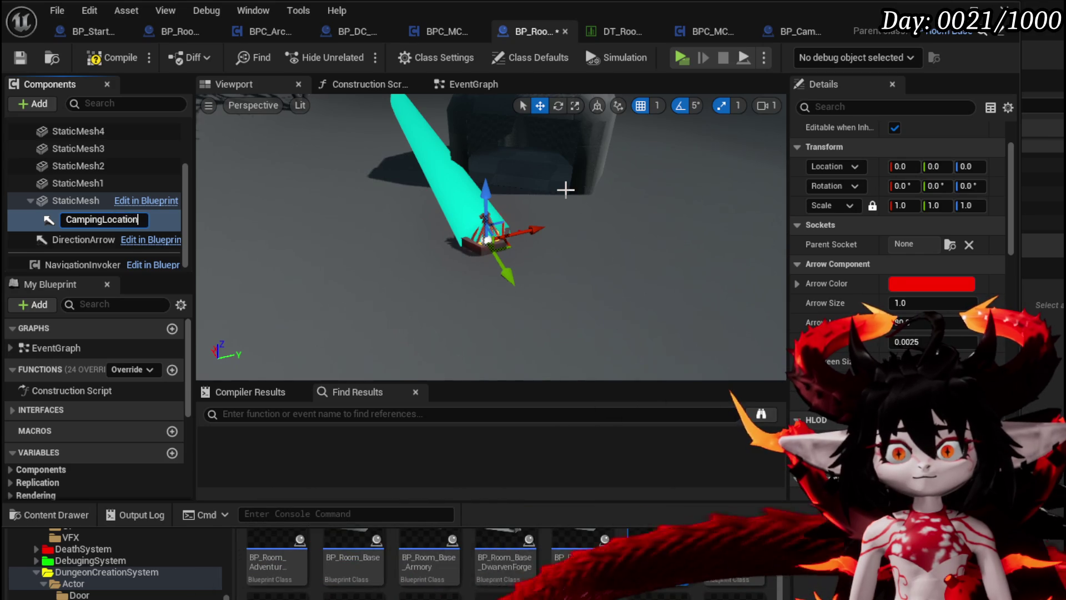
mouse_move(76, 215)
mouse_down()
mouse_move(84, 163)
mouse_move(68, 168)
mouse_move(98, 199)
mouse_move(59, 148)
mouse_up()
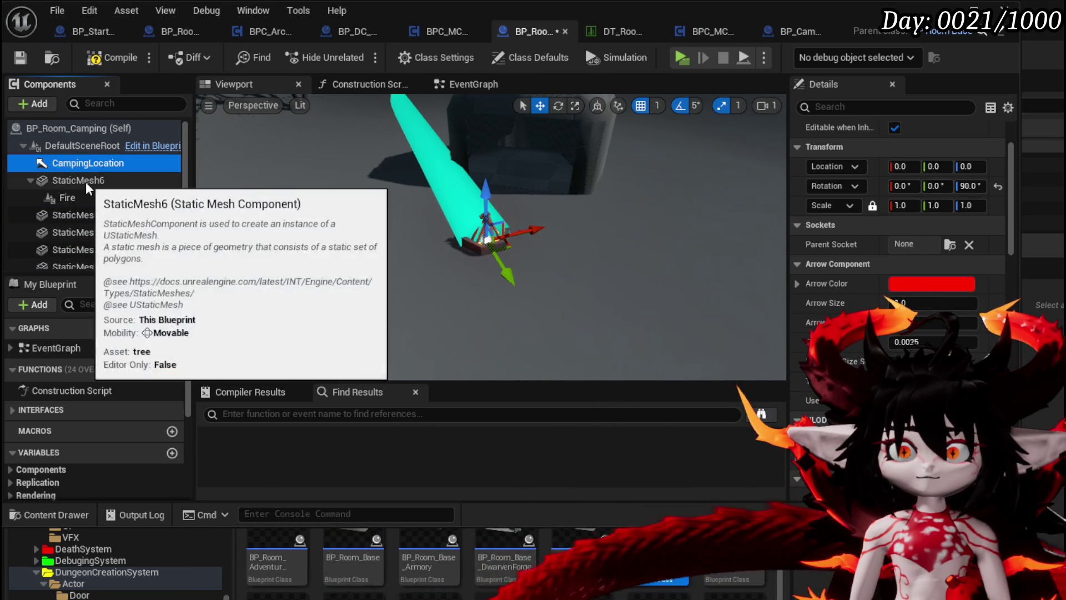
click(105, 61)
click(20, 58)
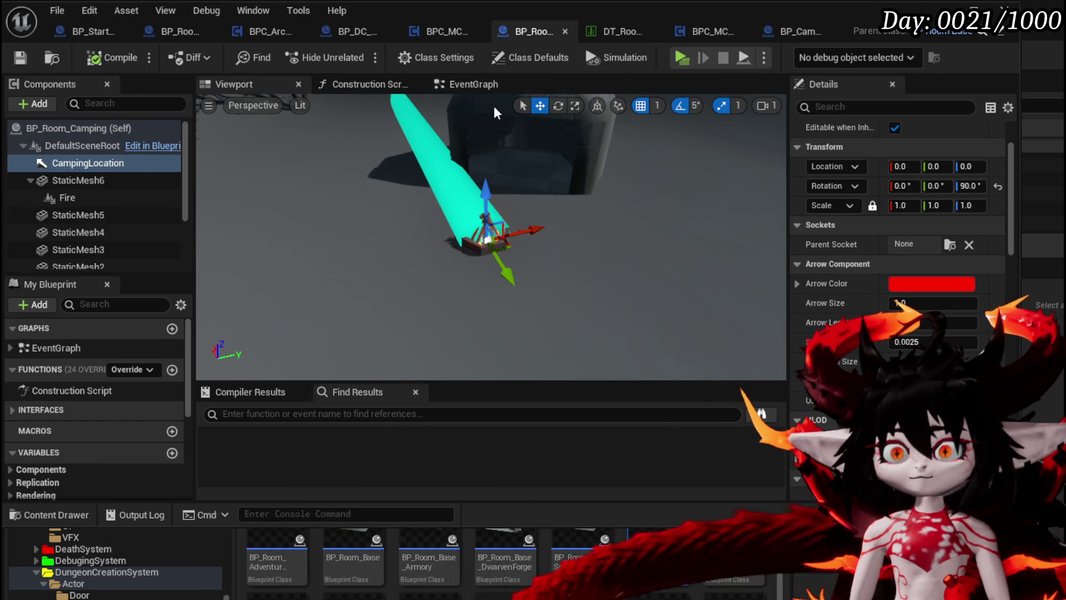
Override SpawnAditionals and feed CampingLocation through Make Array into the parent's Array pin.
click(123, 373)
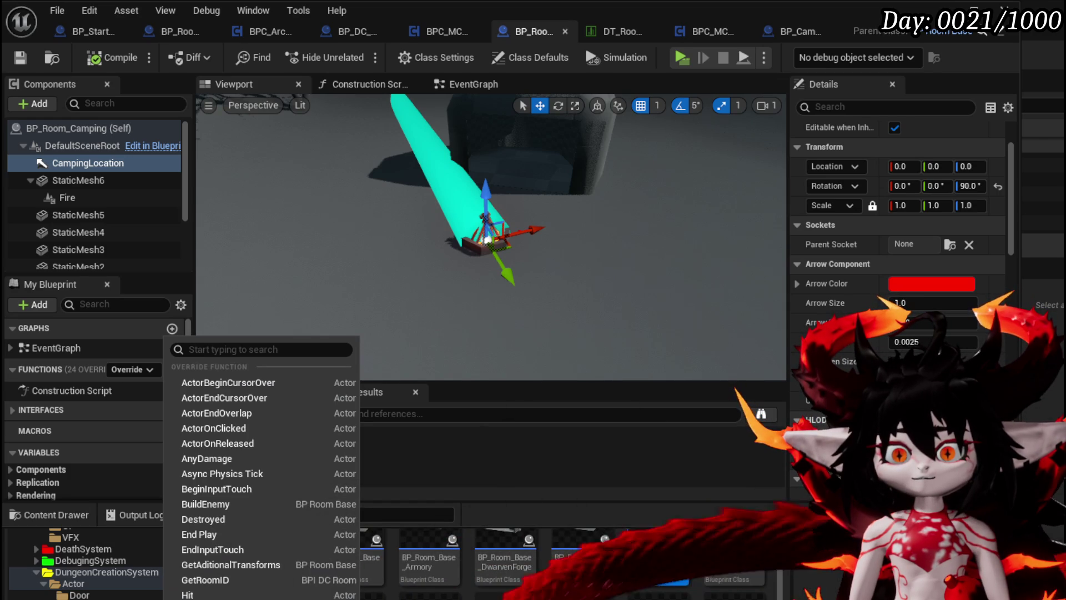
click(211, 578)
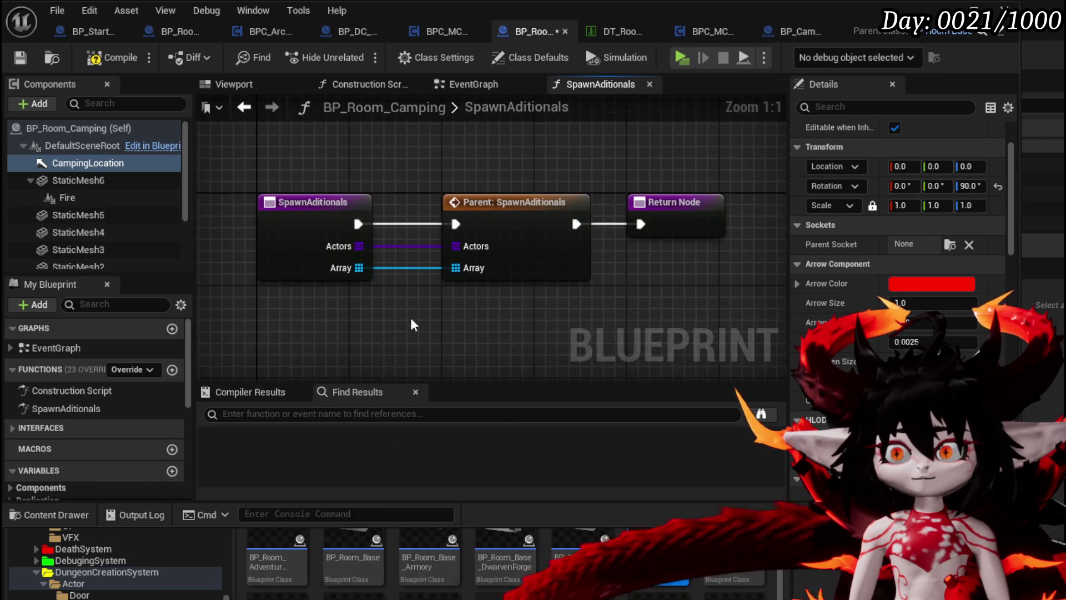
drag(541, 189, 548, 272)
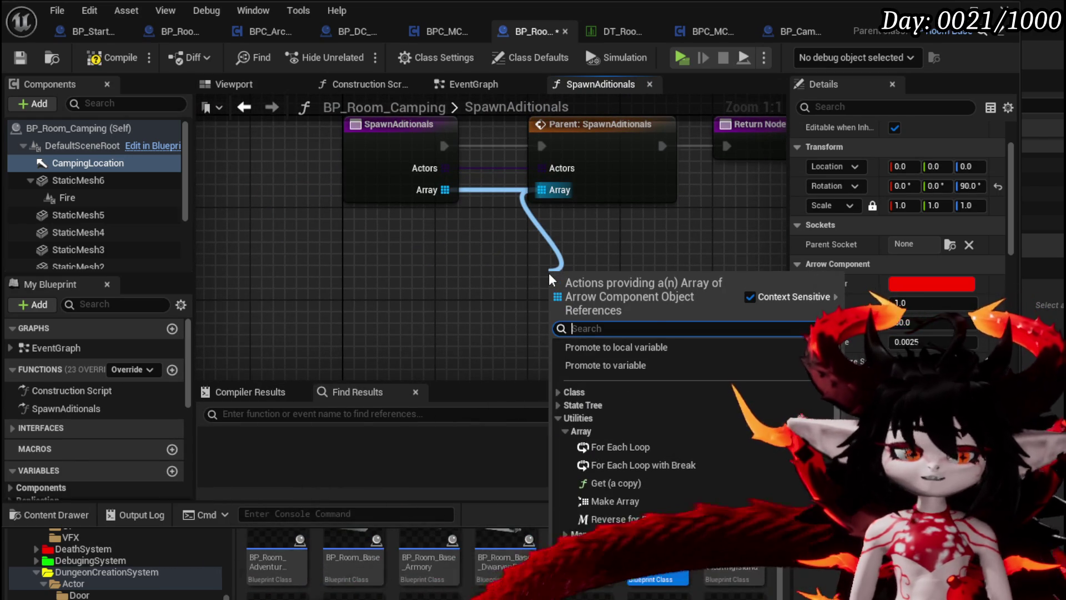
text(Mae)
key(BackSpace)
text(ke)
key(Return)
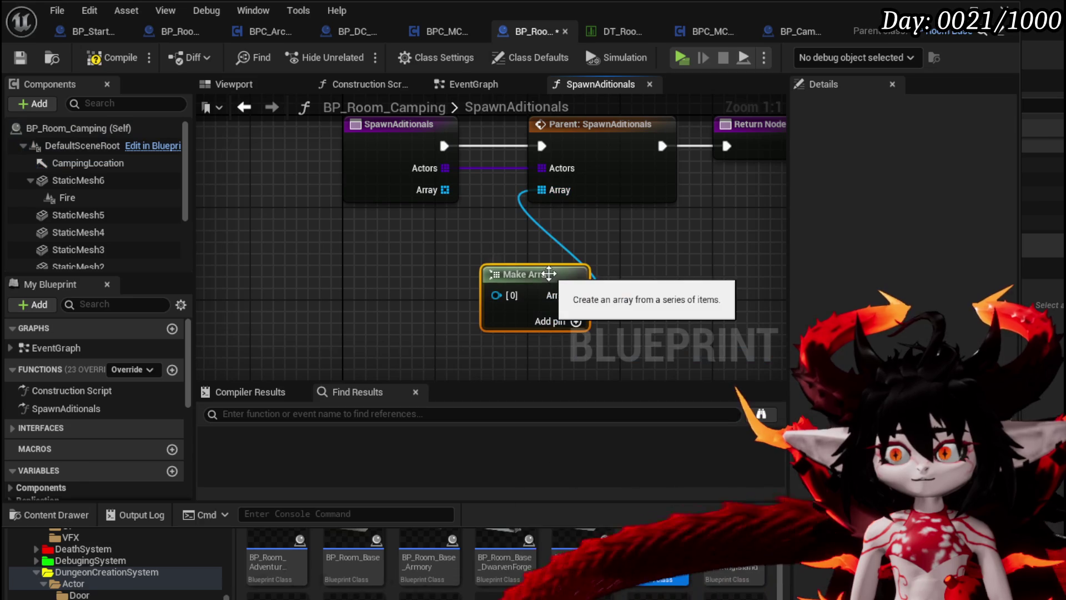
drag(58, 166, 496, 295)
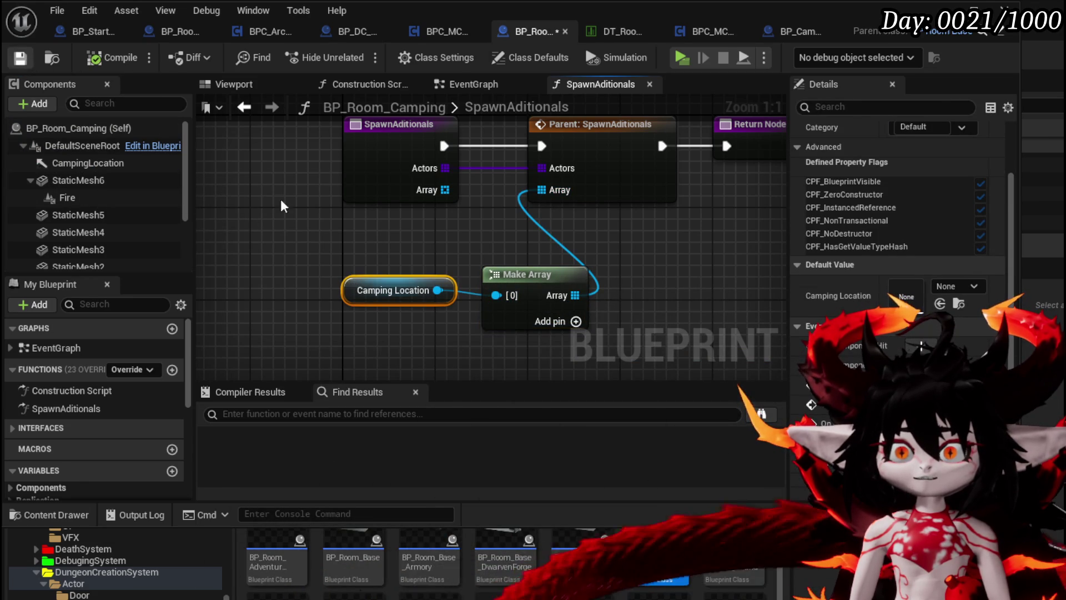
drag(504, 294, 492, 283)
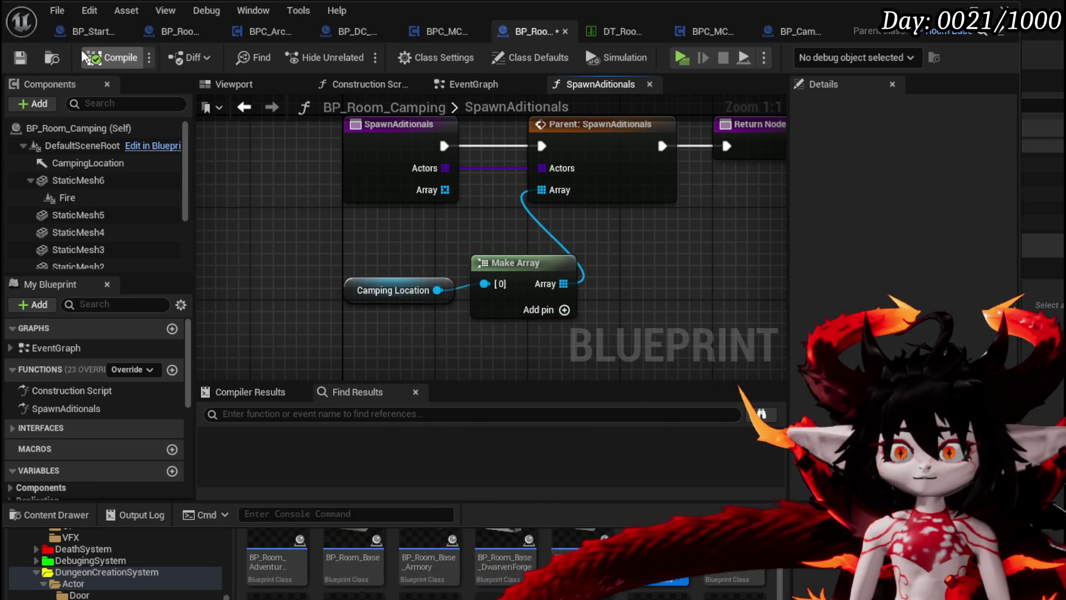
click(618, 33)
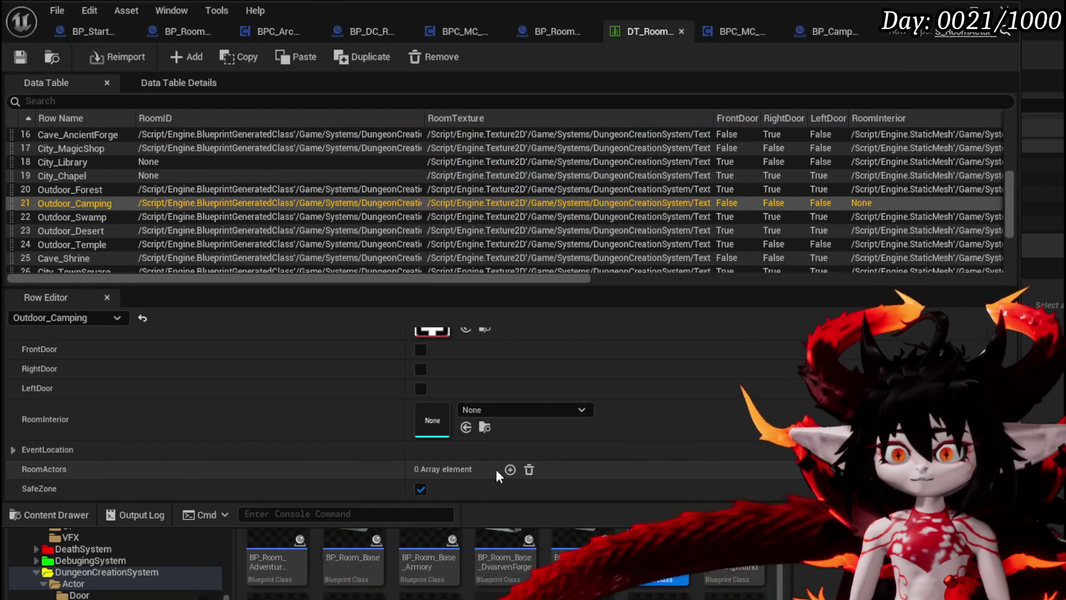
Set Outdoor_Camping's new RoomActors element to BP_CampingActor in DT_RoomActors, then start playing.
click(510, 469)
click(435, 468)
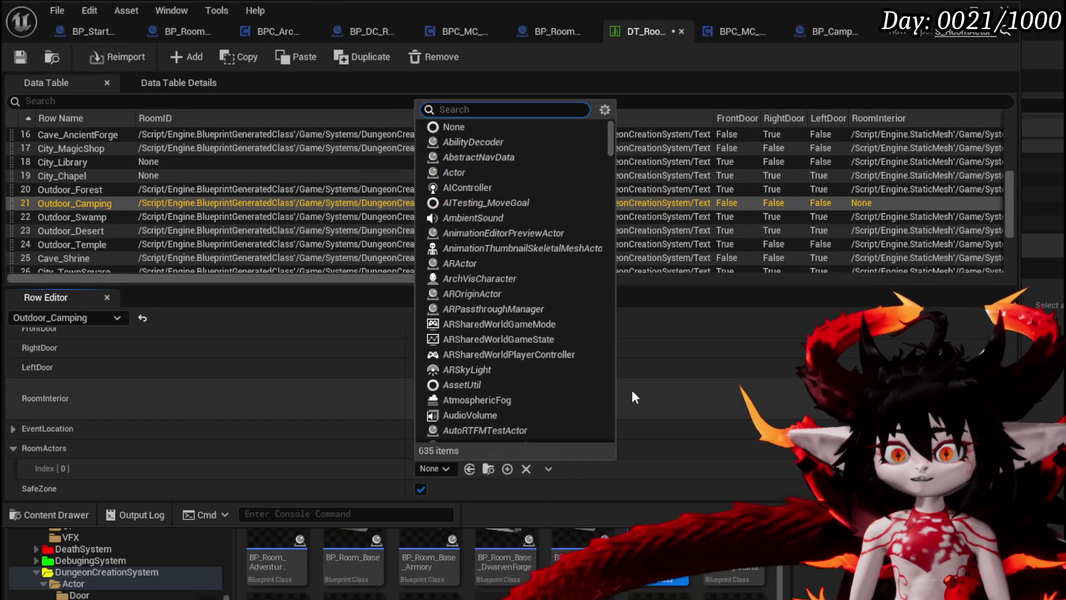
text(BP_)
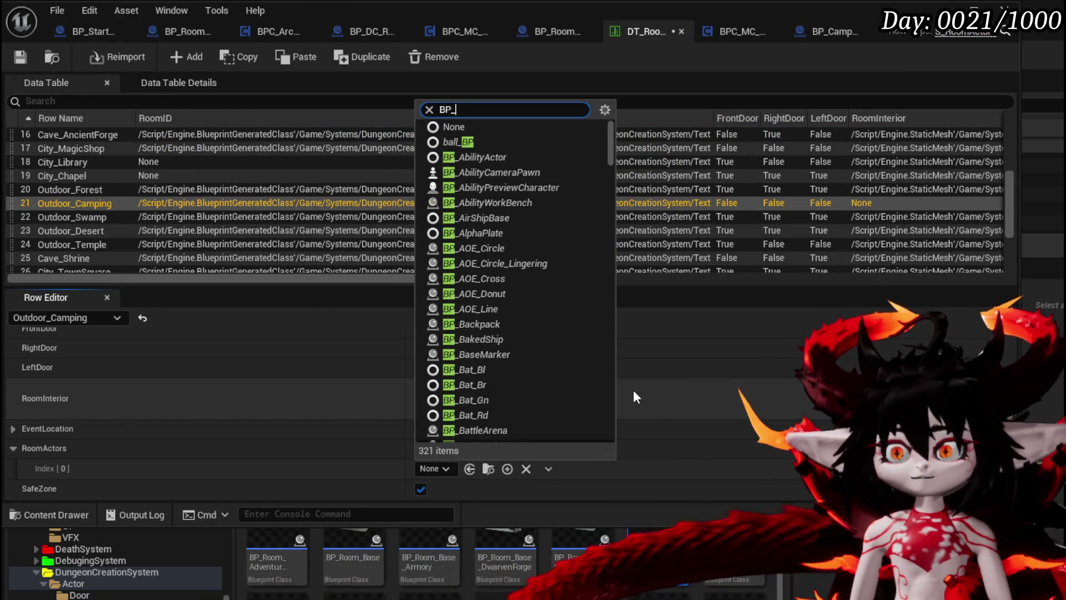
text(Camping)
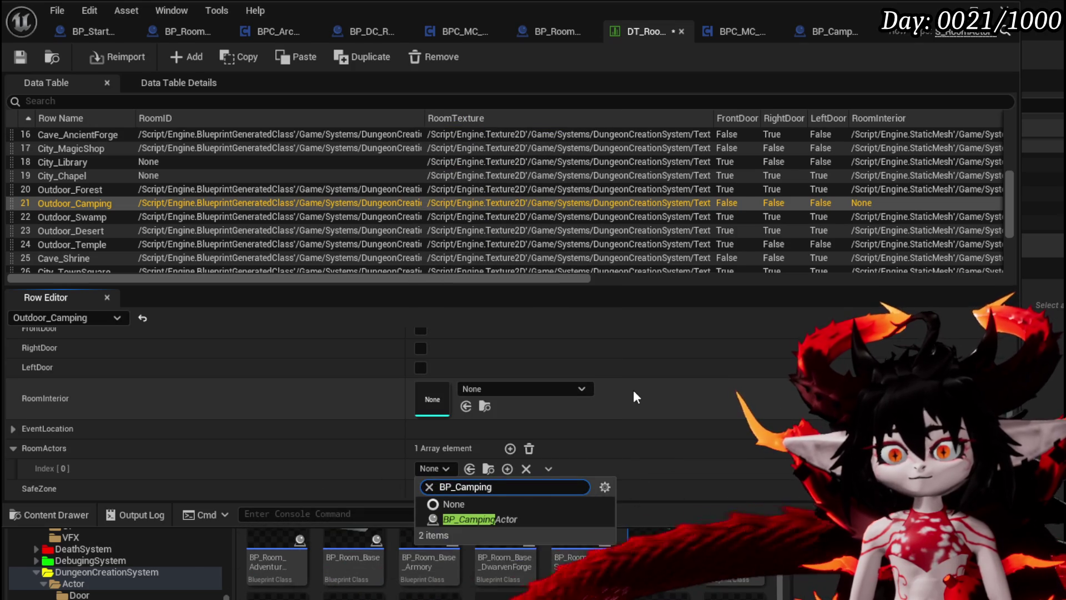
click(511, 518)
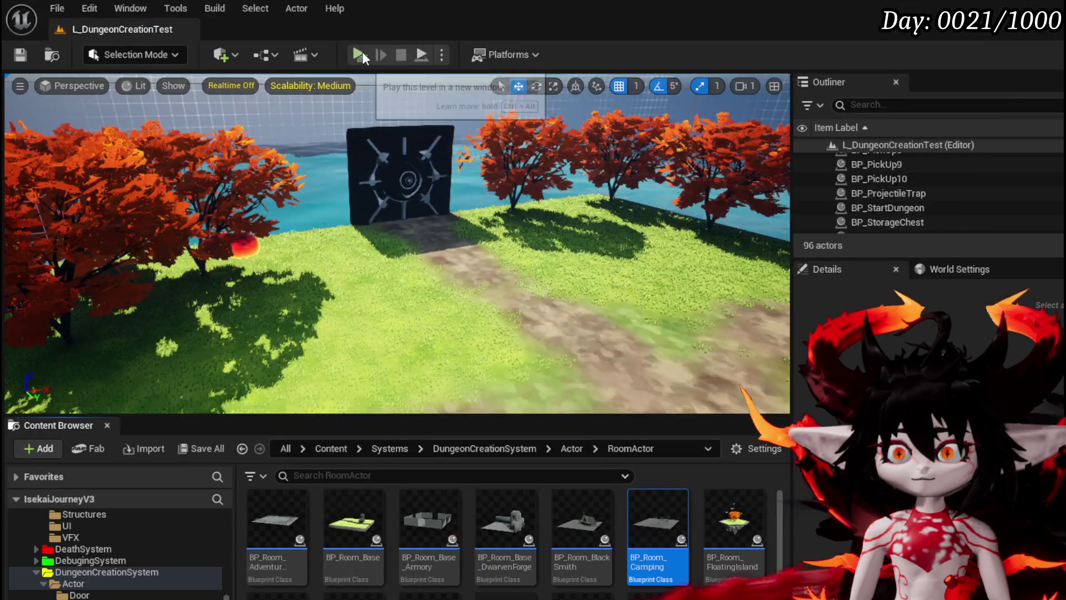
click(363, 51)
key(w)
key(w)
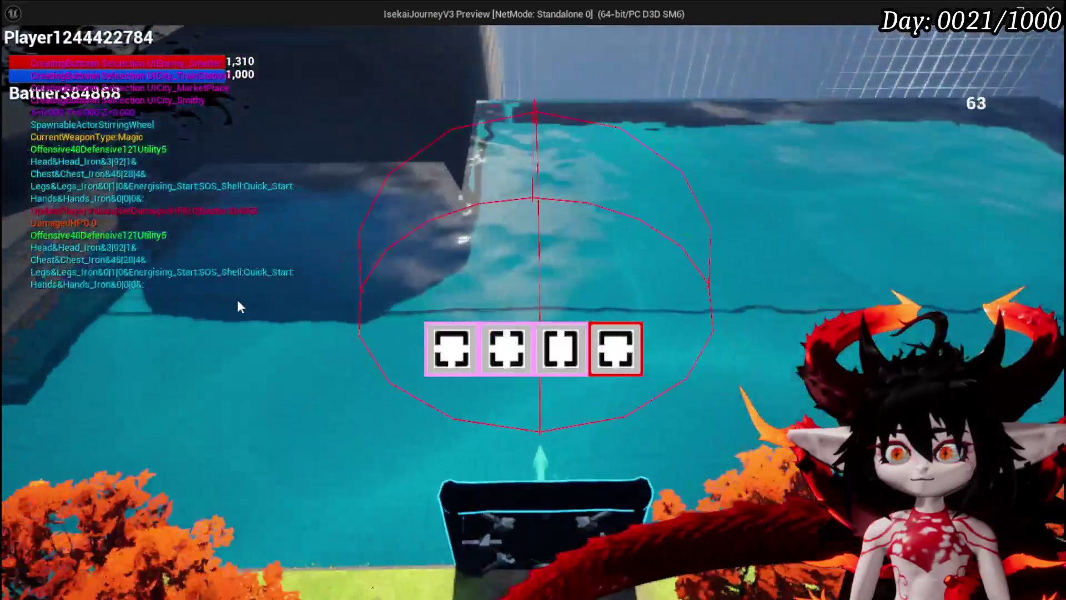
Travel through the dungeon via the FloatingIsland and HeroGraveyard room cards.
click(615, 348)
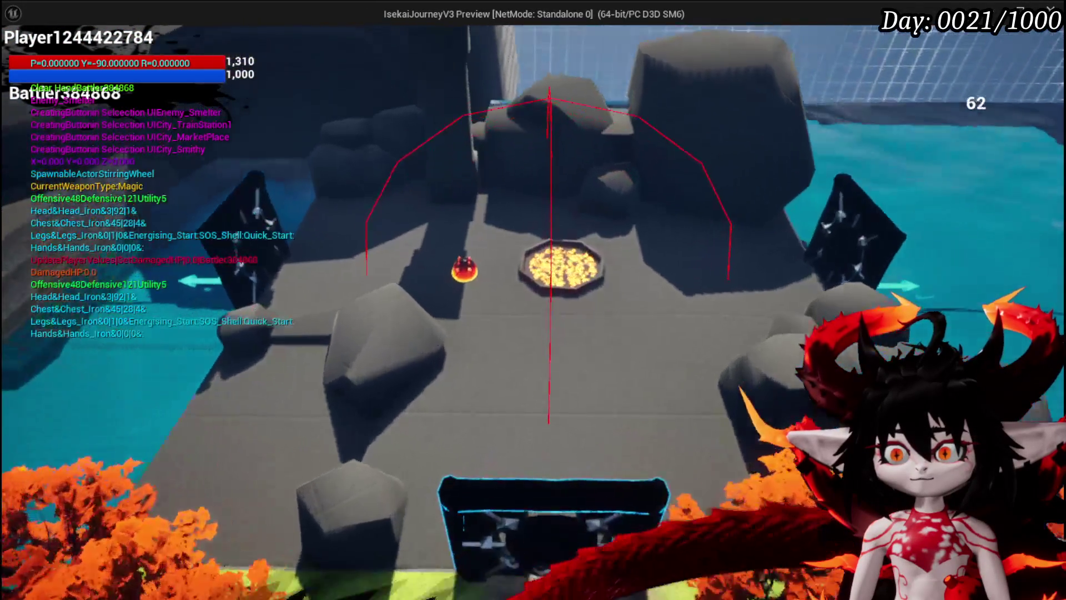
key(w)
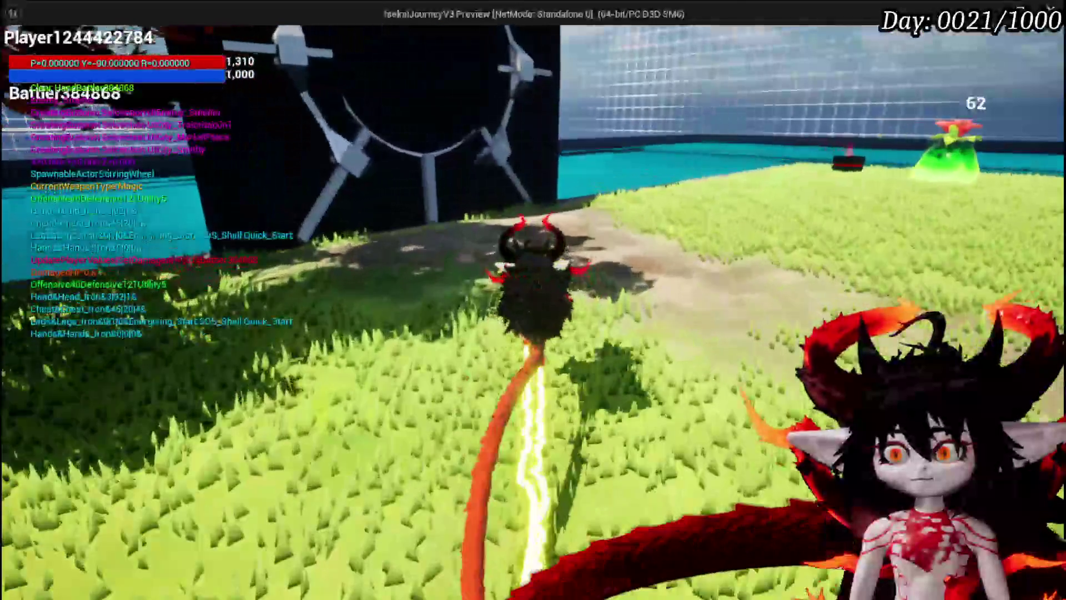
key(w)
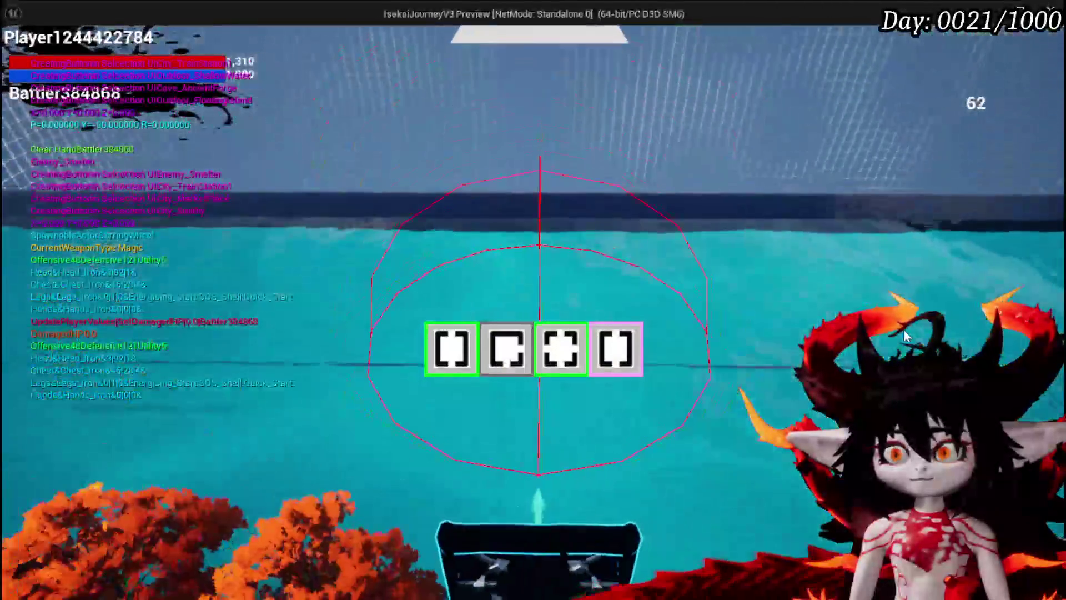
mouse_move(573, 361)
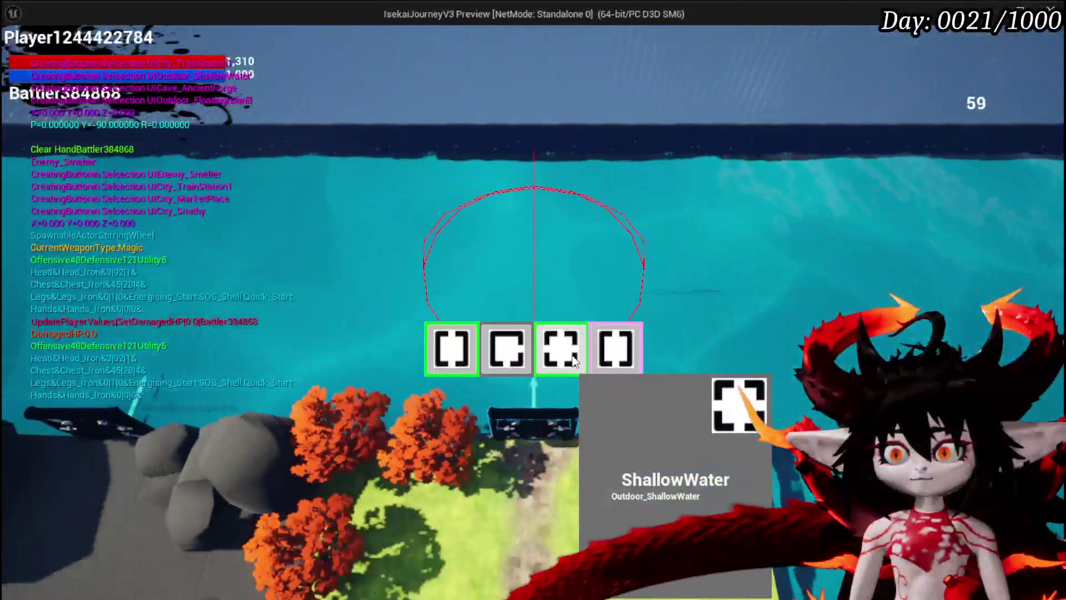
click(456, 356)
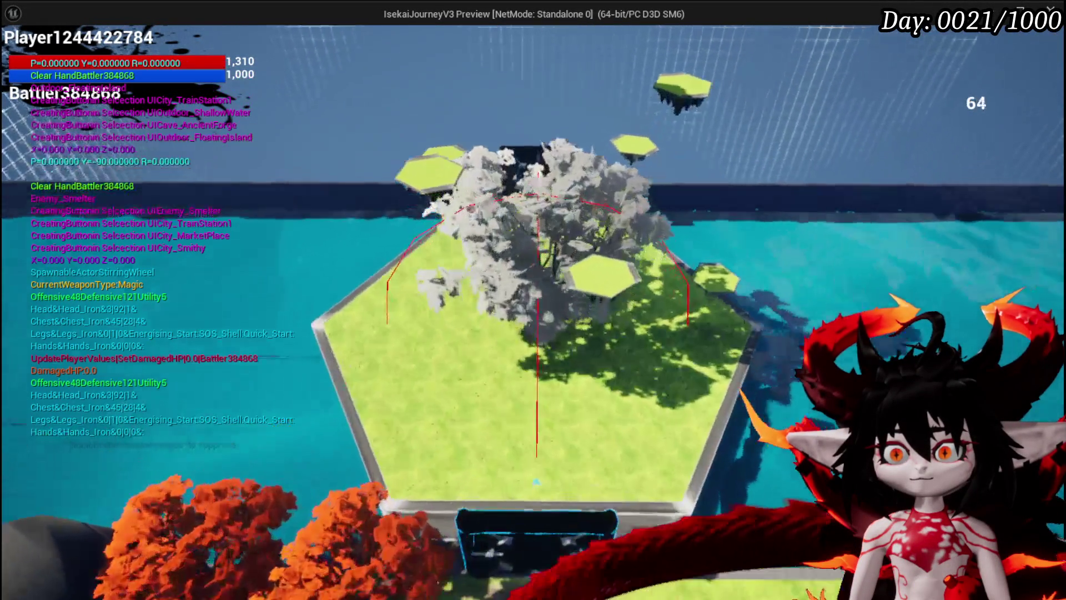
key(w)
key(w)
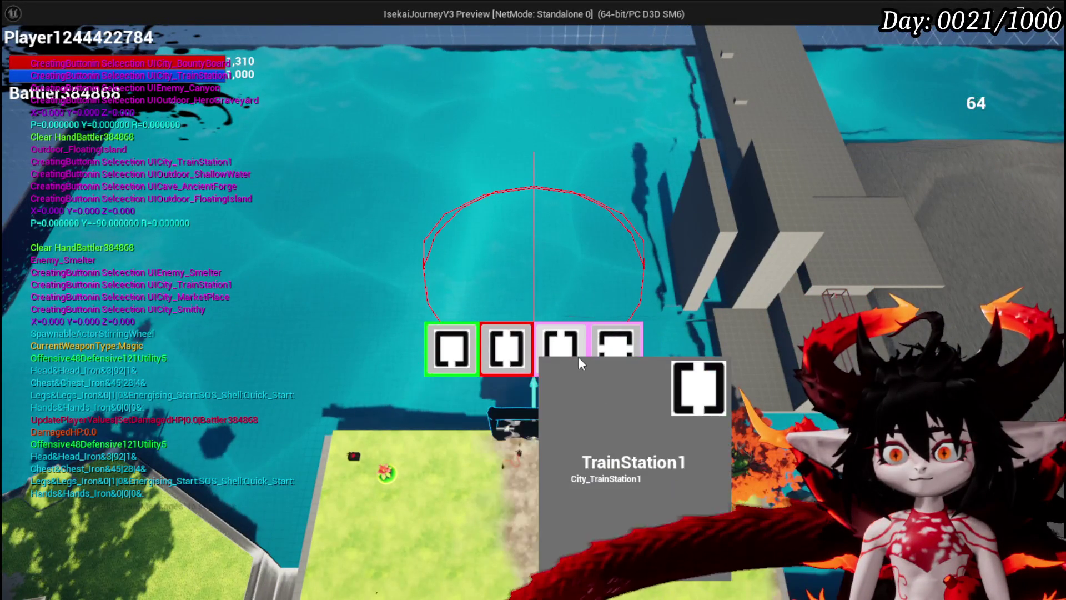
click(506, 348)
key(w)
key(space)
key(w)
key(w)
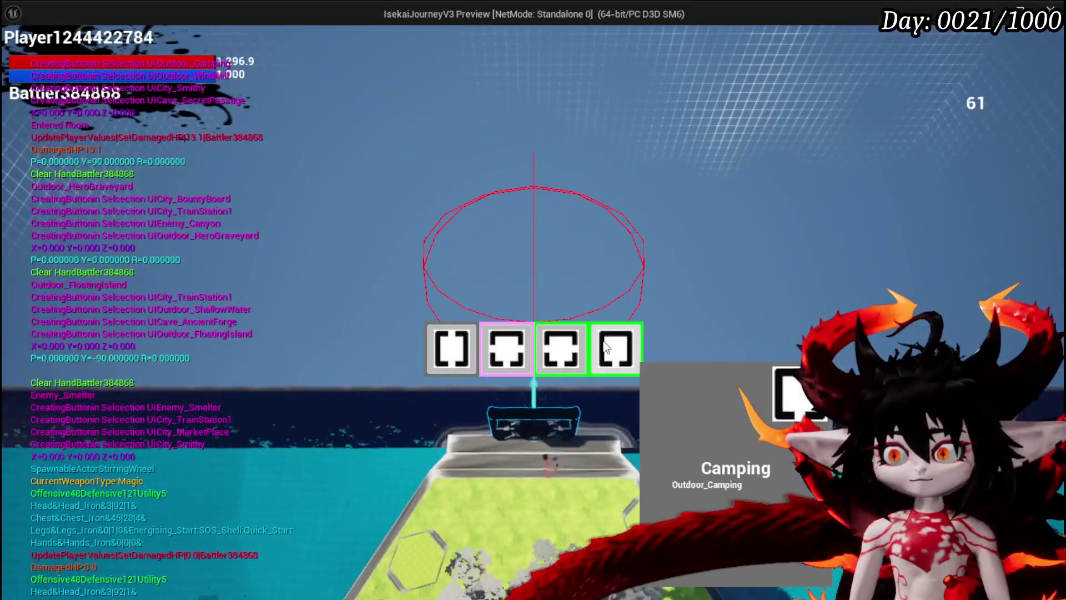
Choose the Camping room, rest at the camp, then exit the preview and save the map.
click(605, 347)
key(w)
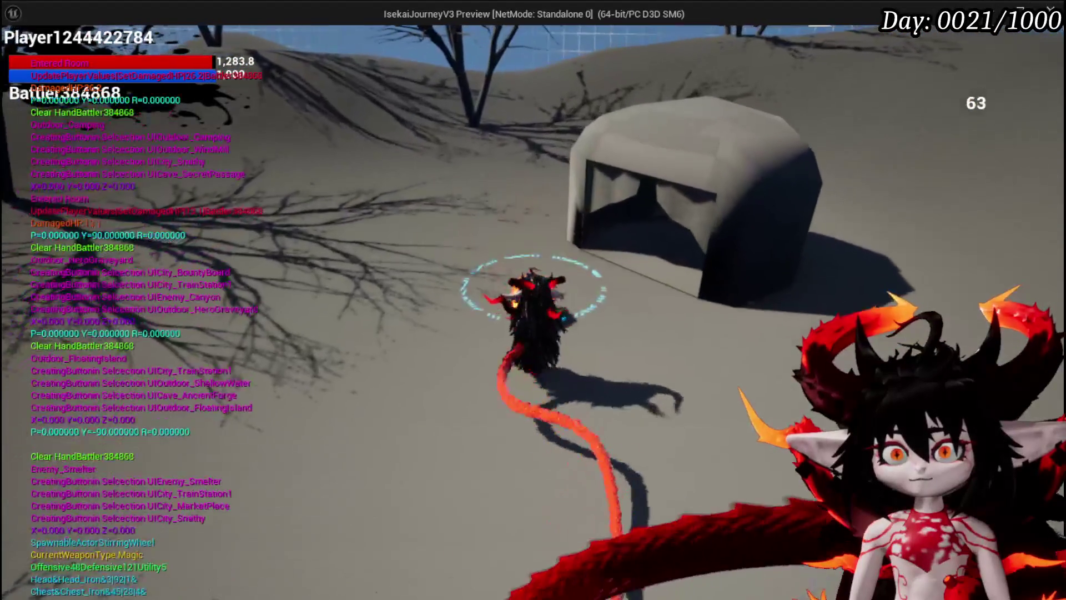
key(e)
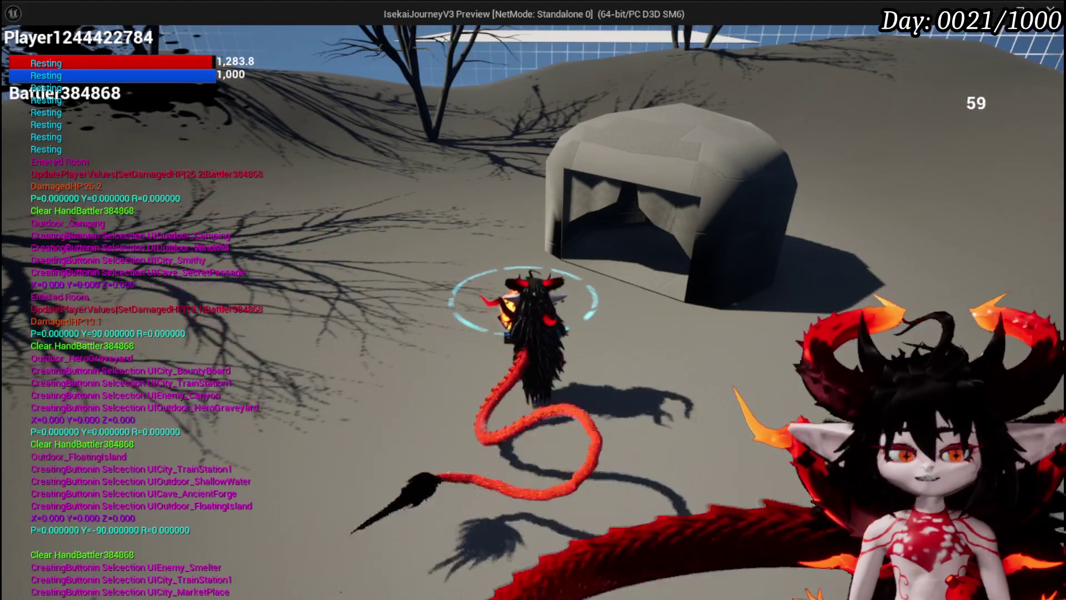
key(Escape)
click(22, 55)
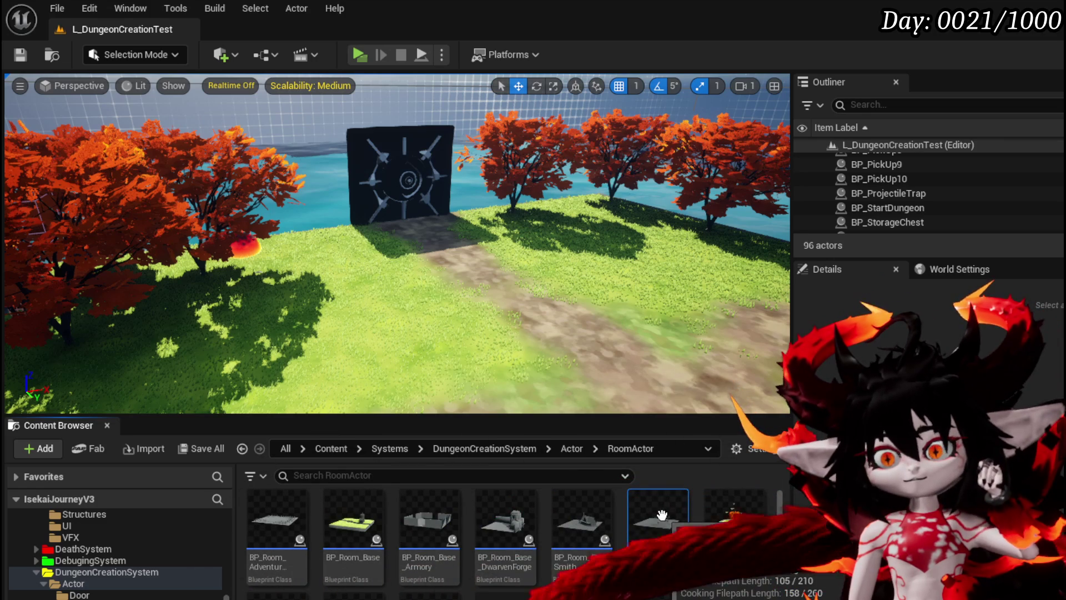
Open BP_CampingActor from CampingSystem > Actor and search 'BPC_s' from the Instigator pin.
scroll(98, 568, up, 5)
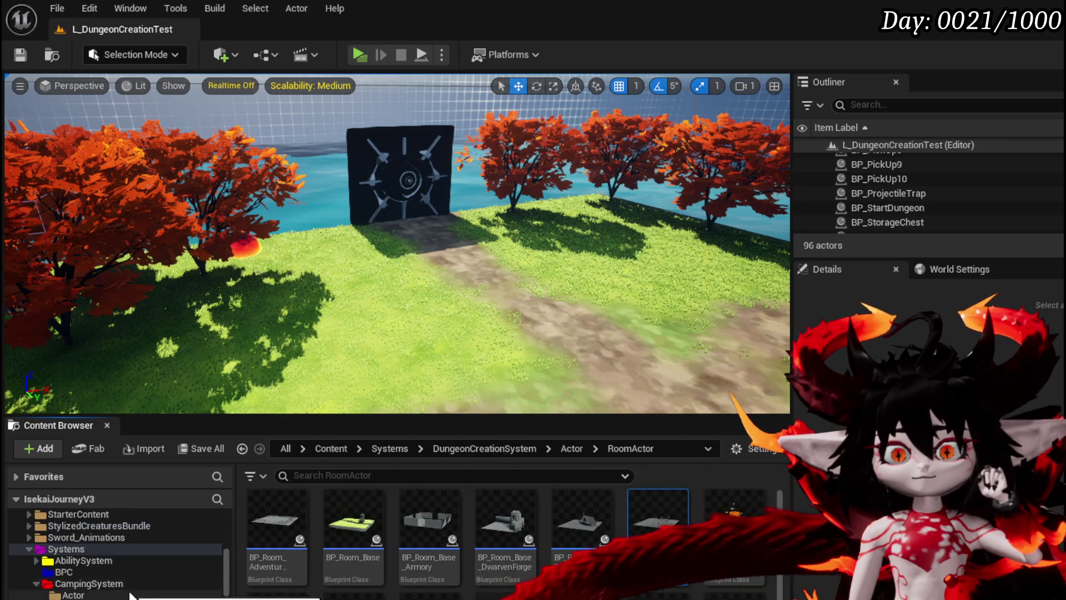
click(84, 596)
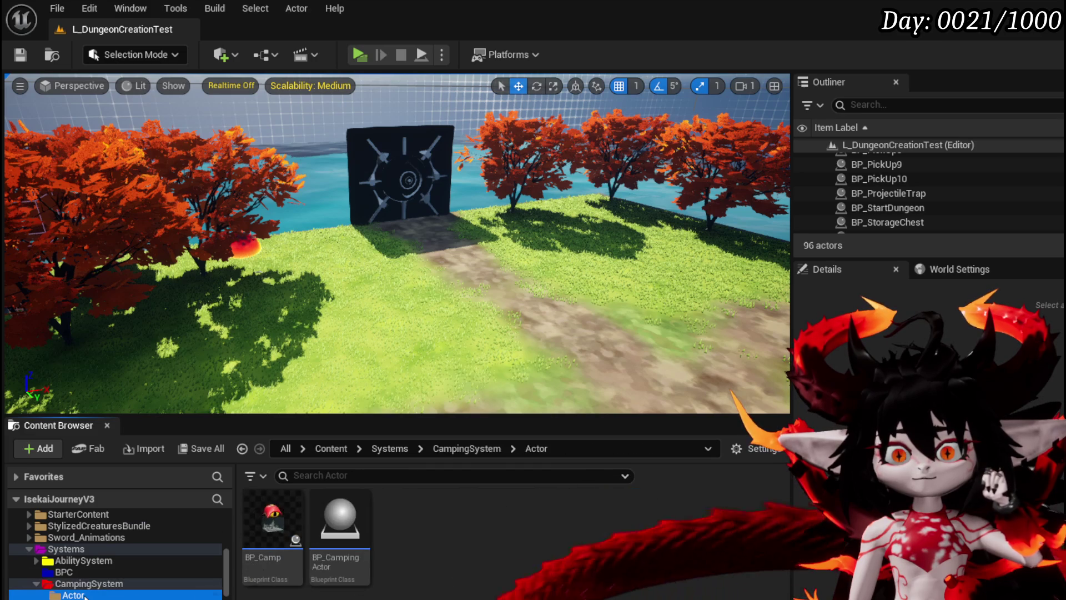
double_click(338, 555)
drag(371, 214, 358, 288)
text(BPC_)
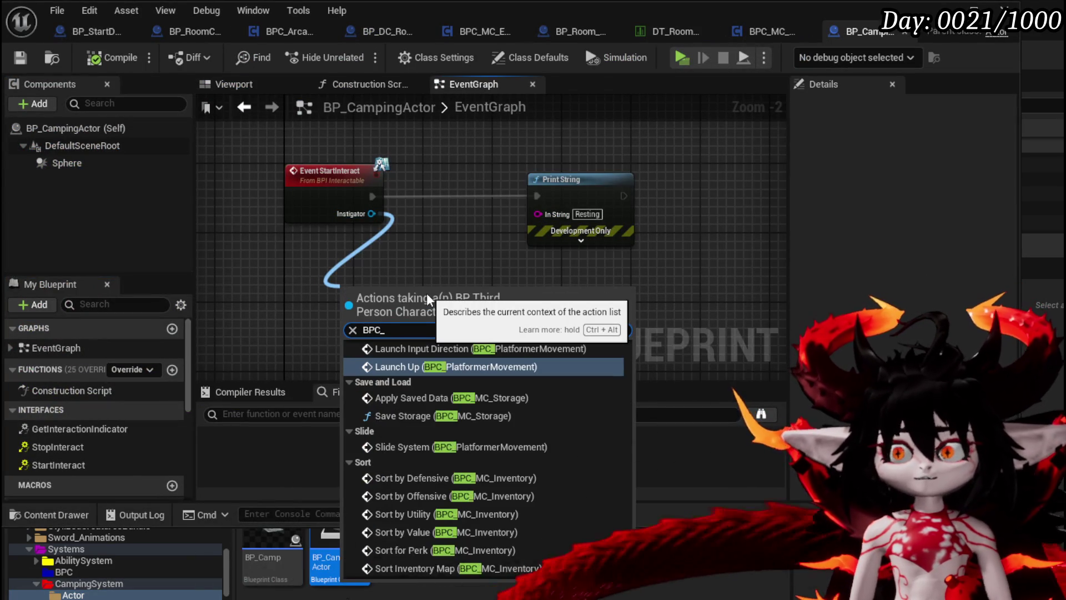
text(s)
Add a Get BPC MC Exploration node from StartInteract's Instigator pin.
key(BackSpace)
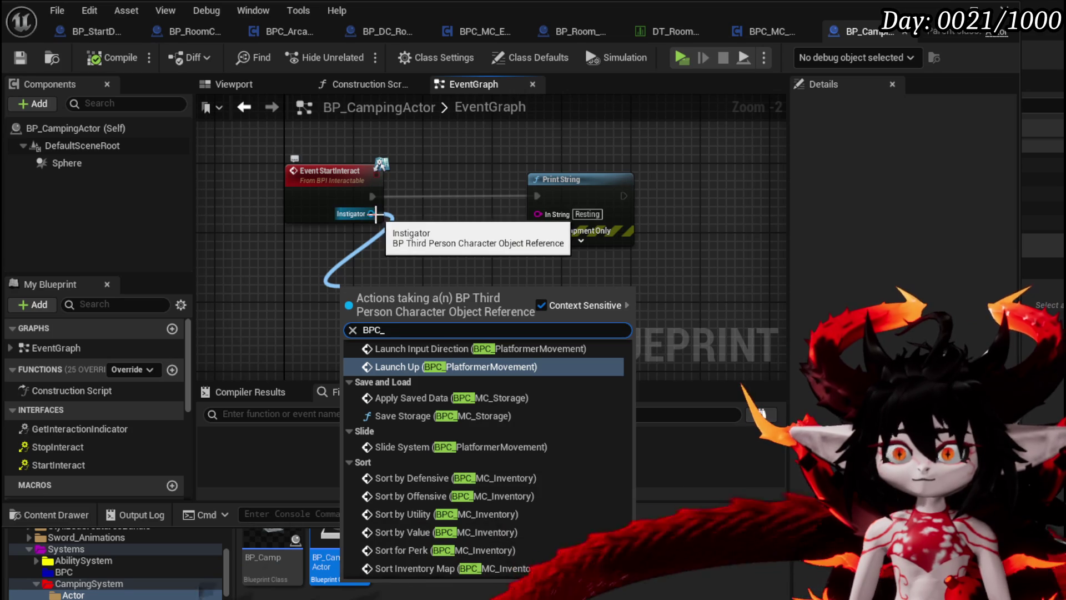
mouse_move(373, 213)
mouse_down()
mouse_move(356, 256)
mouse_move(280, 276)
mouse_up()
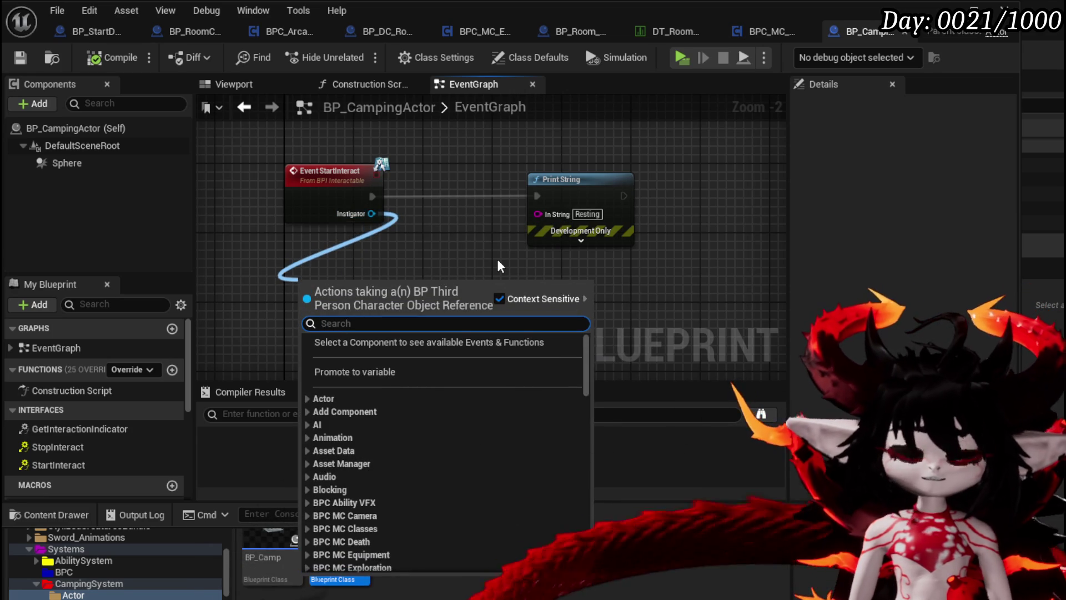
text(get BP)
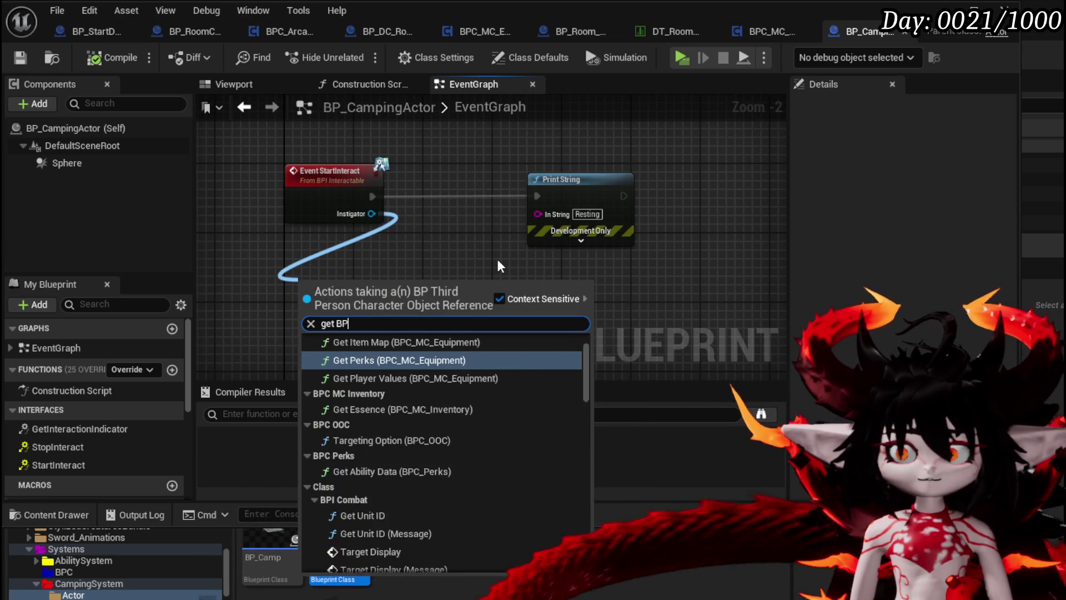
text(C exp)
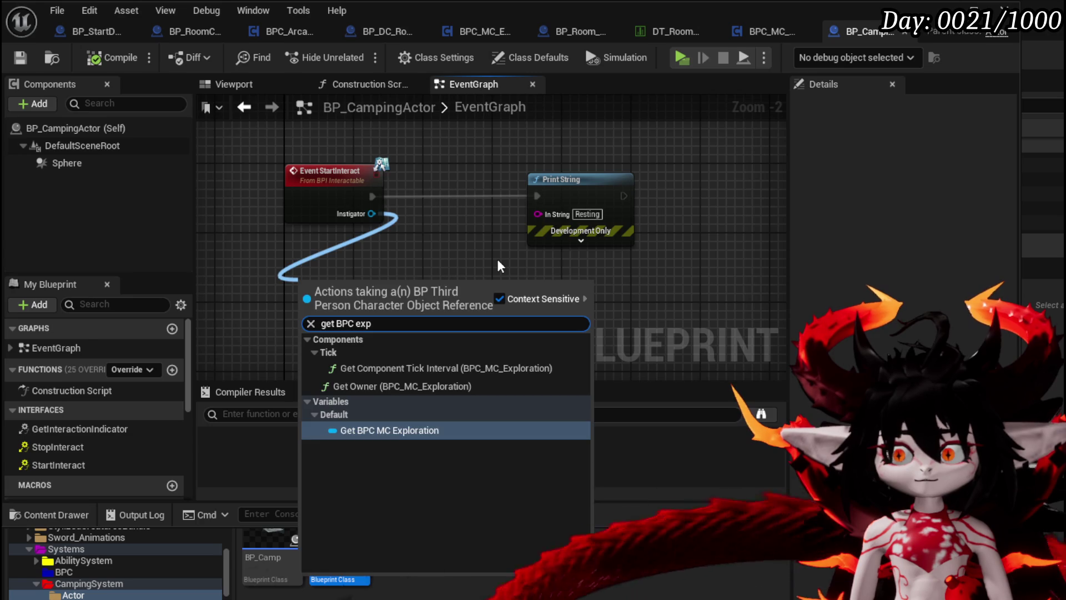
key(Return)
Call Rest on the Exploration component after StartInteract, then compile and save.
drag(417, 286, 518, 292)
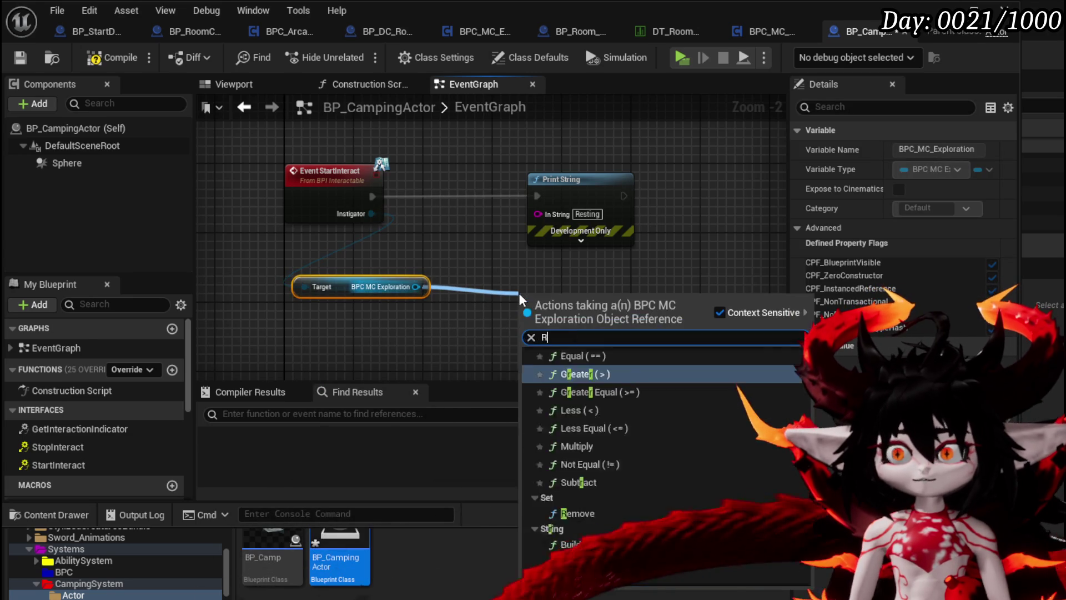
text(Rest)
drag(559, 298, 445, 175)
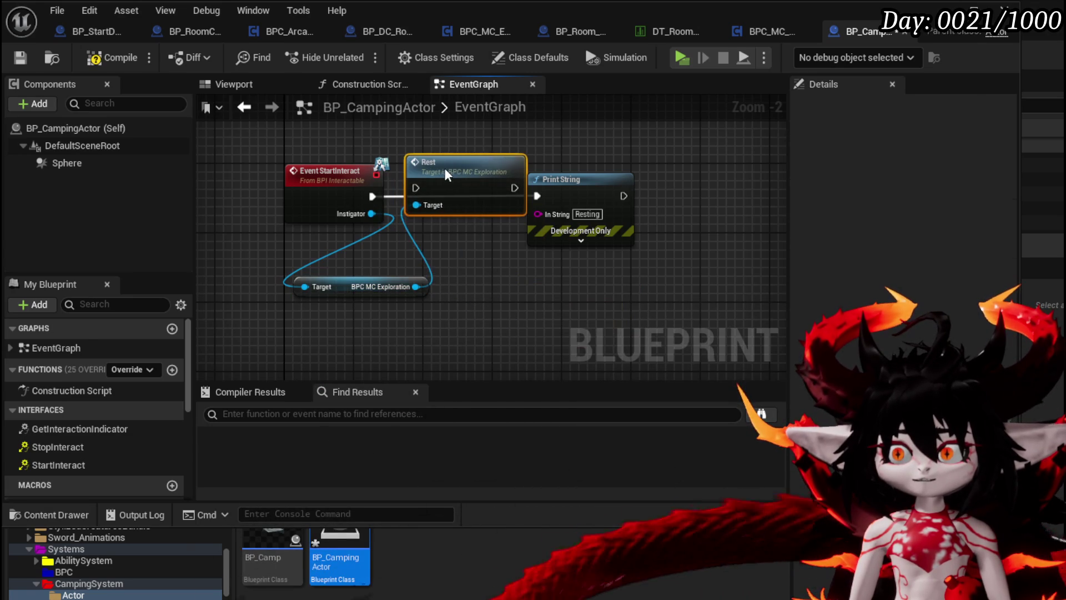
drag(372, 195, 414, 197)
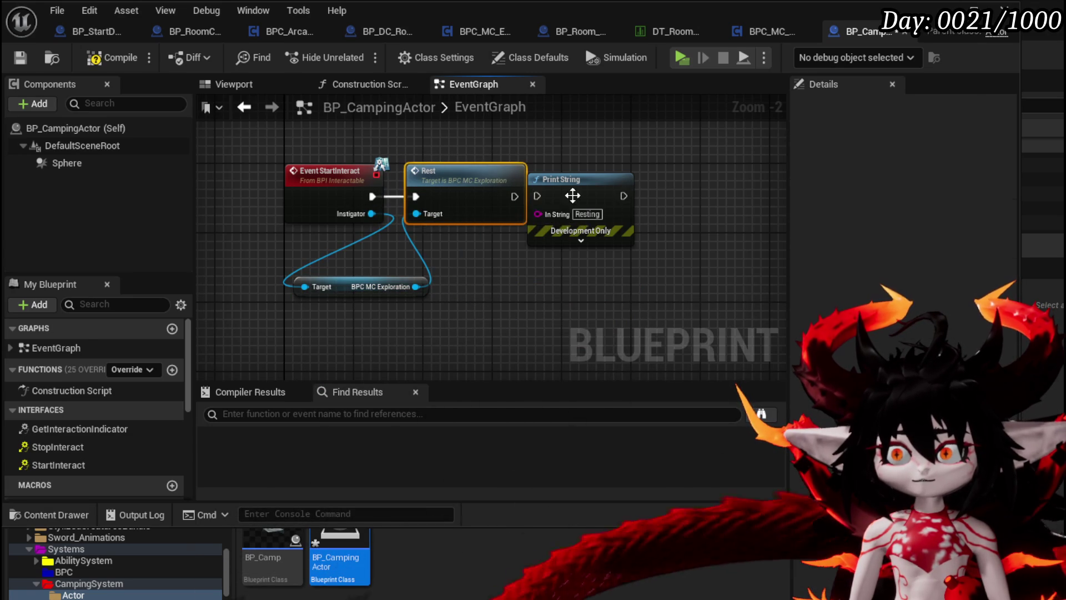
drag(561, 179, 691, 187)
click(102, 59)
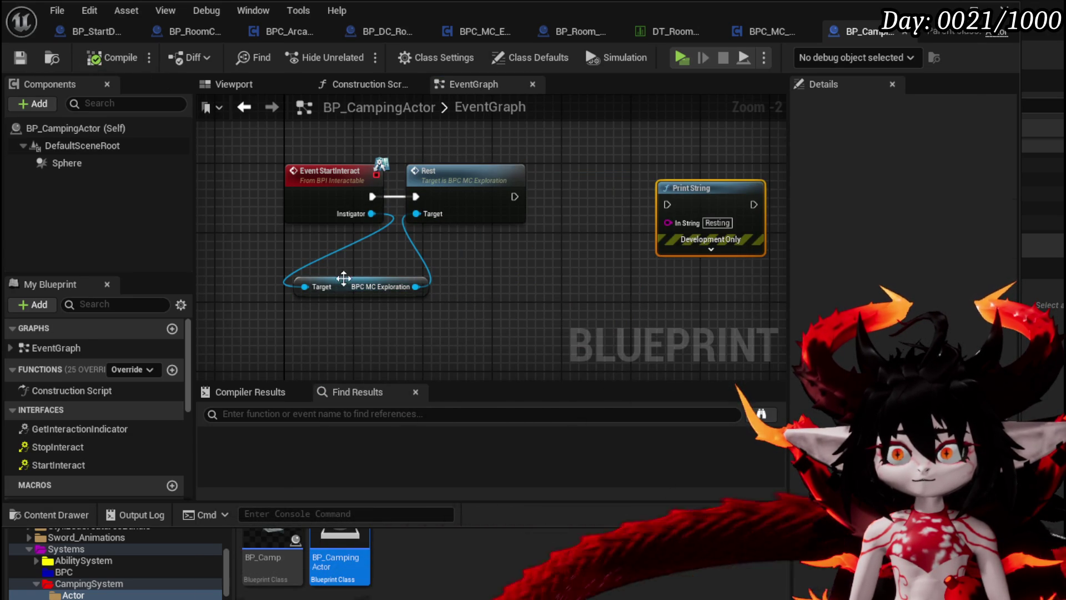
drag(343, 290, 442, 248)
key(ctrl+s)
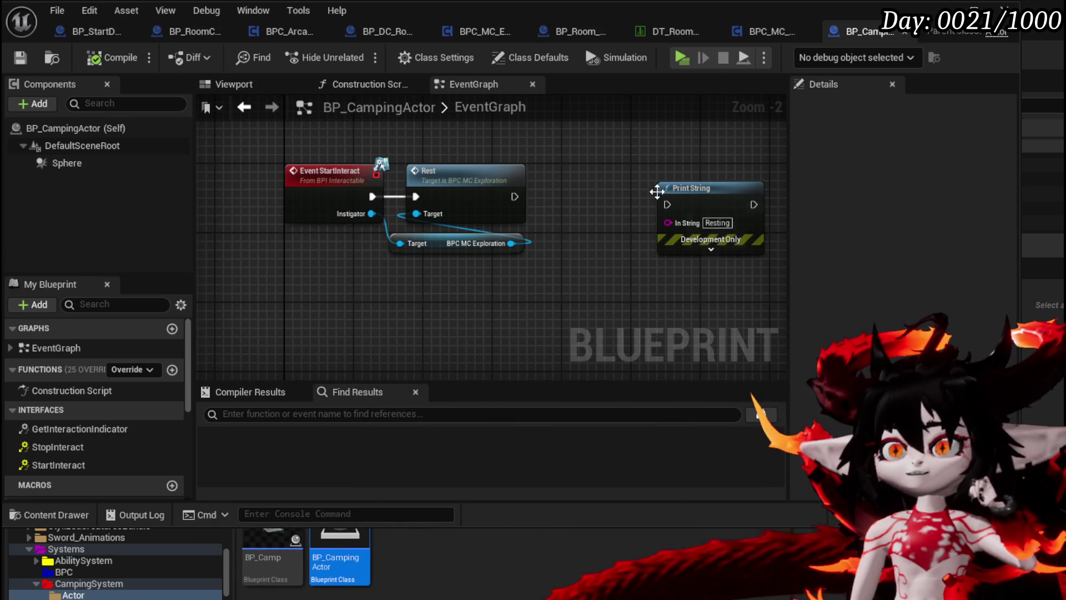
Remove the Fire component from BP_Room_Camping.
click(581, 30)
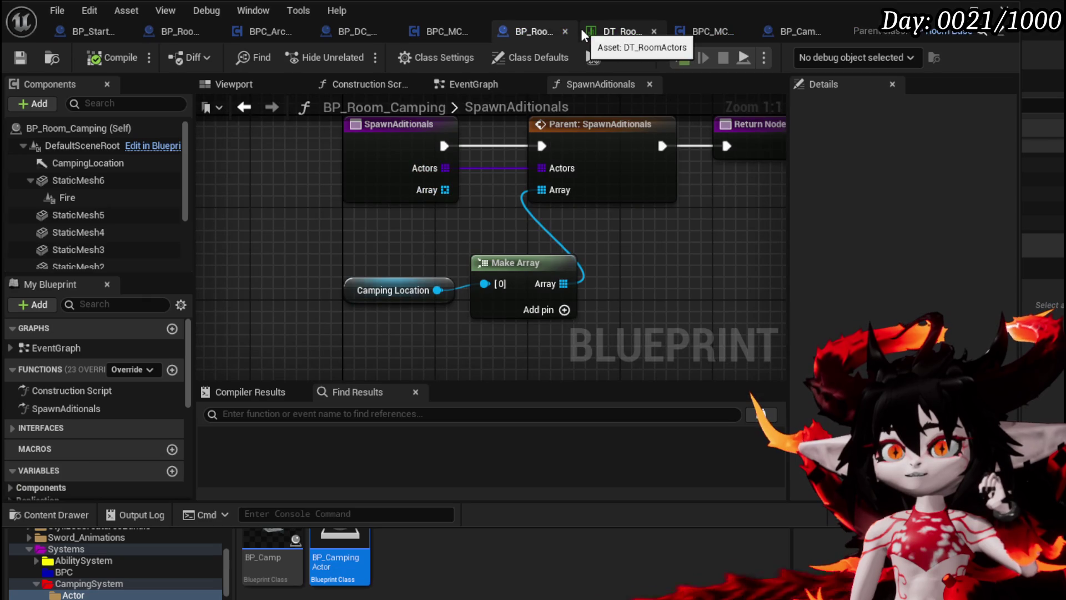
click(127, 199)
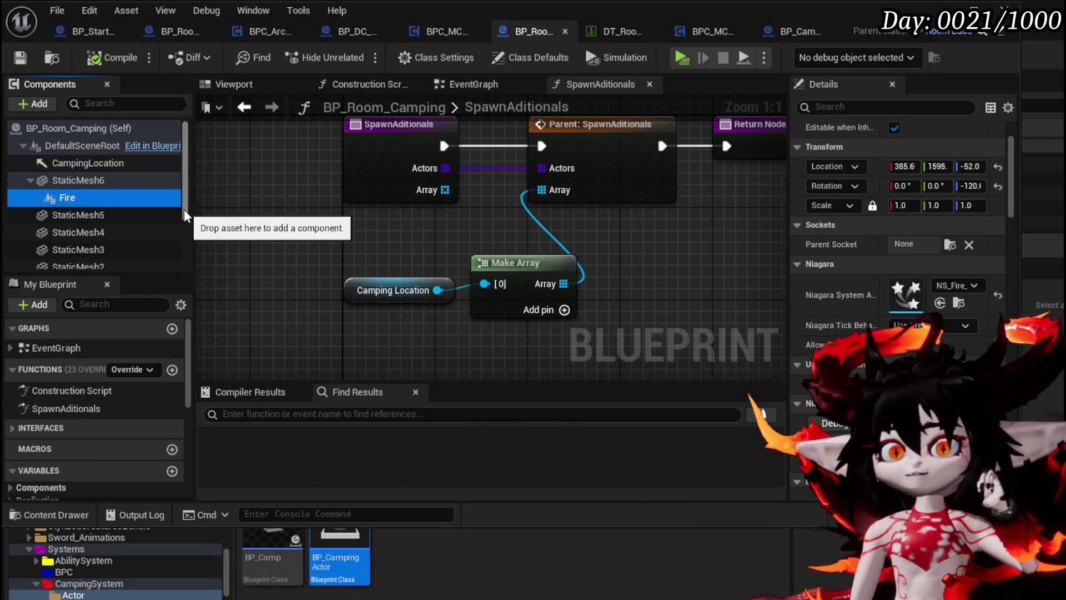
click(78, 182)
click(101, 199)
key(Delete)
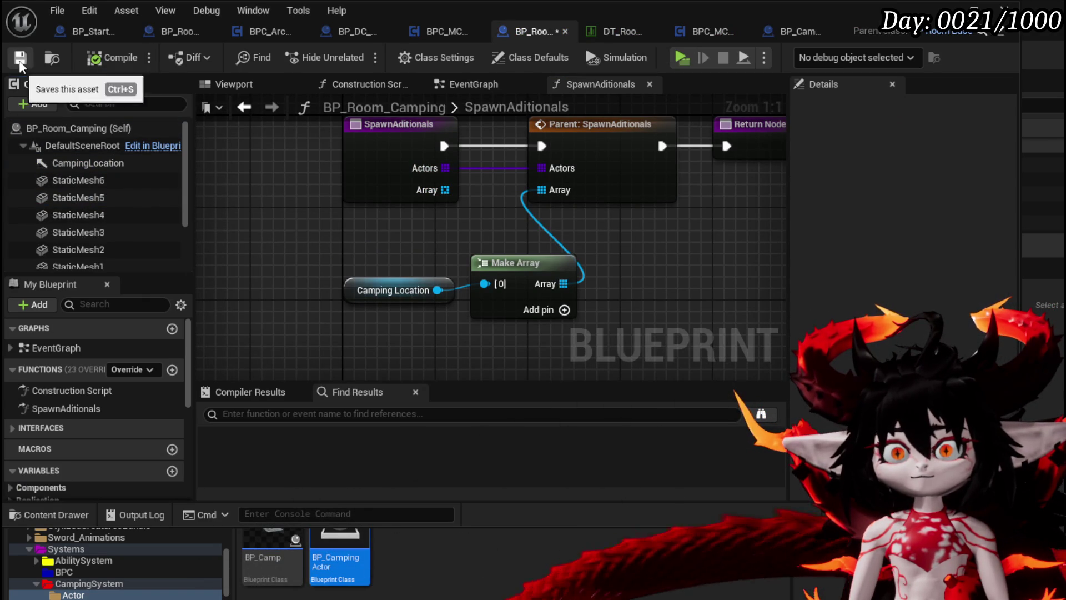
Paste Fire under BP_CampingActor's DefaultSceneRoot and compile.
click(795, 34)
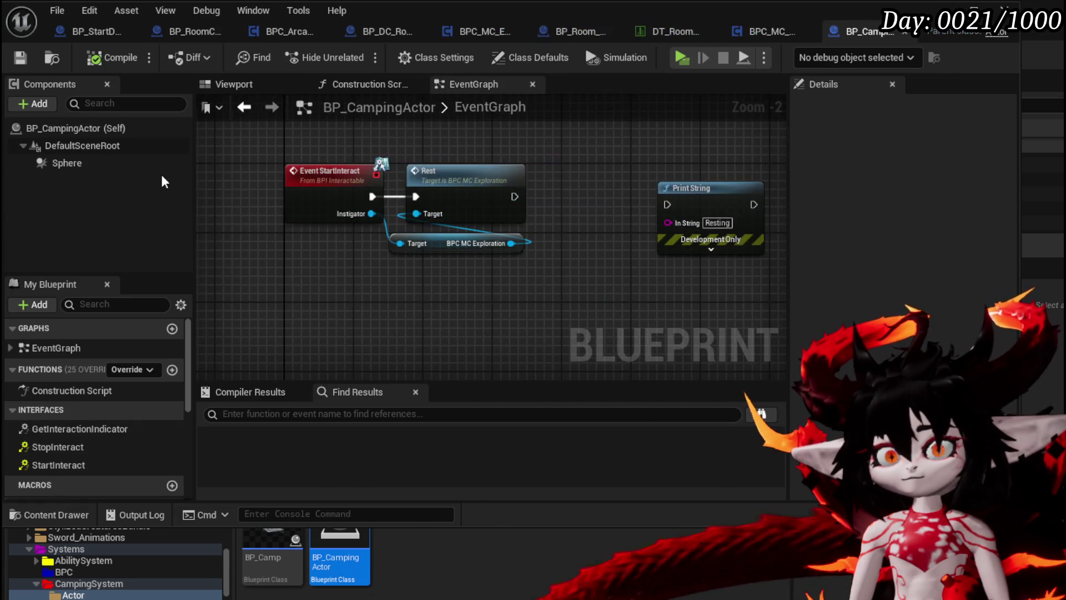
click(68, 147)
key(ctrl+v)
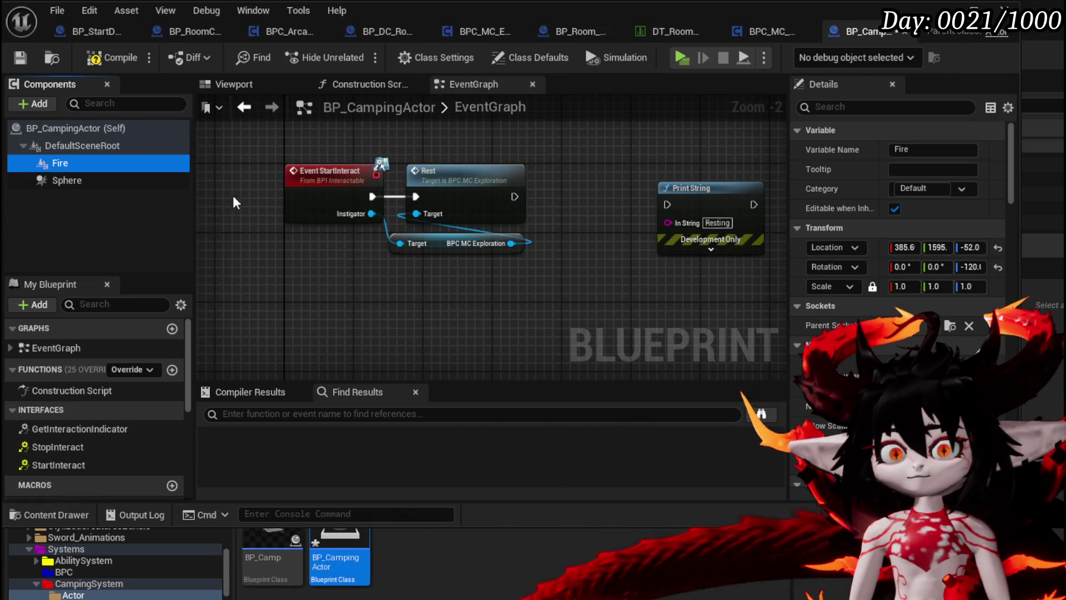
click(111, 58)
Check the DefaultSceneRoot, Sphere and Fire components in the Viewport, then save BP_CampingActor.
click(229, 85)
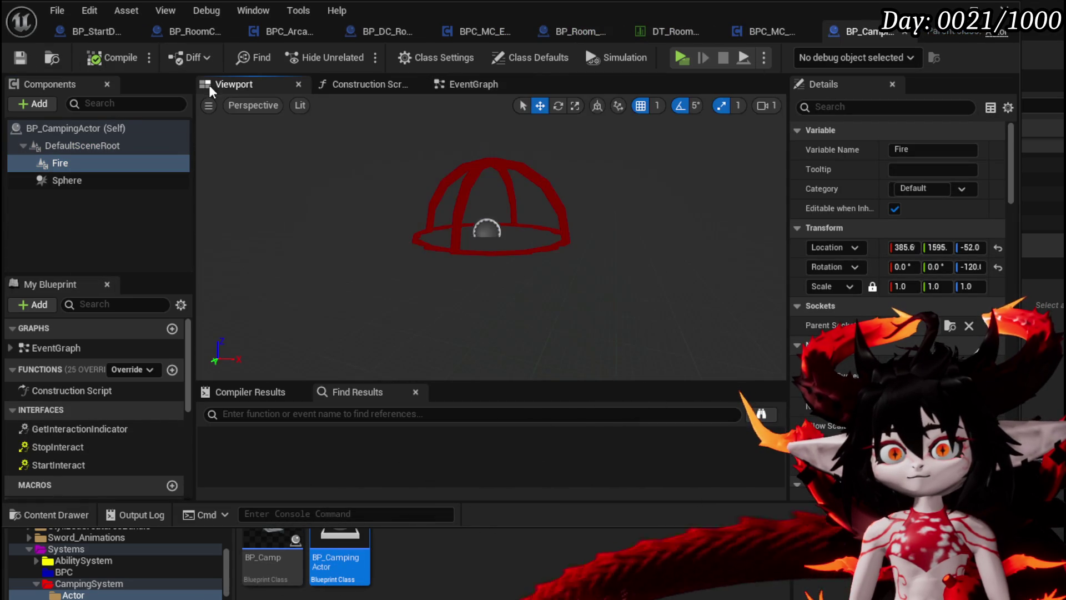
click(570, 295)
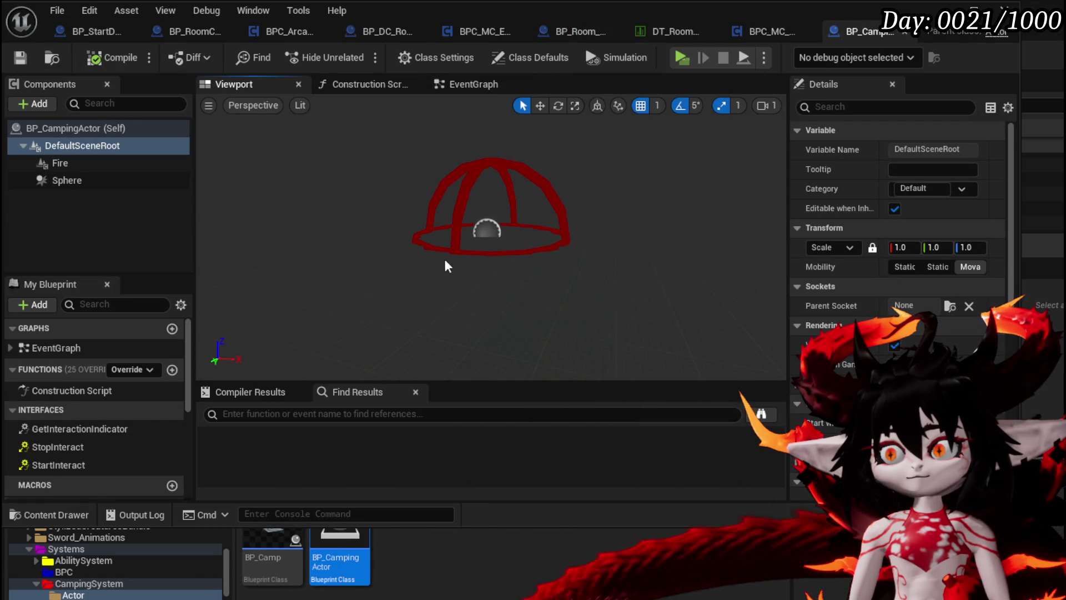
click(91, 182)
click(83, 163)
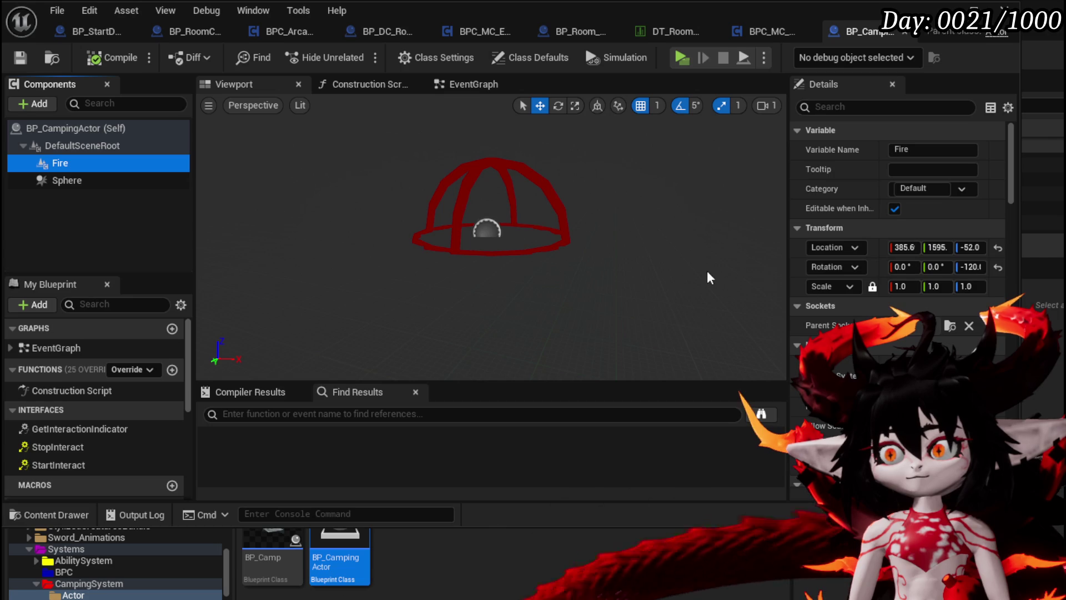
click(18, 64)
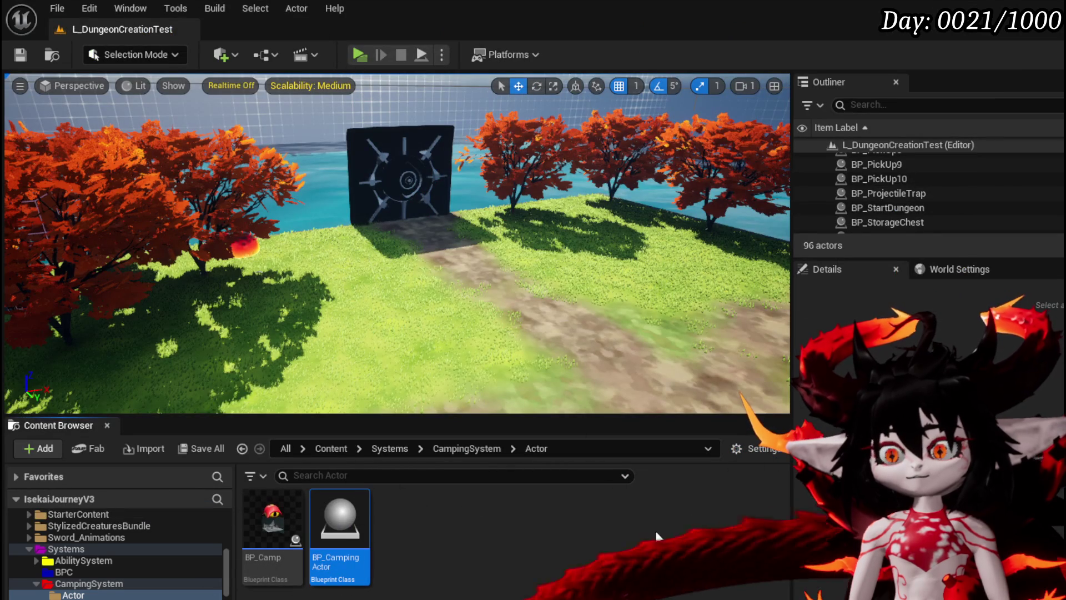
Add a Destroy Component call on a Fire getter in BP_CampingActor's event graph.
double_click(368, 519)
click(453, 89)
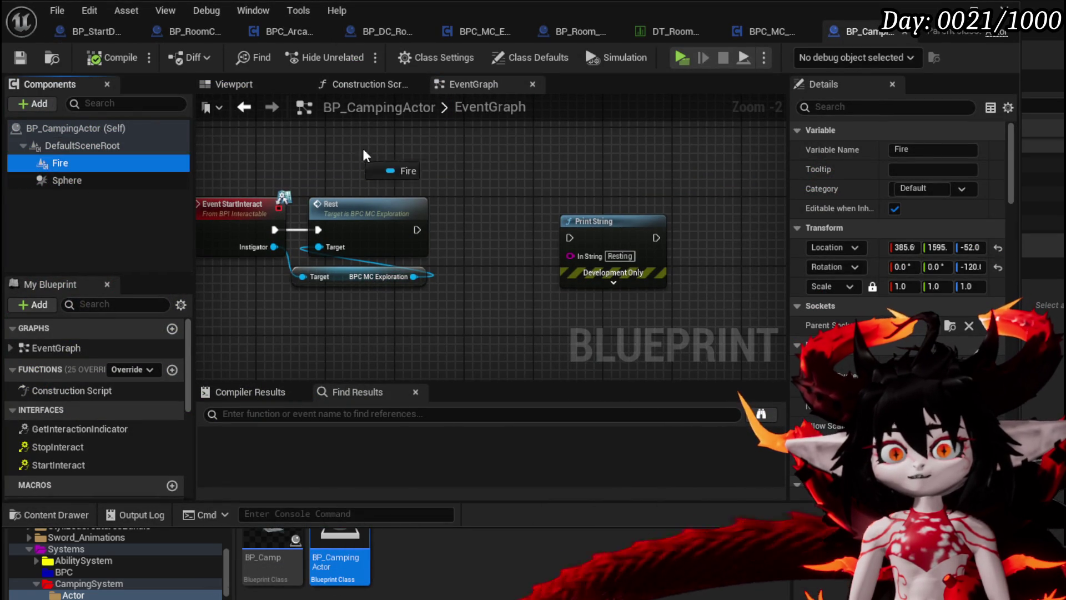
drag(309, 159, 353, 131)
mouse_move(418, 137)
mouse_down()
mouse_move(431, 159)
mouse_move(468, 169)
mouse_up()
text(Destr)
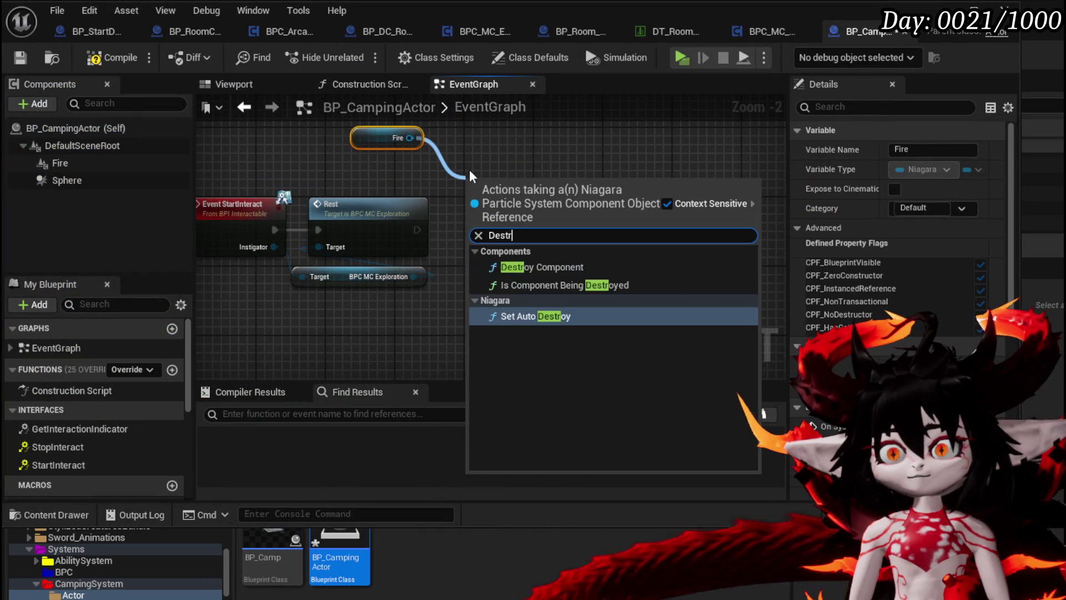
click(561, 265)
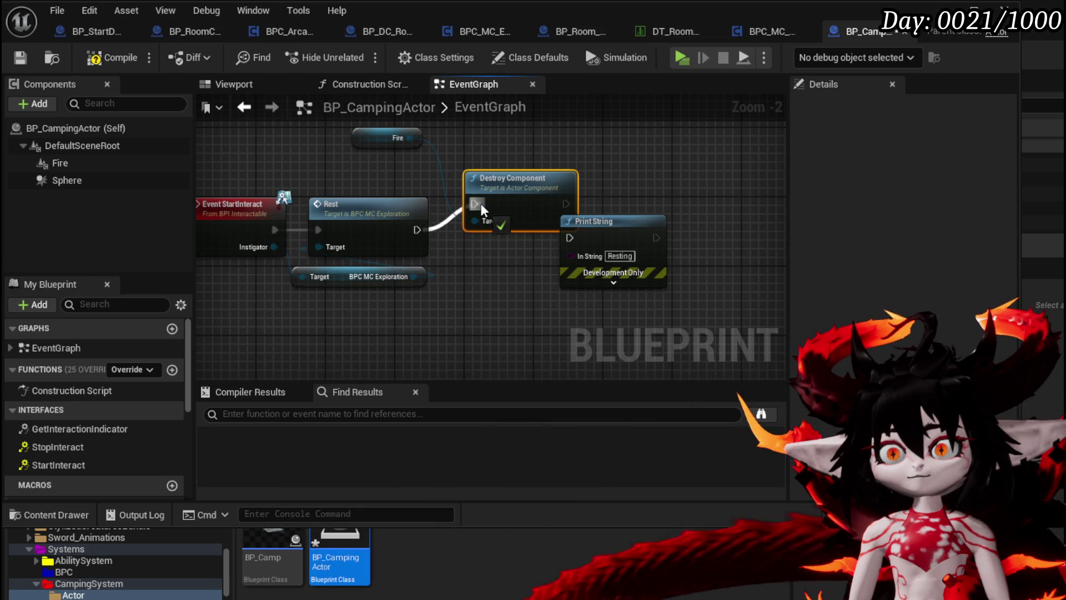
Position the Fire getter and Destroy Component nodes, then launch a play-test.
drag(503, 205, 497, 222)
drag(372, 137, 485, 181)
click(388, 161)
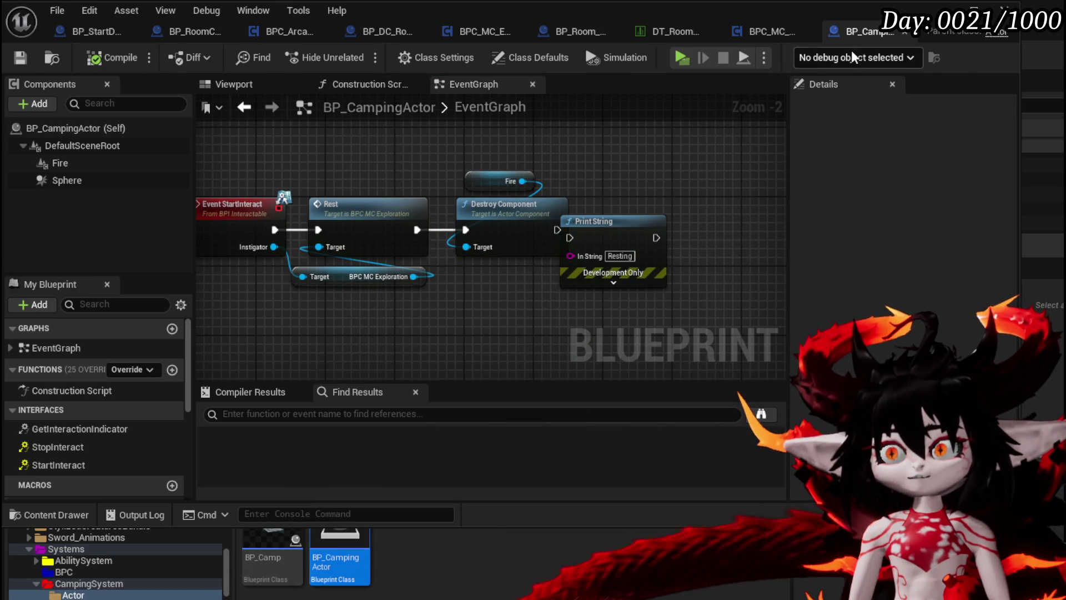
click(682, 57)
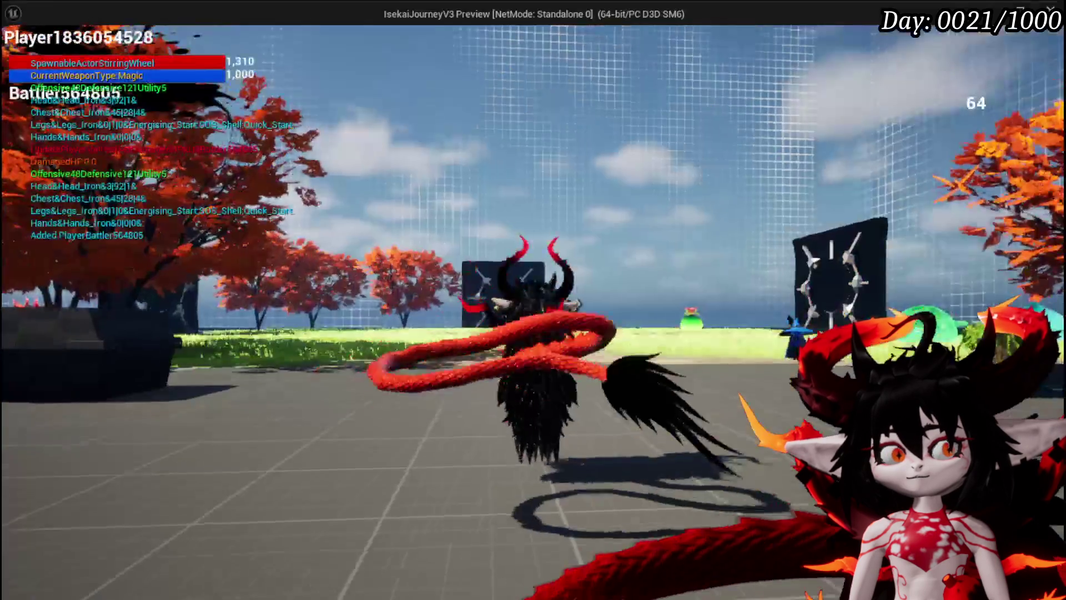
Run through the dungeon, pick a room card then the Camping room, and end play with Esc.
key(w)
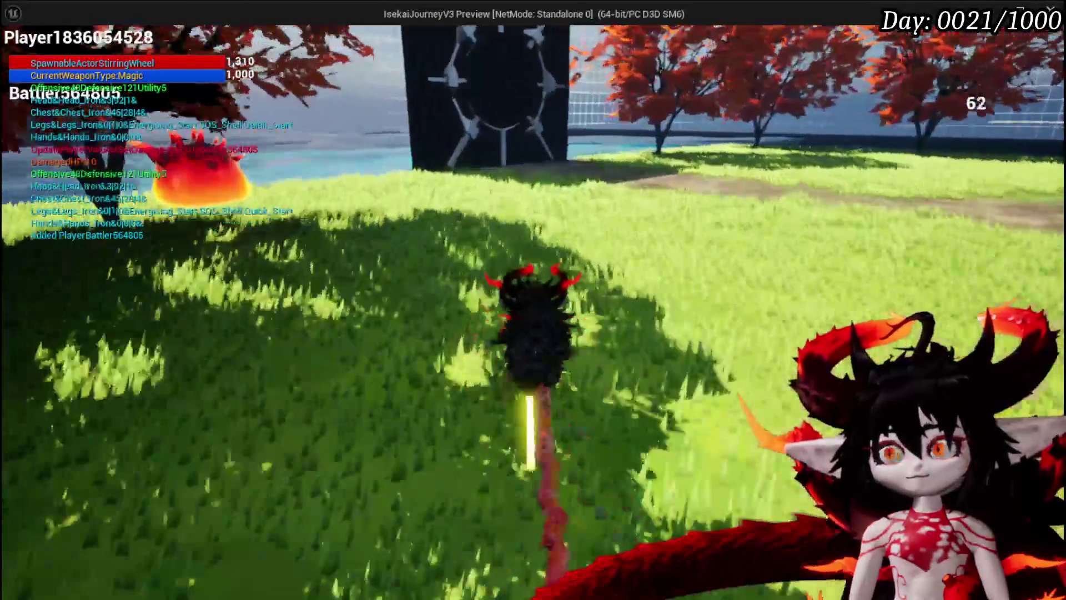
key(w)
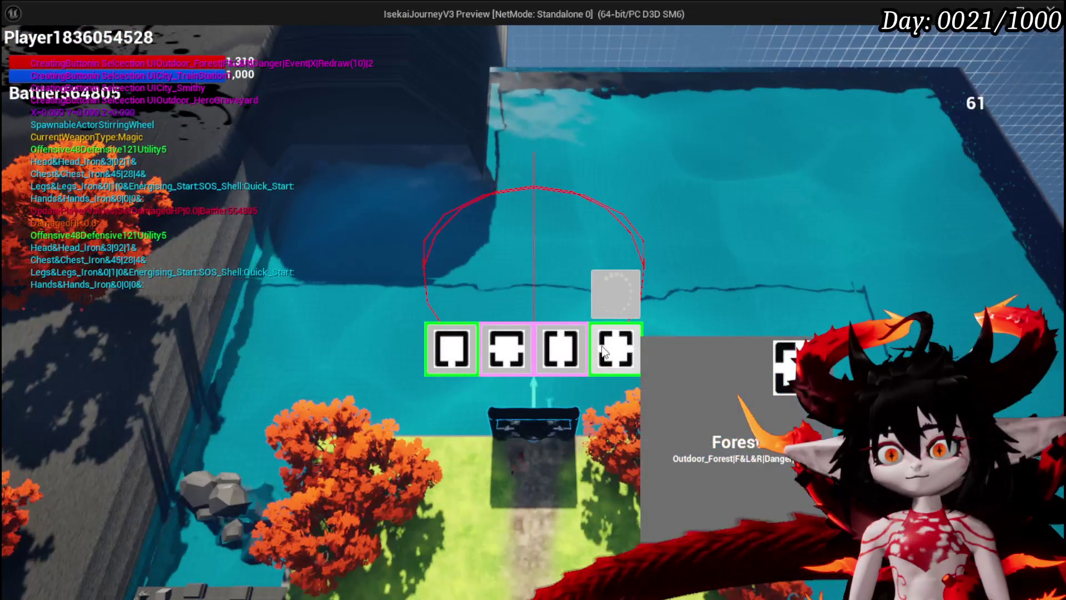
click(561, 349)
key(w)
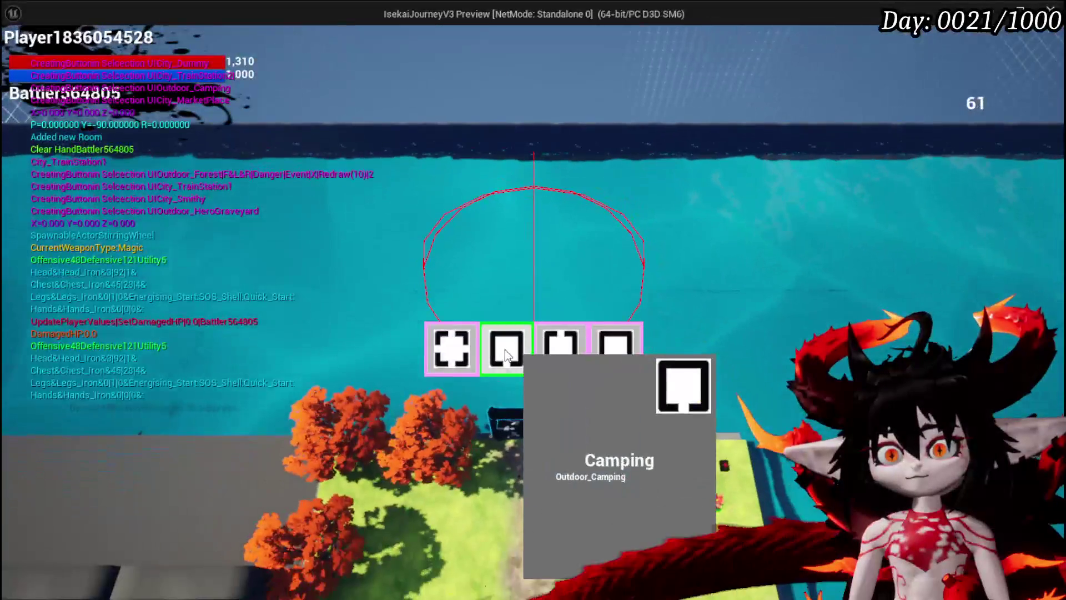
click(506, 355)
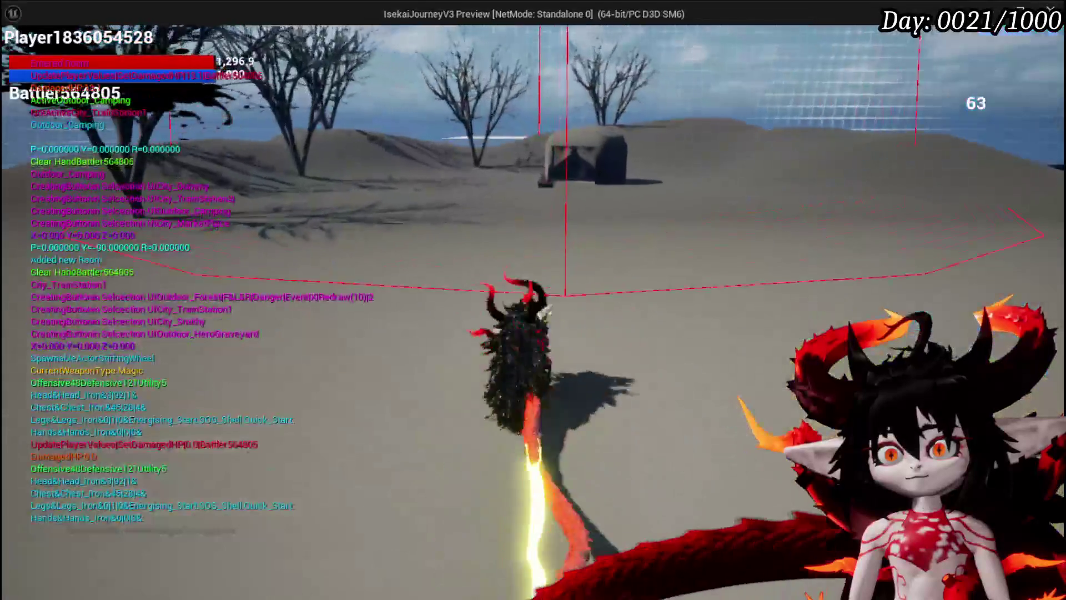
key(w)
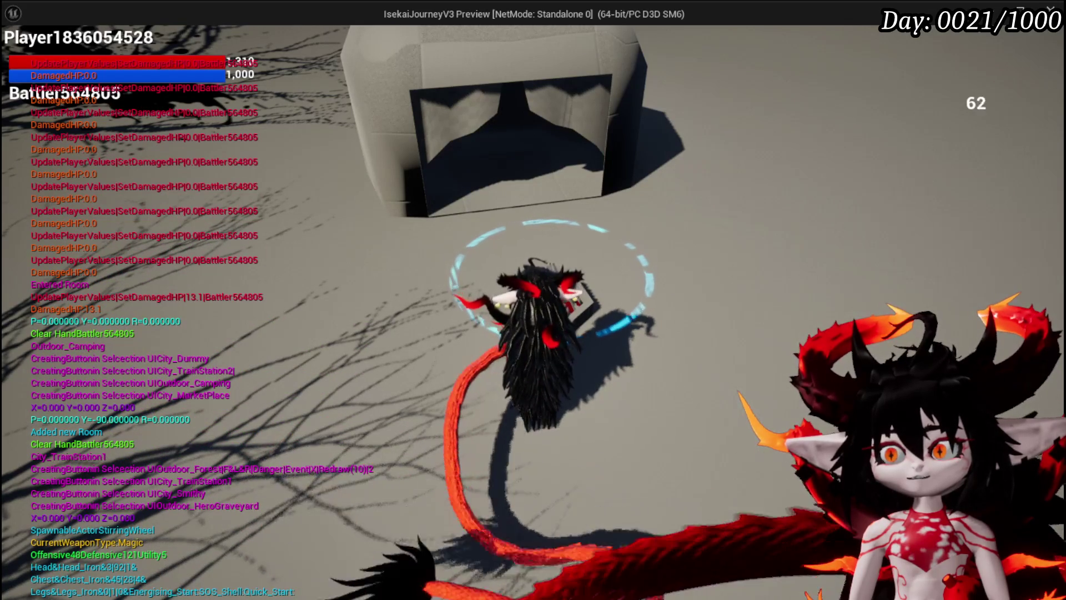
key(Escape)
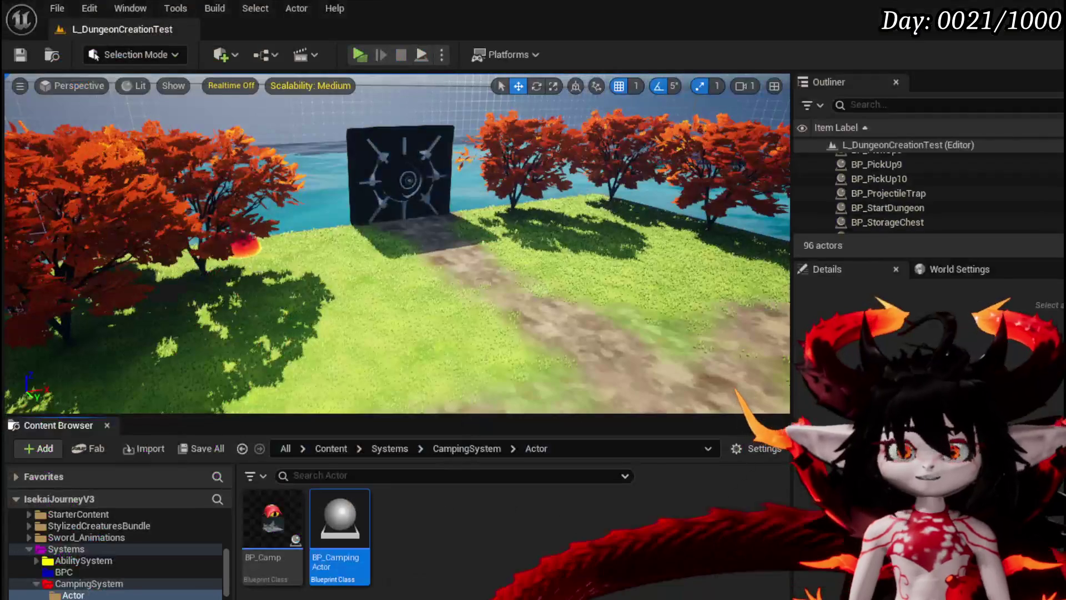
Save the level and inspect BP_CampingActor's Fire and Sphere components in its Viewport.
click(25, 58)
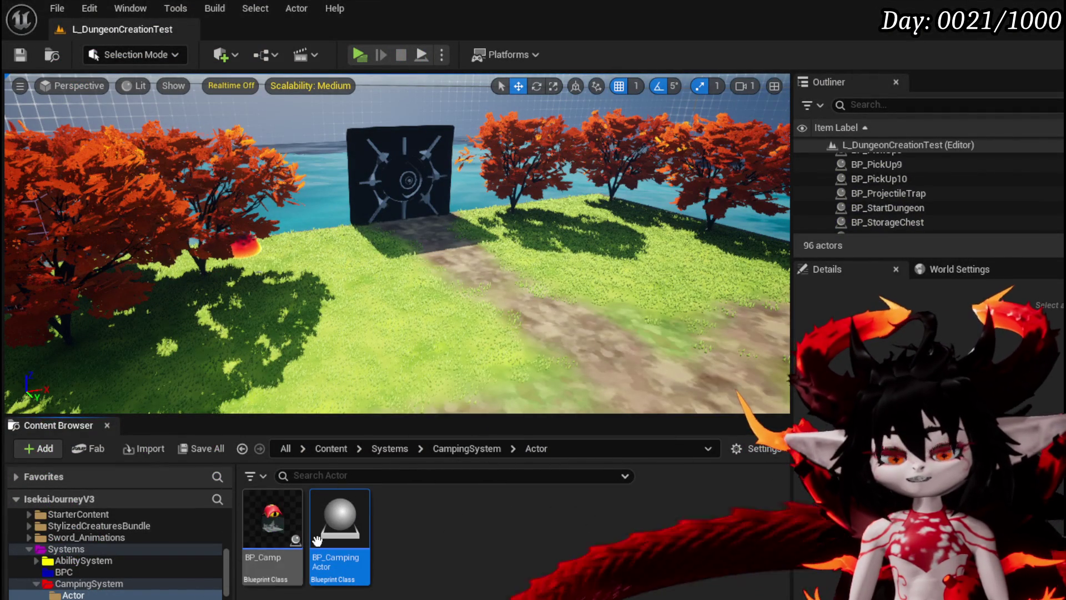
double_click(365, 496)
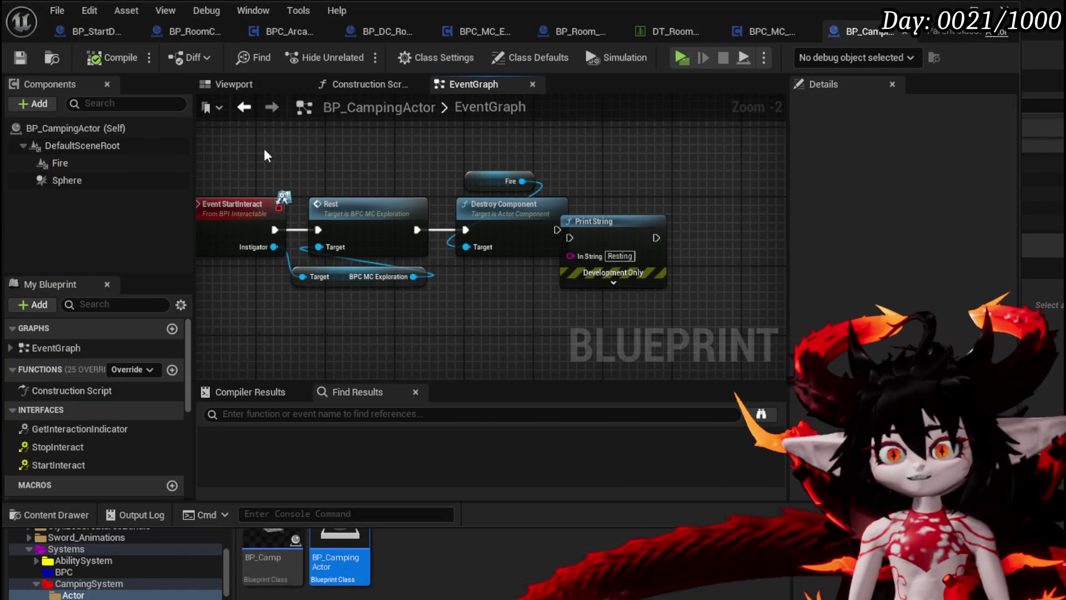
click(238, 85)
click(145, 164)
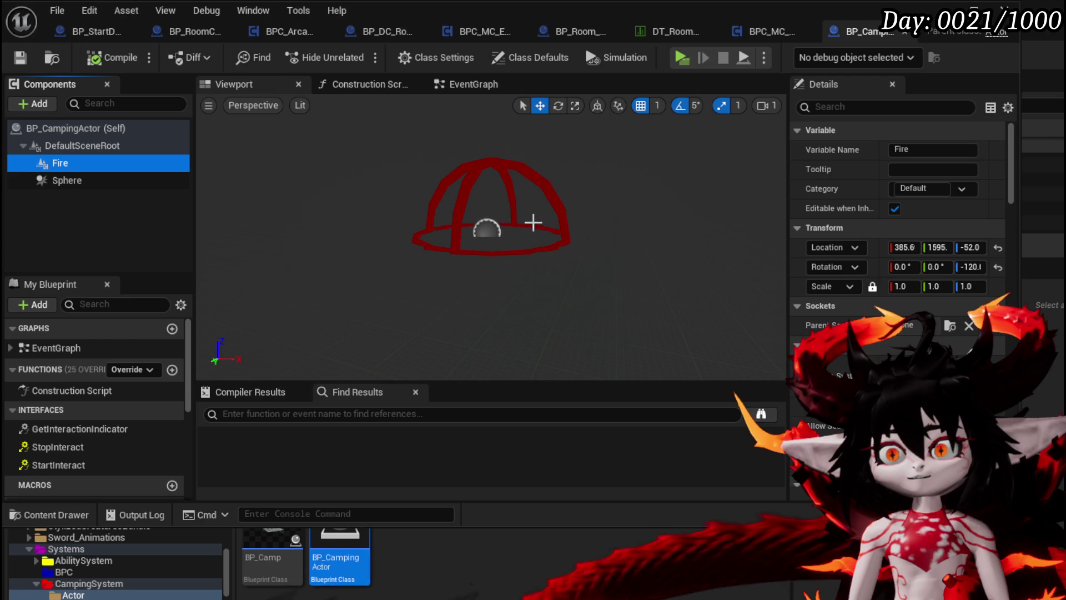
scroll(895, 350, down, 4)
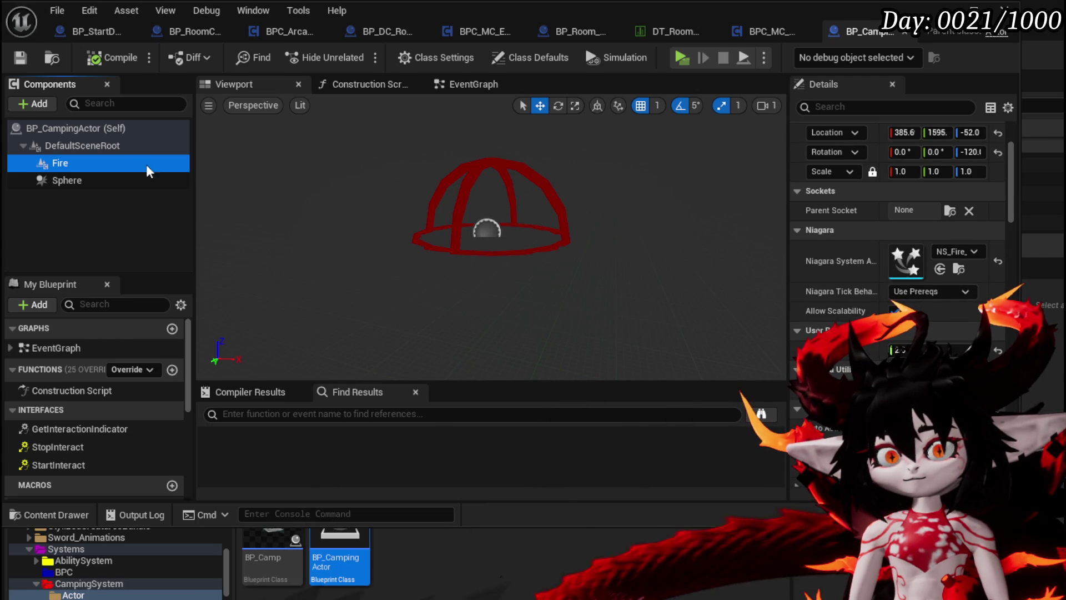
click(84, 182)
click(87, 166)
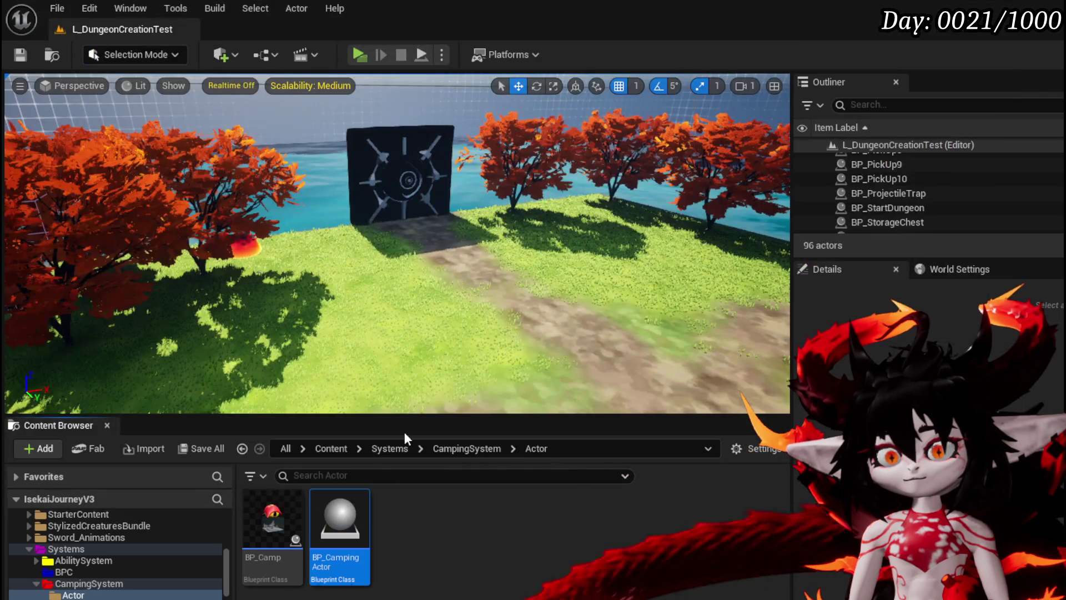
Place BP_CampingActor on the grass, save the level, and reopen the Blueprint.
drag(367, 478, 511, 338)
key(f)
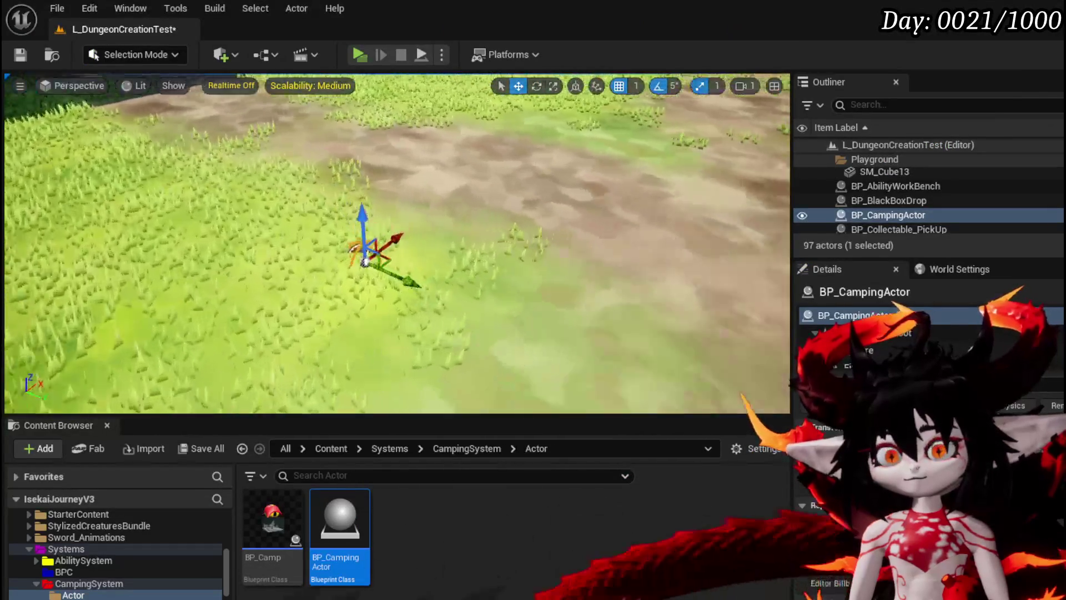
scroll(396, 244, up, 5)
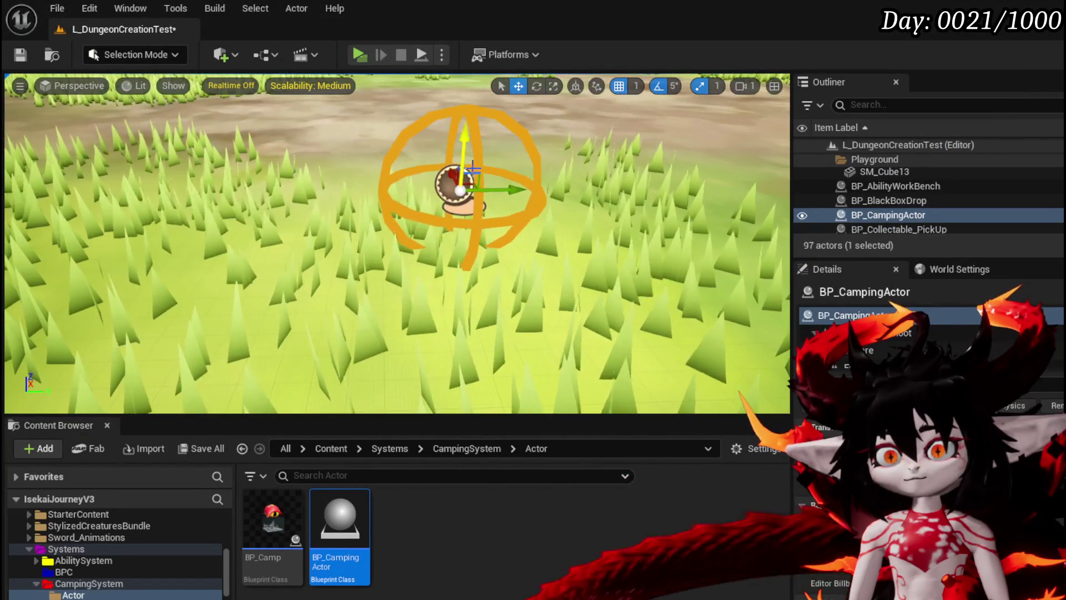
key(ctrl+s)
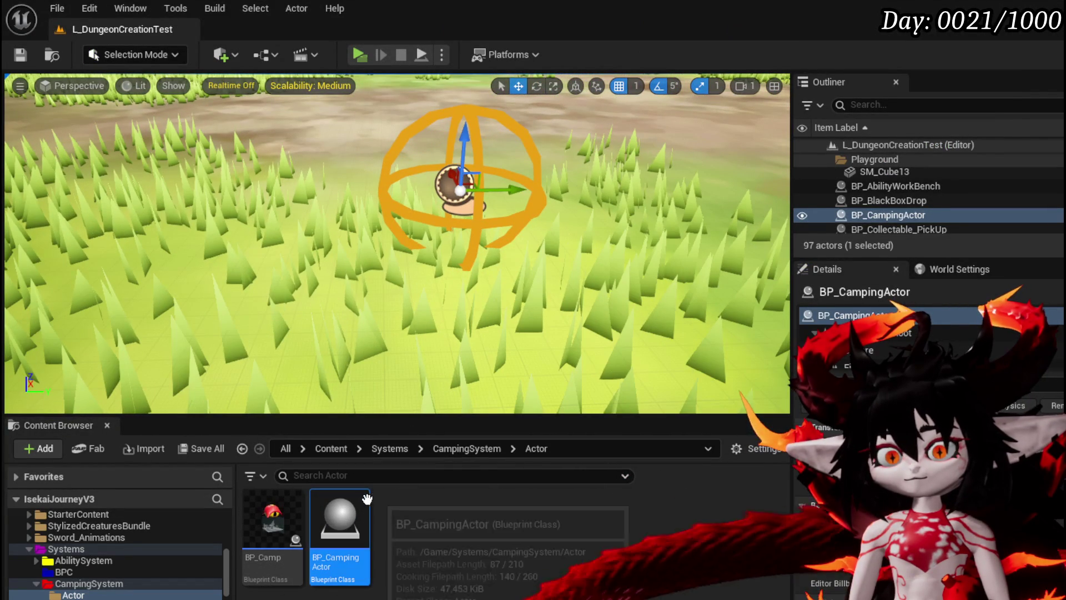
double_click(362, 504)
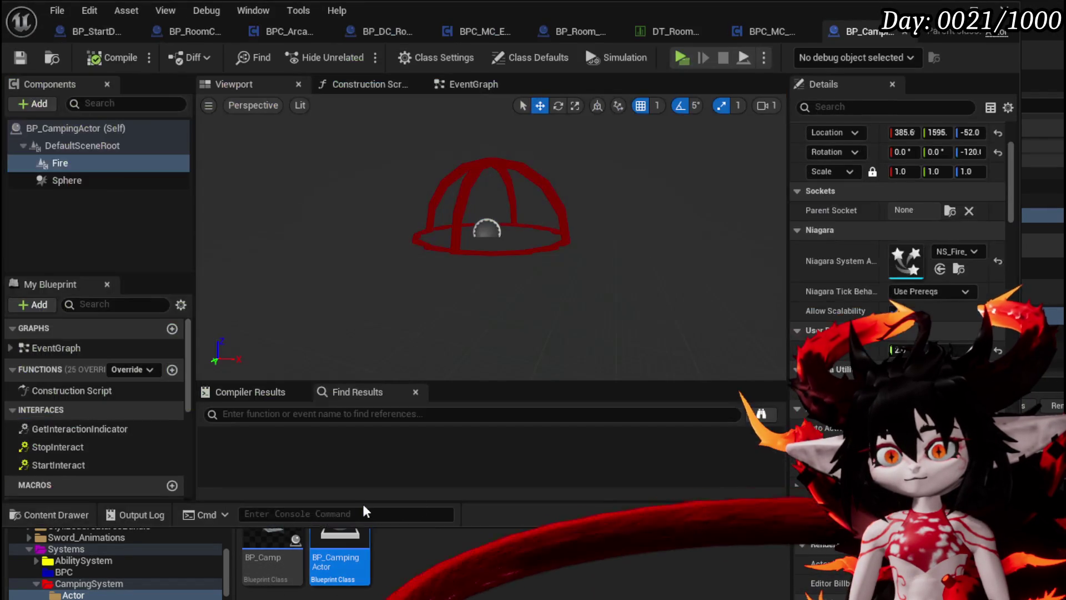
Delete the Fire component from BP_CampingActor.
click(103, 179)
click(86, 162)
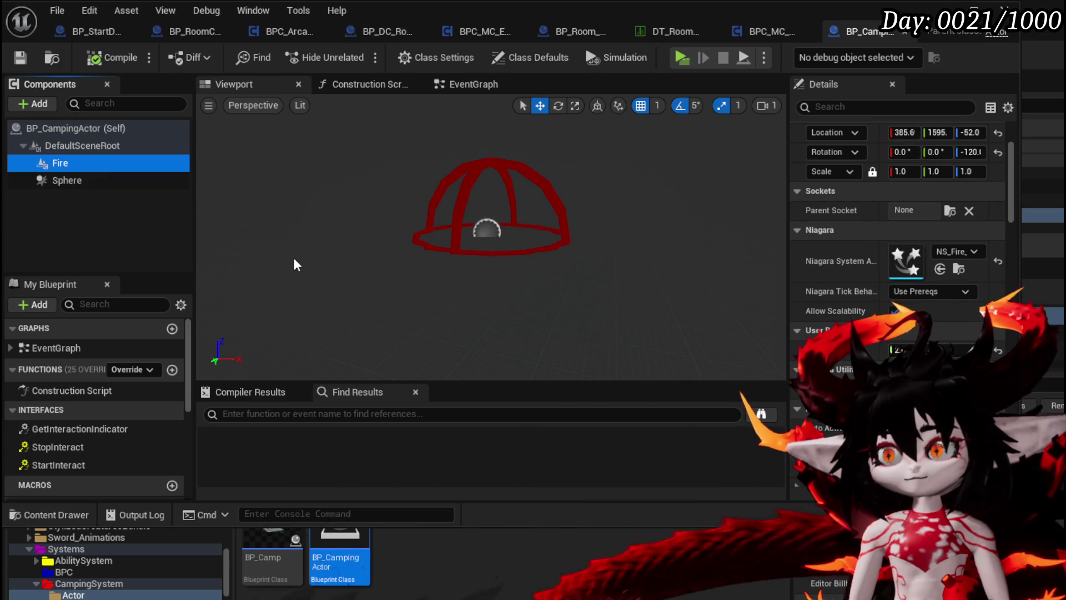
click(84, 178)
click(69, 161)
key(Delete)
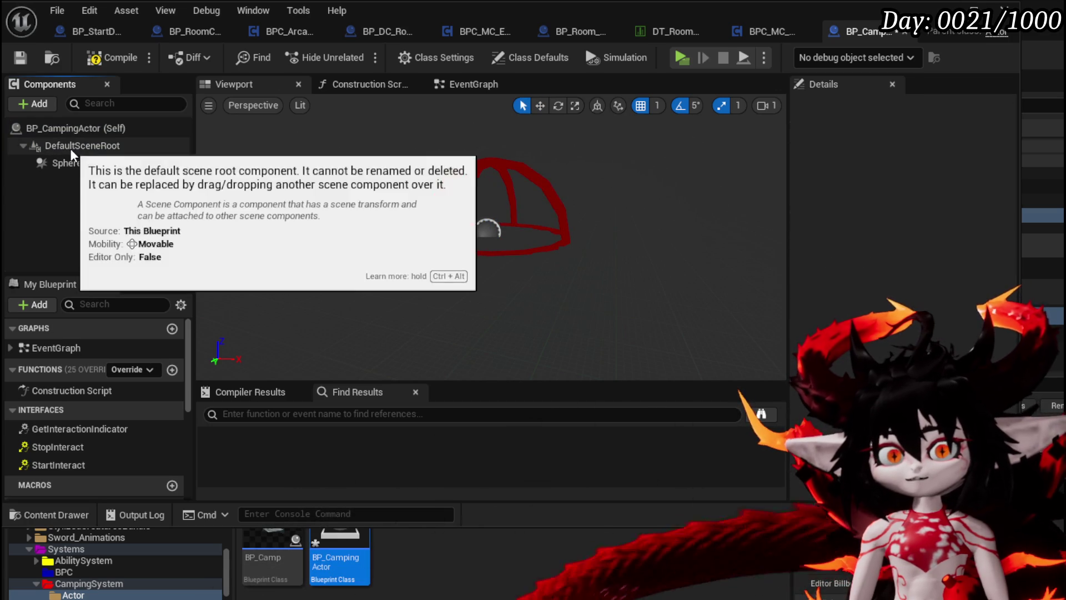
Add a Niagara Particle System Component with parameter 2, compile, and jump to the Destroy Component error.
click(25, 104)
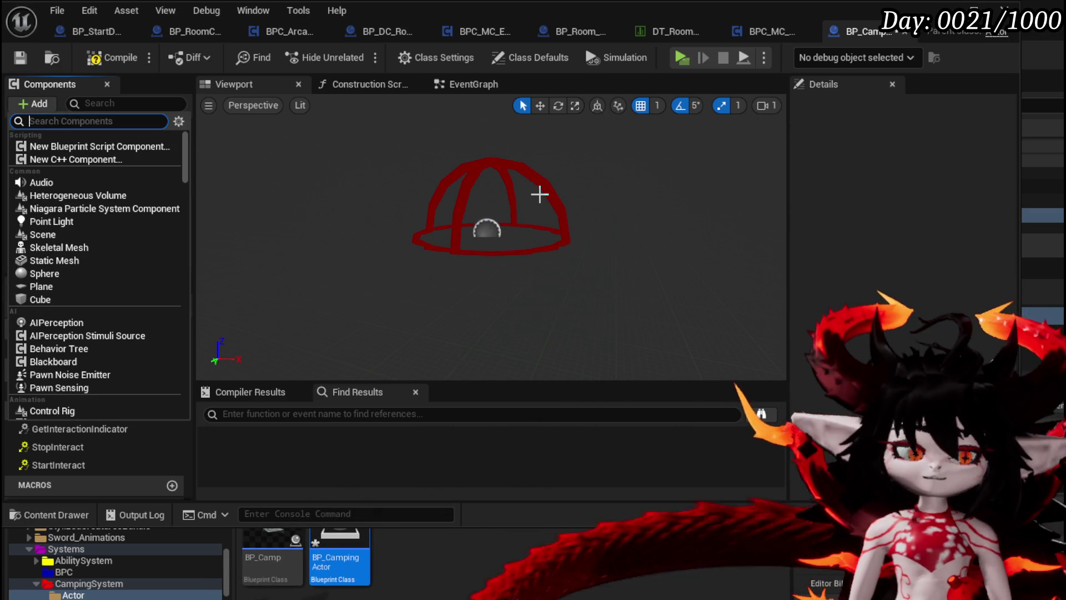
text(Nai)
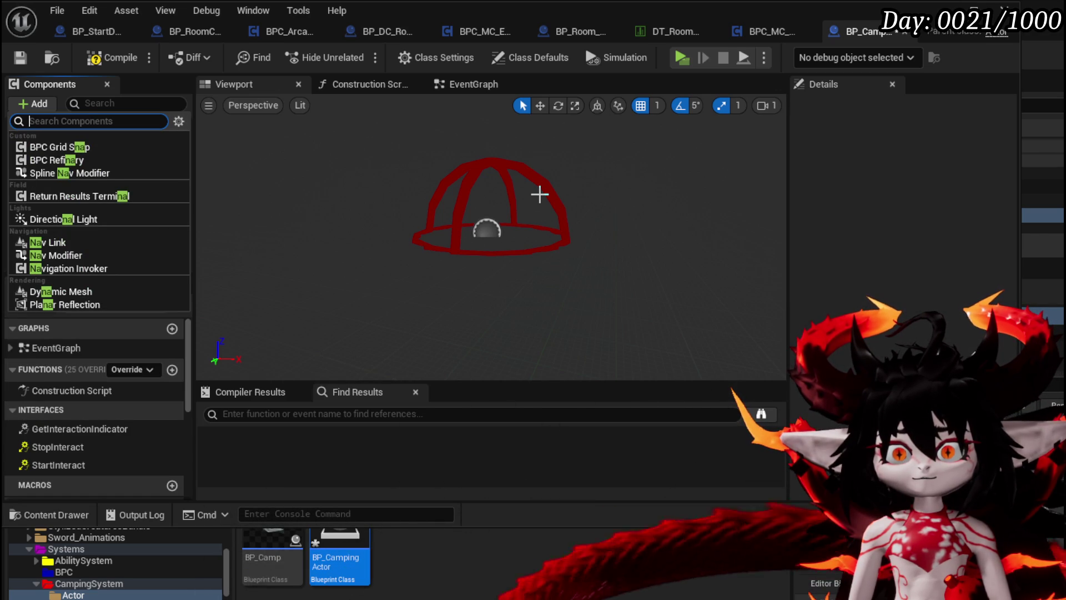
key(BackSpace)
text(Syste)
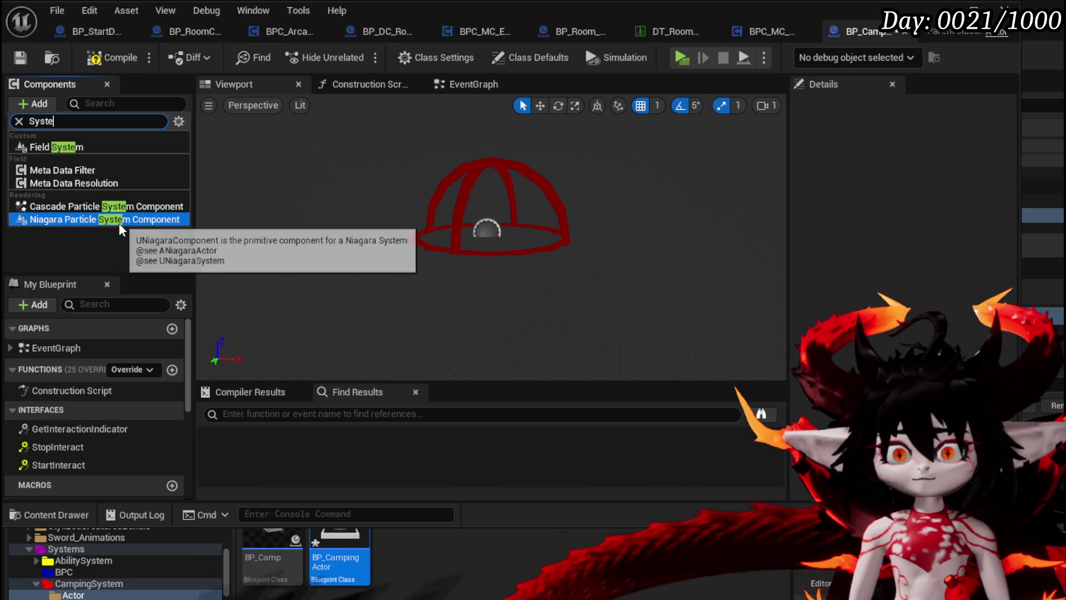
click(133, 219)
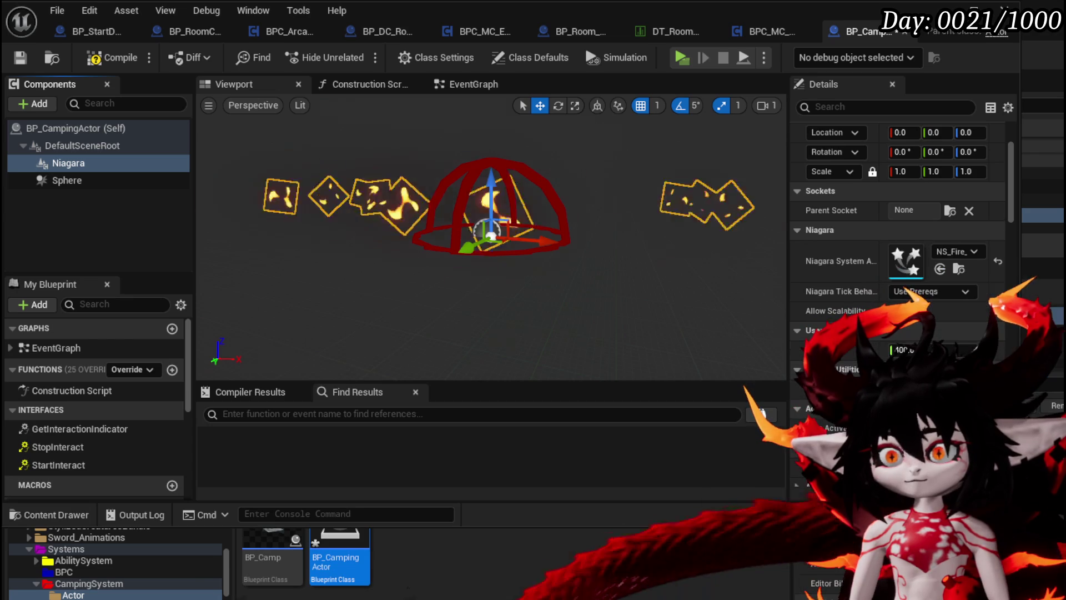
text(2)
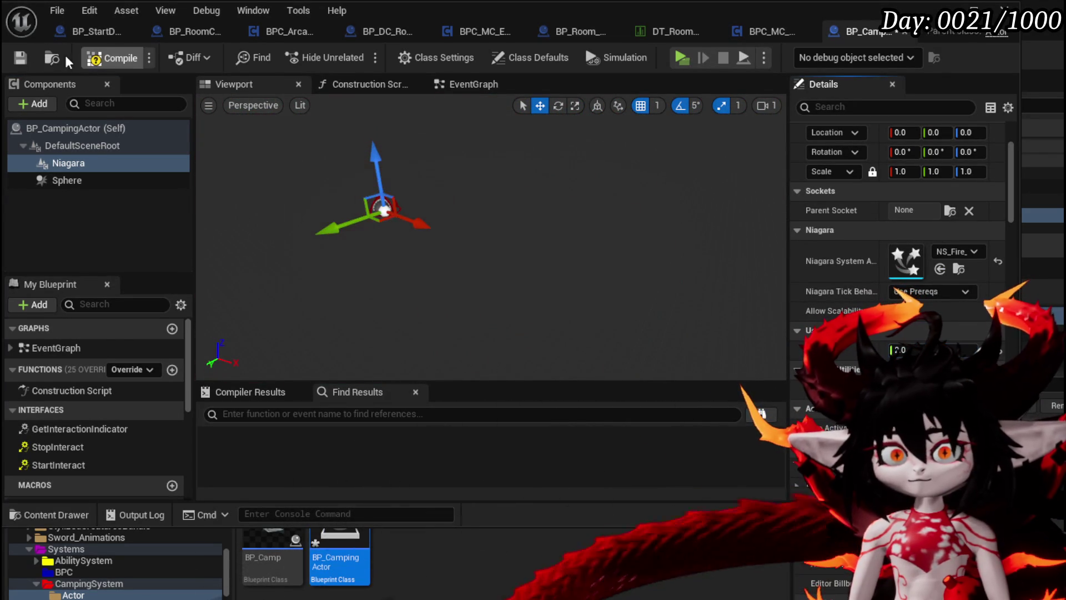
click(84, 60)
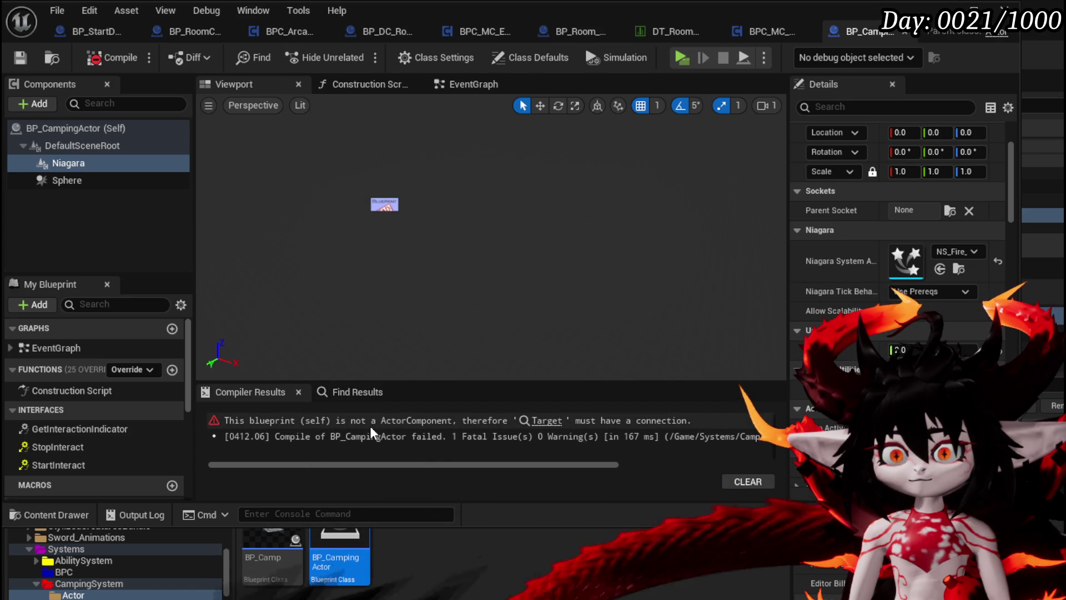
click(544, 420)
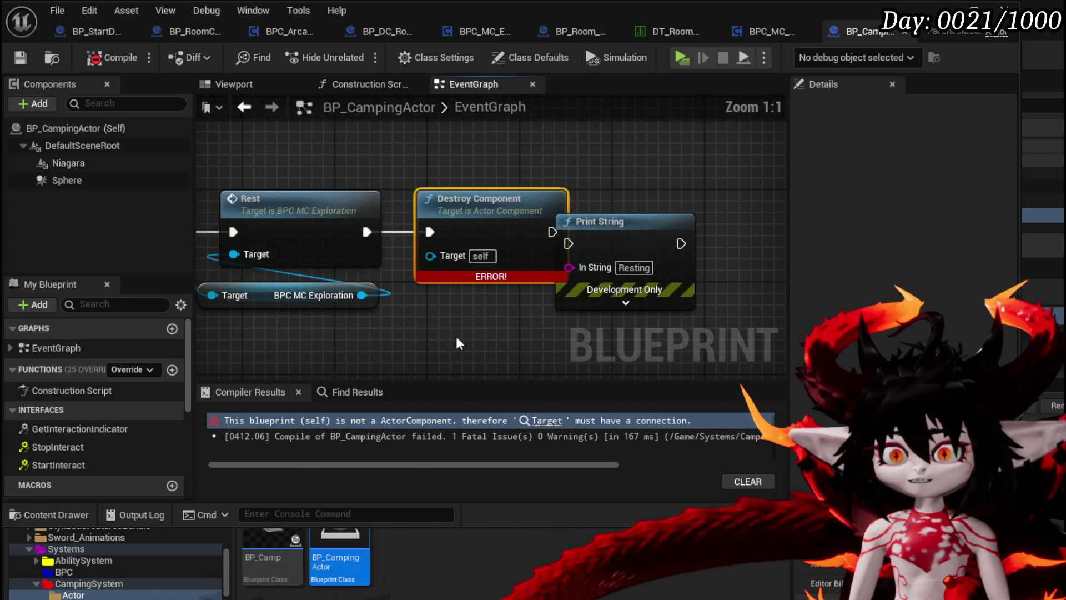
Wire the Niagara component into Destroy Component's Target, recompile and save.
scroll(451, 326, down, 2)
mouse_move(68, 162)
mouse_down()
mouse_move(131, 174)
mouse_move(280, 166)
mouse_up()
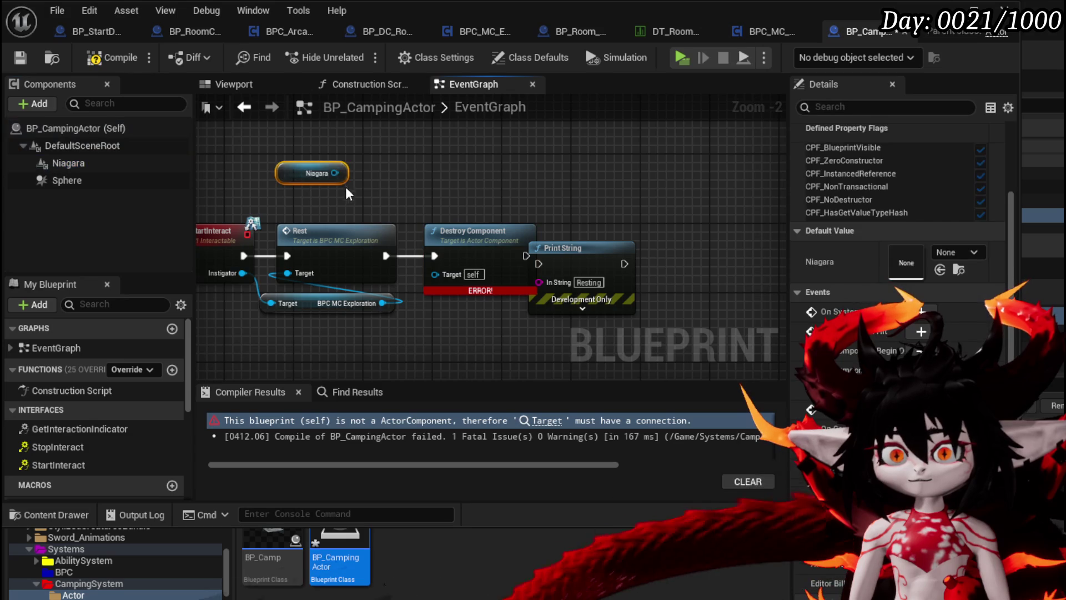
drag(435, 272, 435, 272)
click(104, 57)
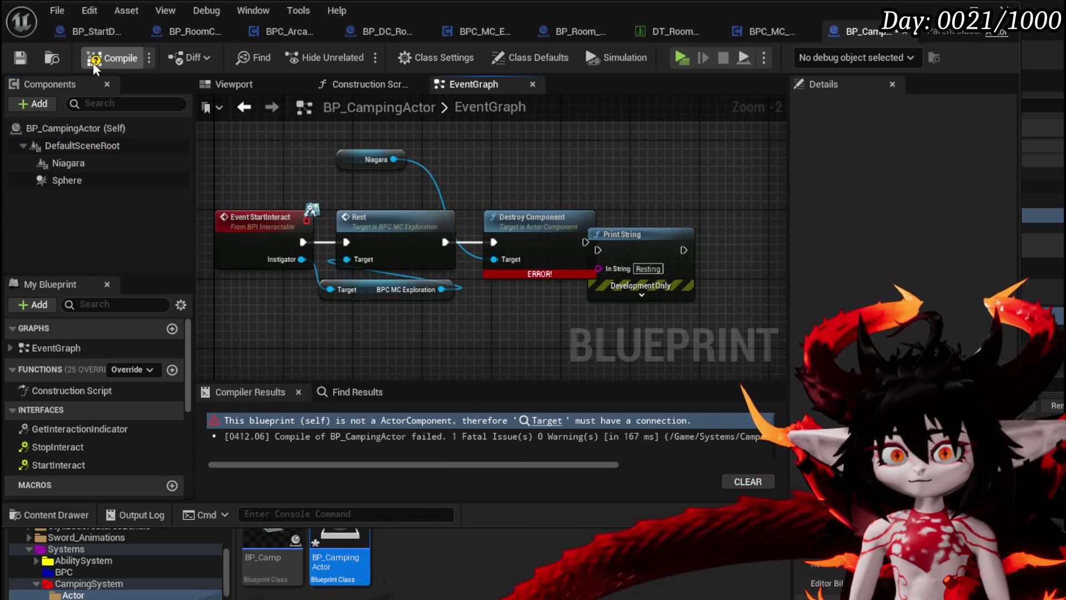
click(23, 58)
Raise the placed camping actor slightly and toggle realtime preview on, then off.
click(943, 10)
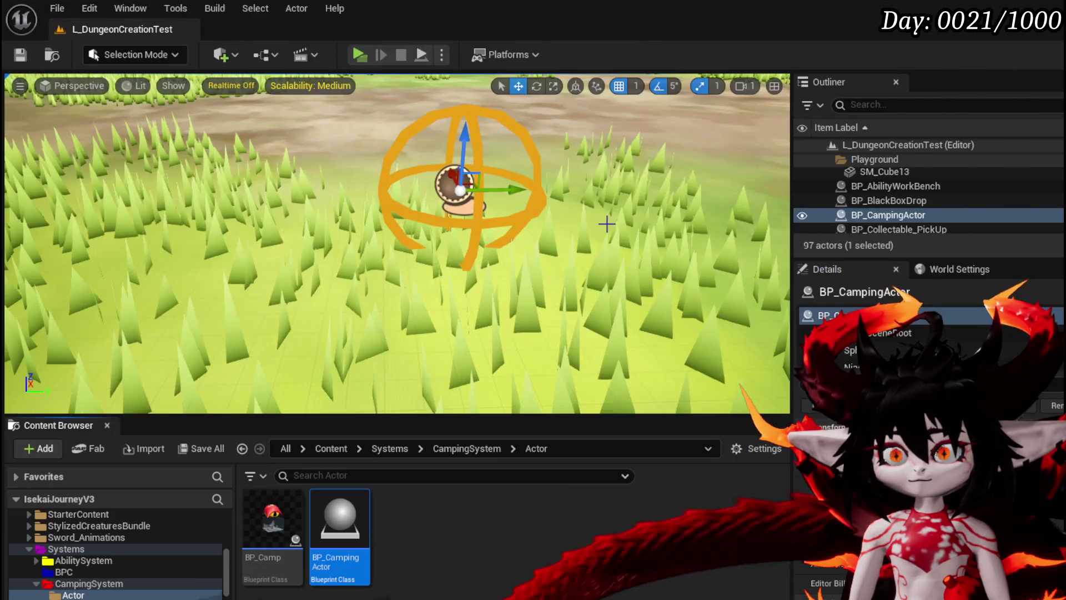
drag(484, 218, 485, 209)
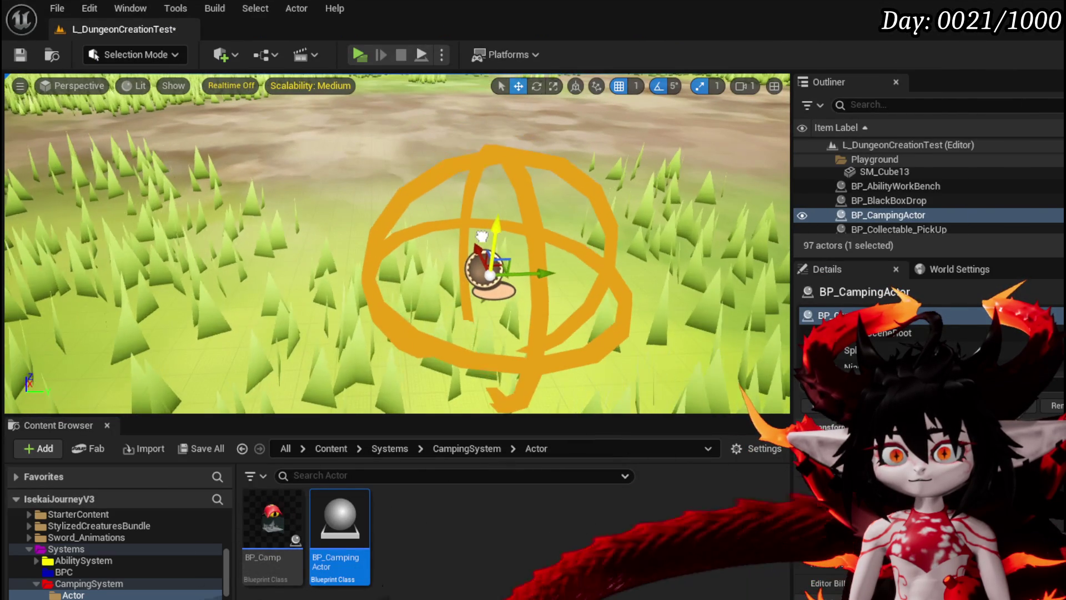
click(20, 86)
click(71, 142)
scroll(413, 244, down, 10)
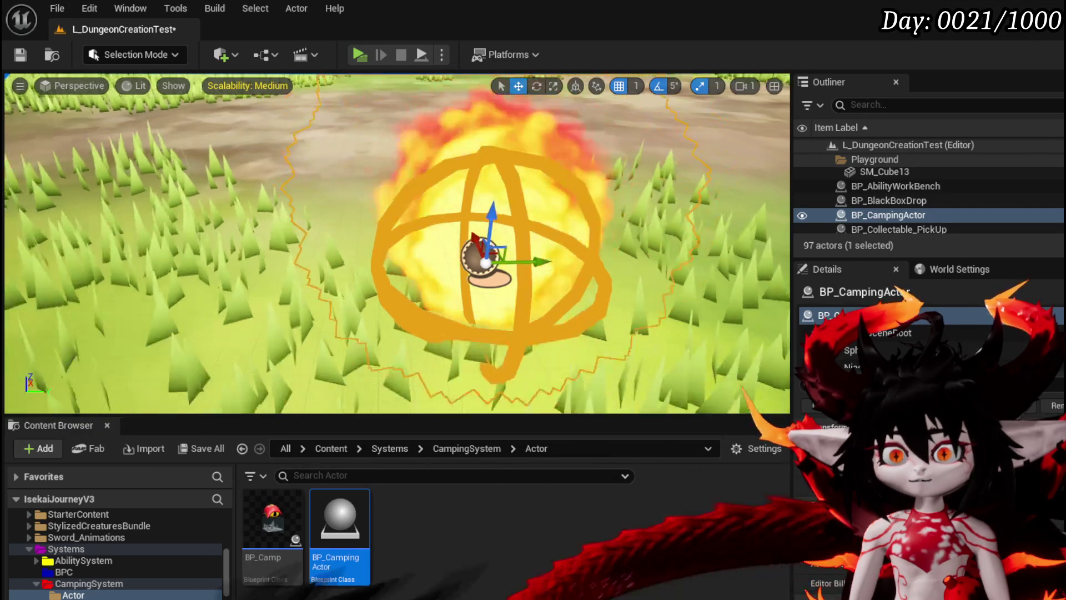
click(8, 88)
click(20, 85)
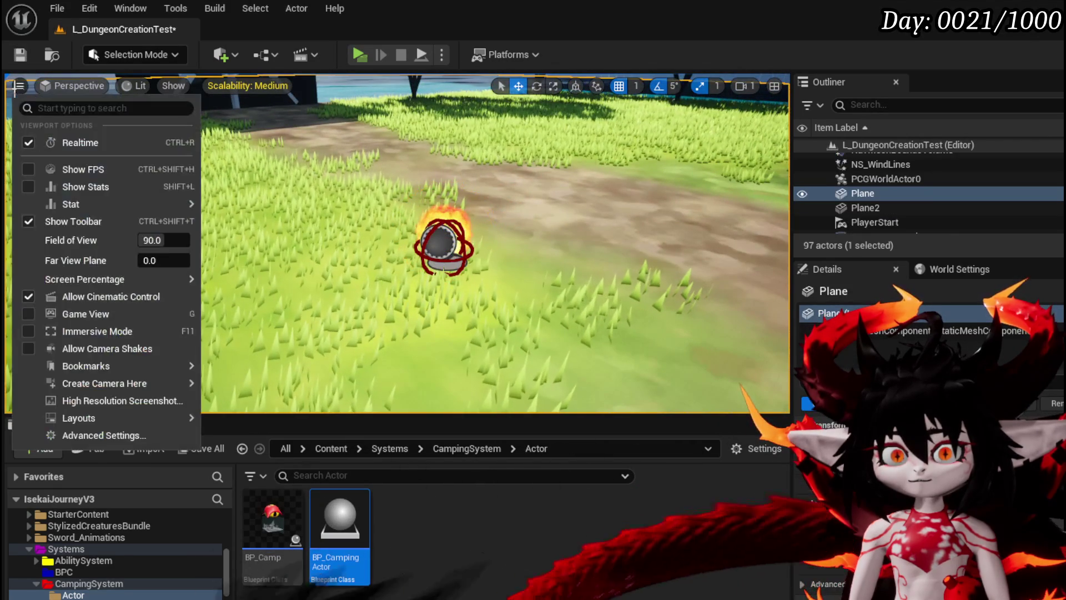
click(36, 141)
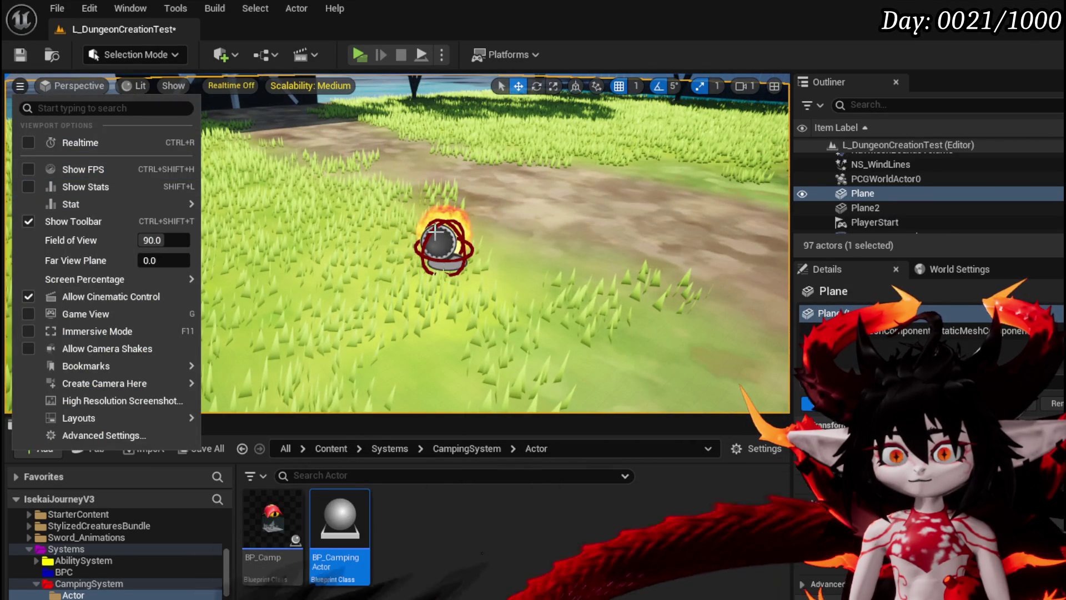
Delete the camping actor, save the level, and reopen BP_CampingActor's Sphere and Niagara components.
click(439, 244)
key(Delete)
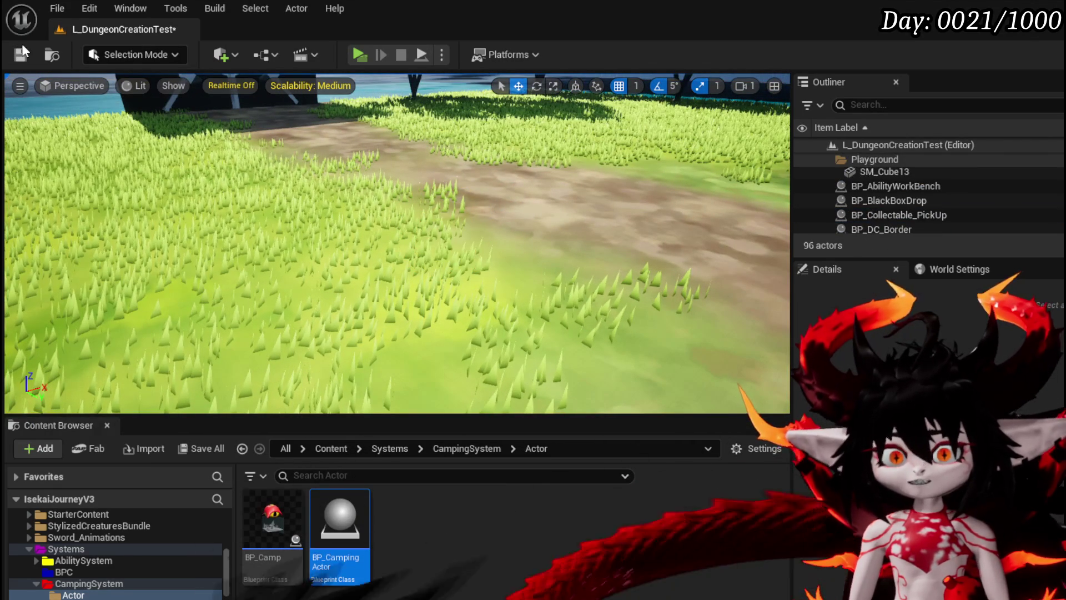
key(ctrl+s)
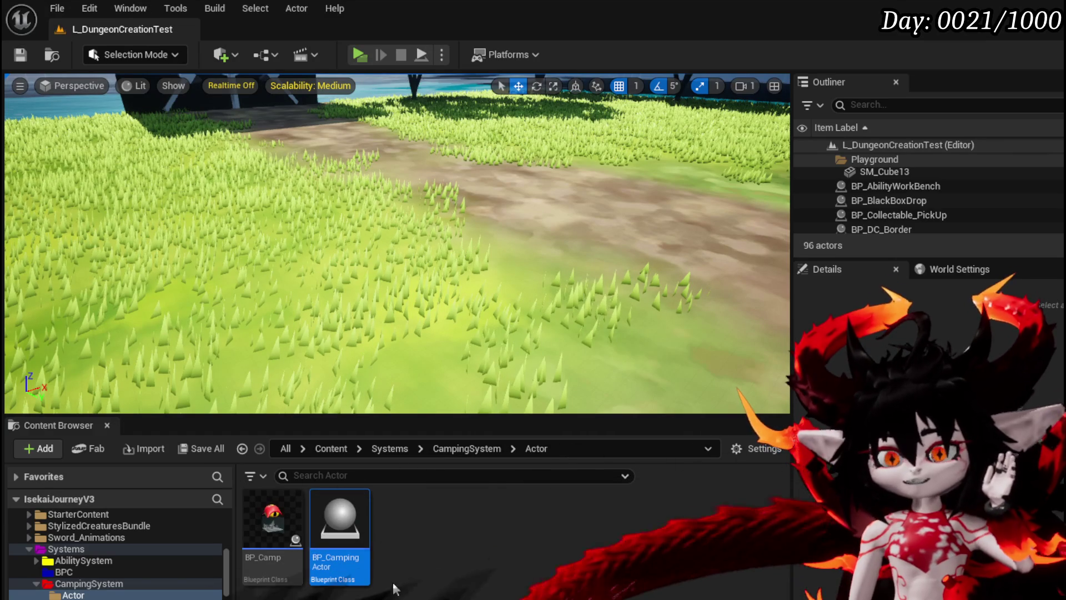
double_click(340, 525)
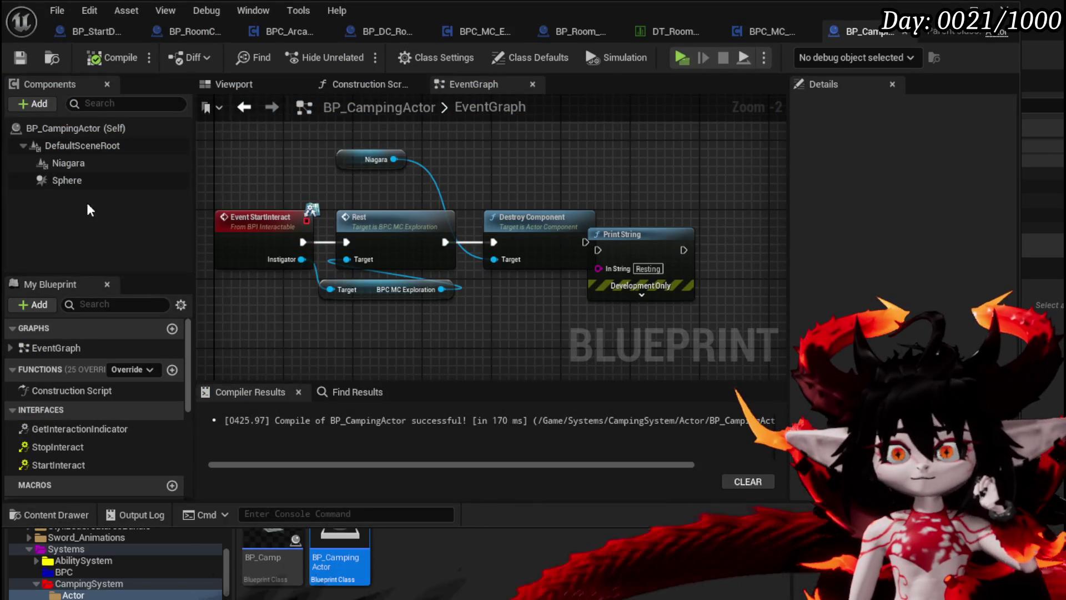
click(65, 181)
click(78, 163)
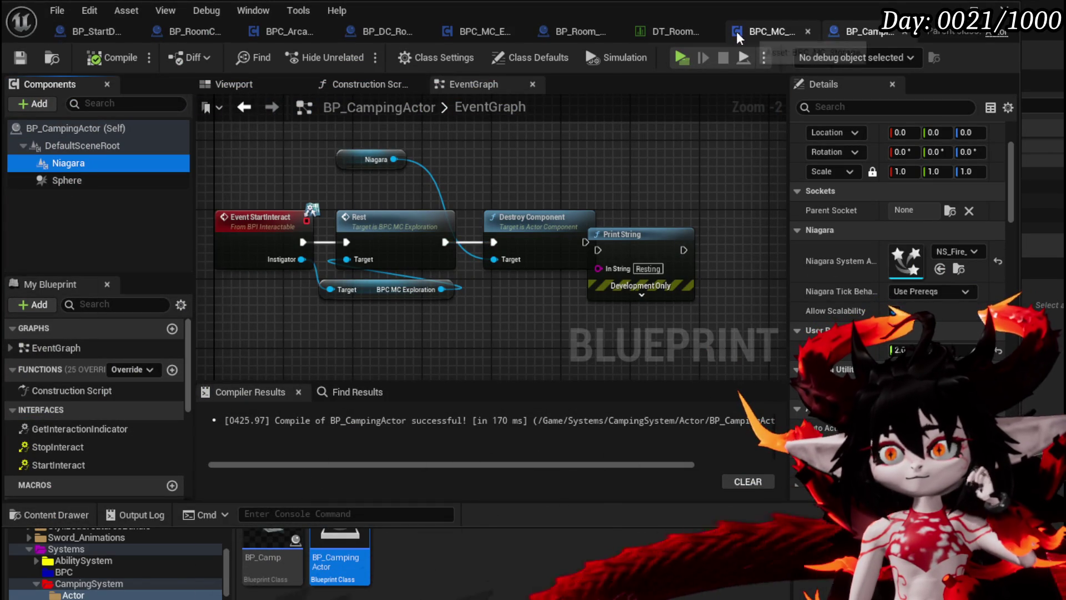
Raise BP_Room_Camping's CampingLocation marker to Z 5.0, then compile and save.
click(580, 25)
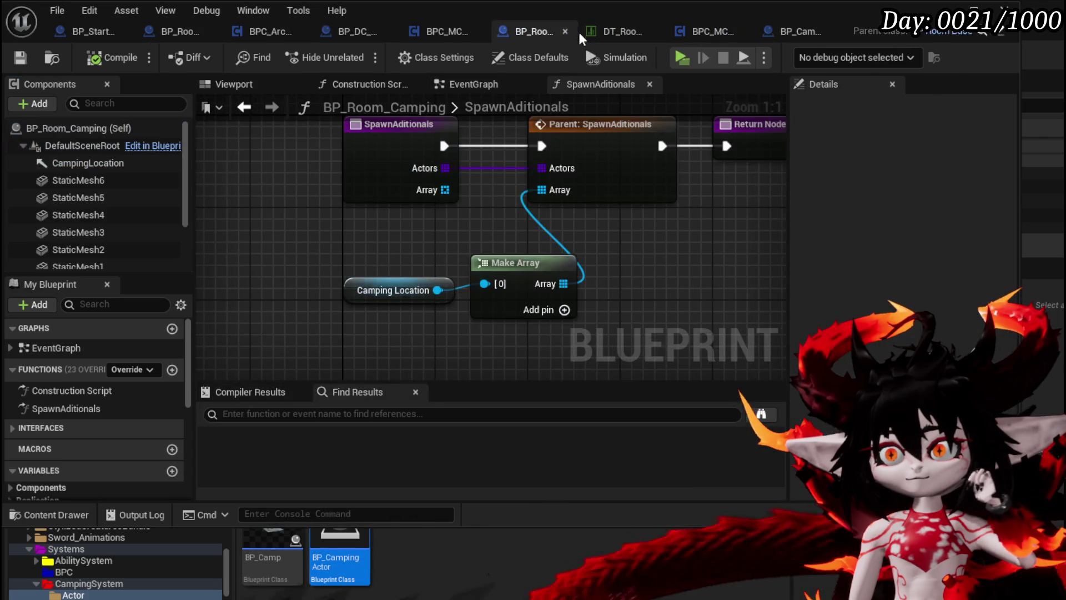
click(288, 85)
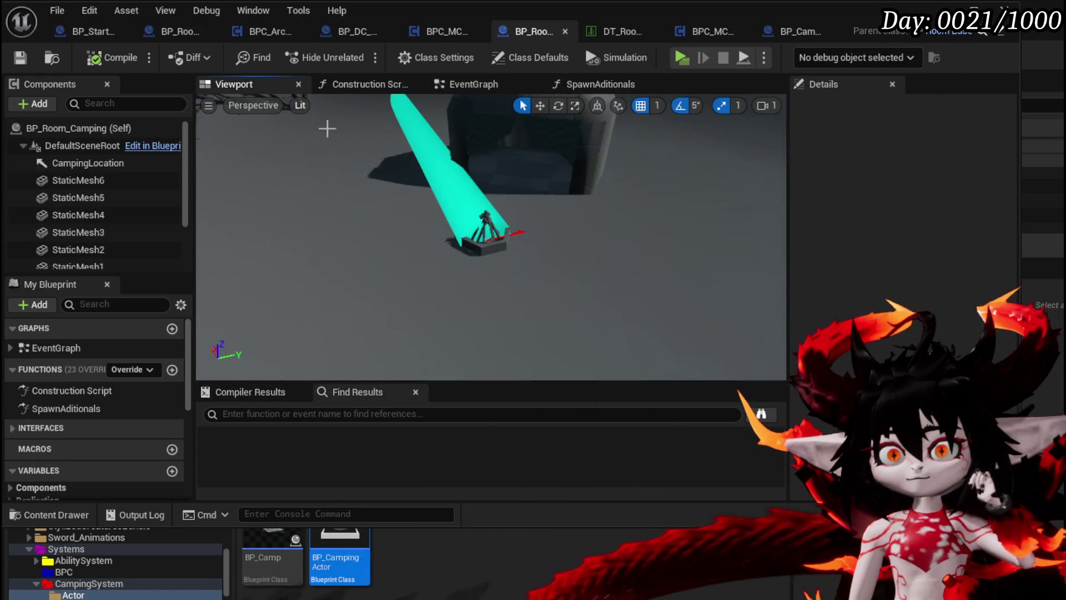
click(70, 162)
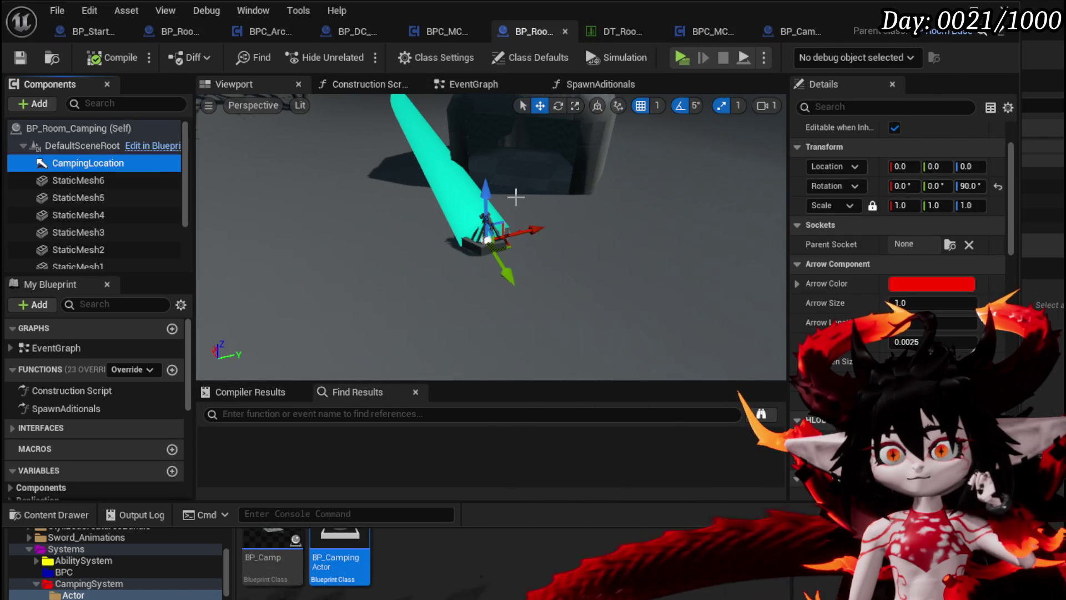
drag(485, 189, 486, 188)
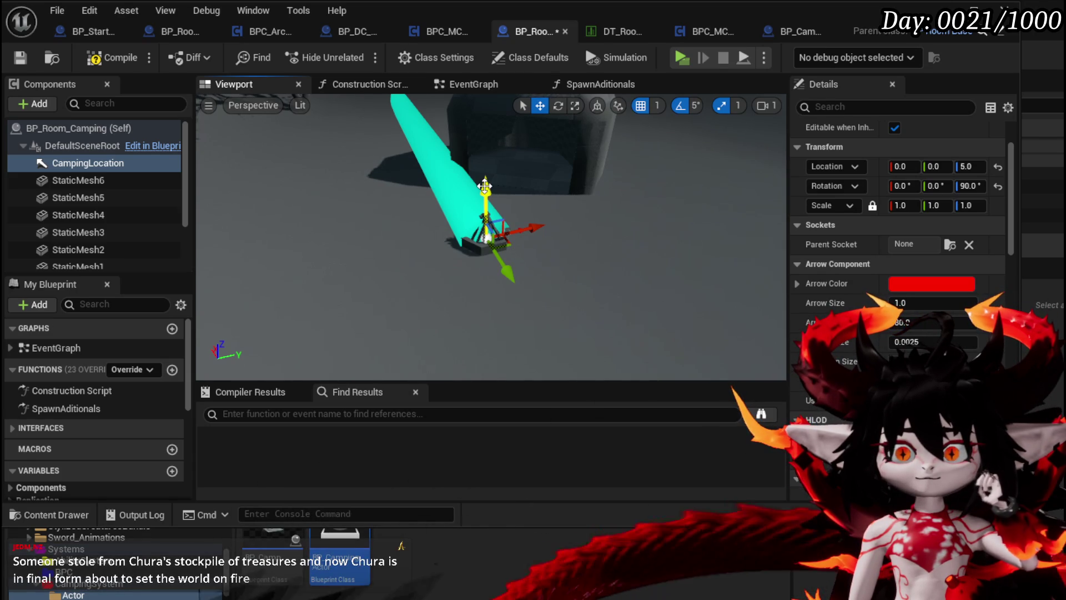
click(111, 60)
click(25, 58)
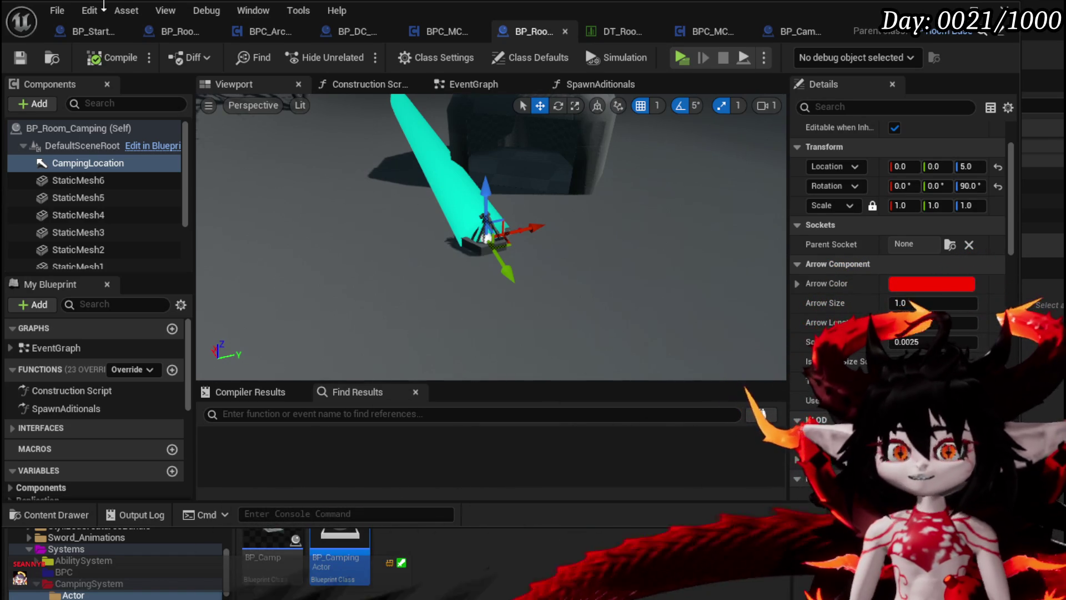
right_click(659, 141)
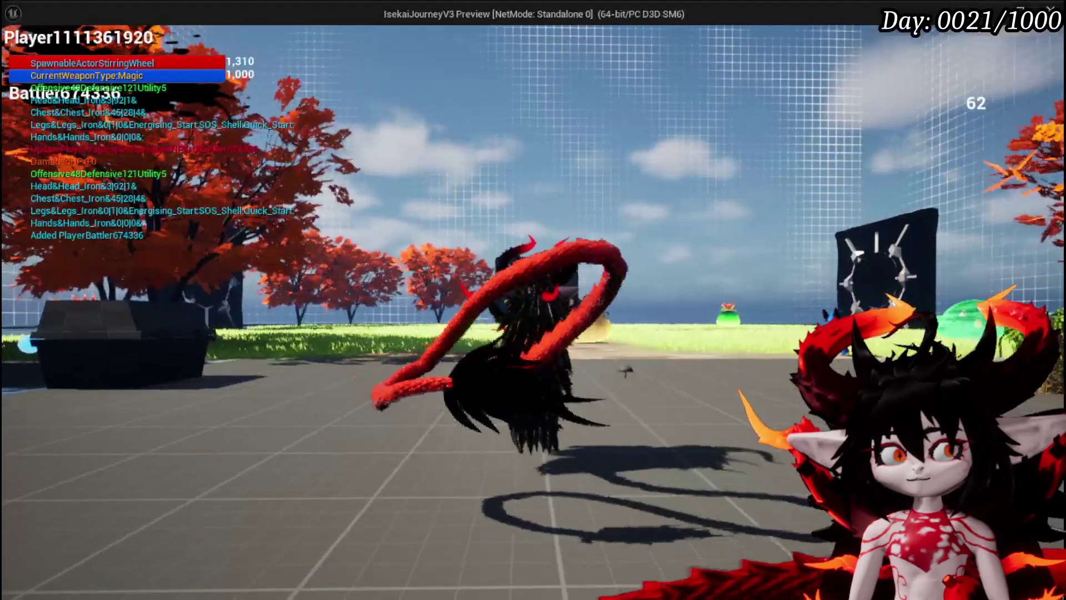
Run the character along the stone path to the gate and bring up the room-selection cards.
key(w)
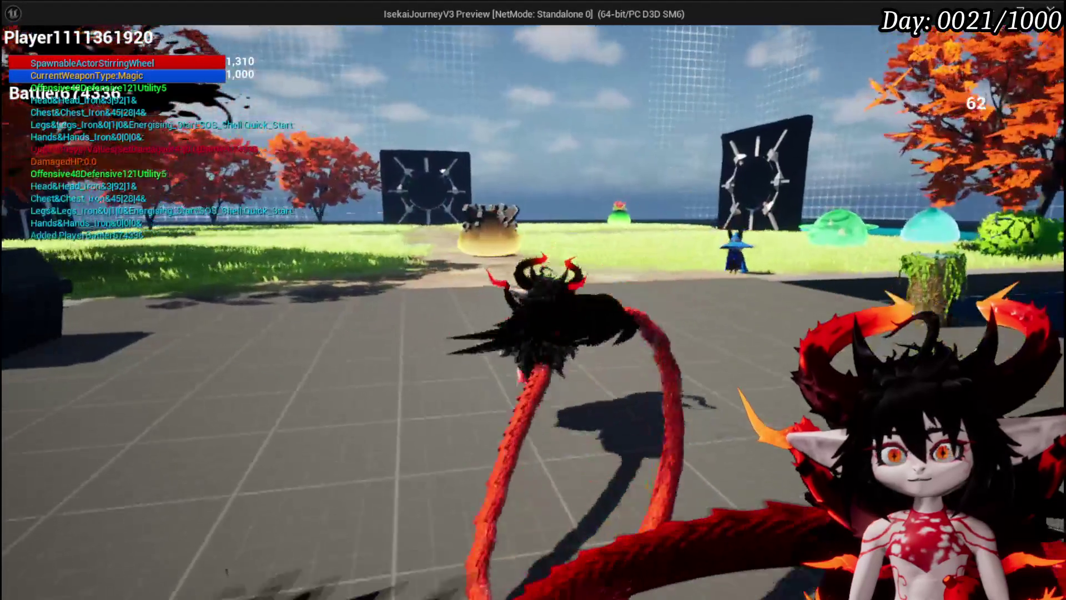
key(w)
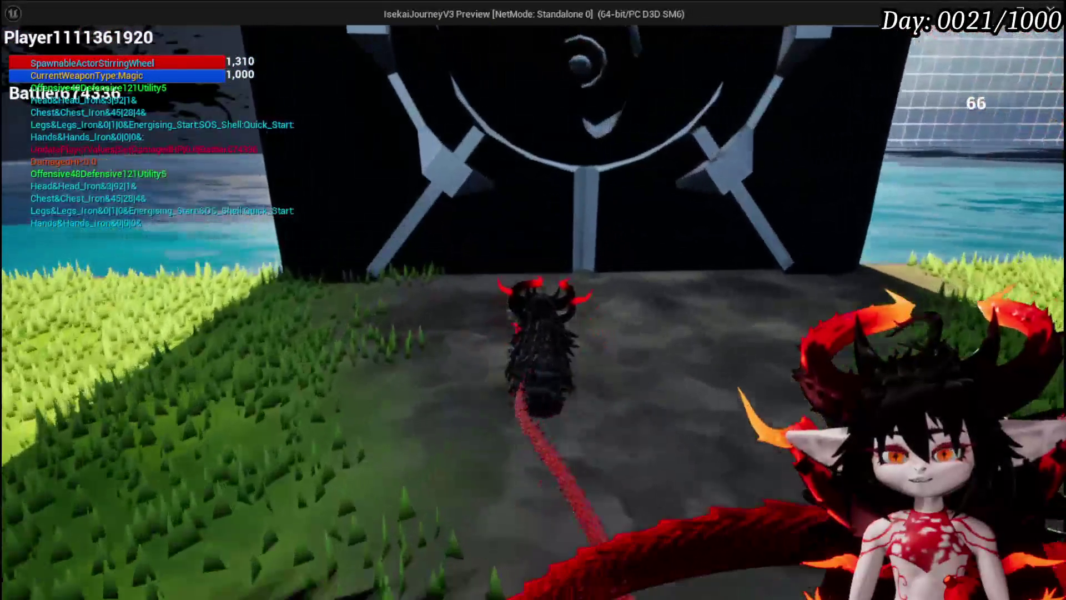
key(e)
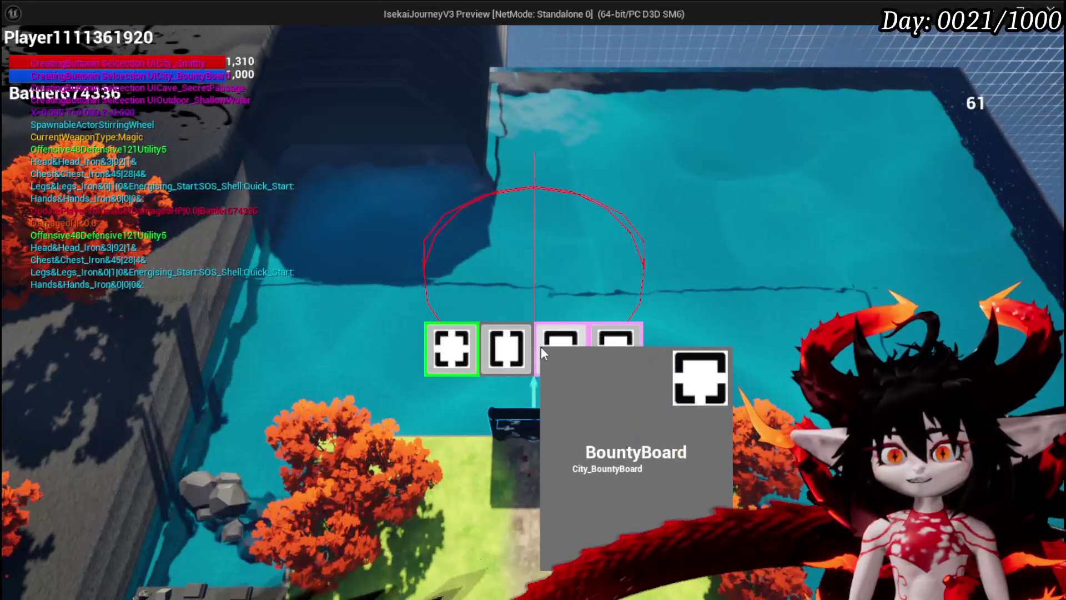
Add the BountyBoard room, walk out through its gate, then choose Smelter and another room card.
click(565, 366)
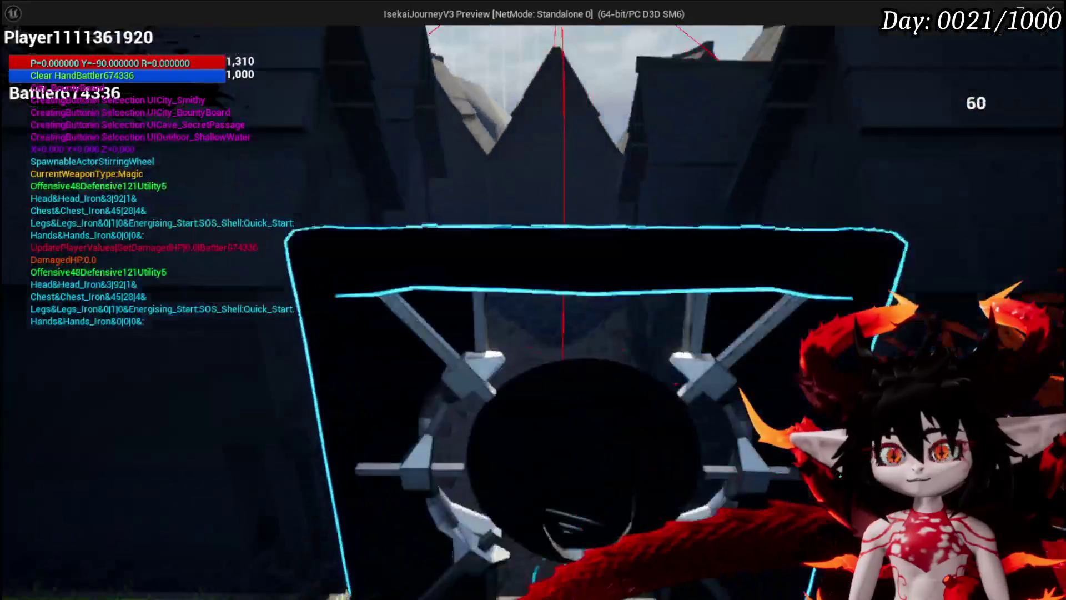
key(w)
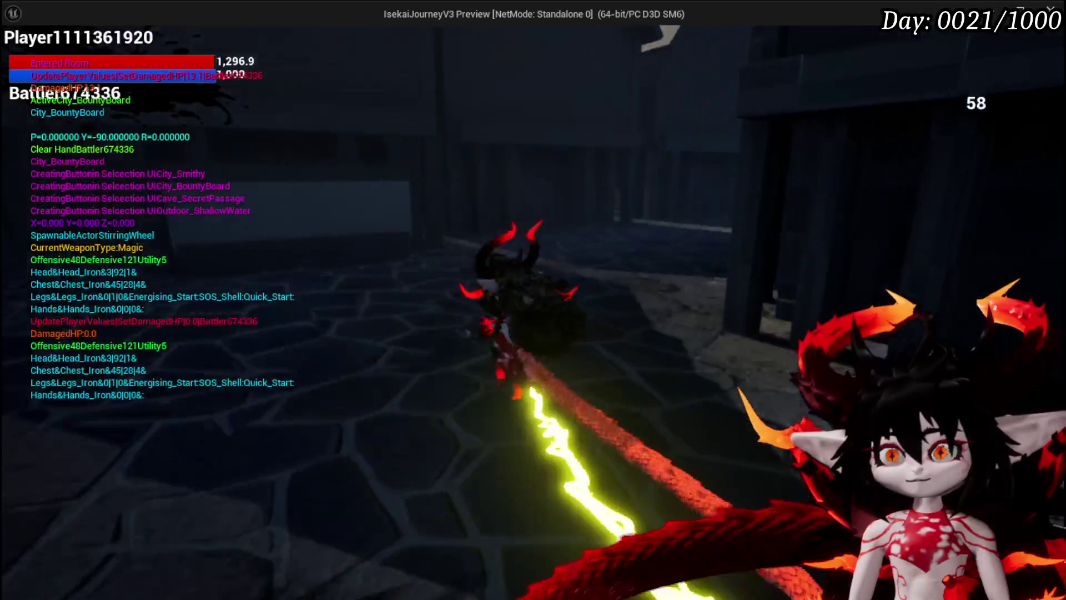
key(w)
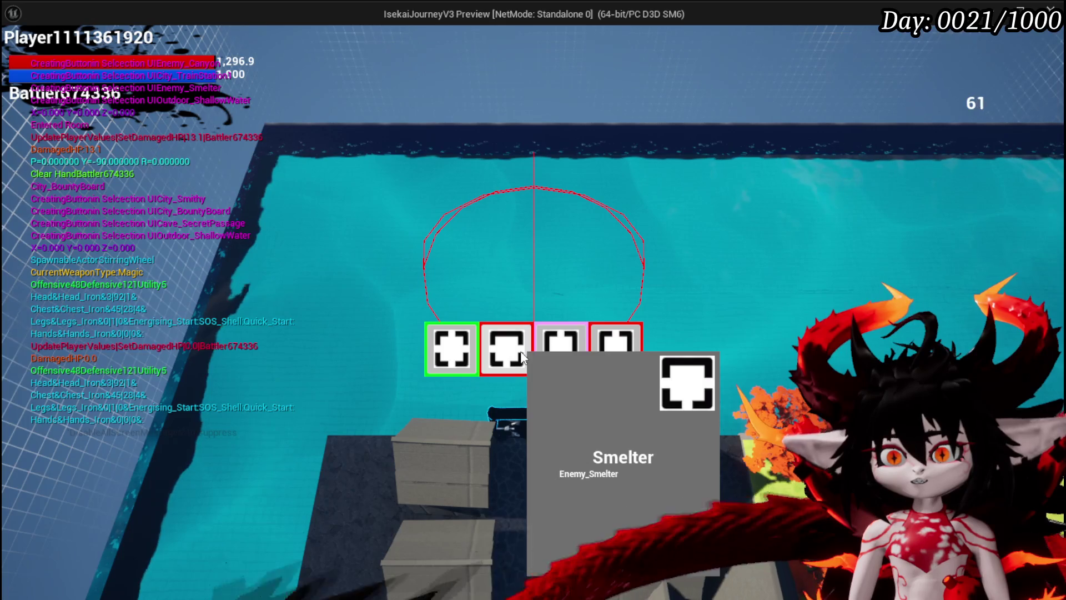
click(517, 352)
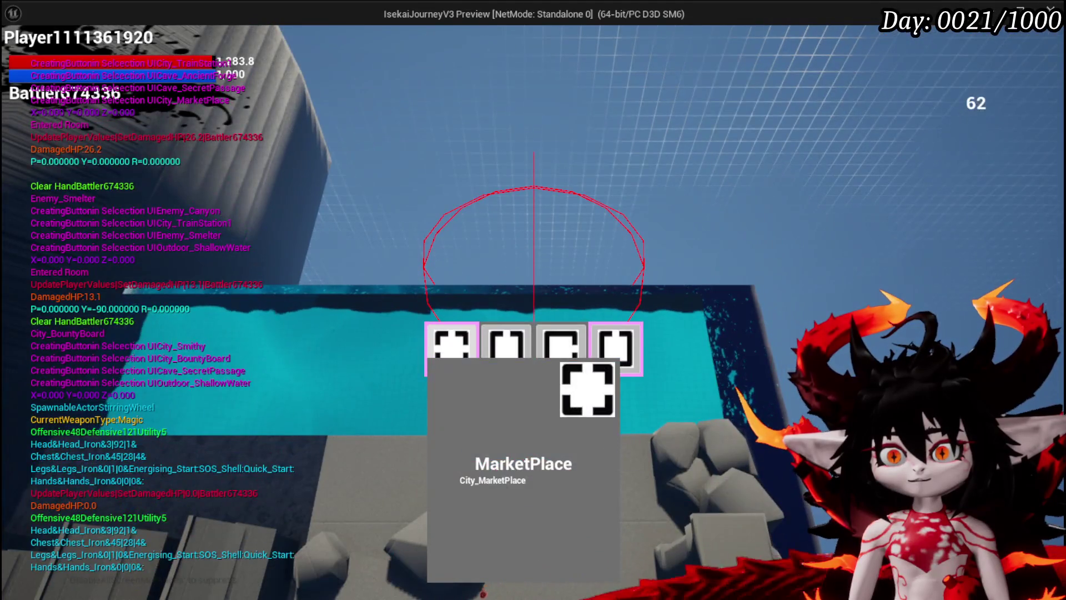
click(434, 355)
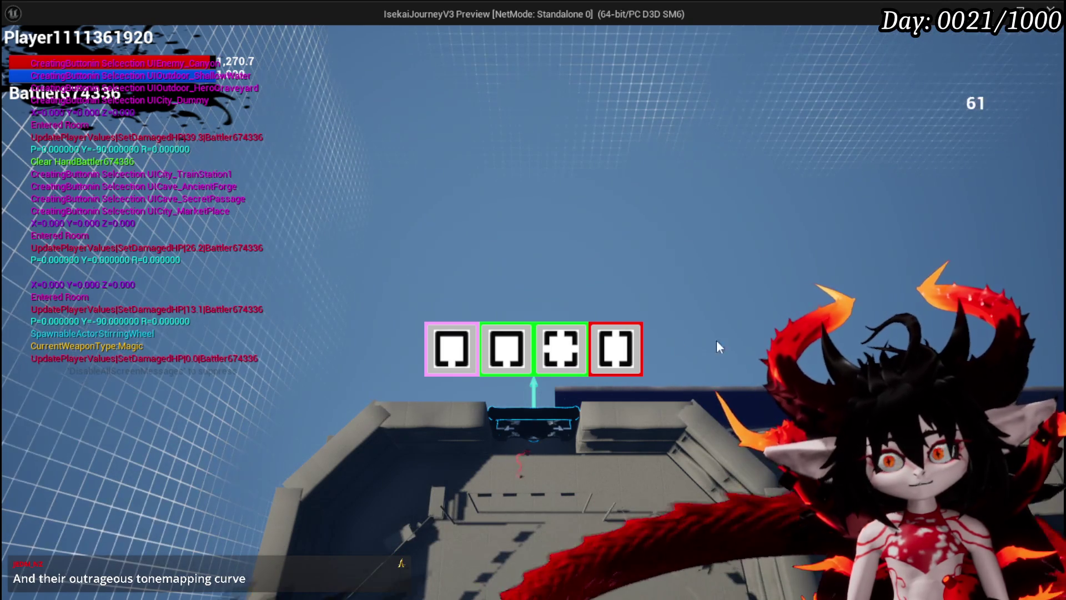
Choose the Canyon card, then the Smithy card, then another room card.
mouse_move(502, 355)
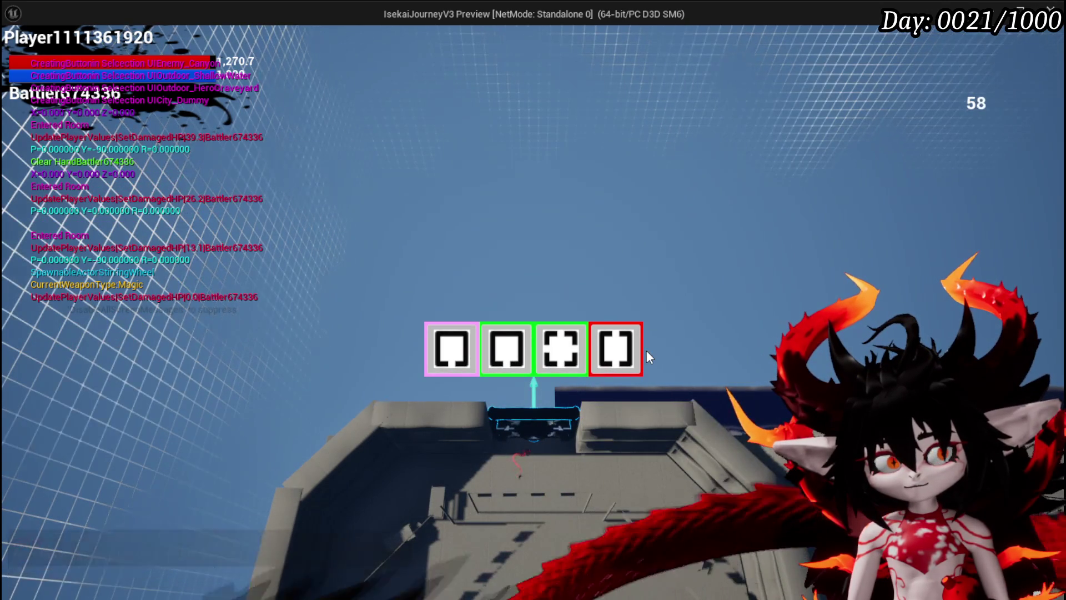
mouse_move(626, 353)
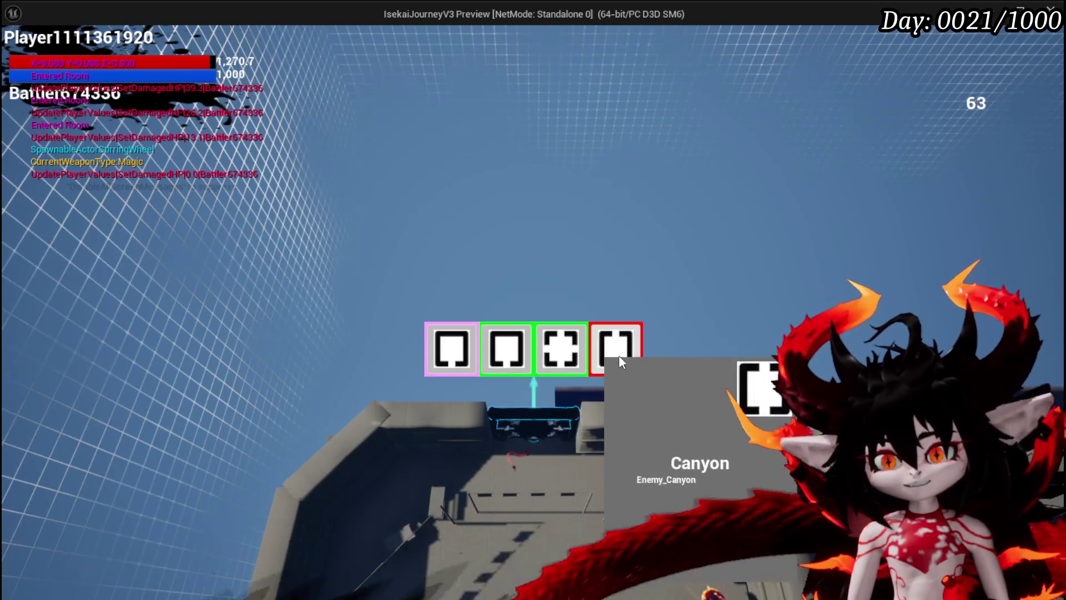
mouse_move(560, 352)
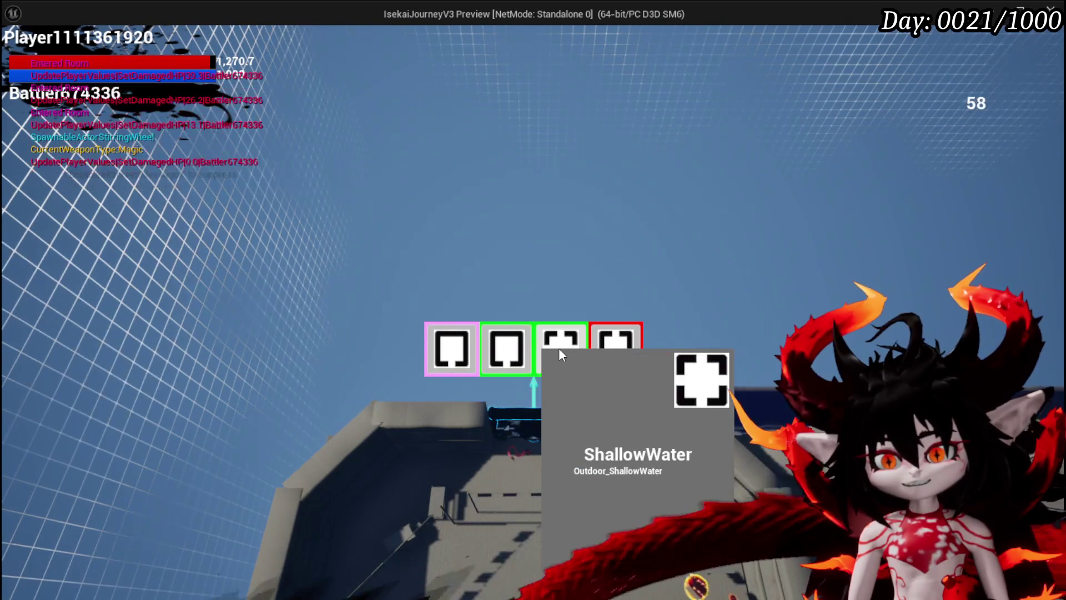
click(606, 348)
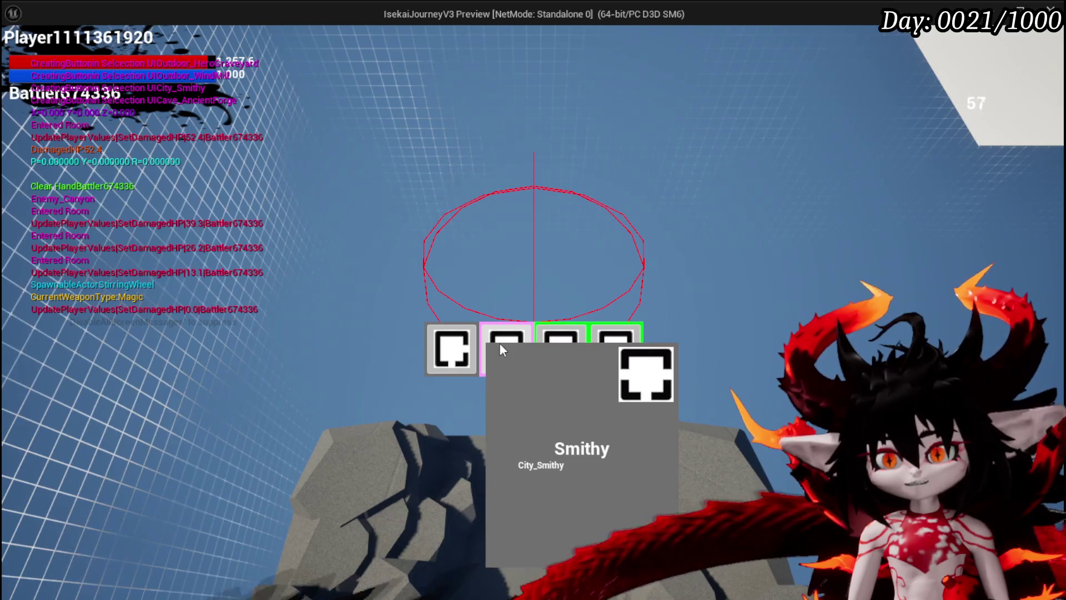
click(492, 352)
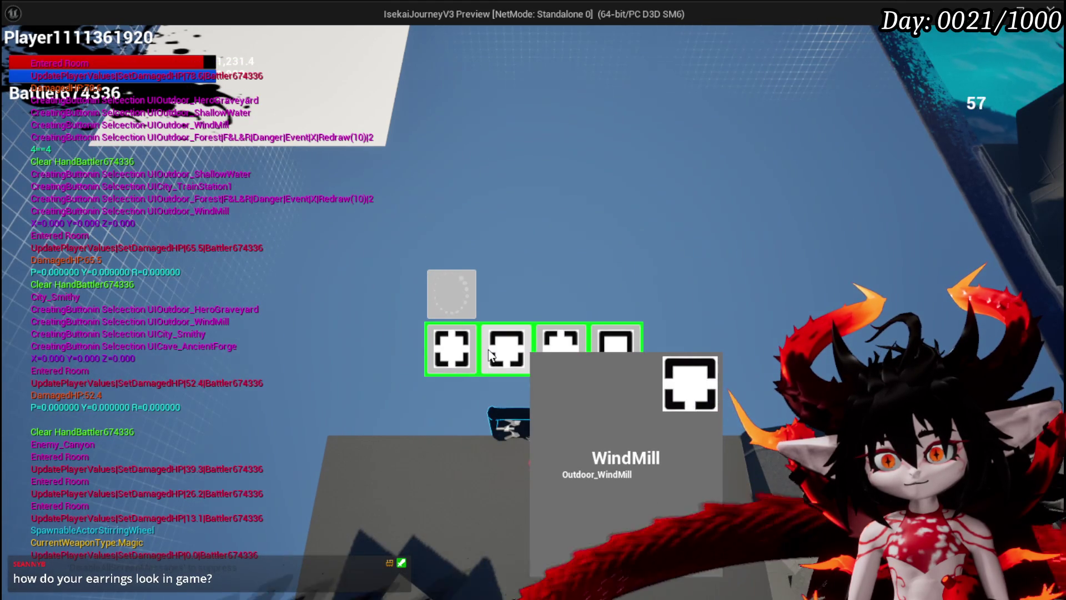
click(551, 349)
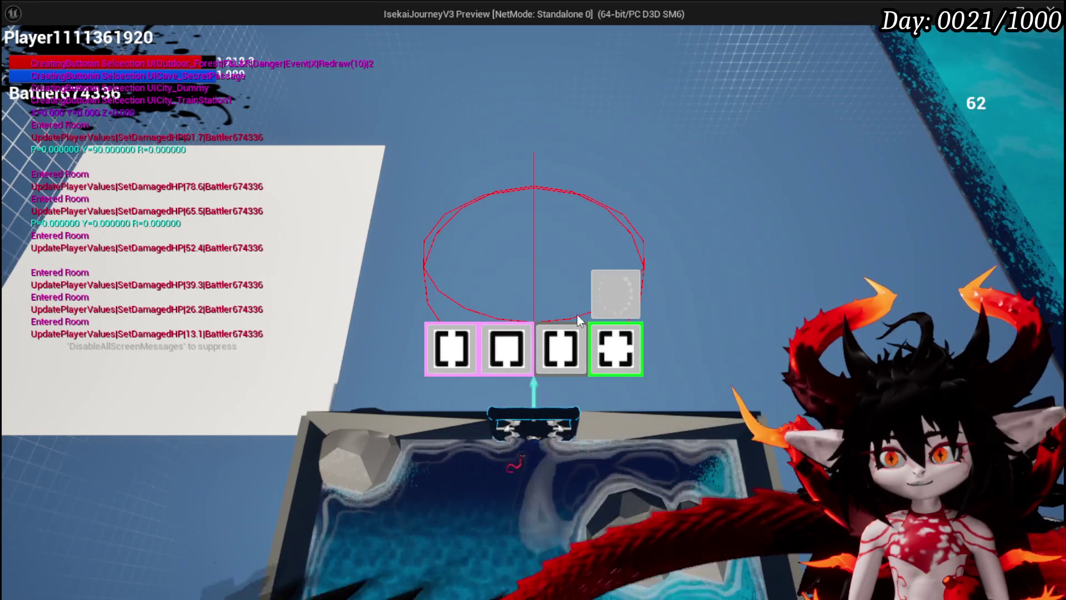
Add the City_TrainStation1 room, then choose the WindMill room card.
click(560, 349)
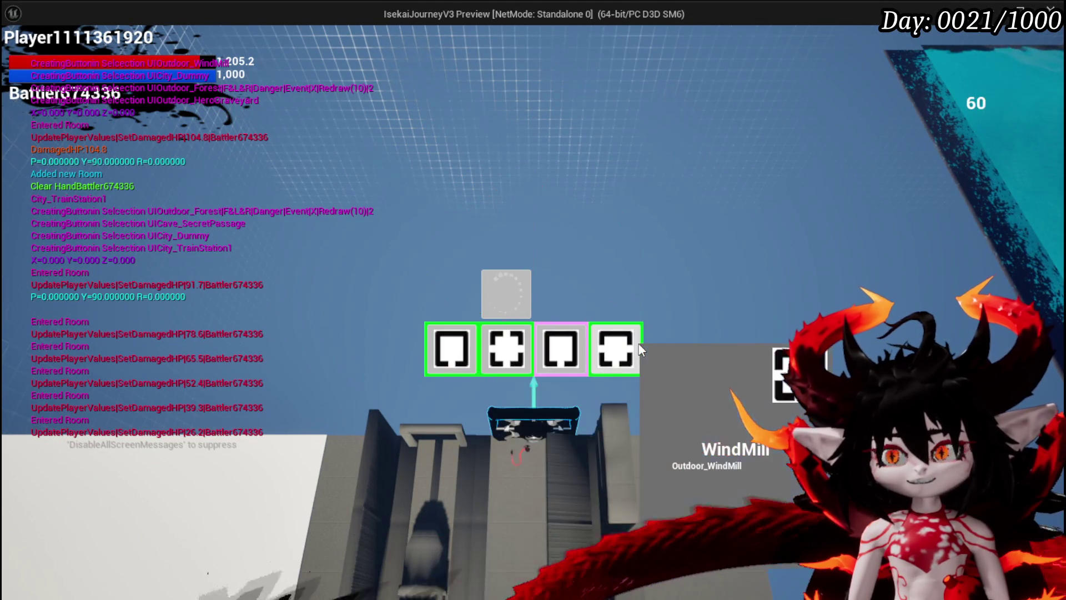
click(633, 349)
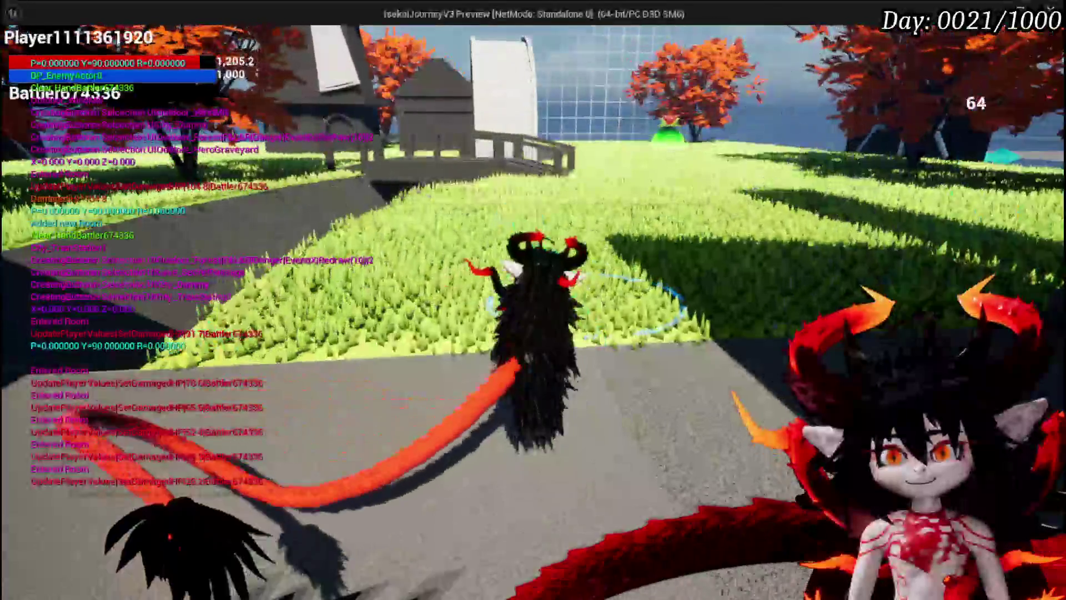
Walk toward the windmill, then add the HeroGraveyard, FloatingIsland and Camping rooms.
key(w)
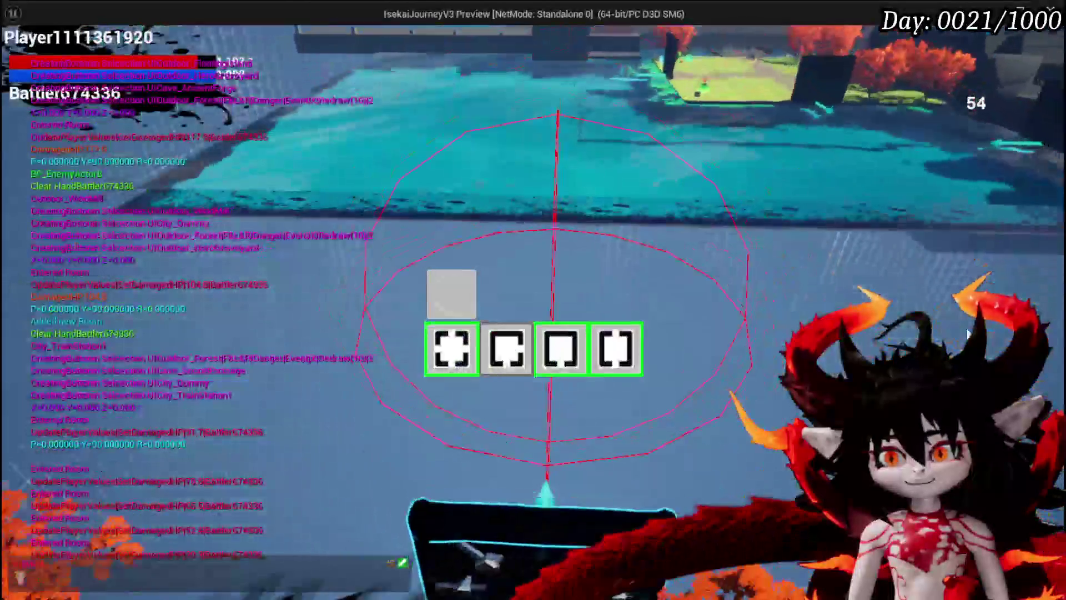
mouse_move(626, 356)
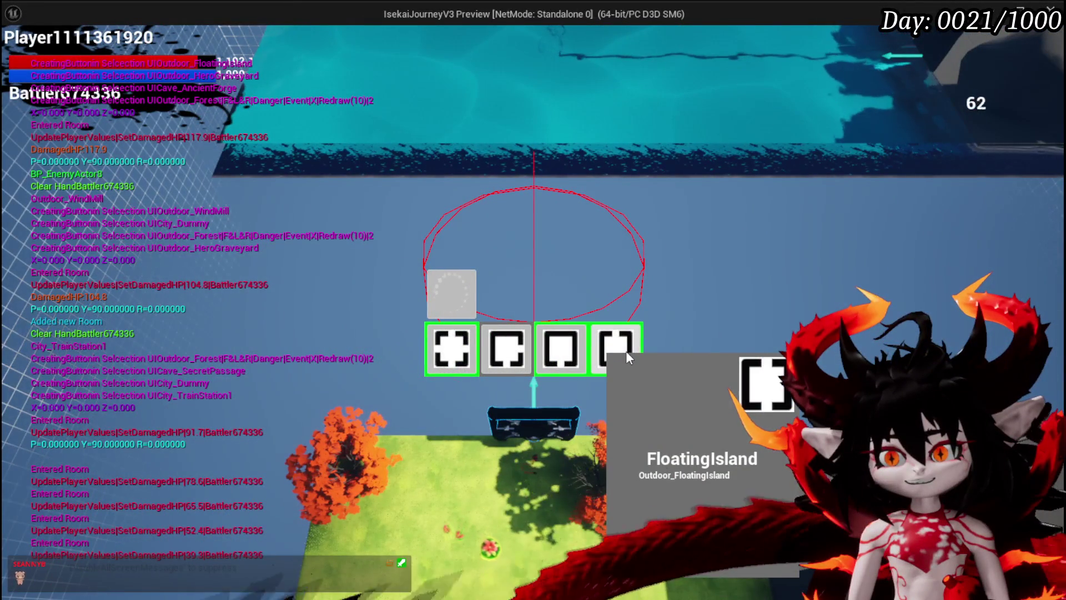
mouse_move(468, 356)
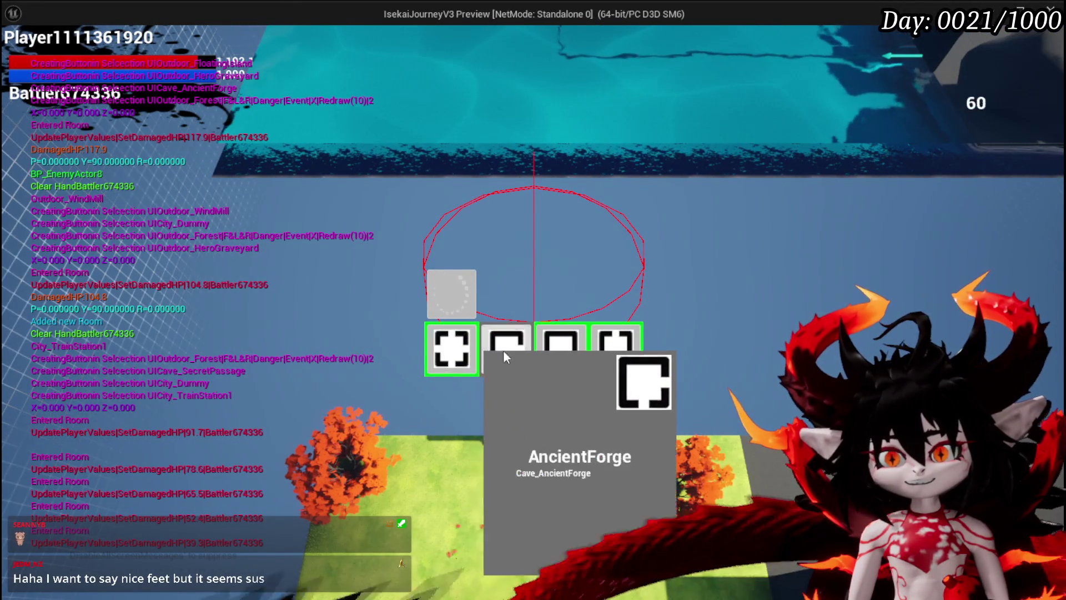
click(560, 348)
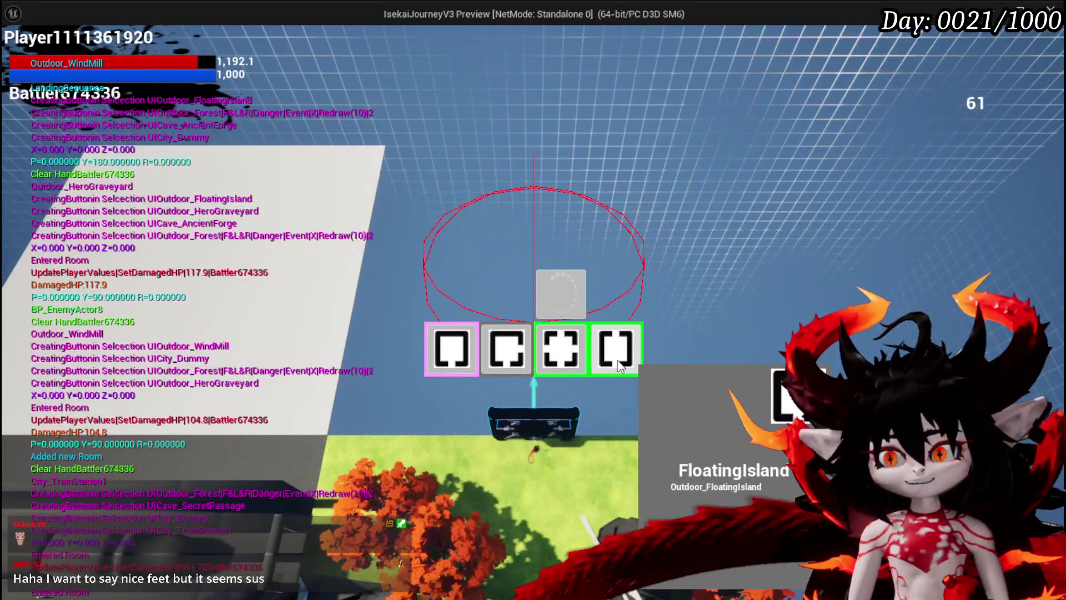
click(617, 349)
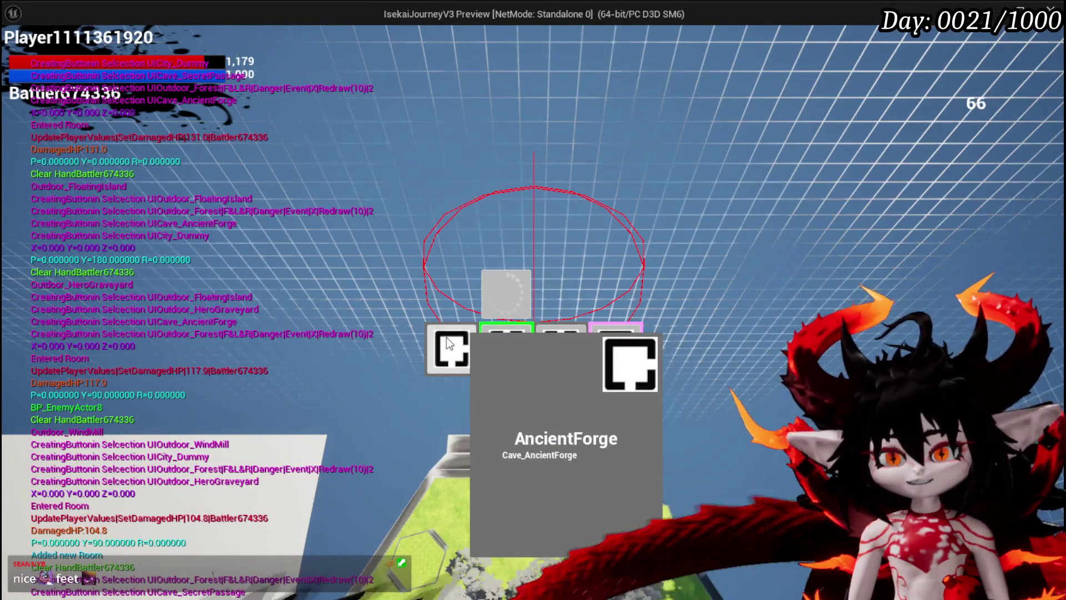
click(616, 349)
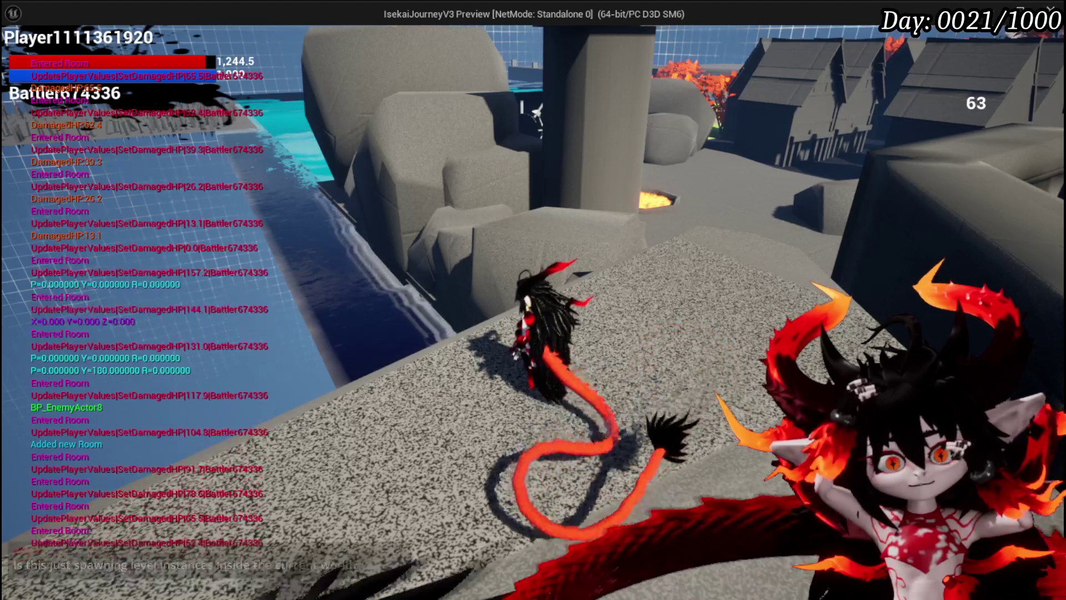
Run to the water's edge and back across the rooftops toward the windmill area.
key(w)
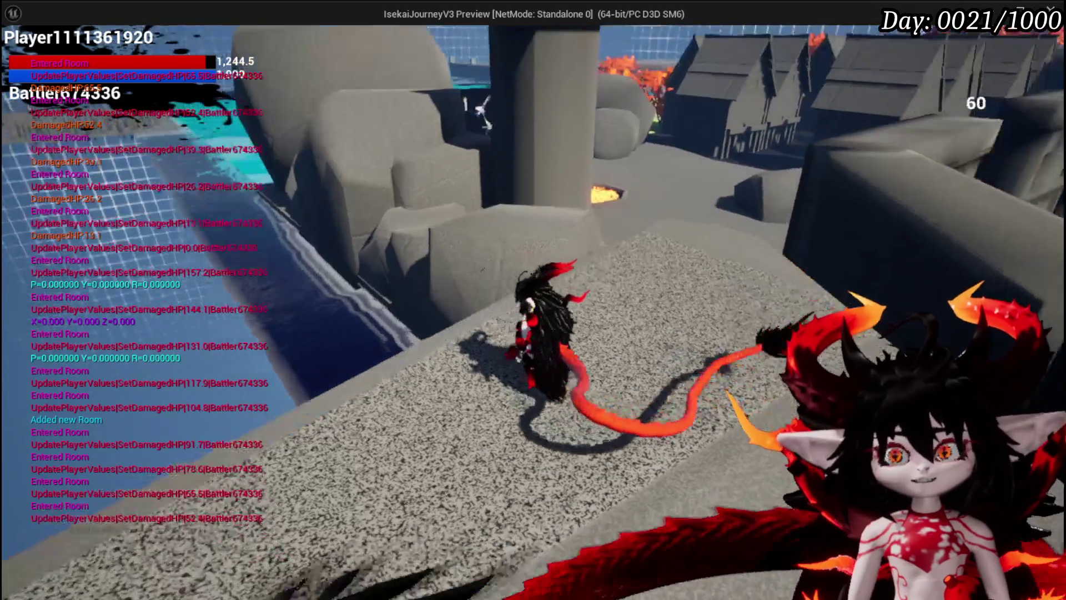
key(s)
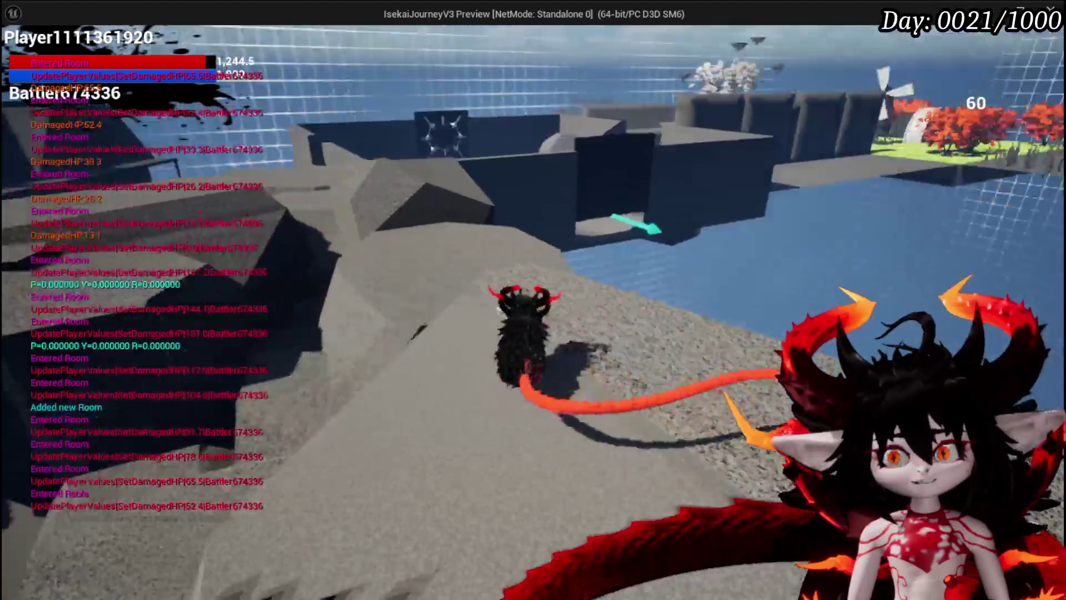
key(w)
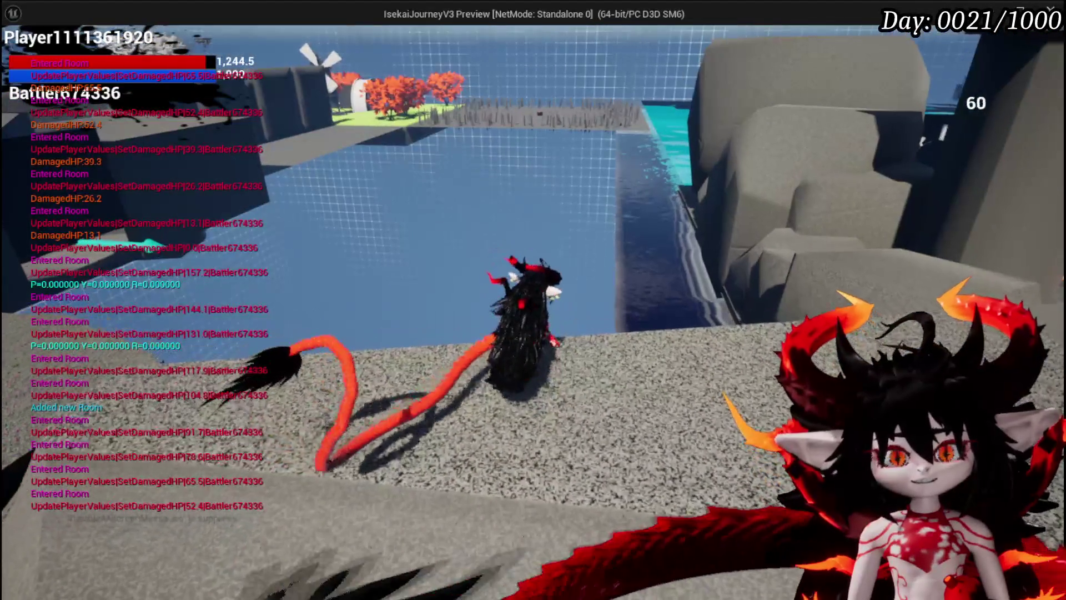
key(w)
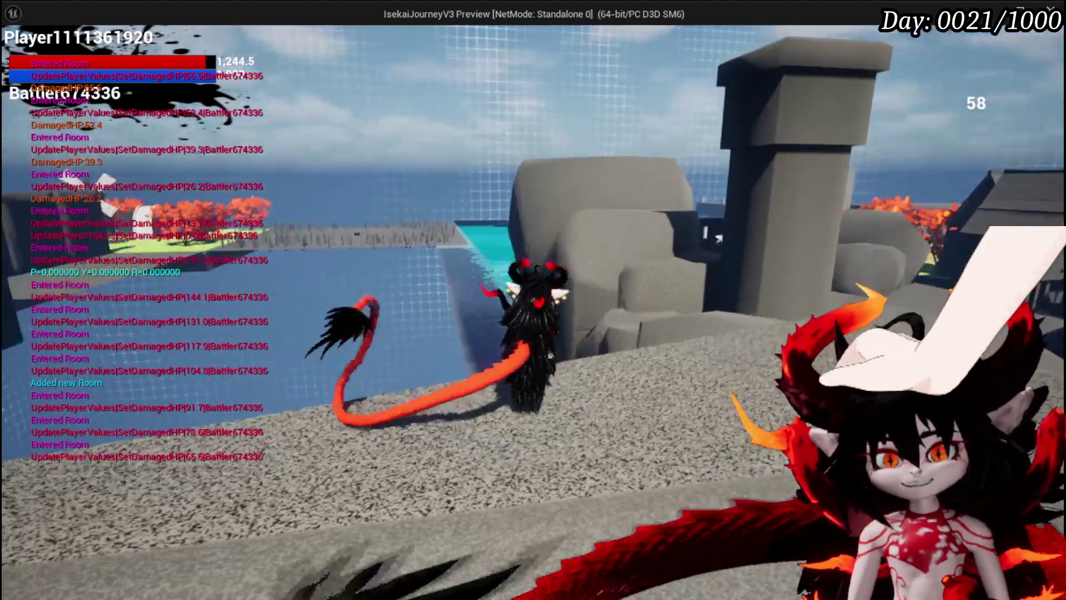
key(w)
key(w)
key(w)
key(w)
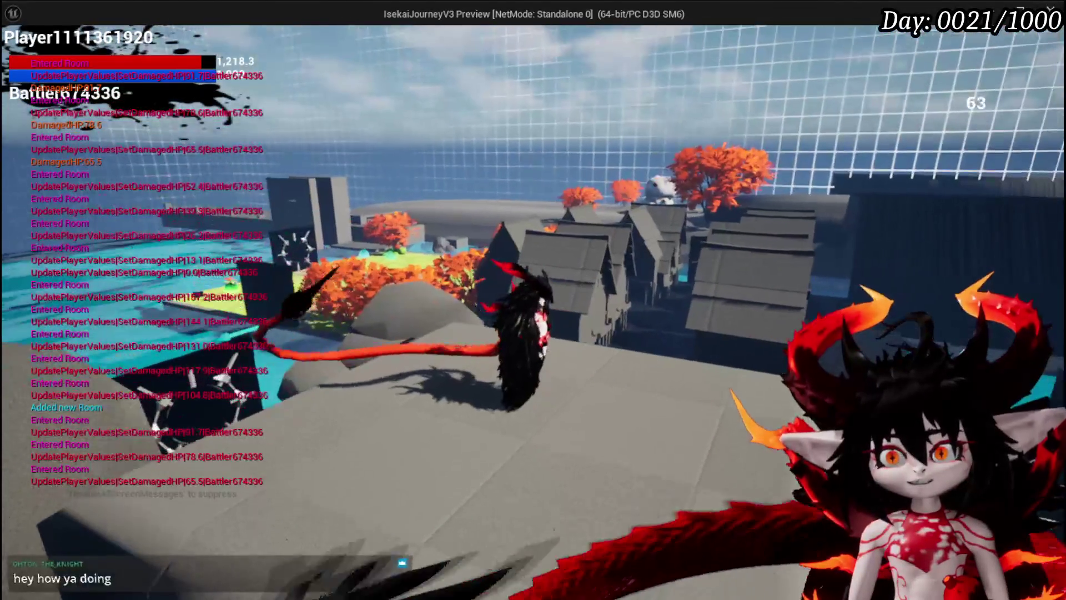
key(w)
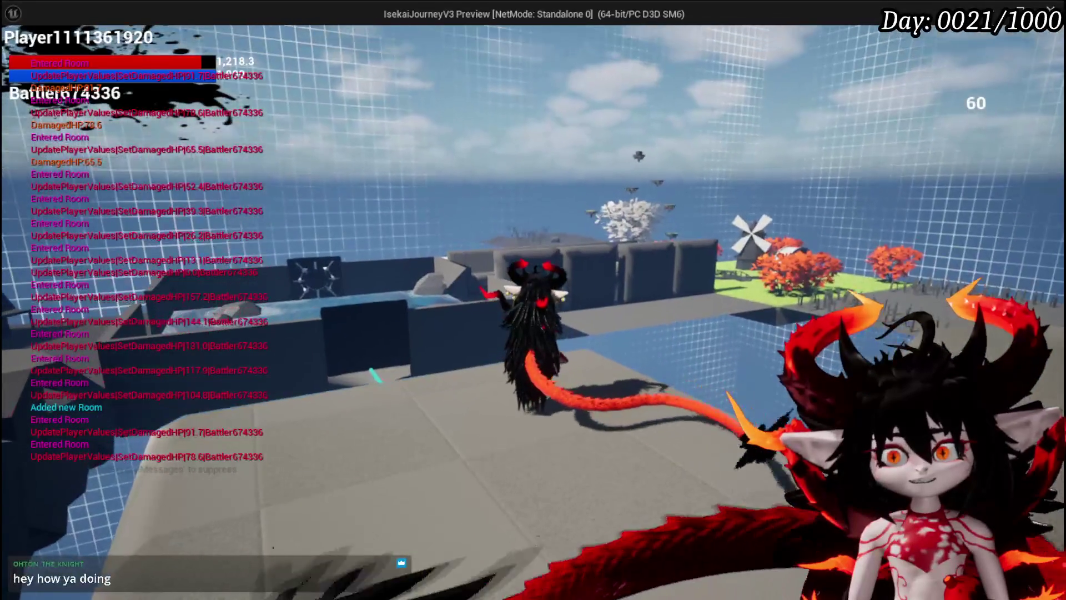
Cross the platforms and rocky ledge by the water onto the stone platform.
key(w)
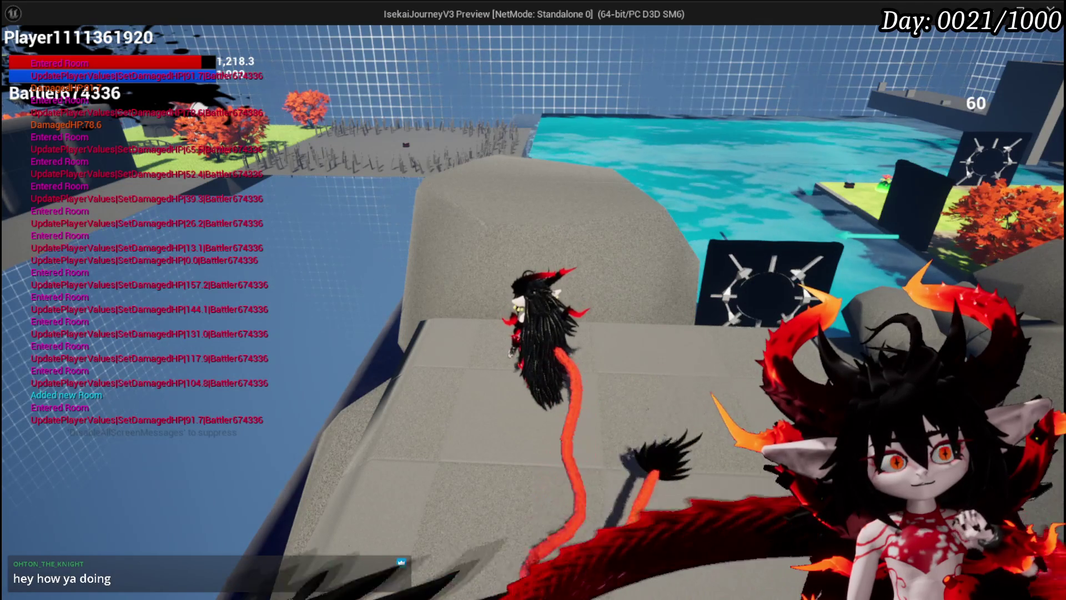
key(w)
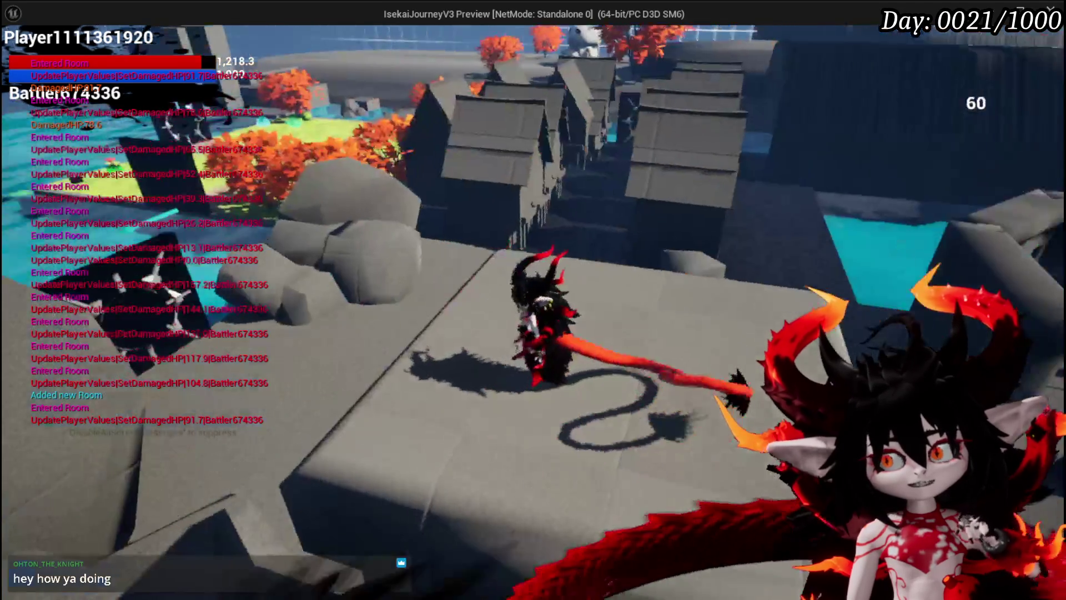
key(w)
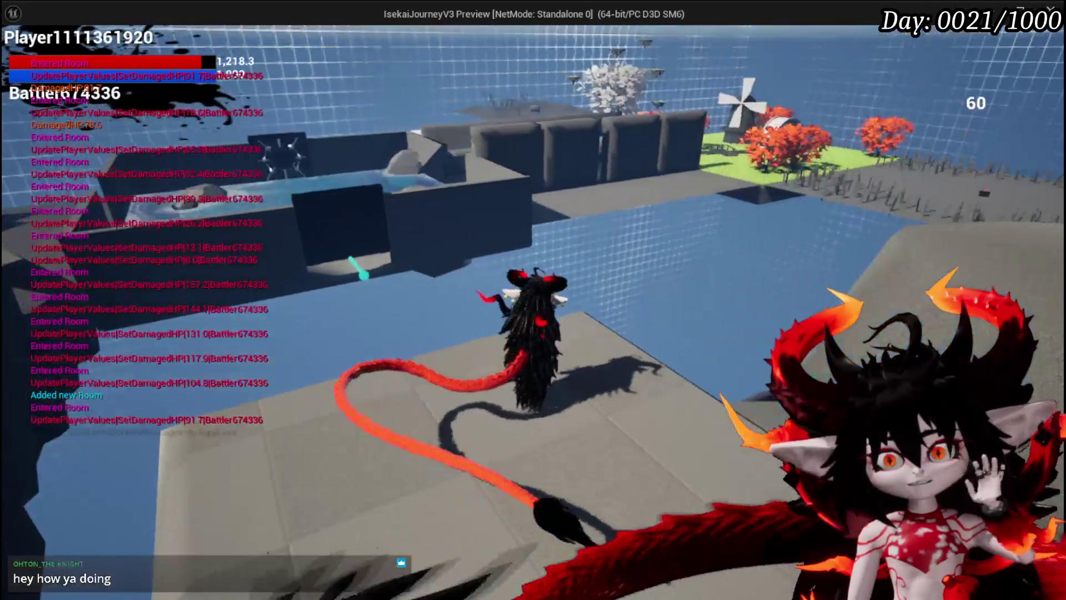
key(w)
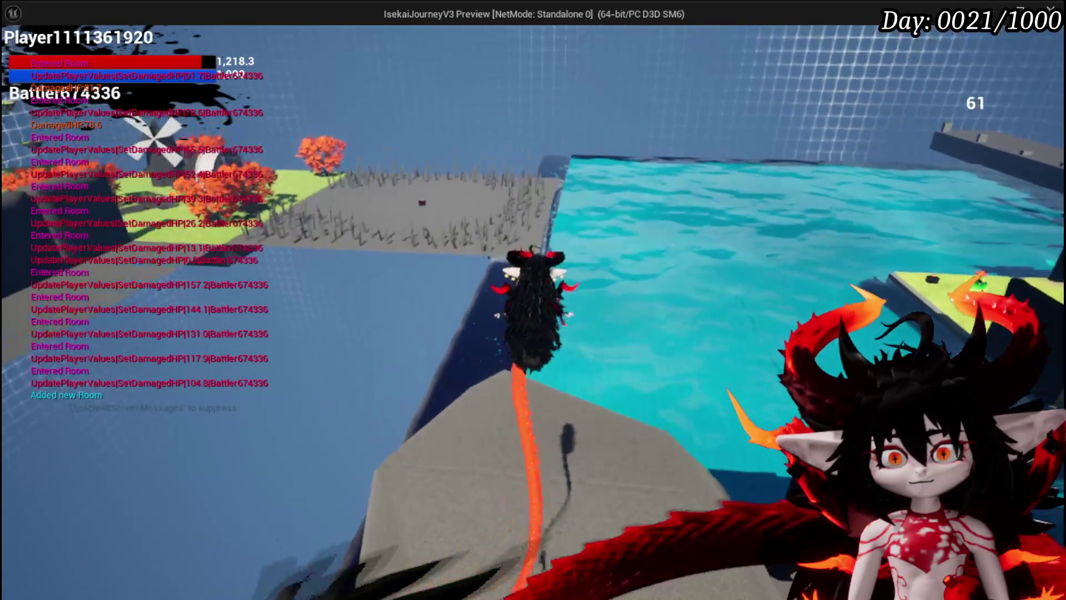
key(w)
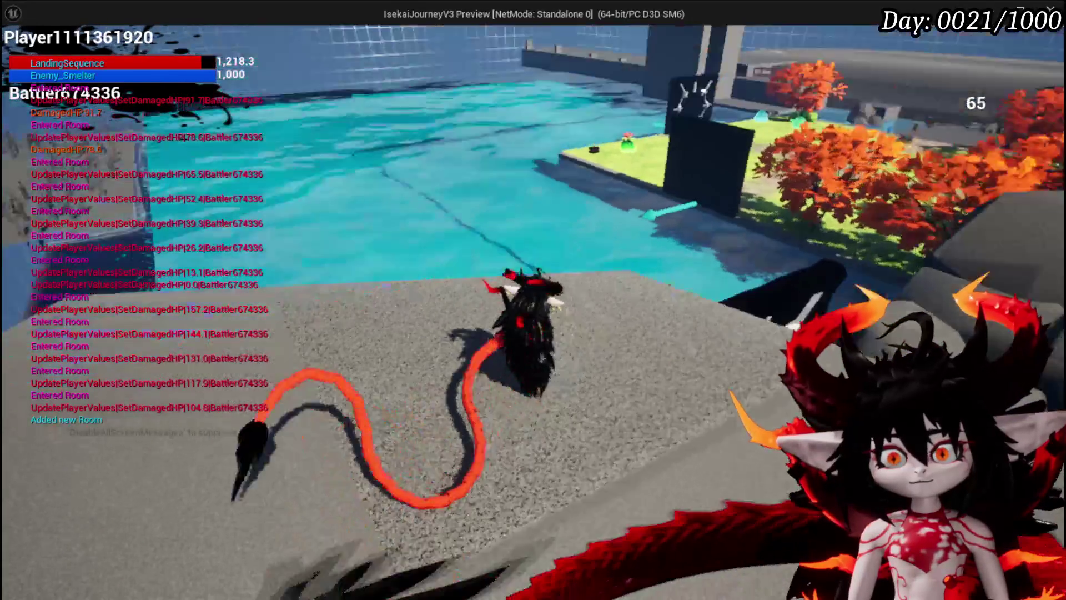
key(w)
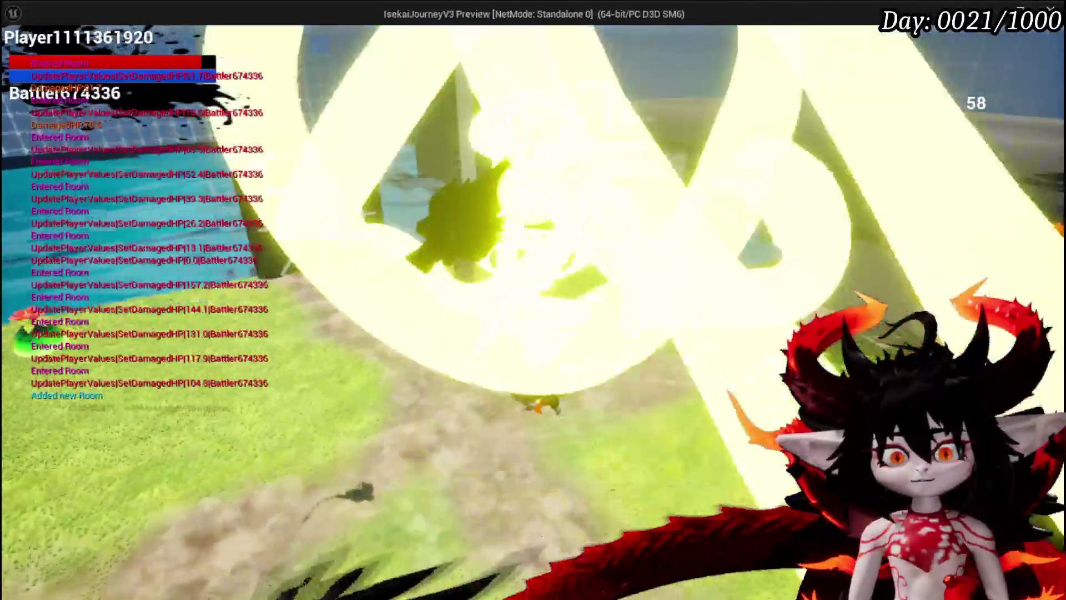
Run past the golden slime and black gate, along the red-tree path, toward the field gates.
key(w)
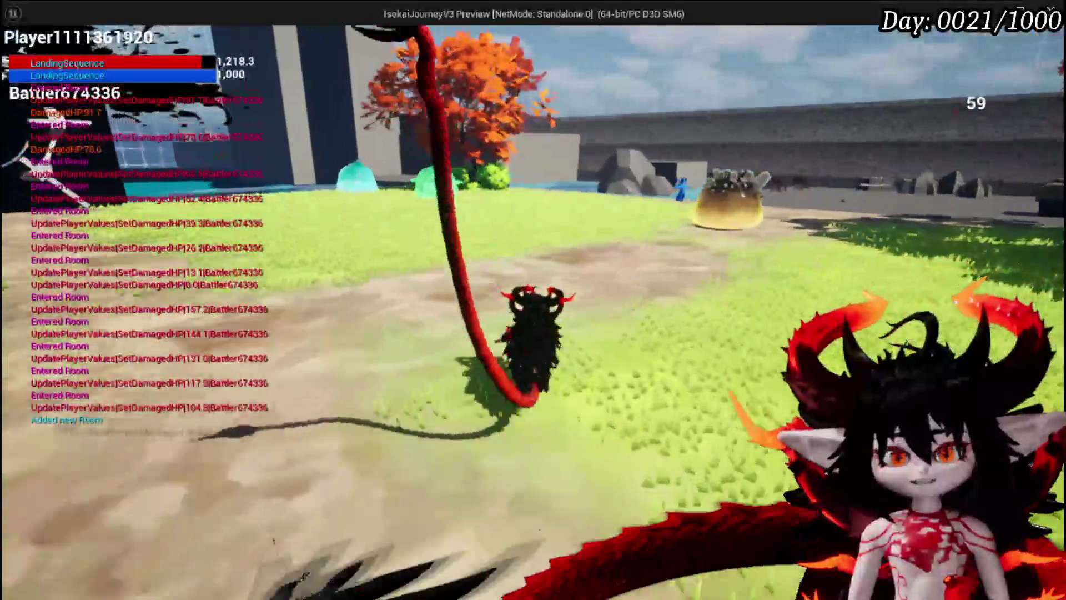
key(w)
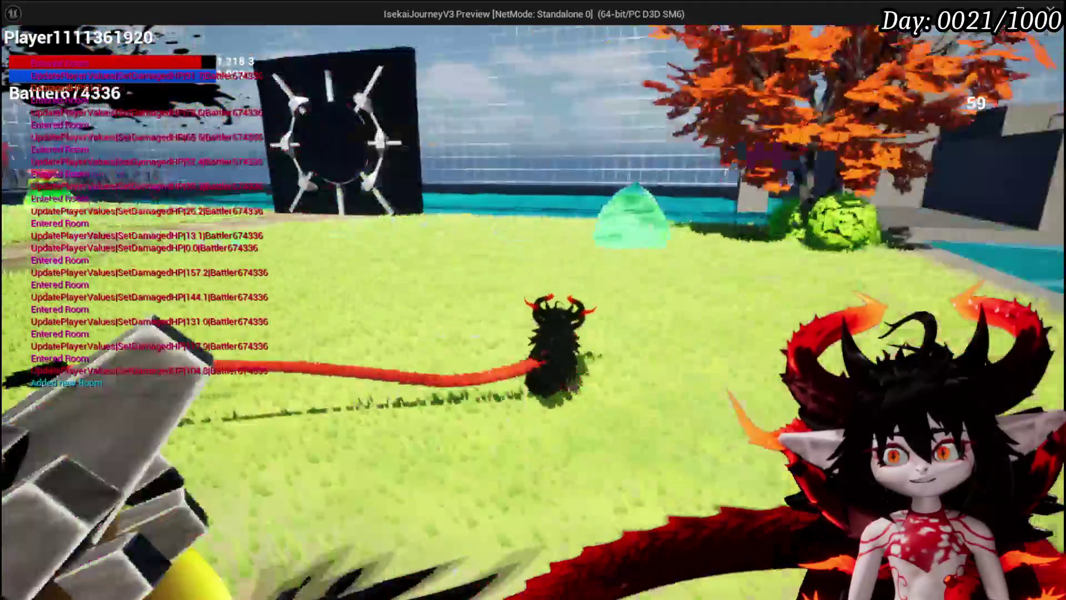
key(w)
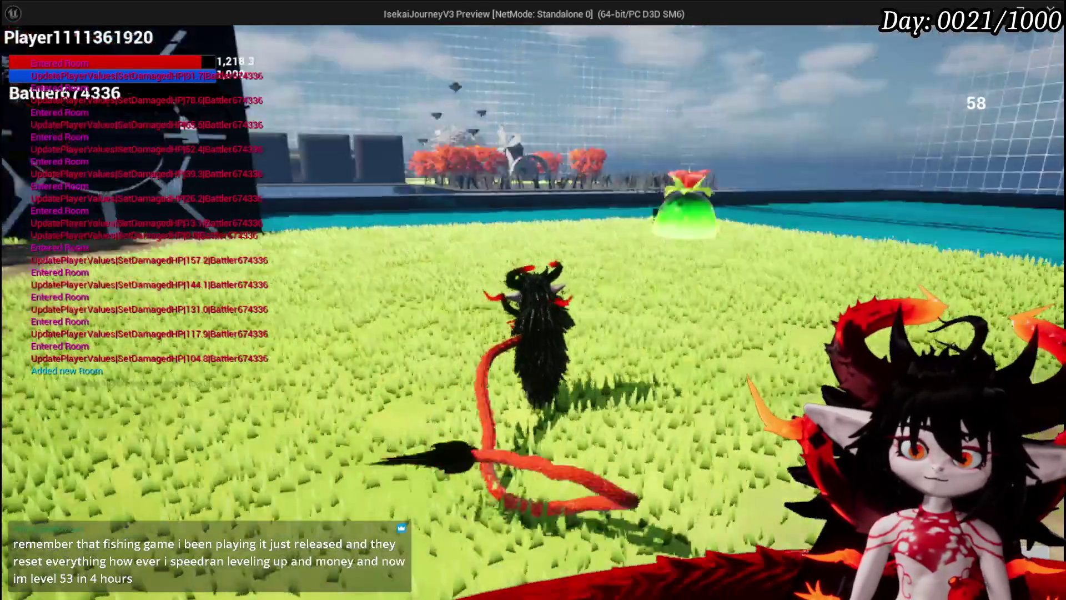
key(w)
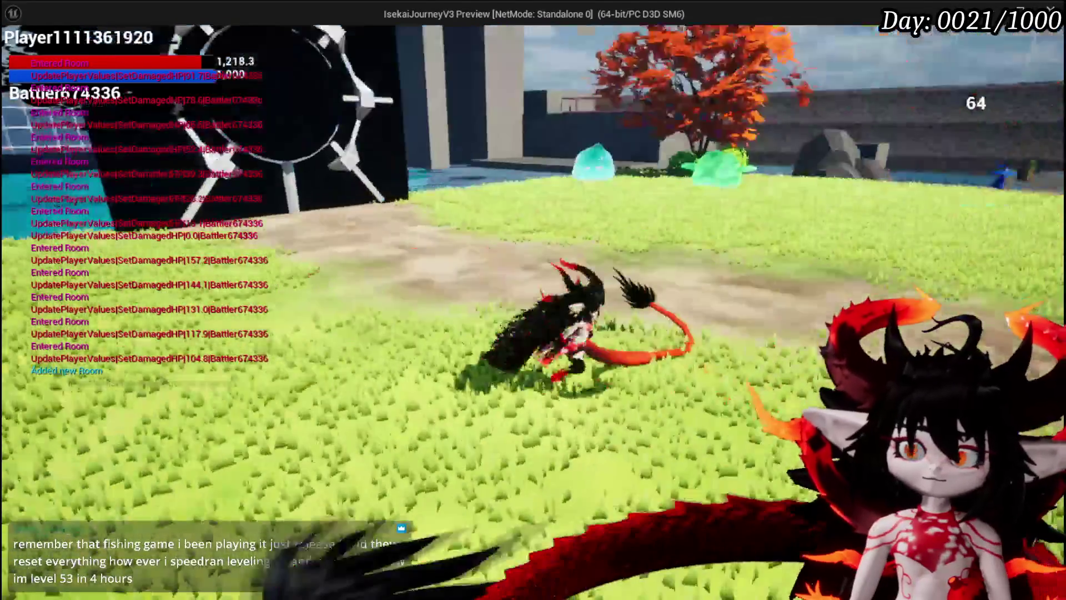
key(w)
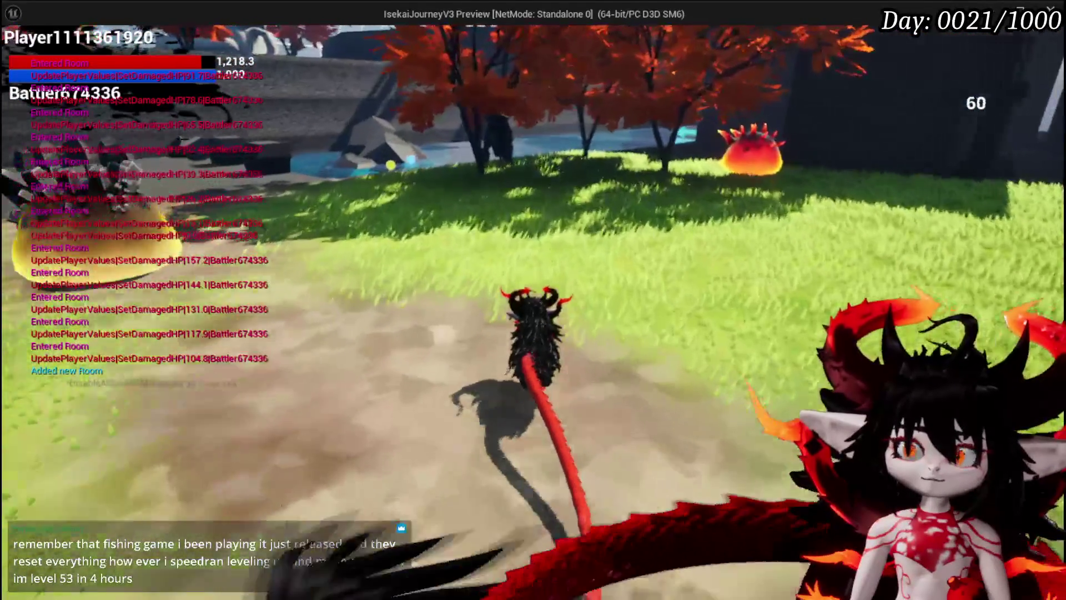
key(w)
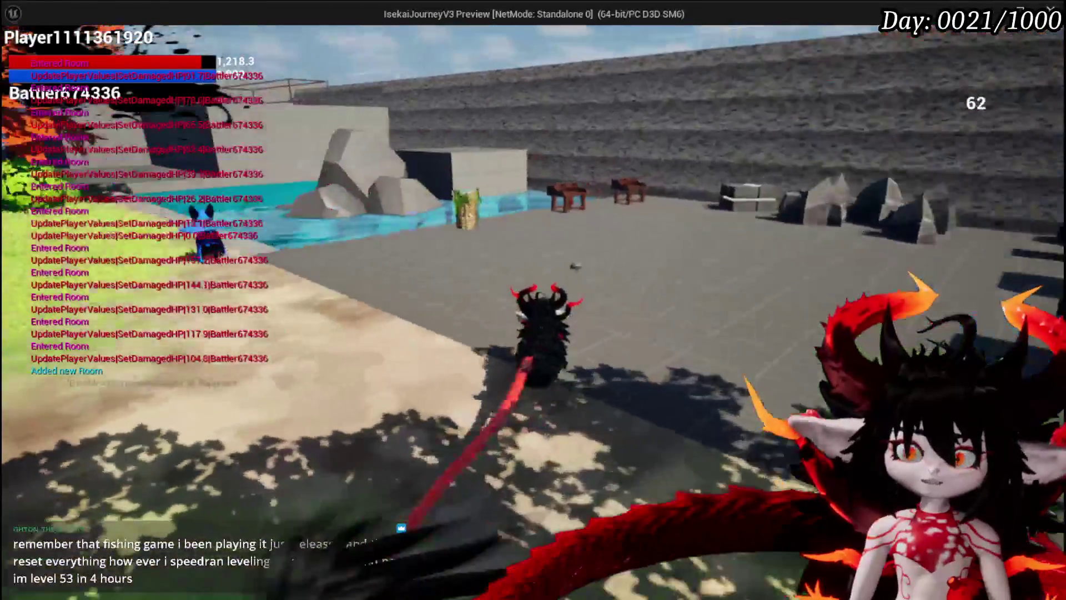
key(w)
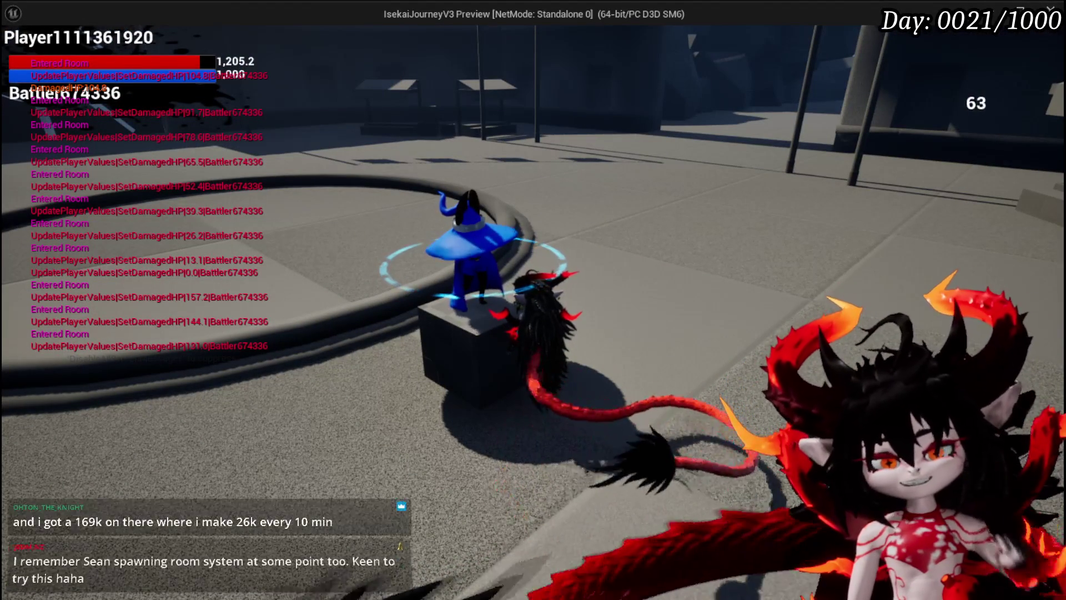
Talk to the wizard merchant, view his Sell/Buy trade window, then close it.
key(e)
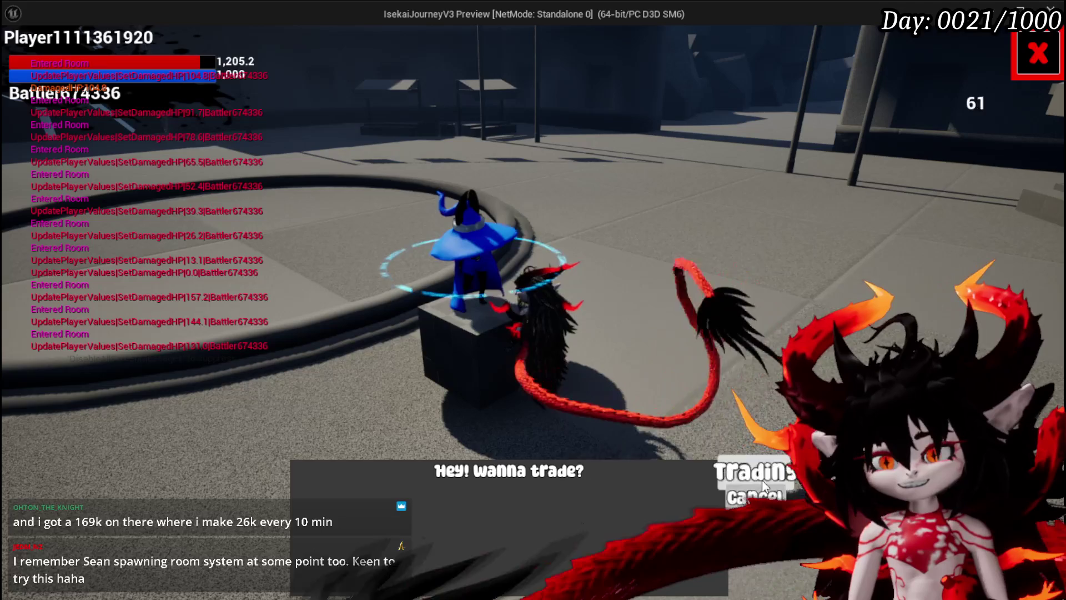
click(752, 472)
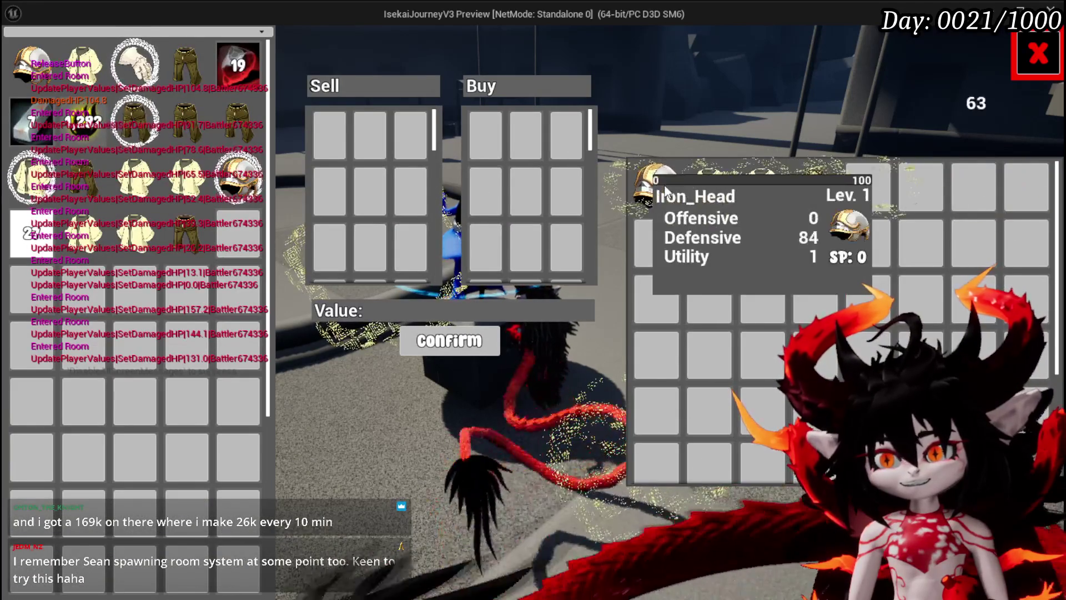
click(1038, 54)
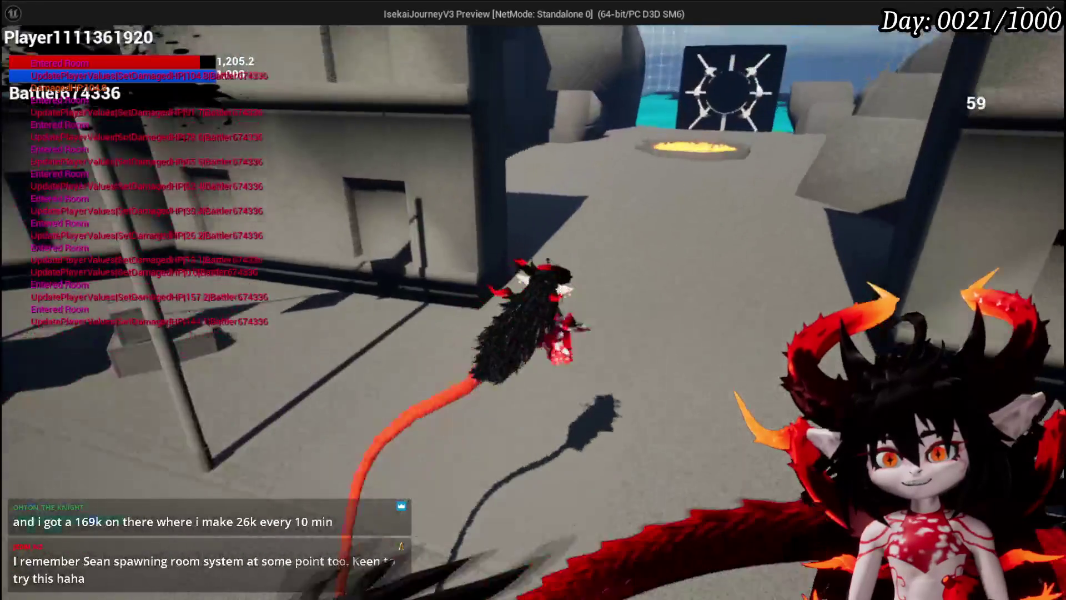
Jump the lava pit, cross the rocks and grass, and enter the black portal gate.
key(w)
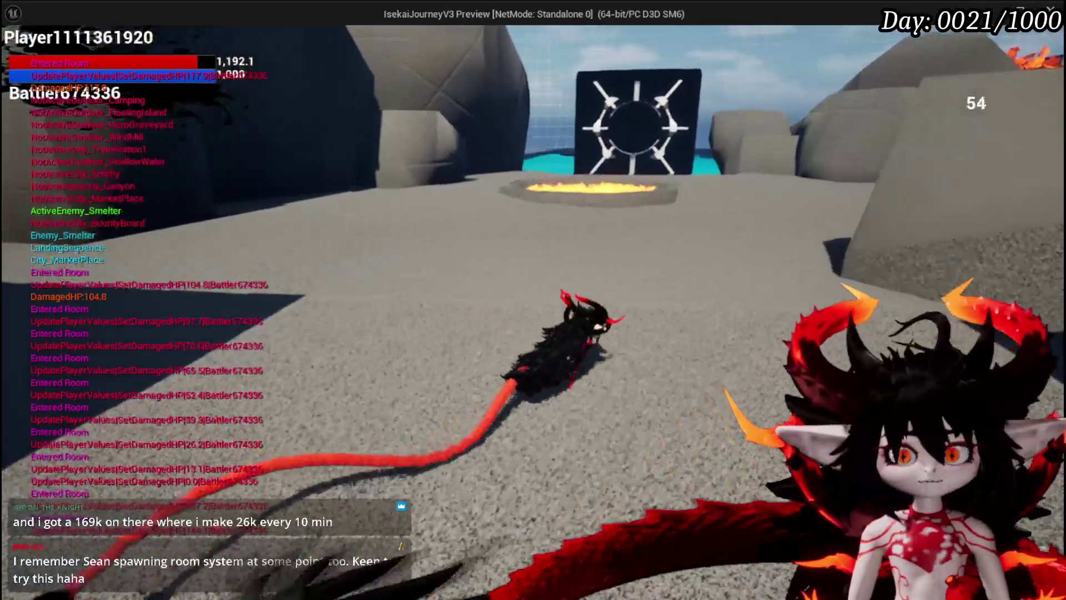
key(space)
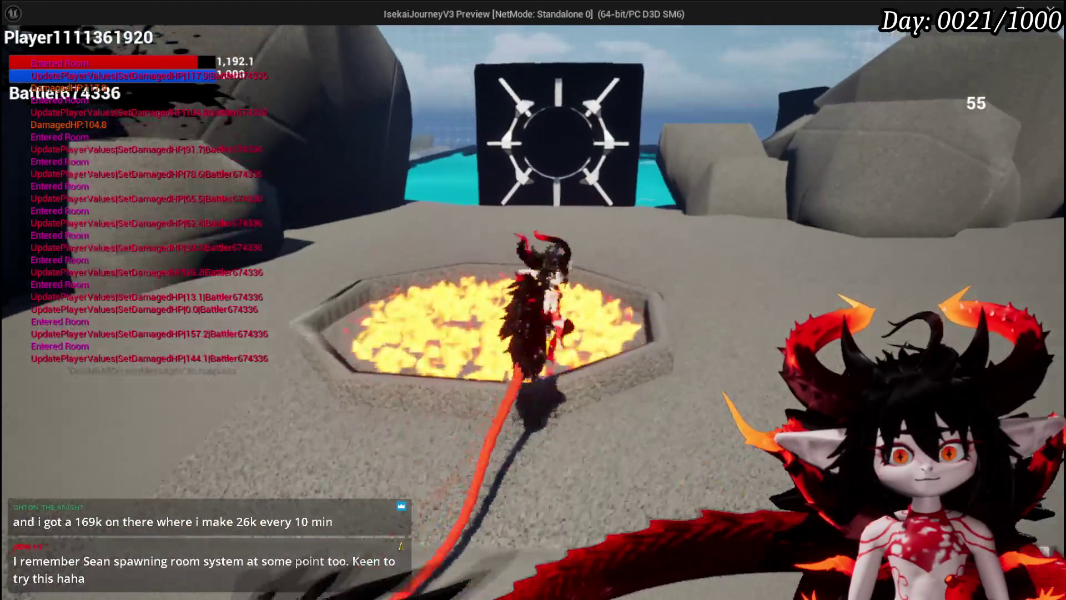
key(w)
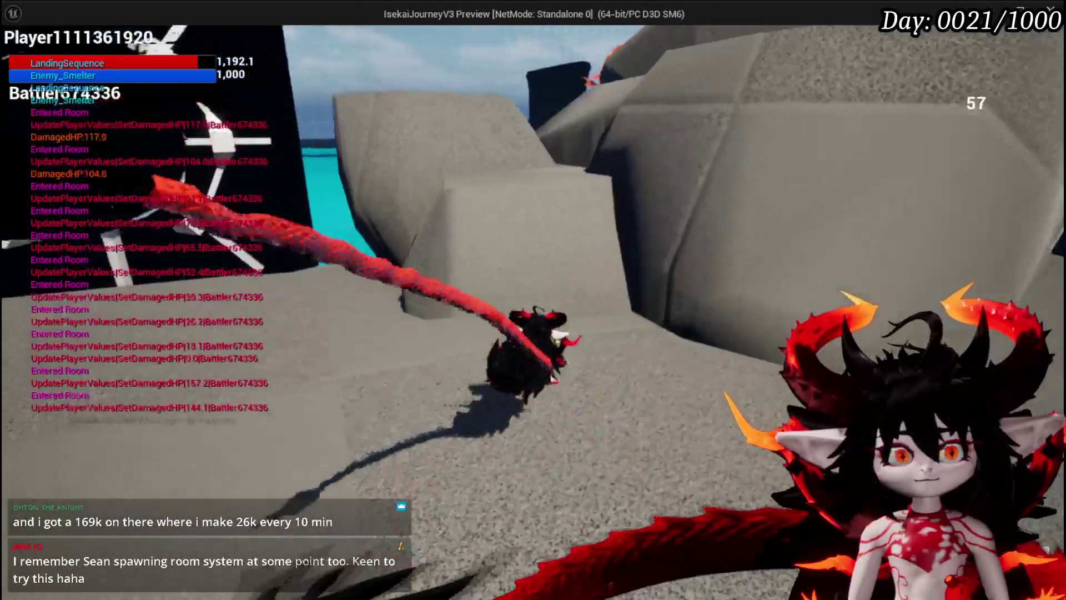
key(w)
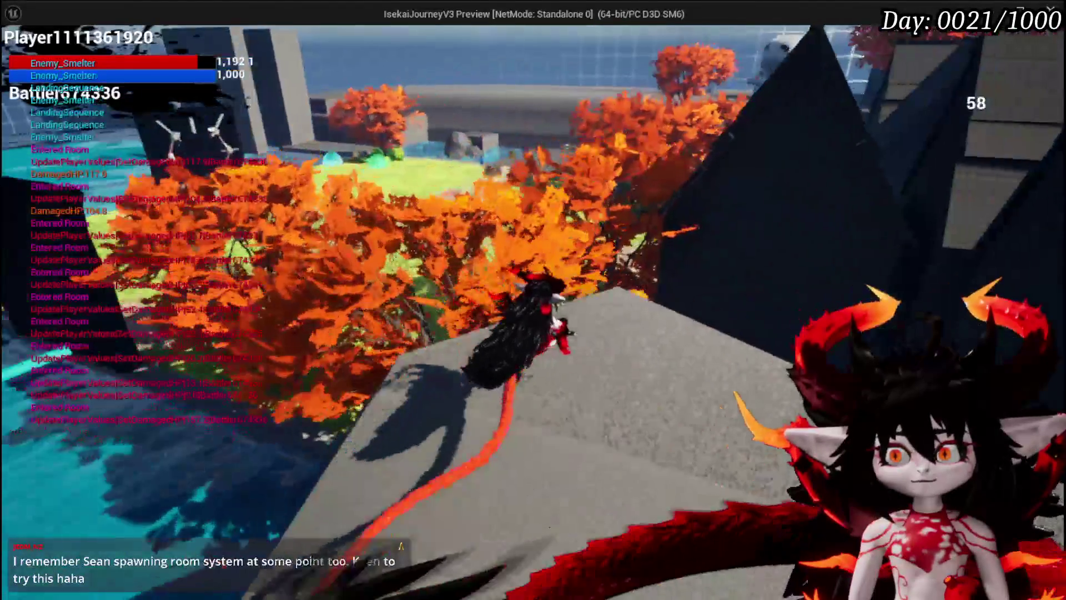
key(w)
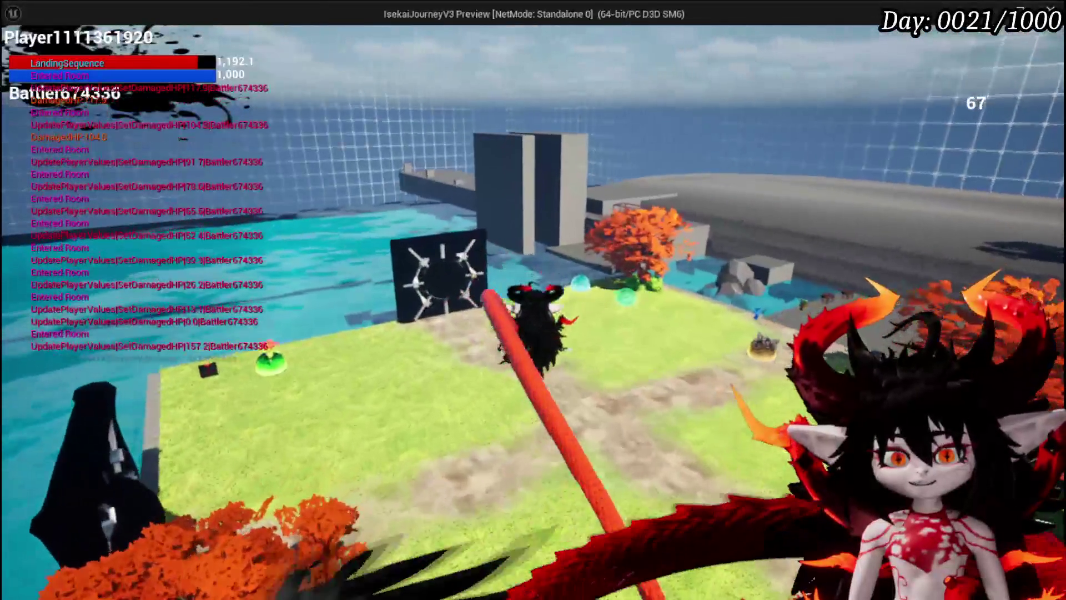
key(w)
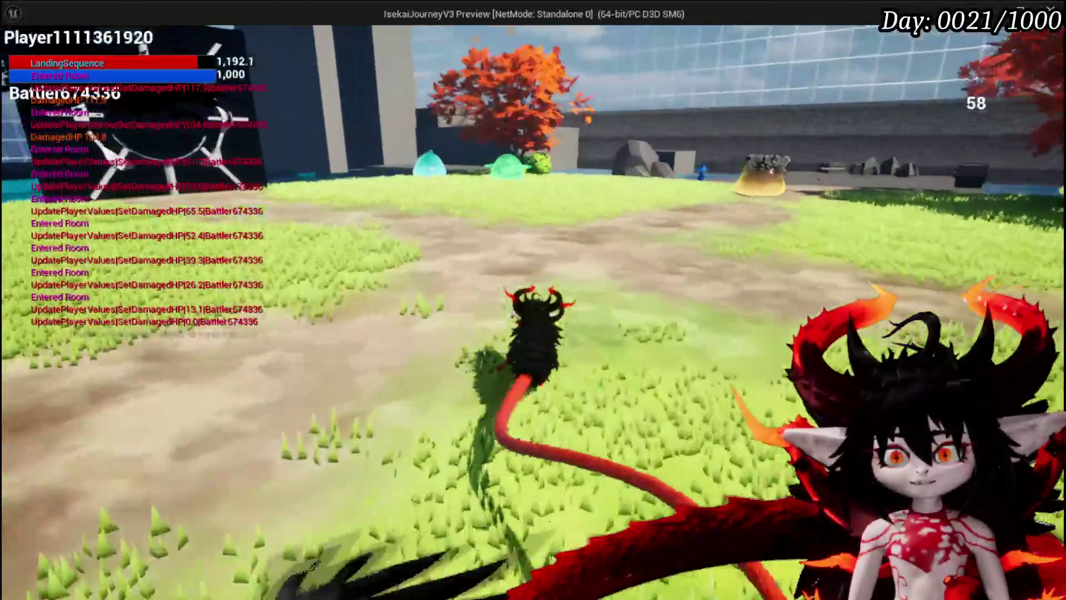
key(w)
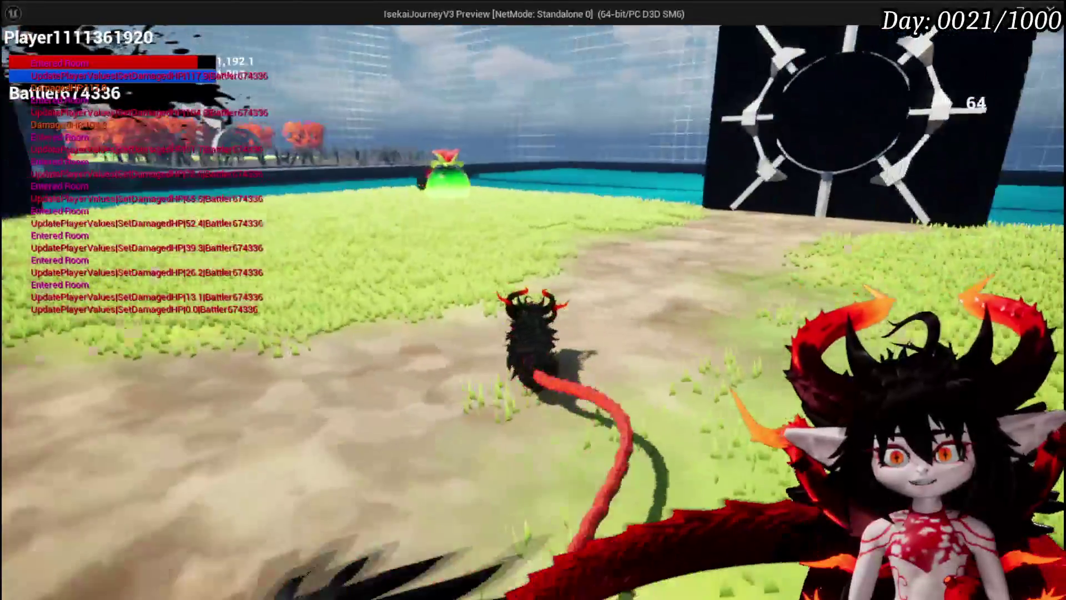
key(w)
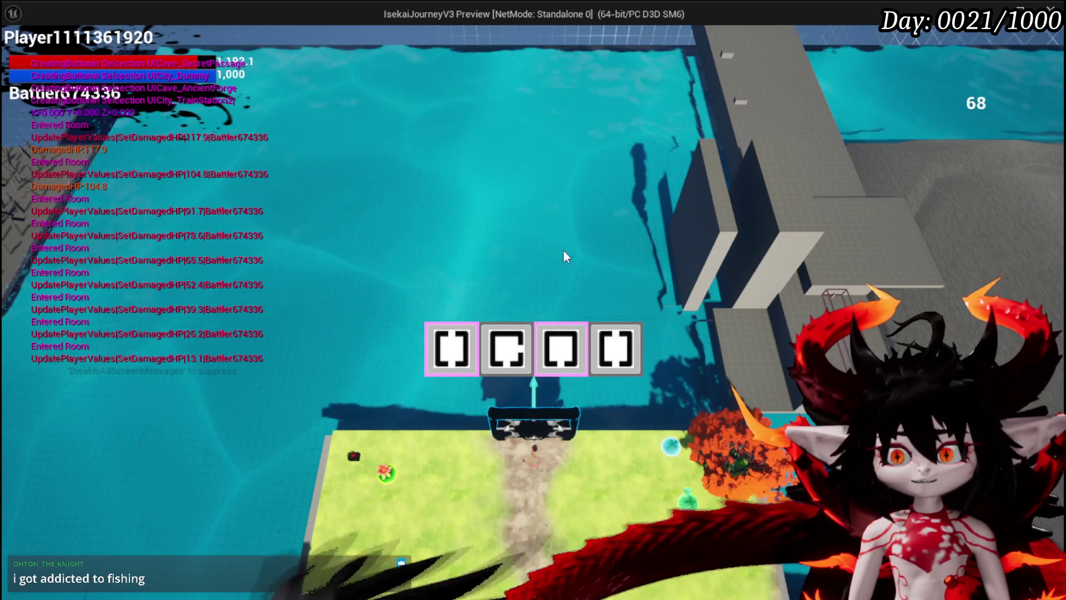
Choose City_TrainStation2 and run through its courtyard along the platform.
click(445, 326)
key(w)
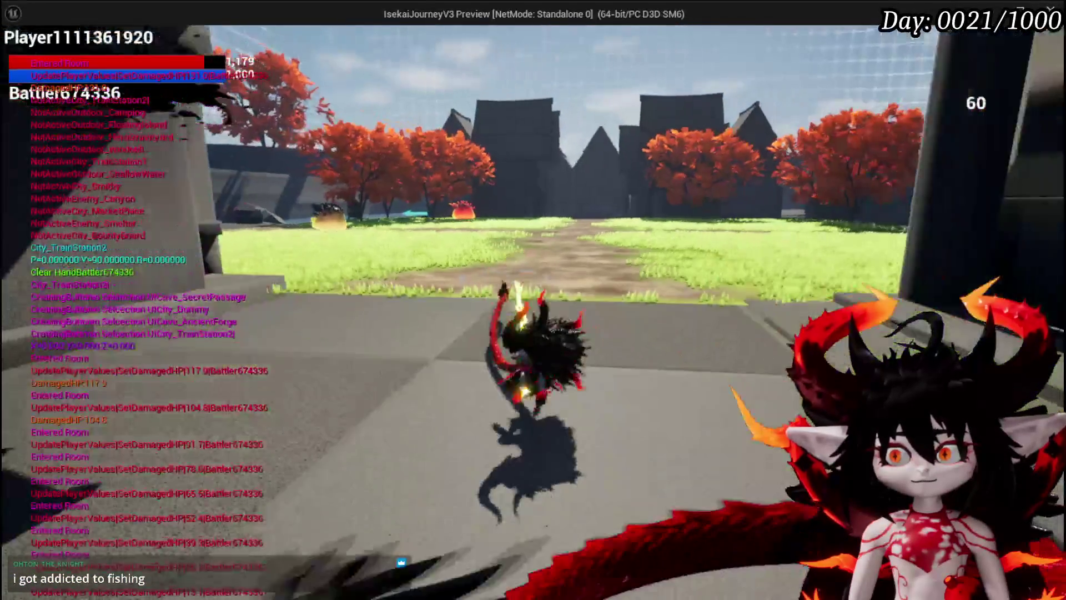
key(w)
key(w)
key(w)
key(w)
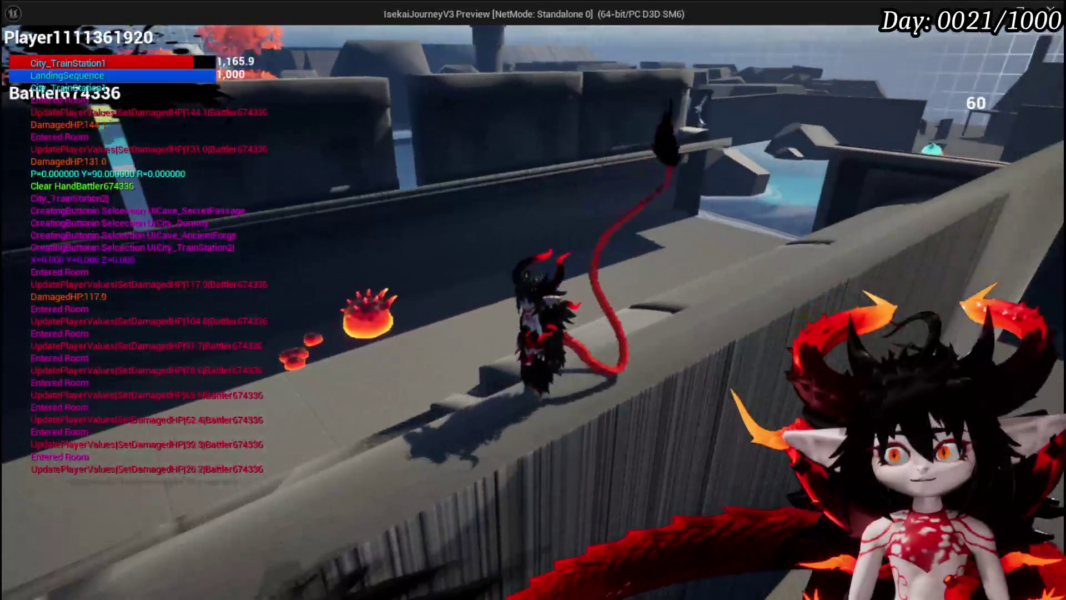
Run and jump along the wall walkways until the four room cards appear.
key(w)
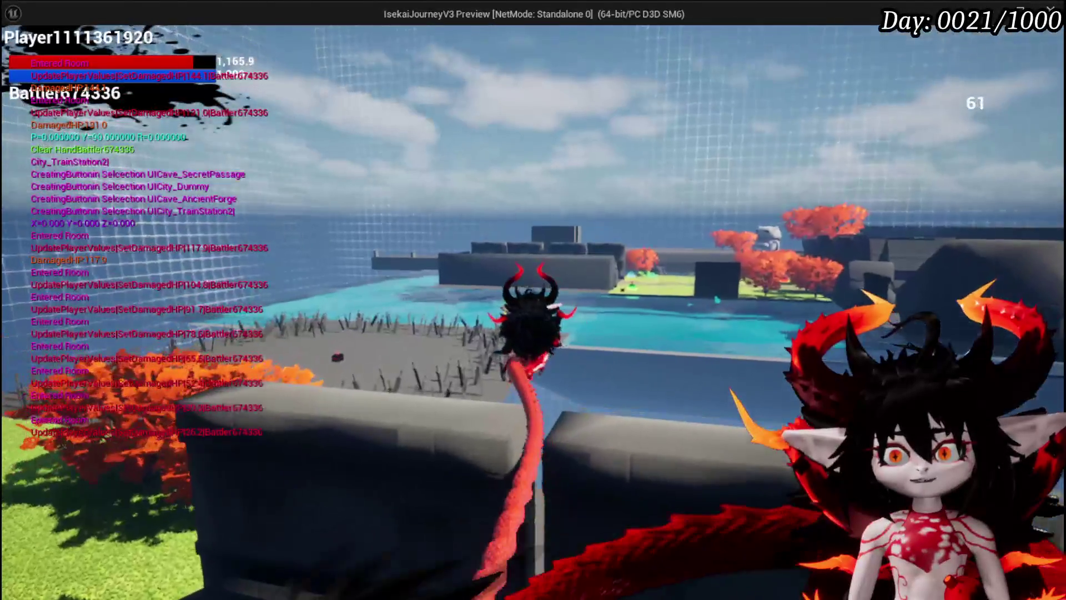
key(w)
key(w)
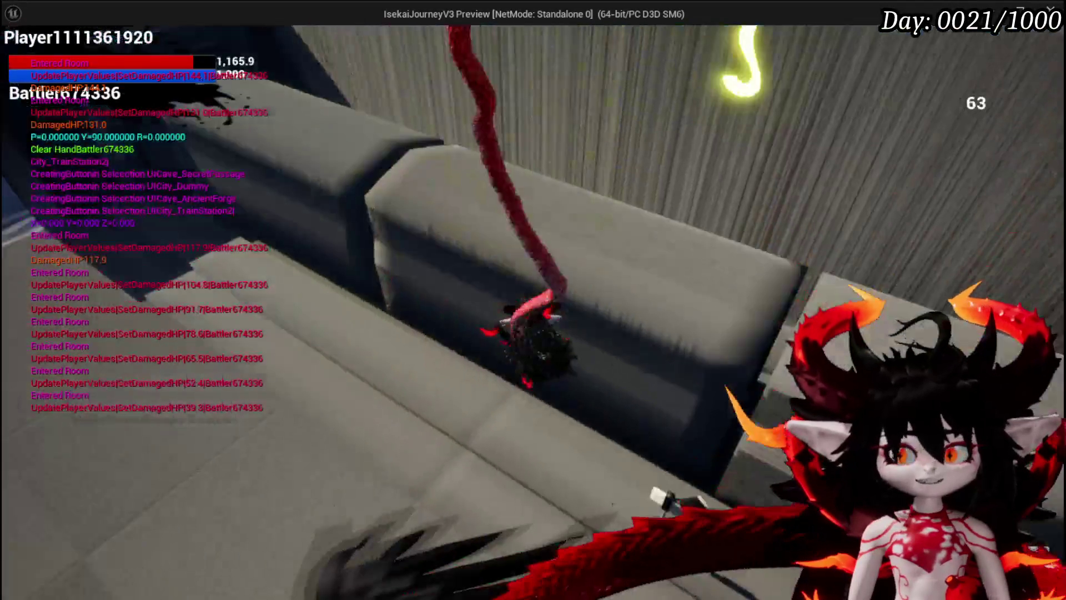
key(w)
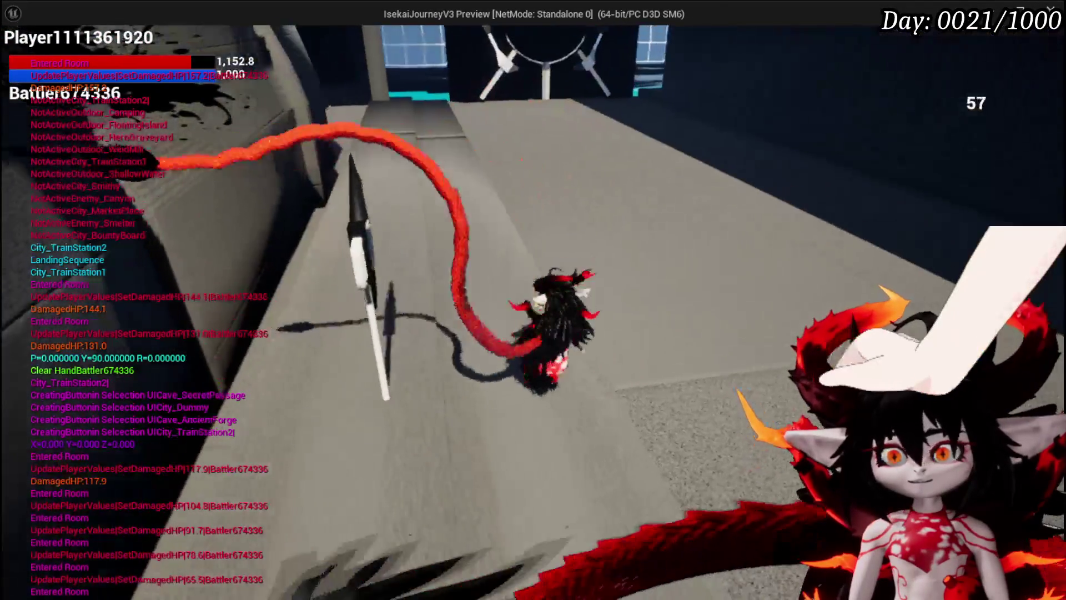
key(w)
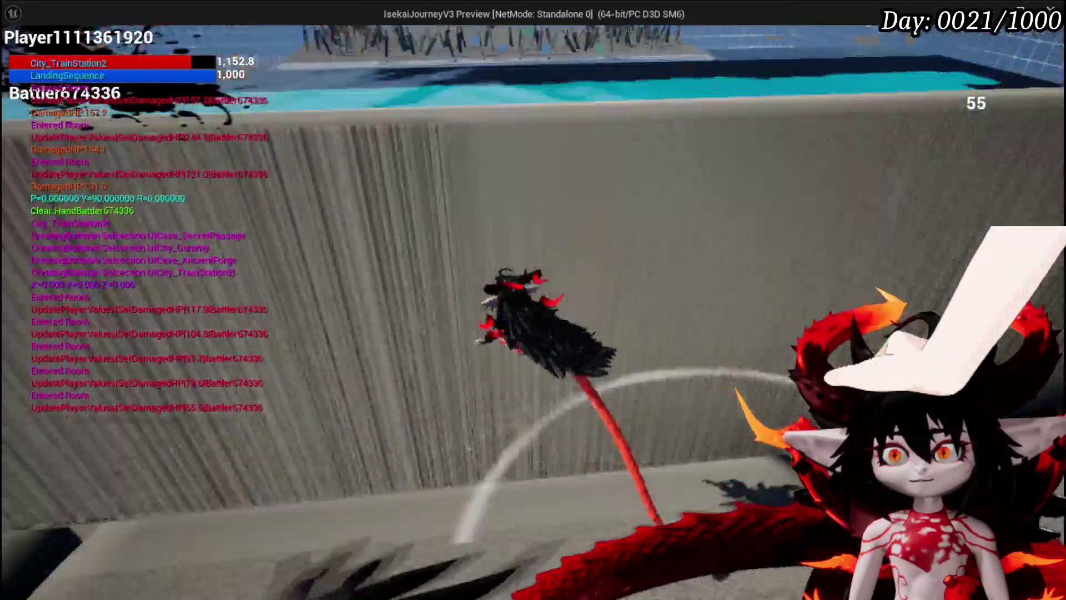
key(space)
key(w)
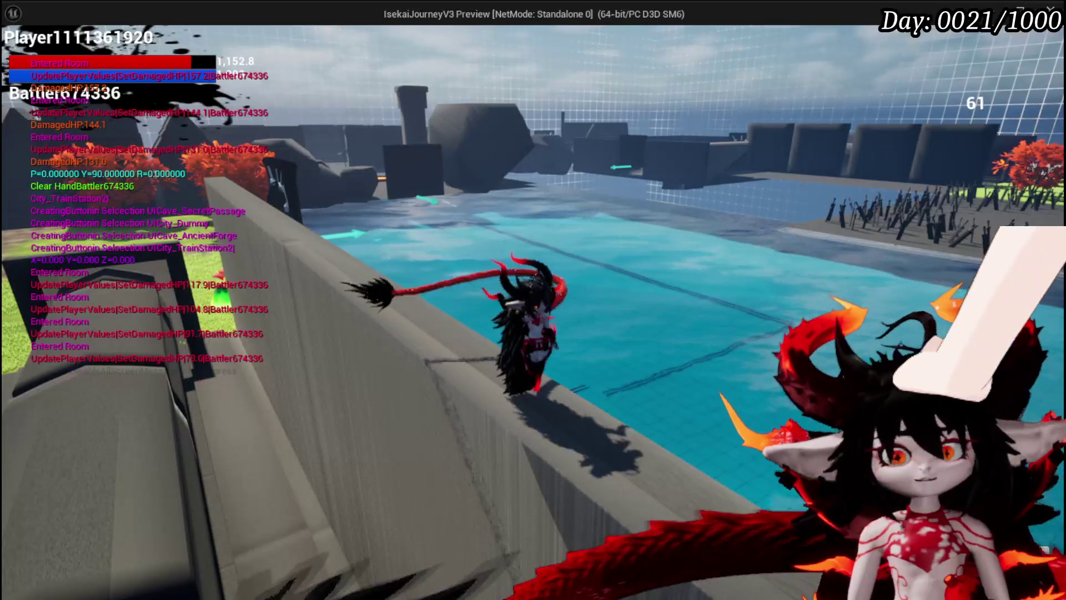
key(w)
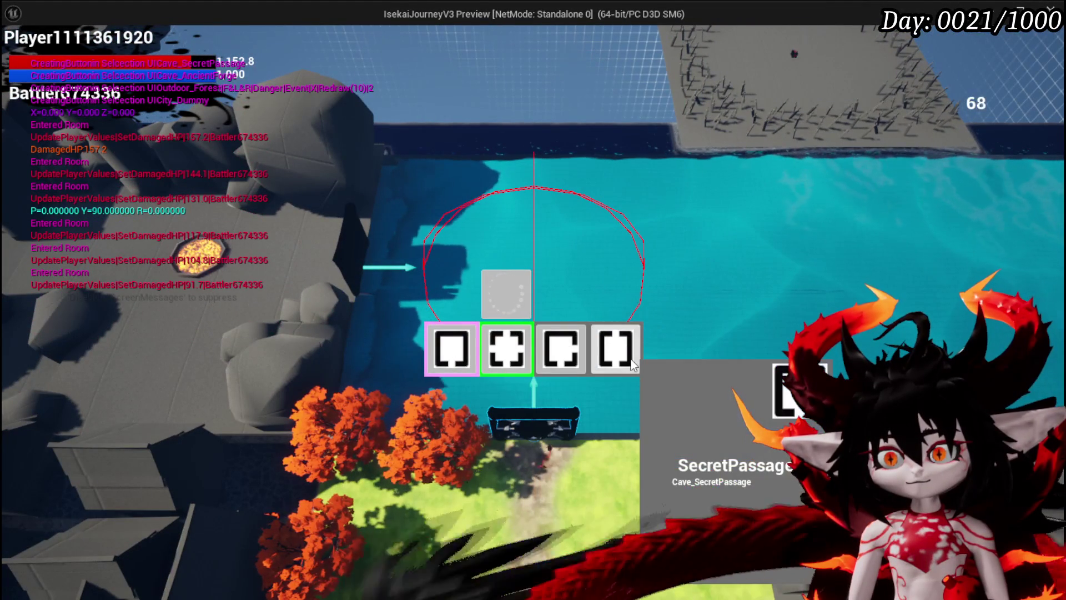
Choose the Forest room card to enter Outdoor_HeroGraveyard and reach the Tripple slime elite marker.
click(632, 361)
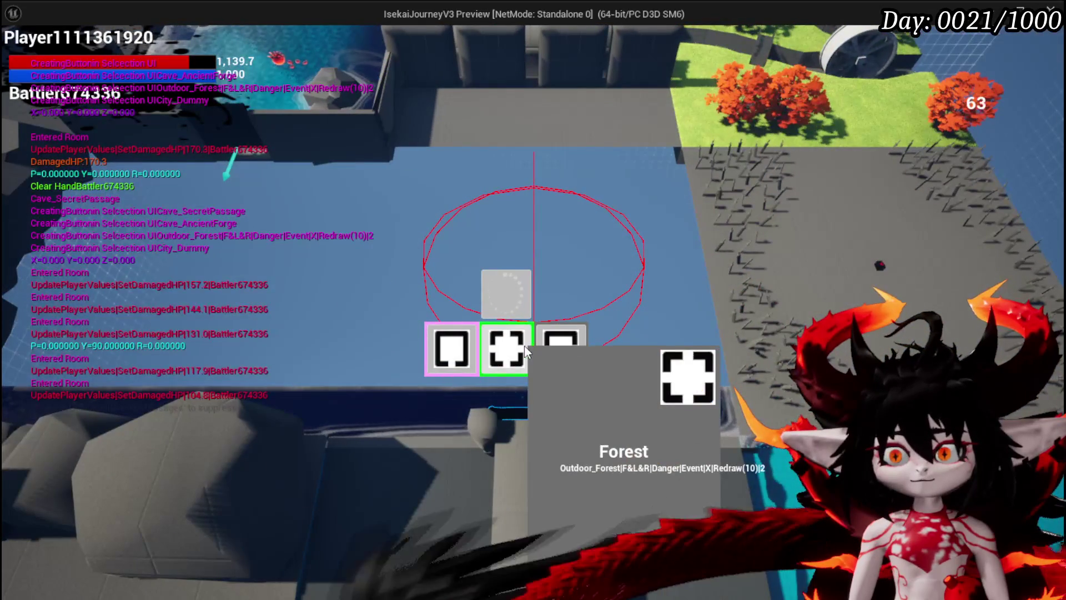
click(504, 354)
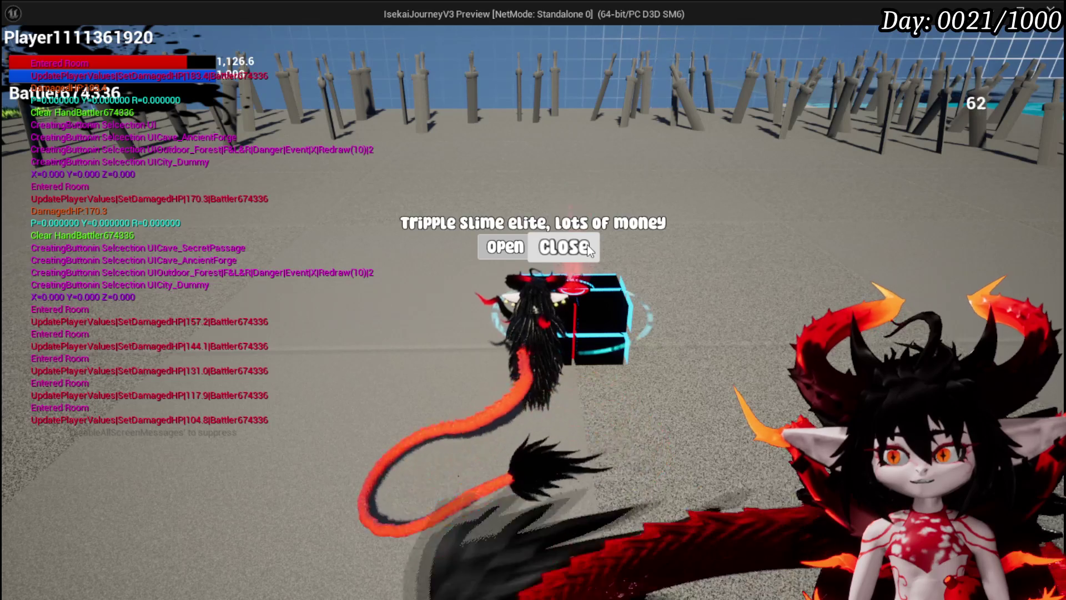
Decline the Tripple slime elite, explore the sword graveyard and beach, then return and accept it.
click(588, 248)
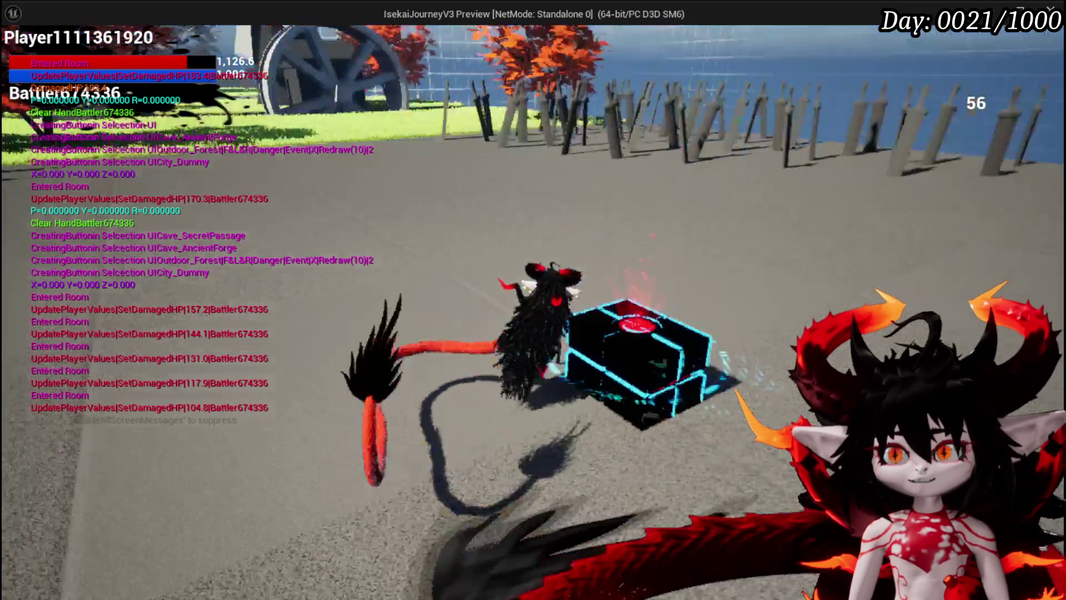
key(w)
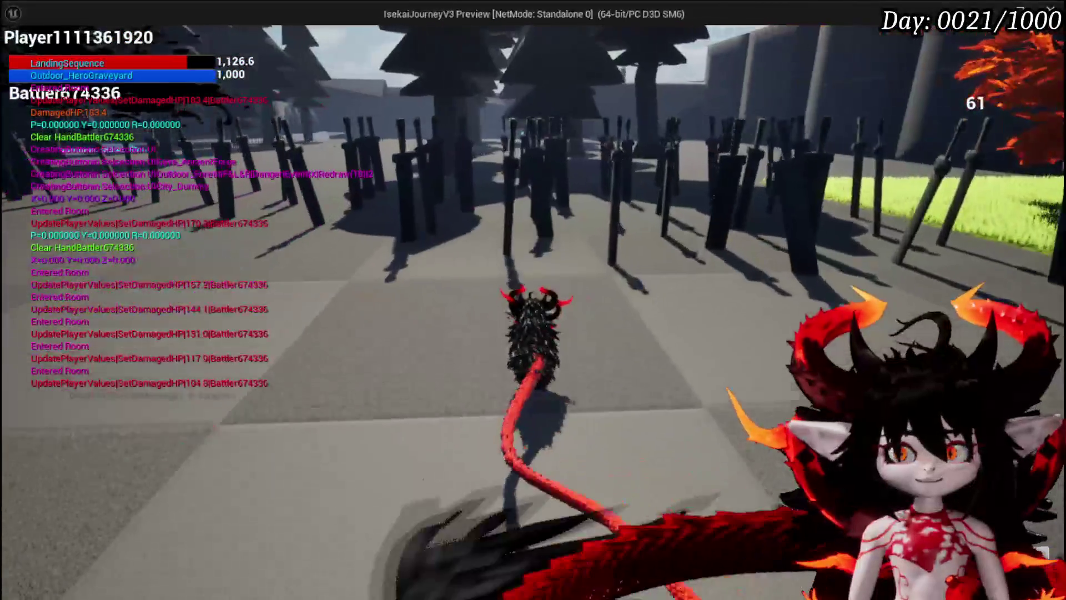
key(w)
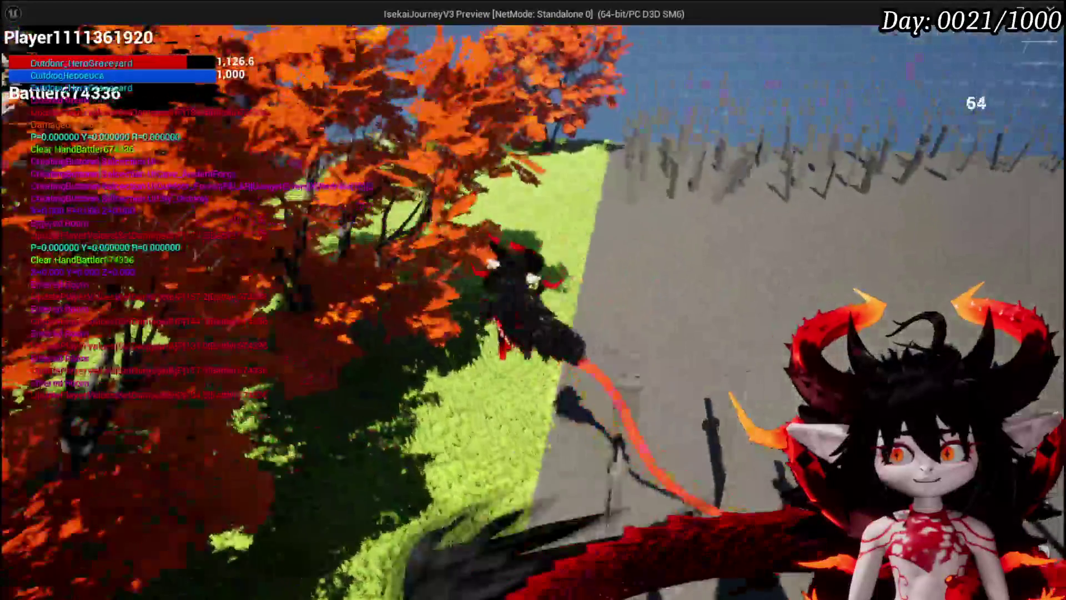
key(w)
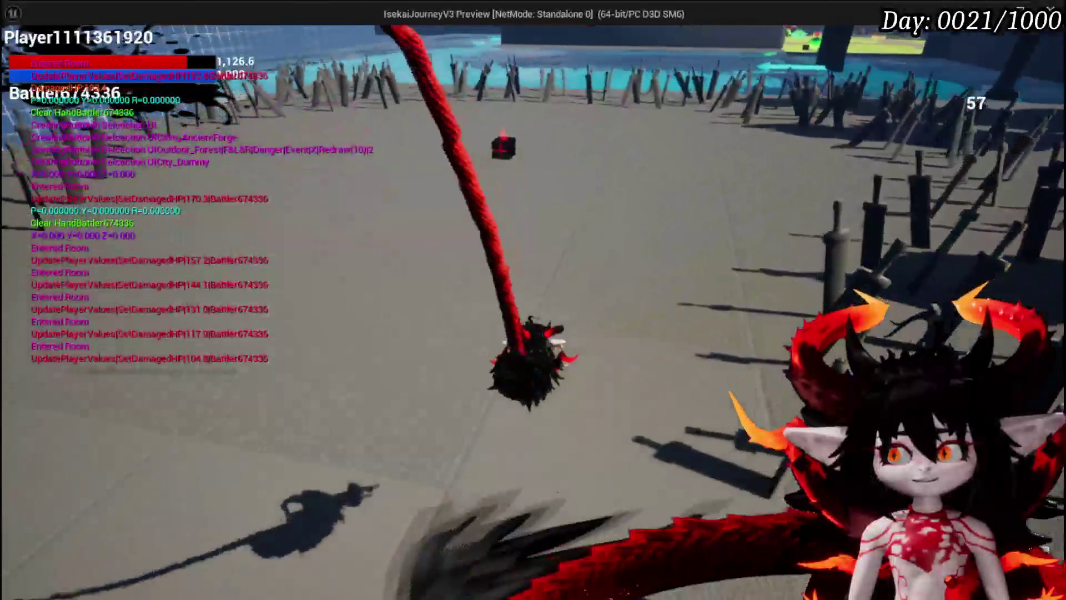
key(w)
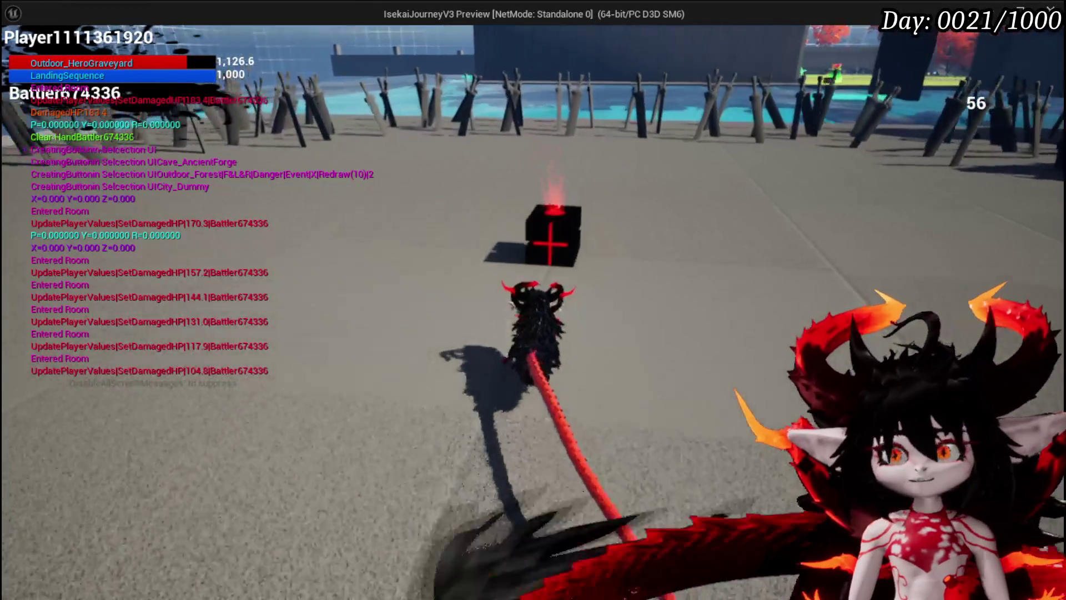
key(w)
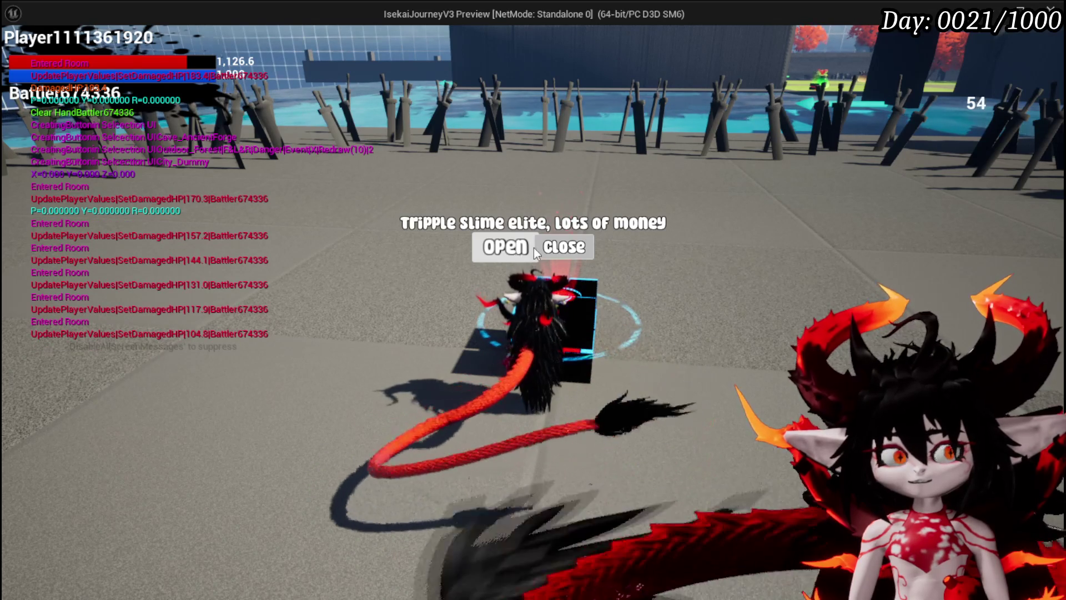
click(512, 247)
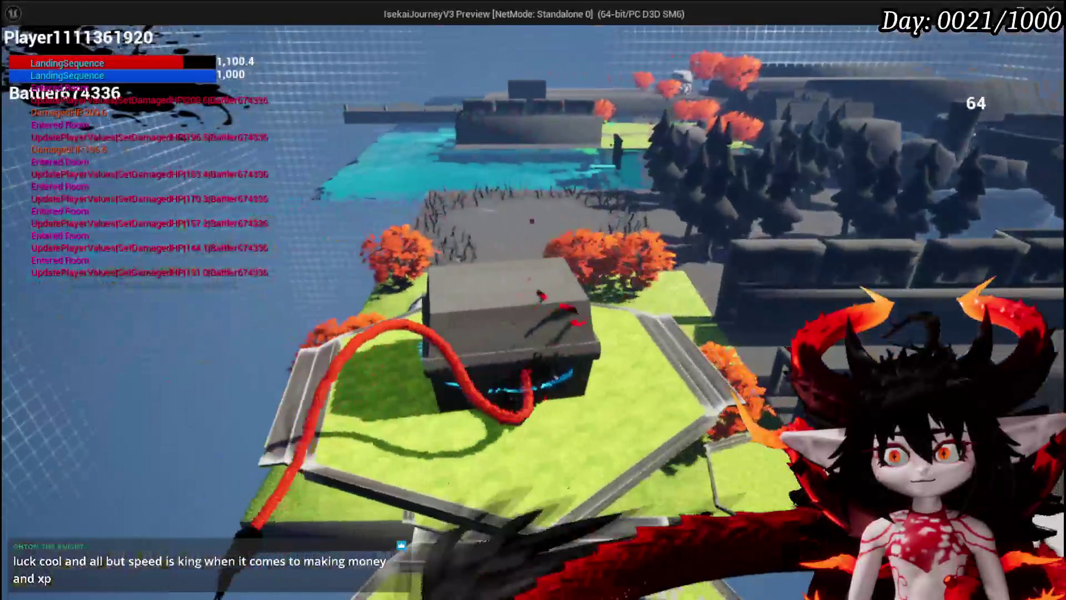
Take all the loot from the chest.
mouse_move(493, 183)
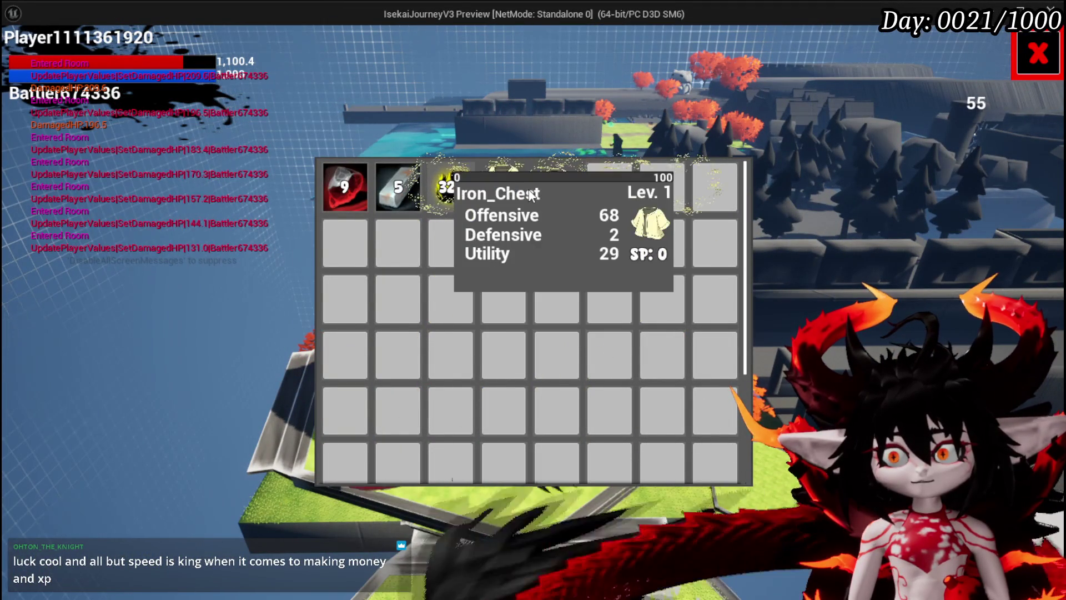
mouse_move(547, 193)
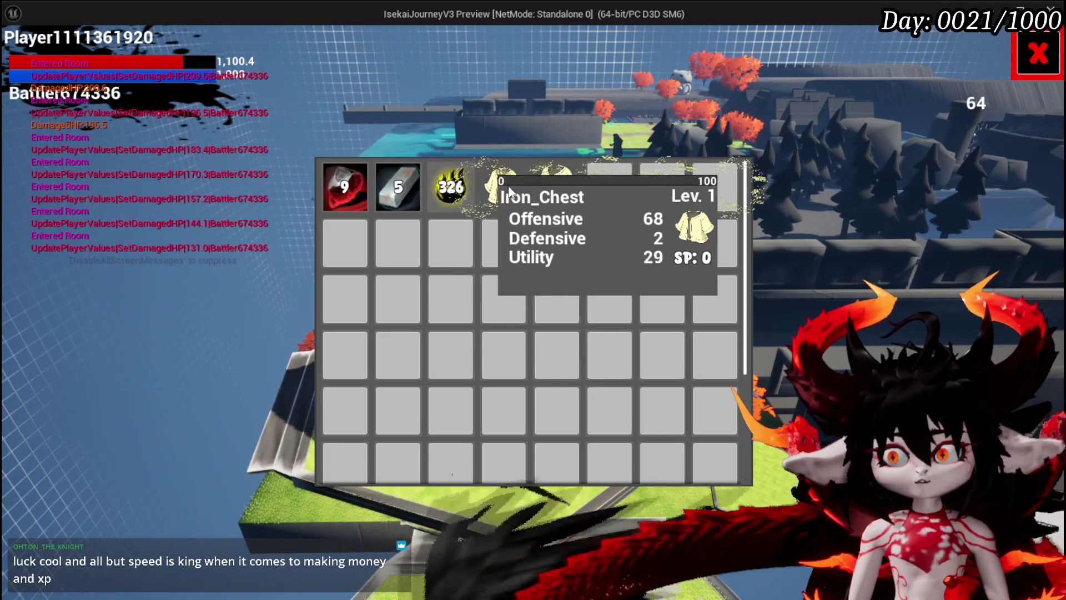
click(555, 563)
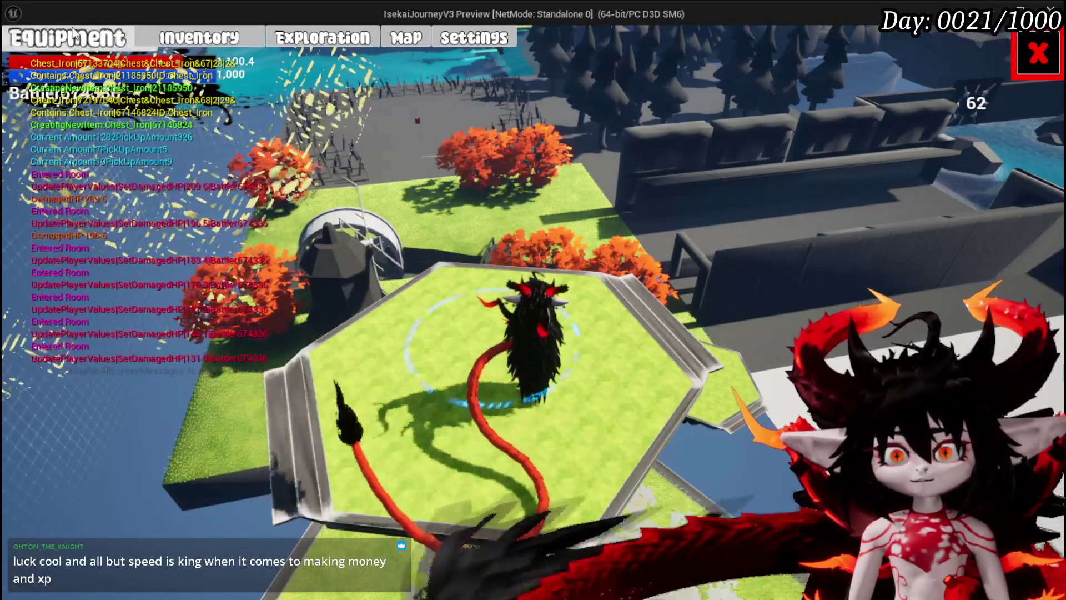
Equip the Iron_Chest (67/28/2) in the chest slot, check hands and head items, and close equipment.
key(e)
click(847, 181)
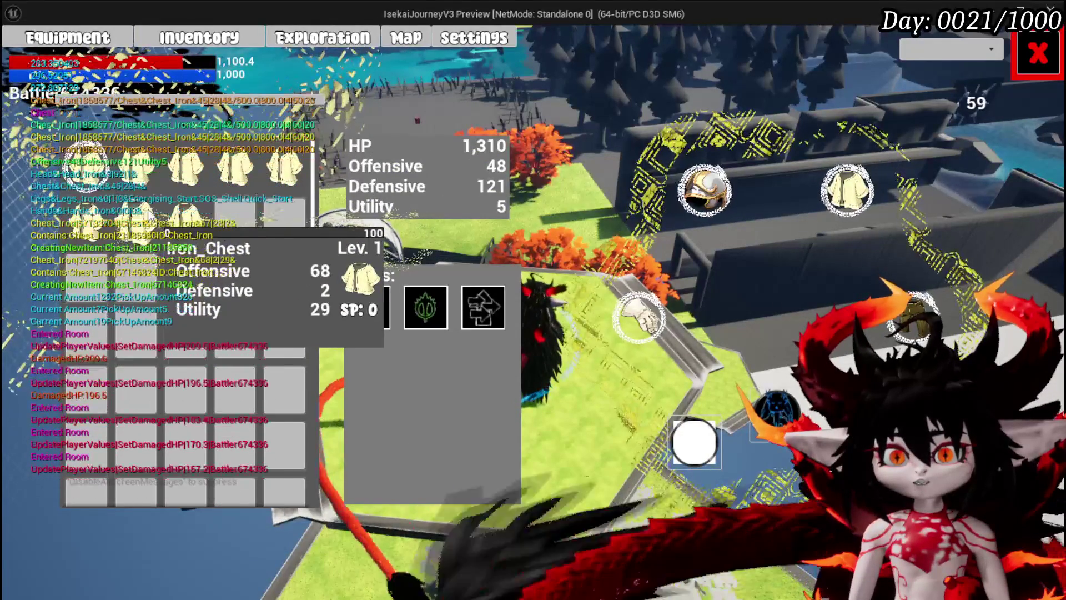
click(171, 218)
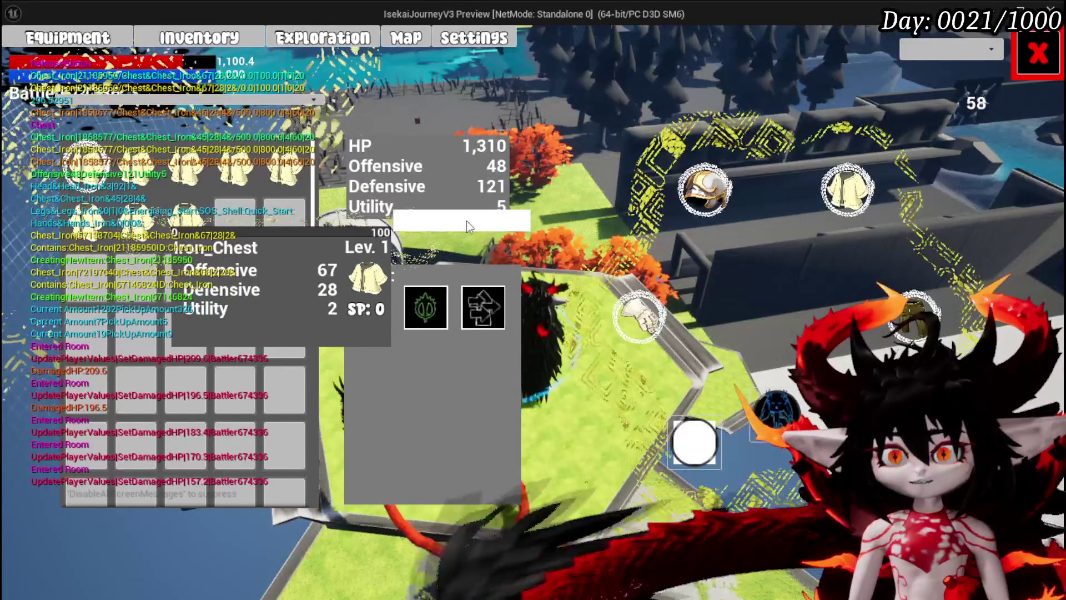
click(468, 222)
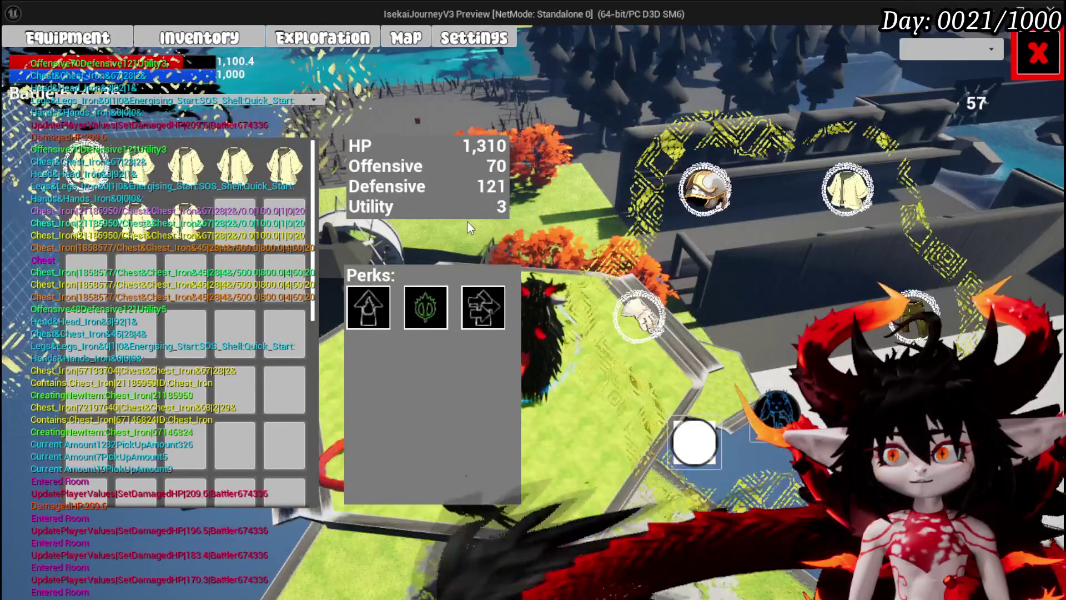
click(641, 315)
click(701, 192)
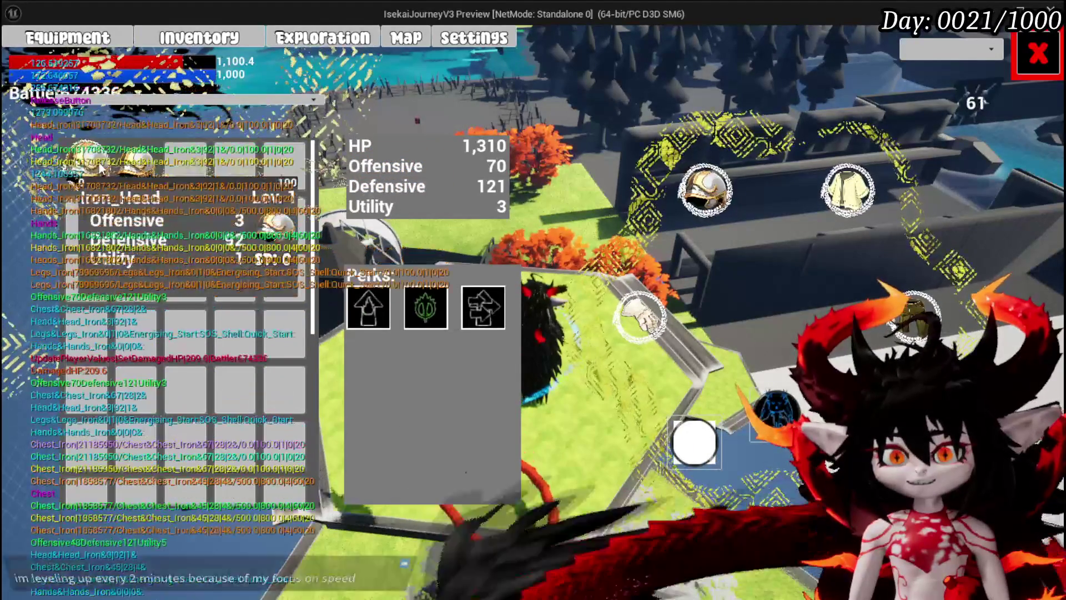
click(1037, 53)
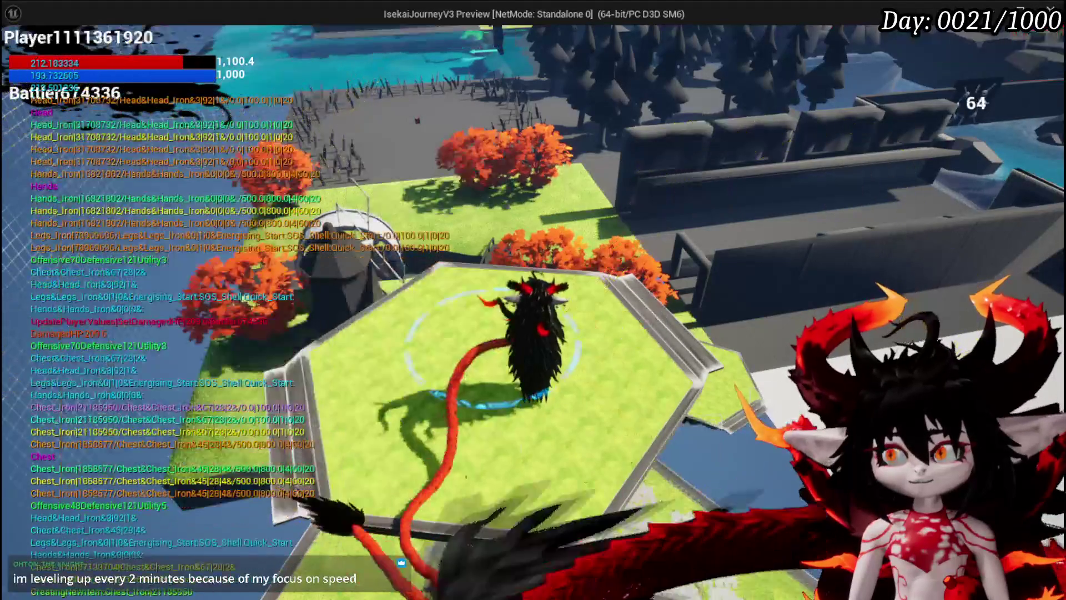
Save the game from the settings menu and stop the play session.
key(Escape)
click(671, 300)
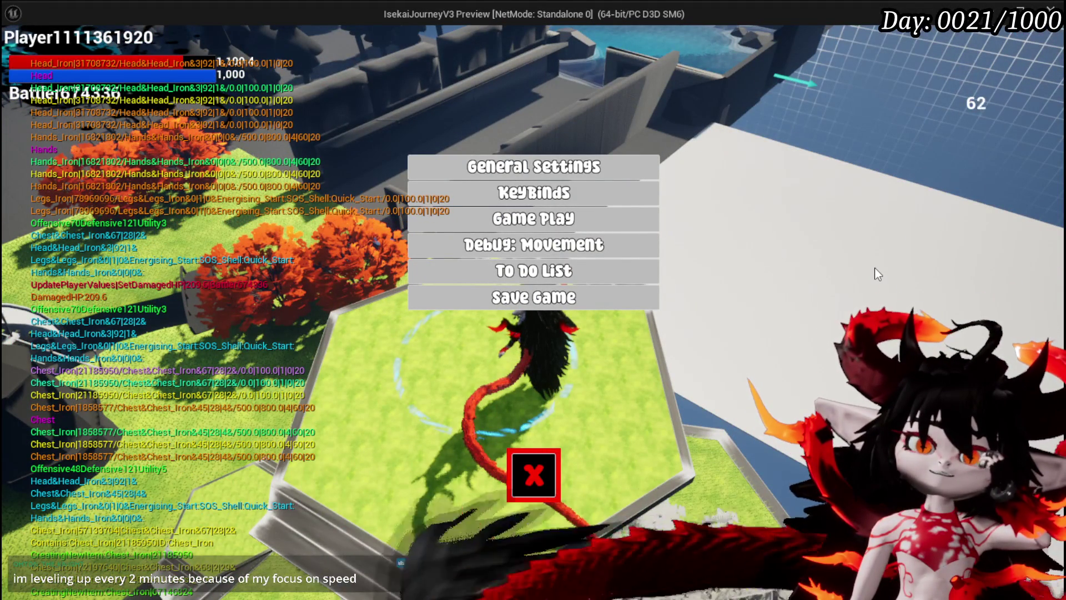
key(Escape)
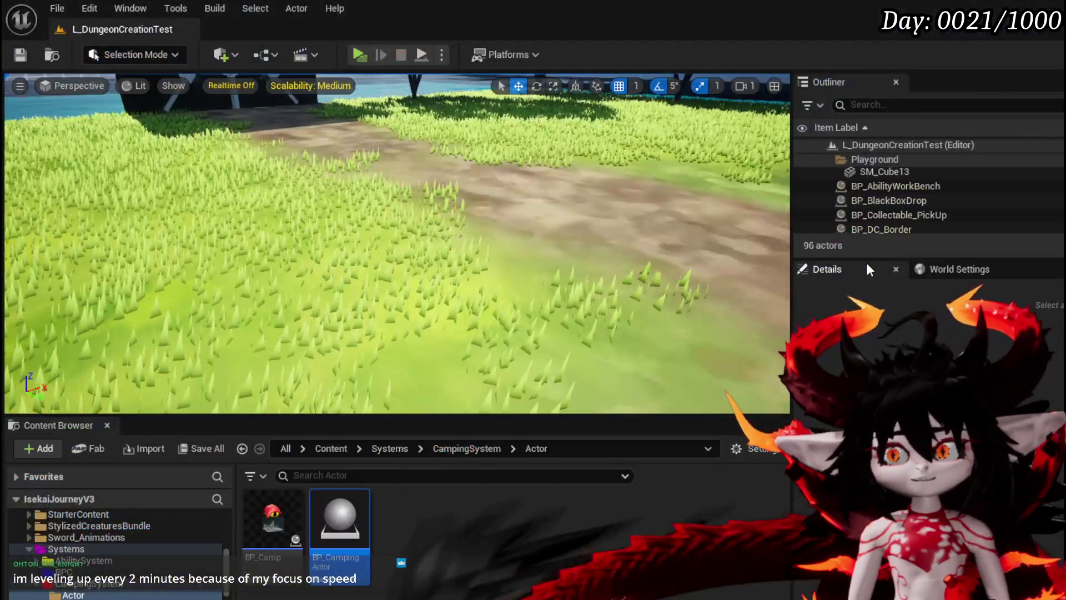
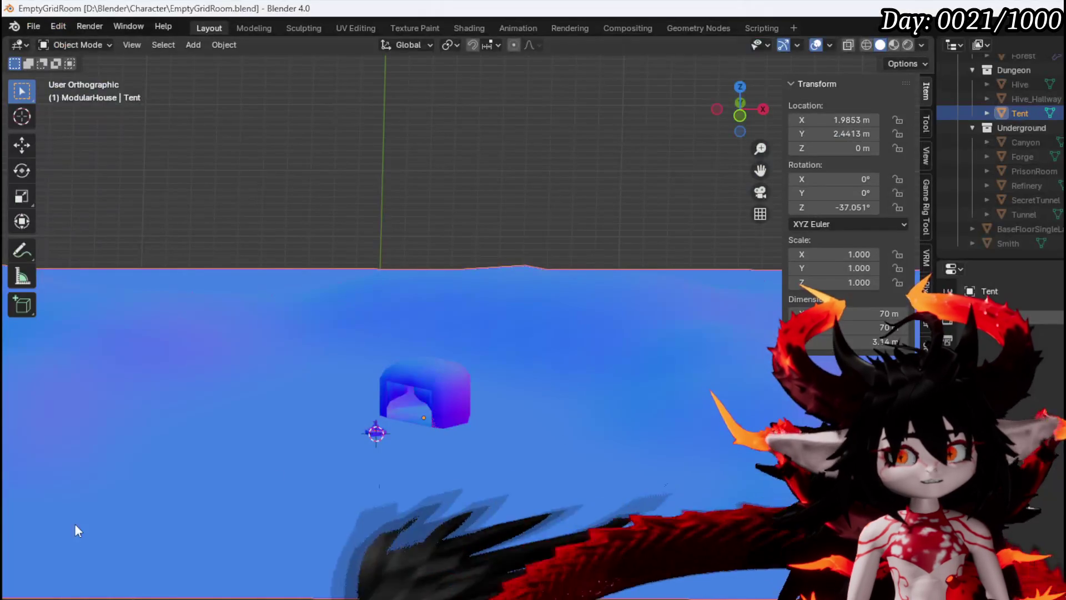
Hide the tent and its blue ground plane, then select BaseFloorSingleLayer in the Outliner.
drag(383, 437, 318, 448)
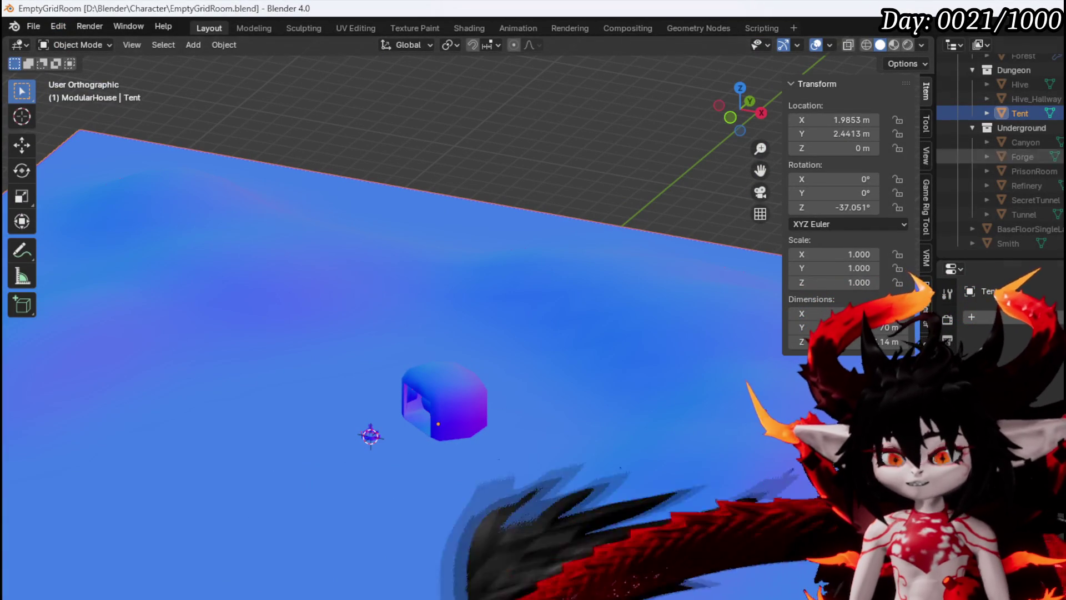
key(h)
scroll(999, 150, up, 4)
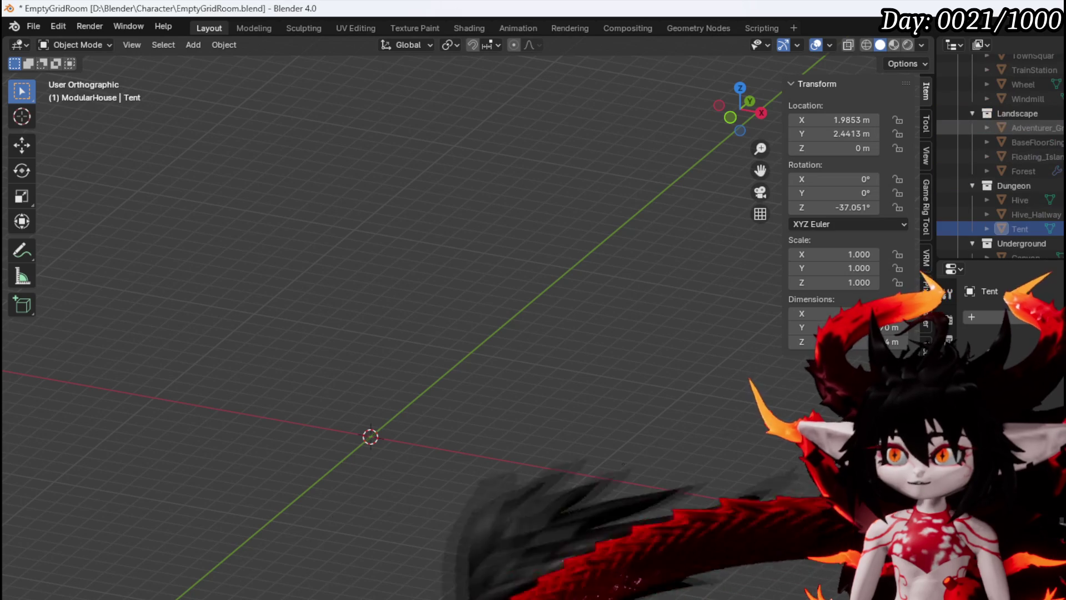
scroll(1042, 145, up, 8)
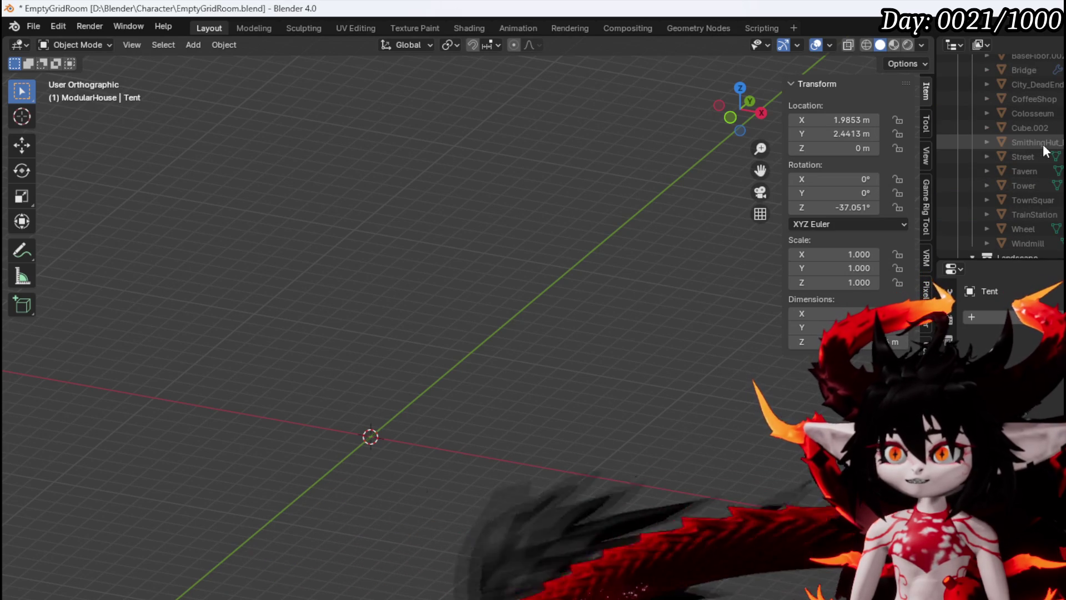
scroll(1042, 145, up, 6)
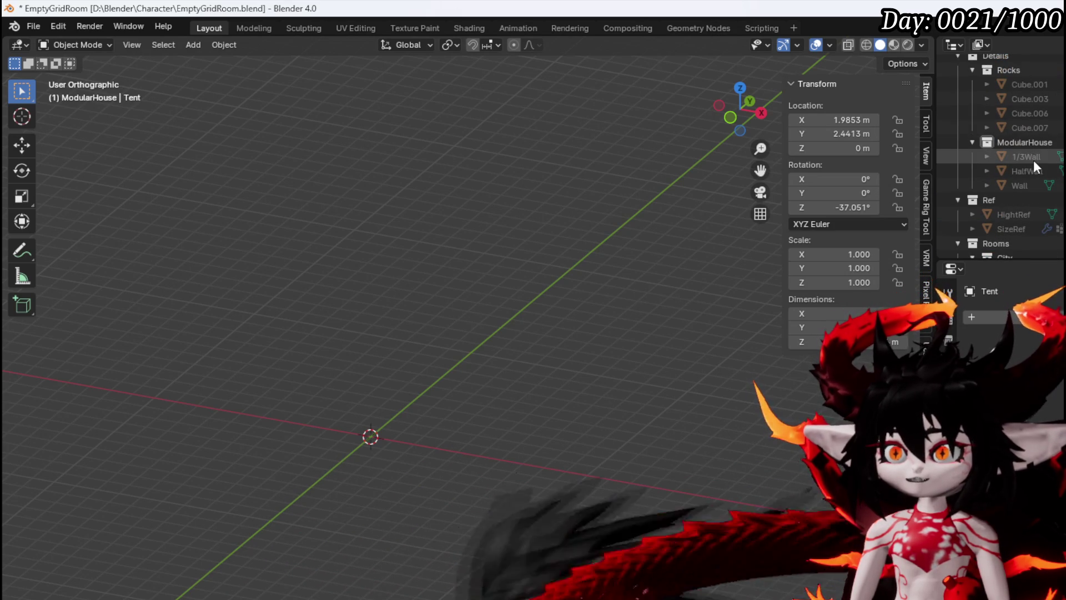
click(1019, 100)
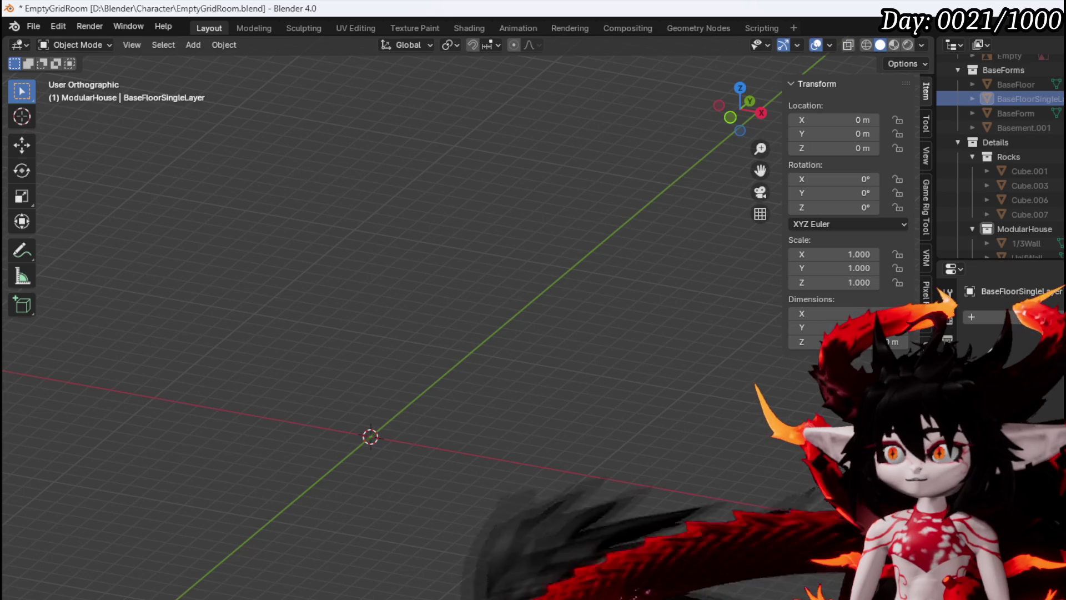
Unhide the floor plane and duplicate it in place, keeping only the copy selected.
key(alt+h)
key(KP_Decimal)
key(shift+d)
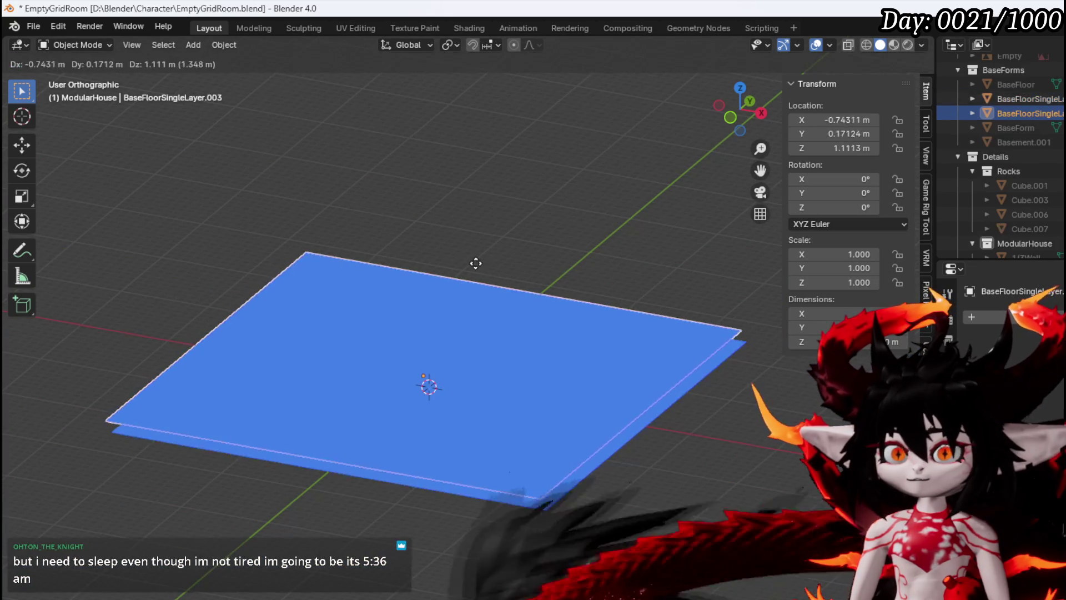
key(Escape)
click(1028, 114)
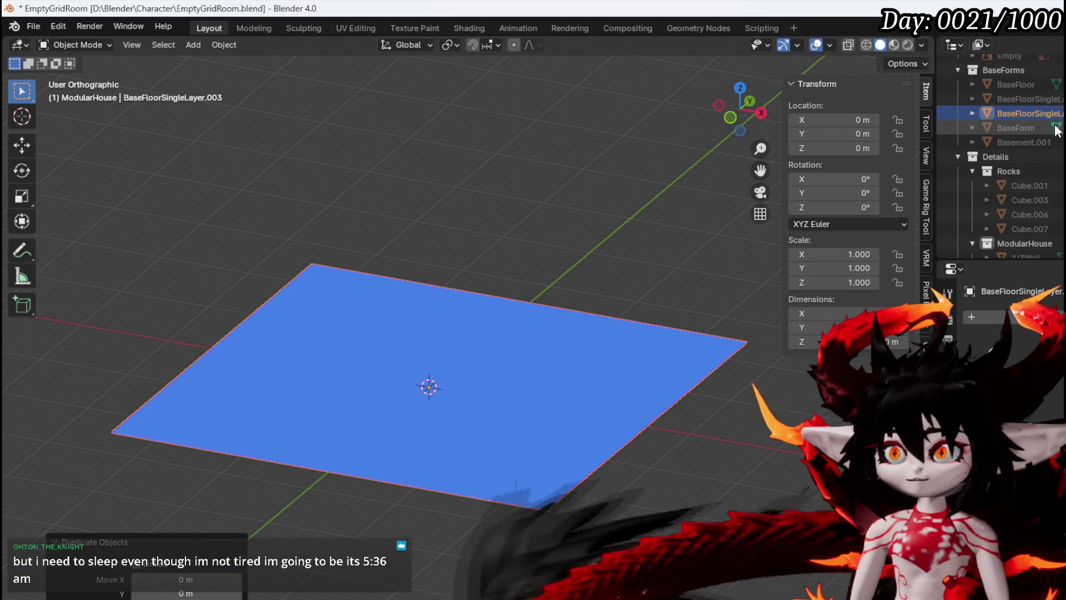
Move BaseFloorSingleLayer.003 into the Dungeon collection in the Outliner.
scroll(1028, 115, down, 3)
scroll(1028, 144, down, 3)
mouse_move(1027, 200)
mouse_down()
mouse_move(1039, 141)
mouse_move(1024, 142)
mouse_move(1041, 167)
mouse_move(1031, 164)
mouse_up()
scroll(1024, 151, down, 5)
scroll(1024, 151, down, 5)
scroll(1025, 128, down, 1)
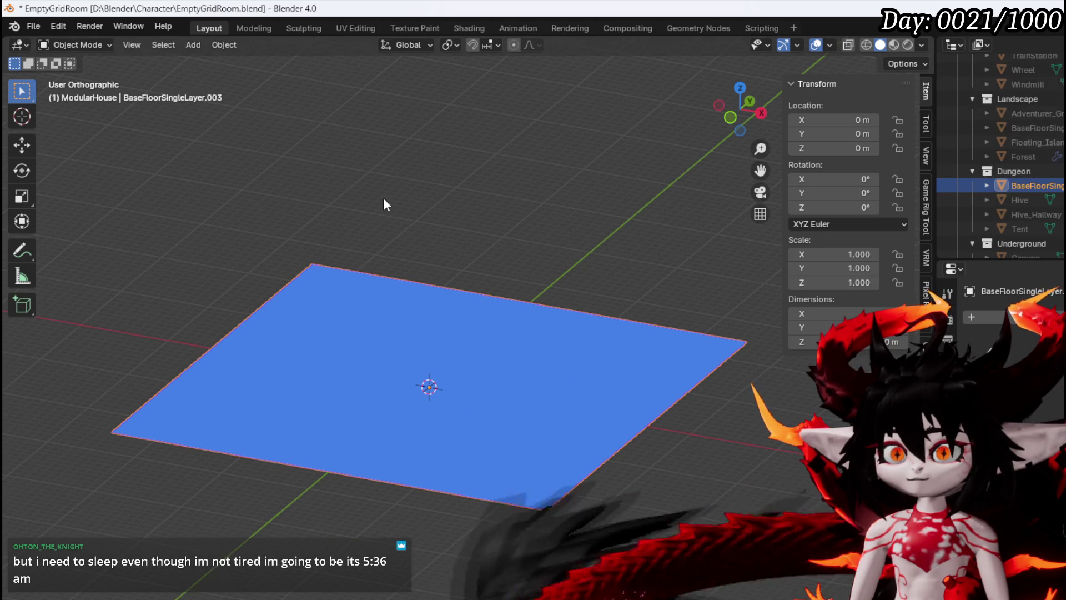
click(61, 44)
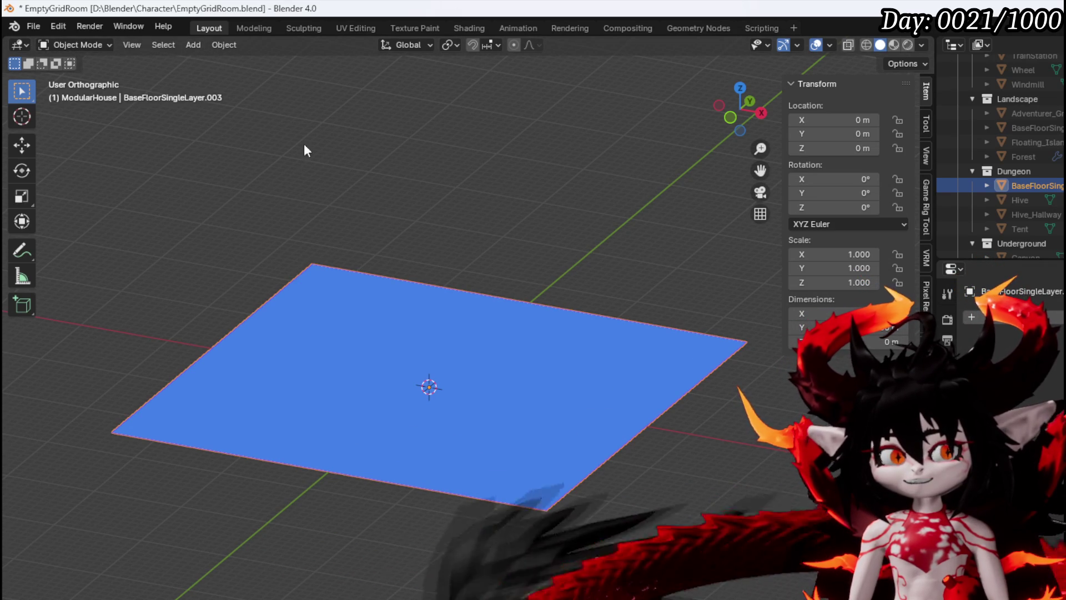
Make Dungeon the active collection and add a cube mesh to it.
click(420, 131)
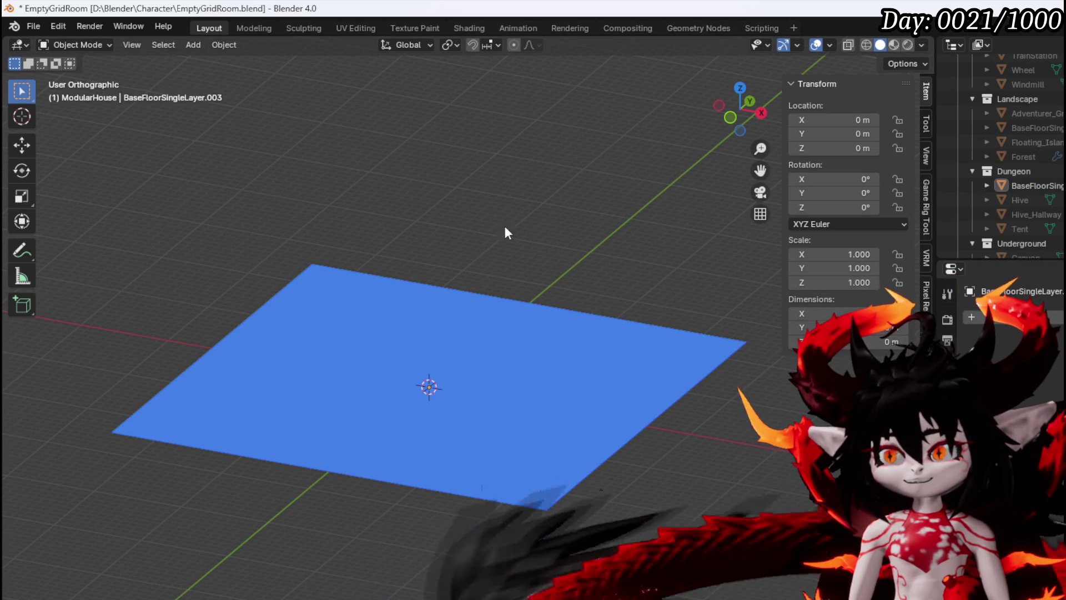
click(1036, 172)
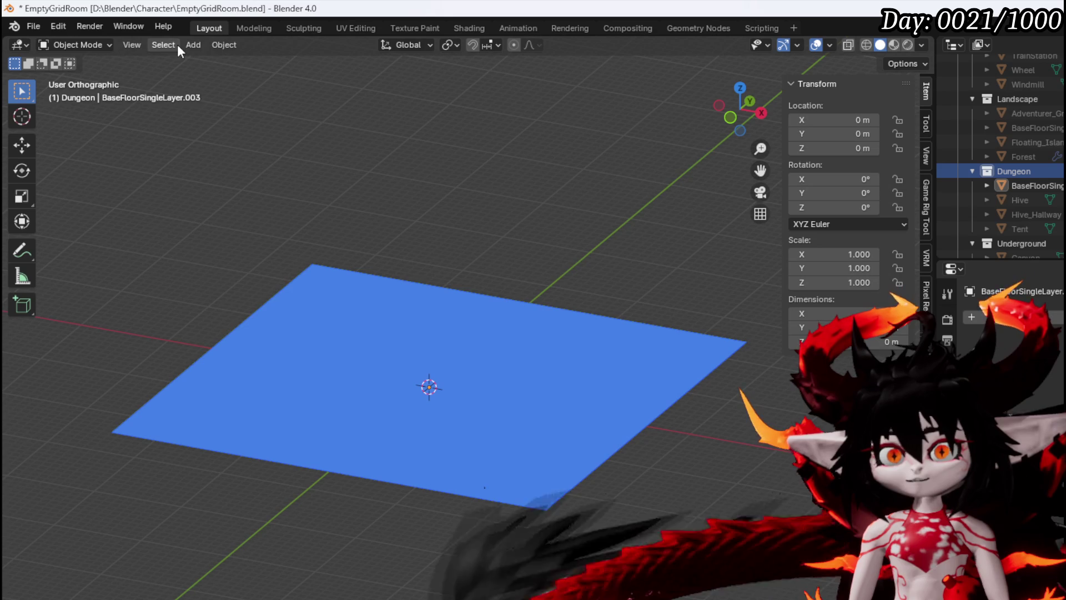
click(191, 45)
mouse_move(222, 61)
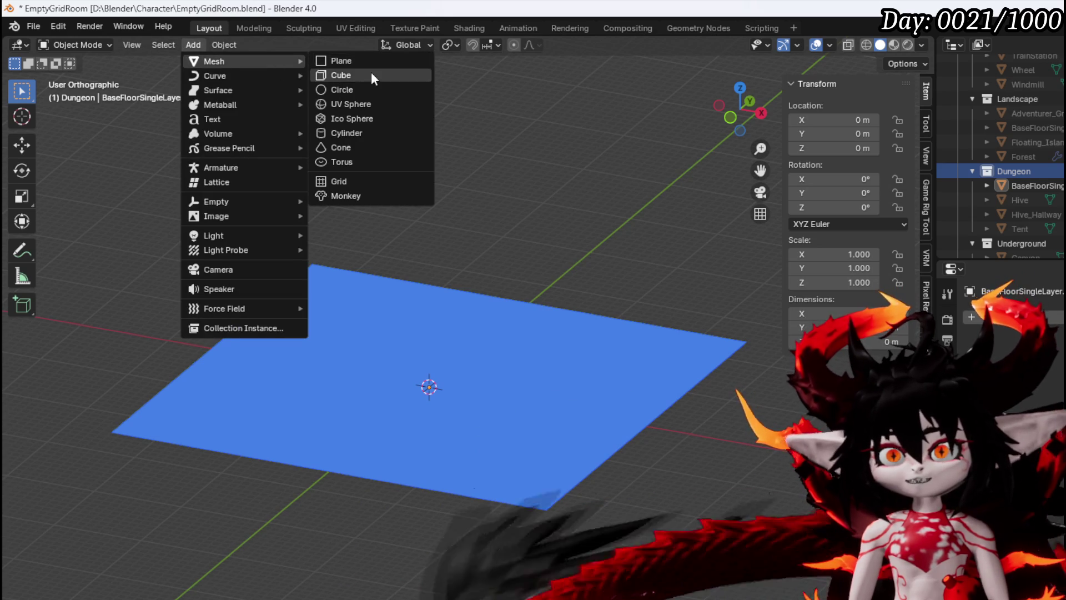
click(371, 73)
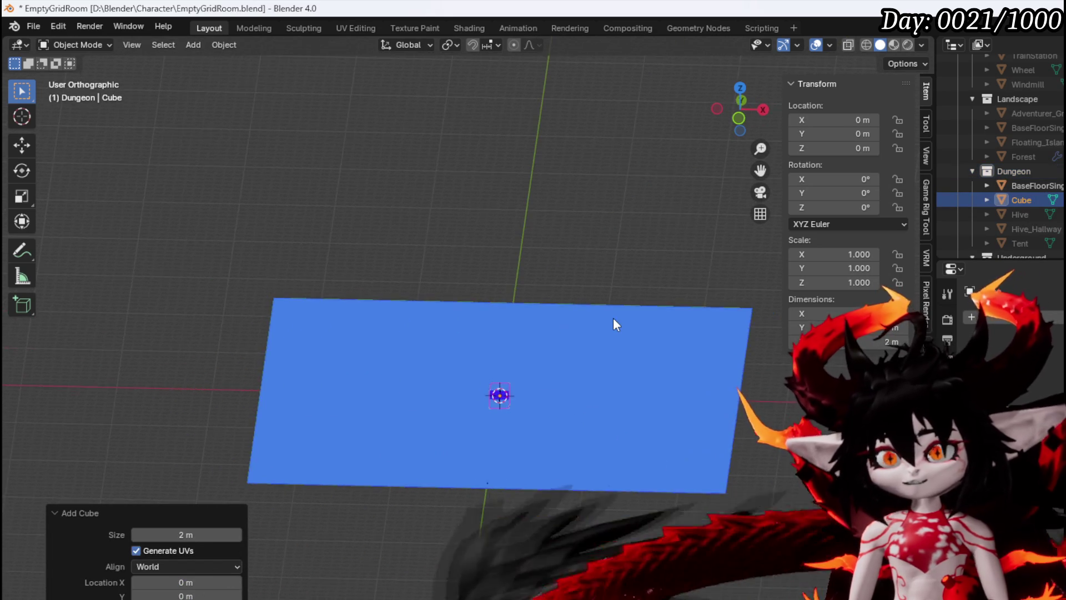
Zoom in on the cube in front orthographic view and switch it to Edit Mode.
key(KP_1)
scroll(611, 311, up, 3)
drag(550, 288, 369, 374)
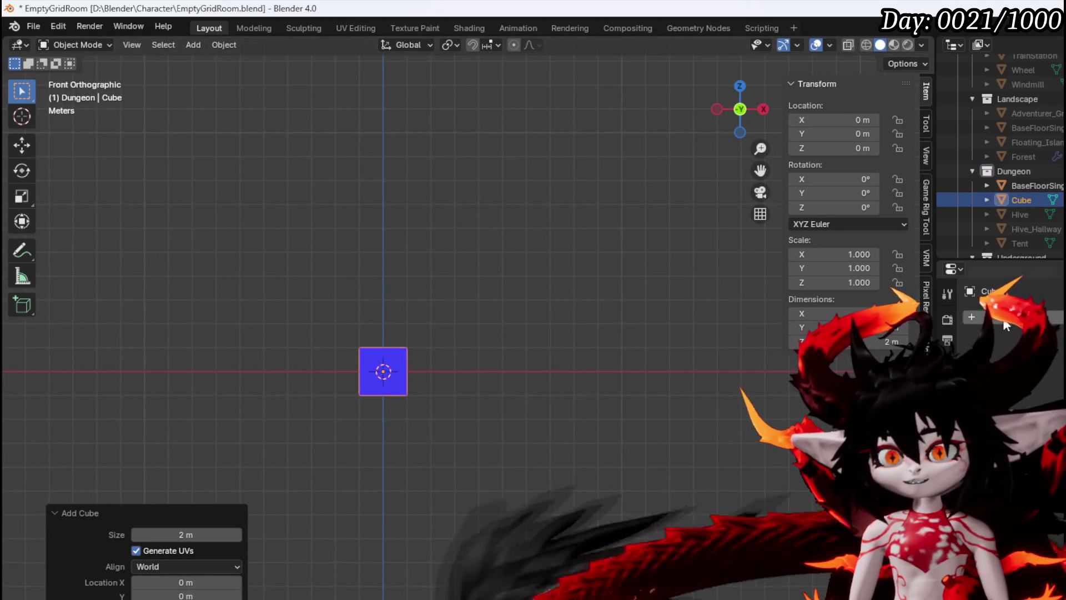
click(971, 317)
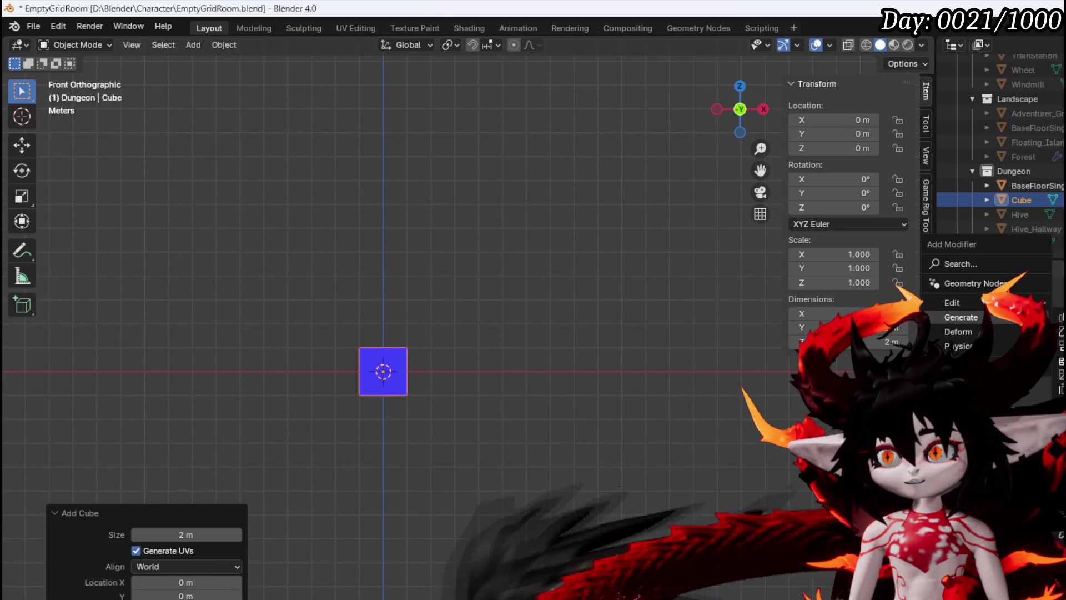
mouse_move(1002, 315)
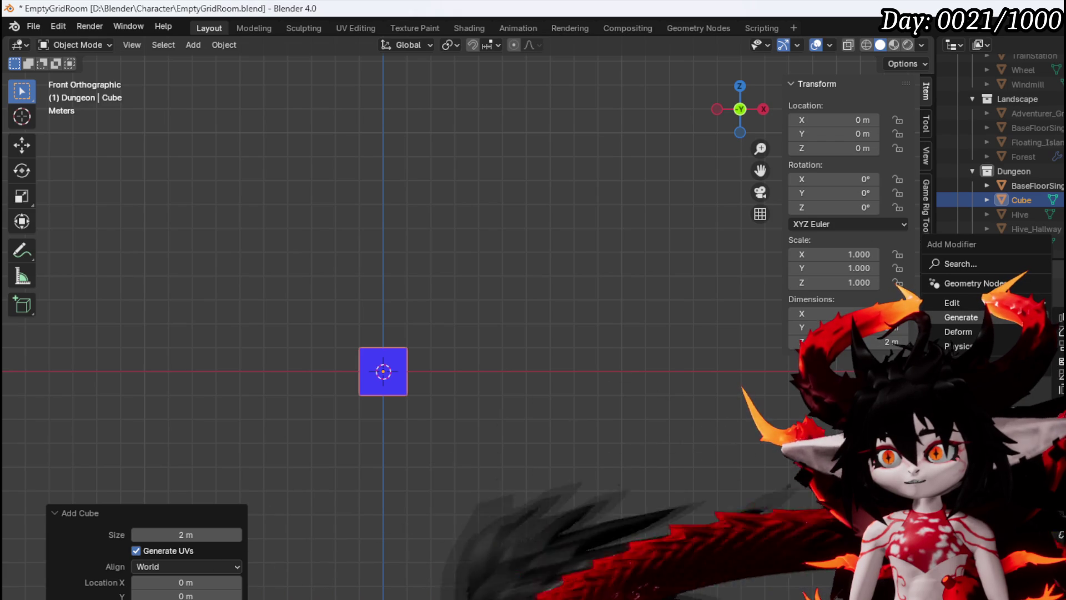
click(99, 45)
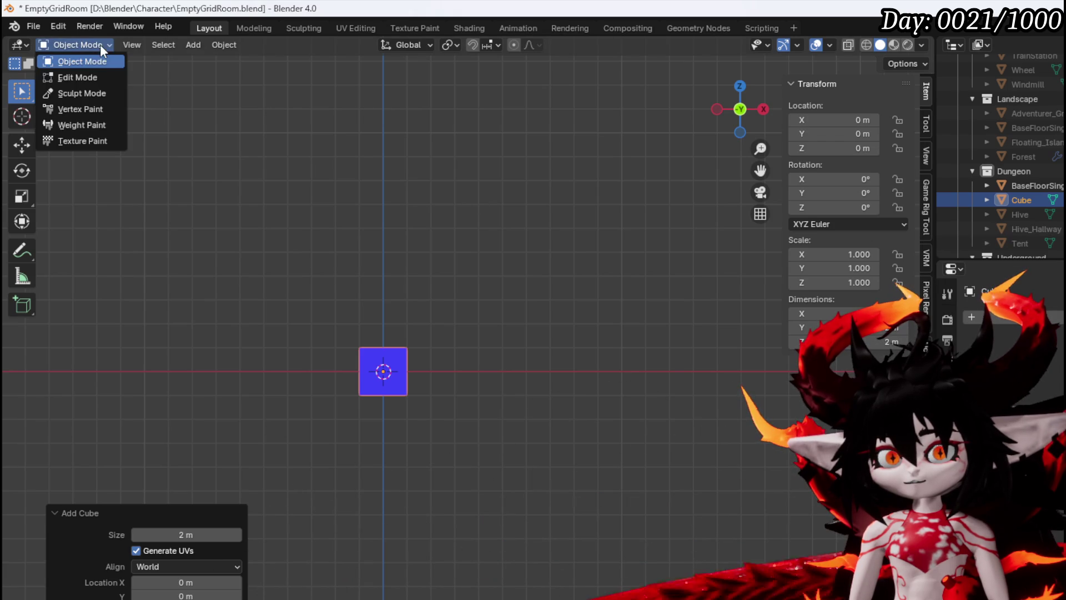
click(77, 78)
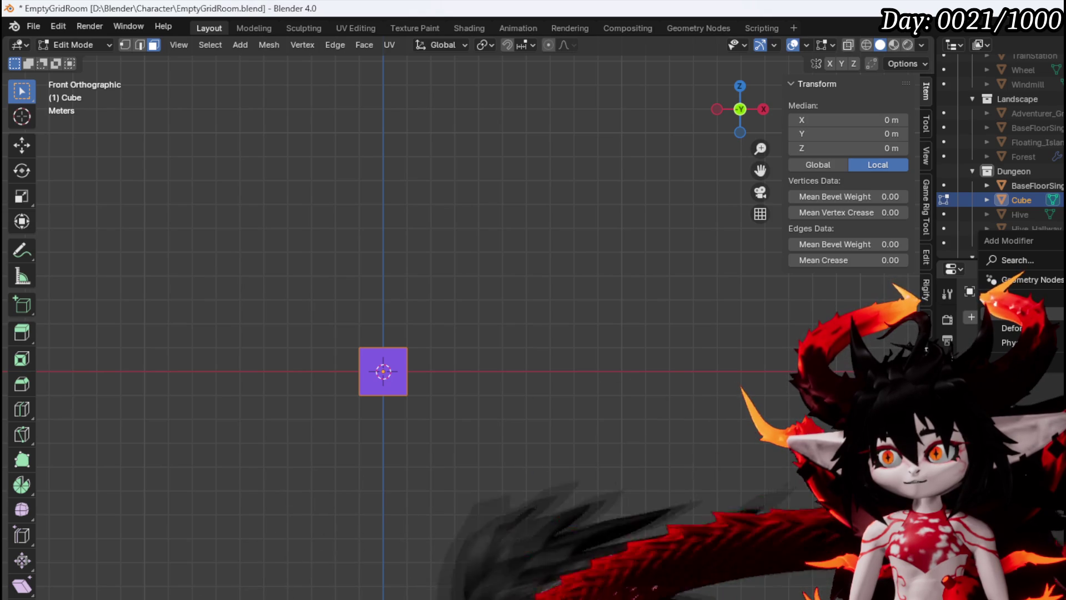
Add a Mirror modifier and a centred vertical loop cut, then delete the cube's left half.
click(899, 422)
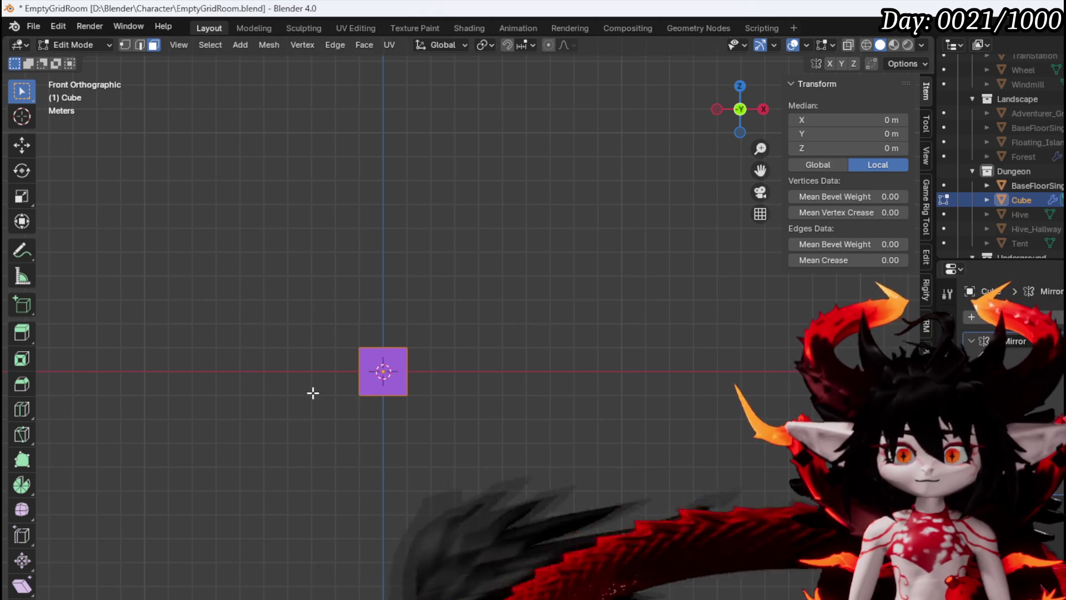
scroll(326, 393, up, 2)
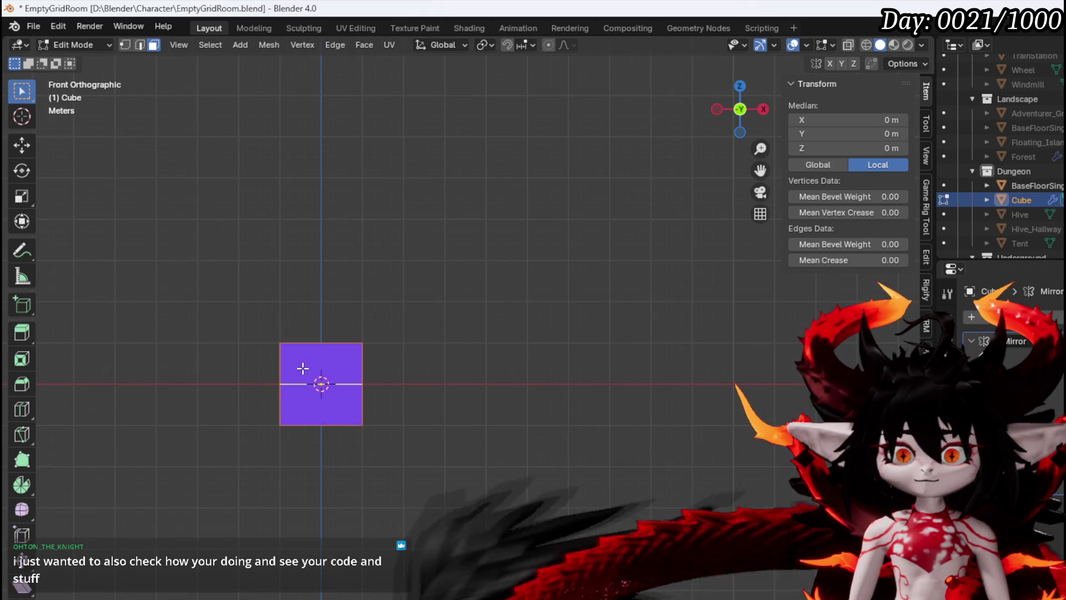
click(302, 363)
right_click(247, 320)
key(1)
mouse_move(231, 302)
mouse_down()
mouse_move(326, 313)
mouse_move(388, 480)
mouse_up()
click(848, 44)
key(x)
click(396, 494)
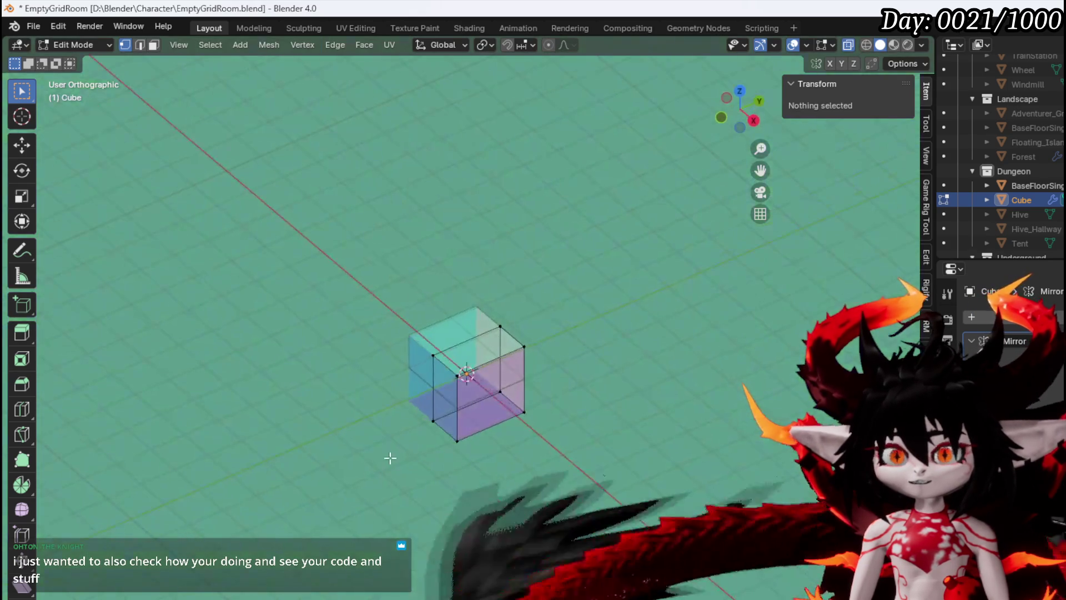
In top view, add a horizontal loop cut and delete the top vertices.
key(KP_7)
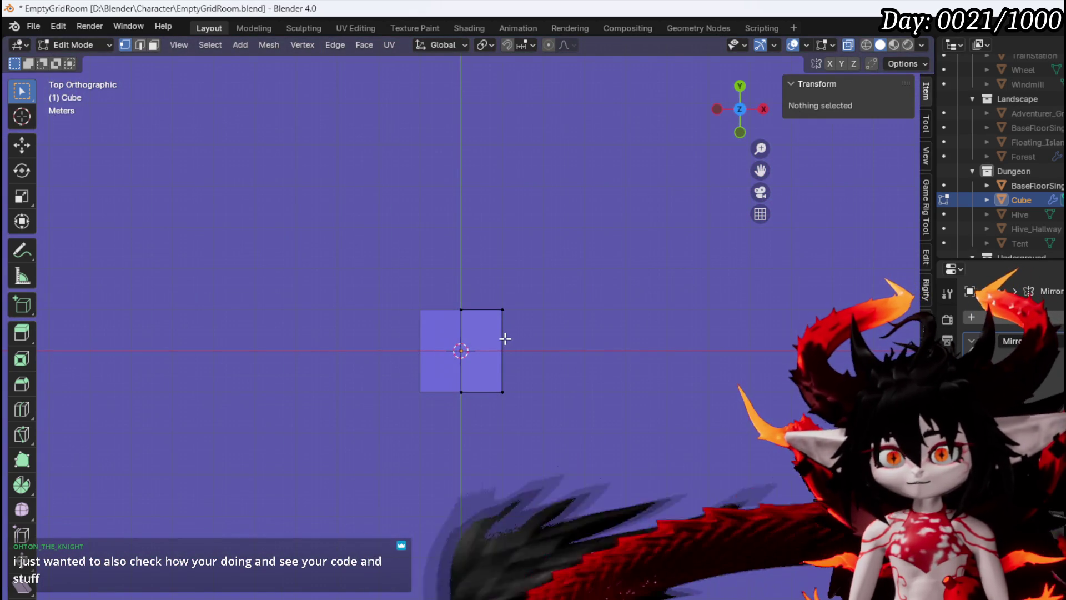
key(ctrl+r)
click(505, 338)
scroll(604, 262, up, 6)
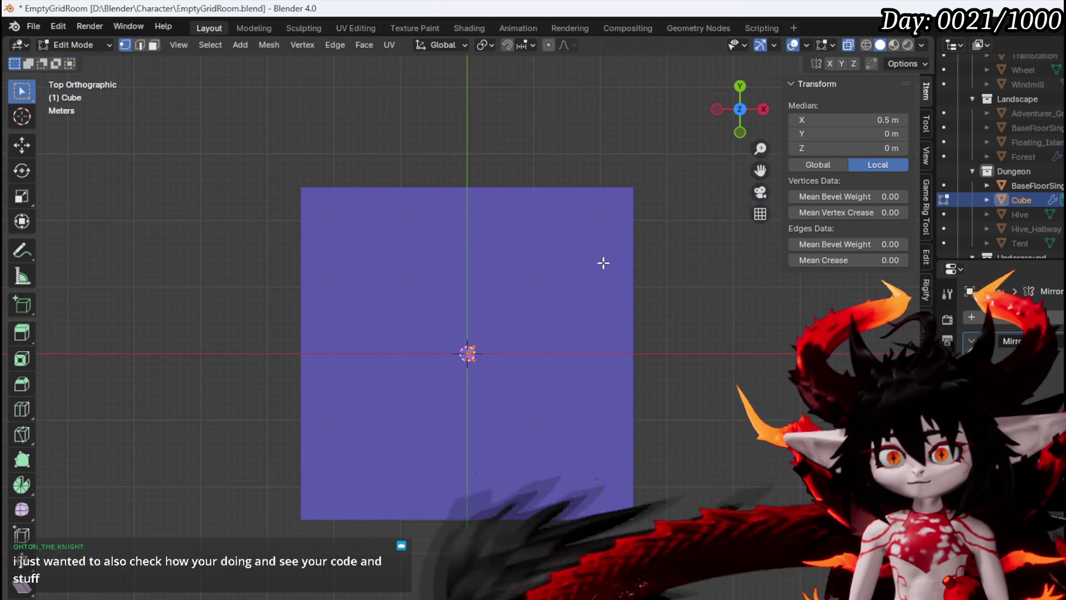
key(s)
key(Escape)
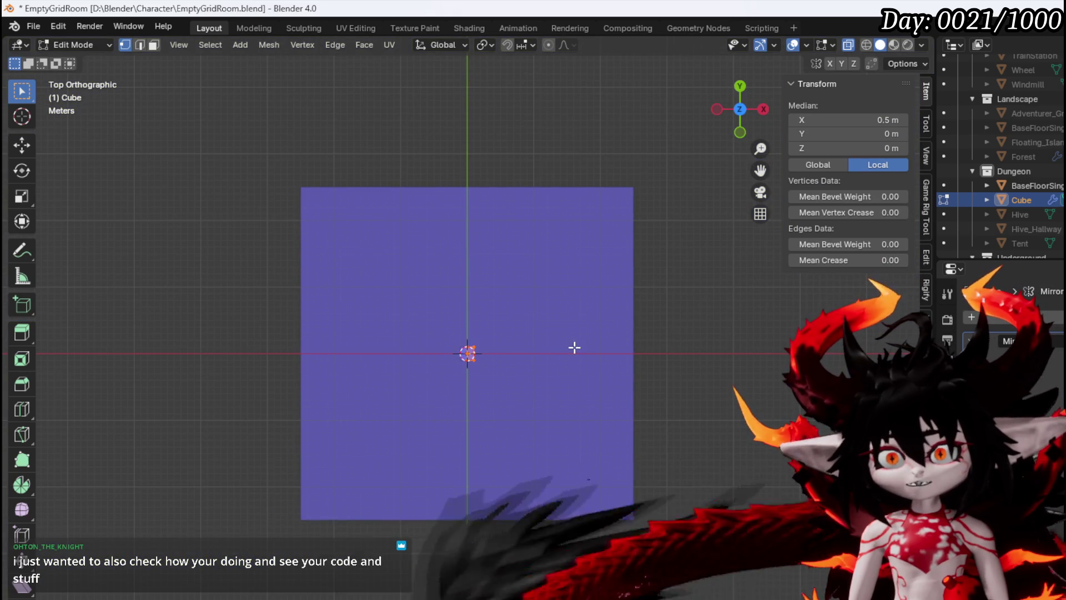
scroll(491, 341, down, 10)
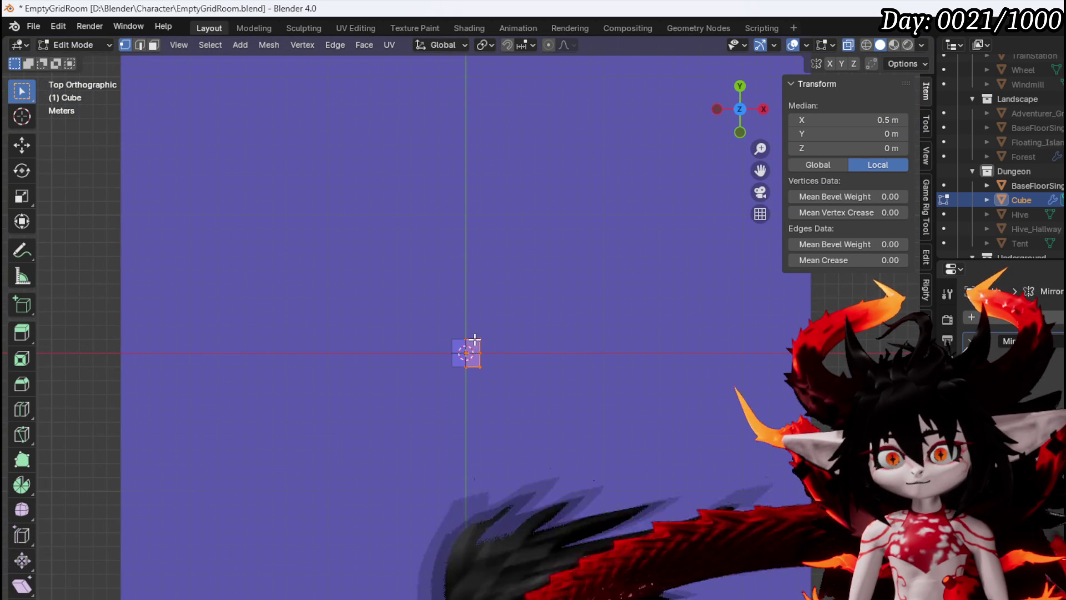
drag(547, 316, 549, 314)
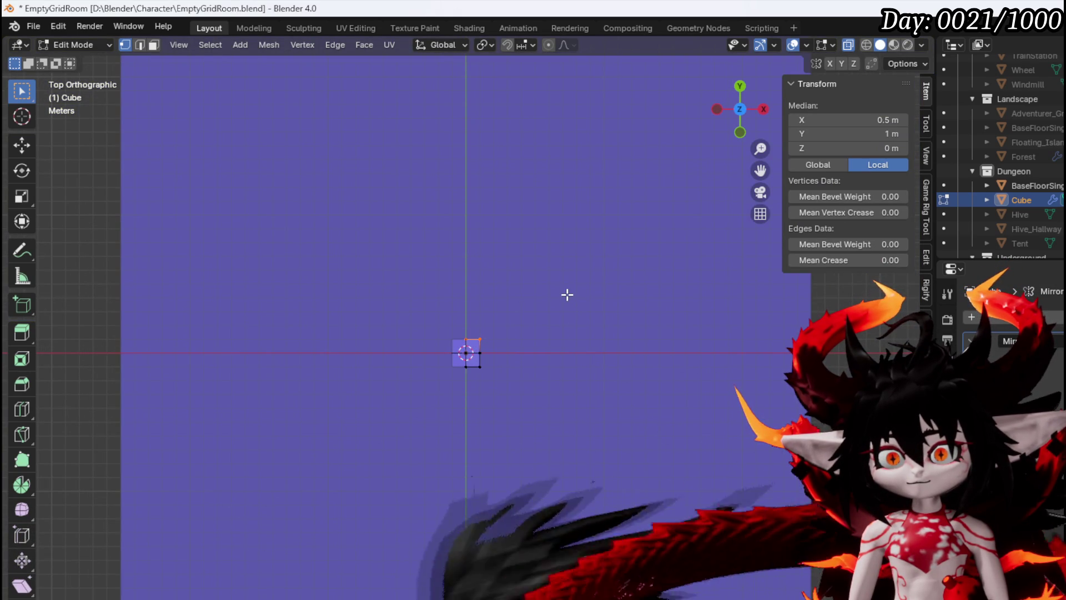
key(x)
click(566, 294)
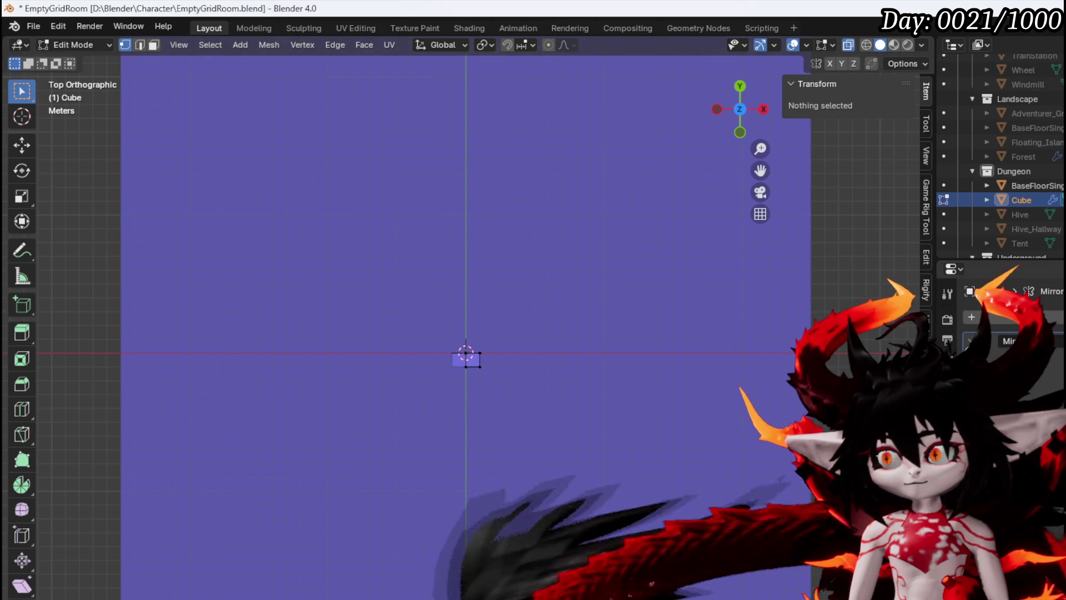
Move all remaining vertices down along Y, then push the right edge outward along X.
key(a)
scroll(533, 362, up, 6)
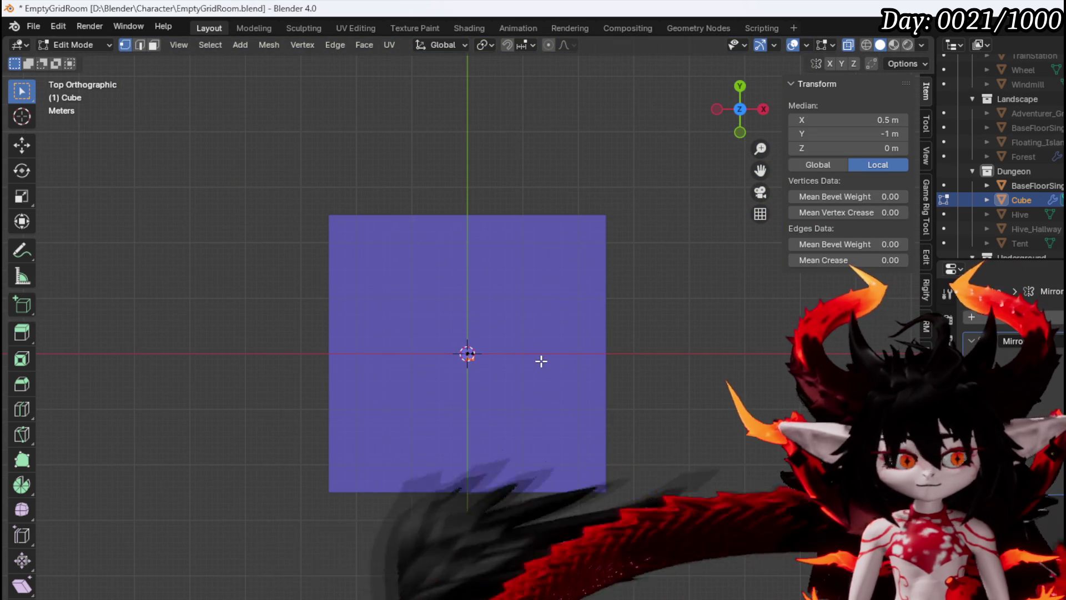
key(g)
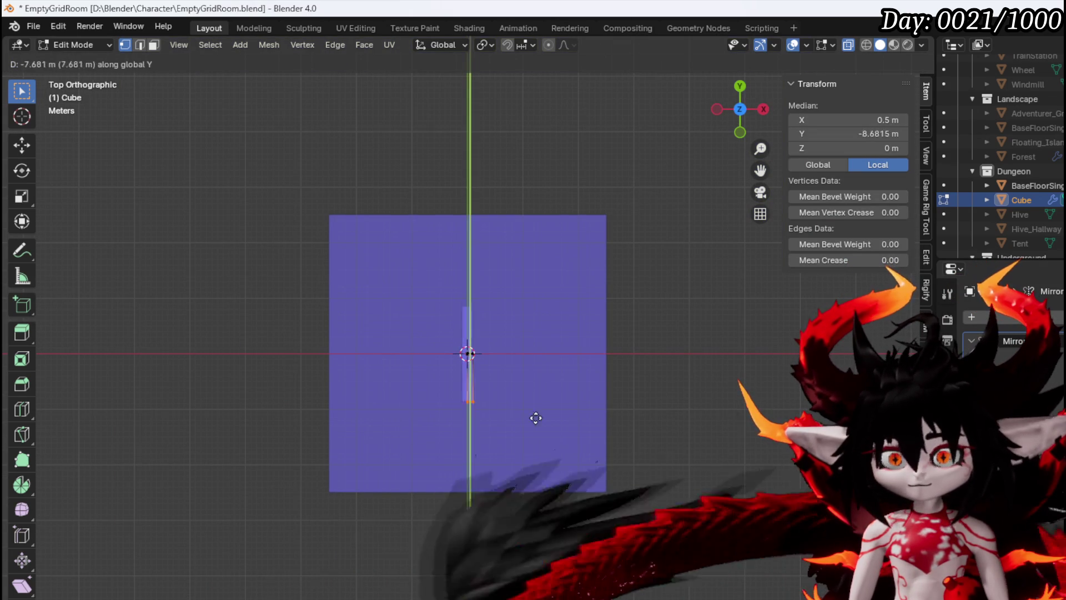
click(529, 488)
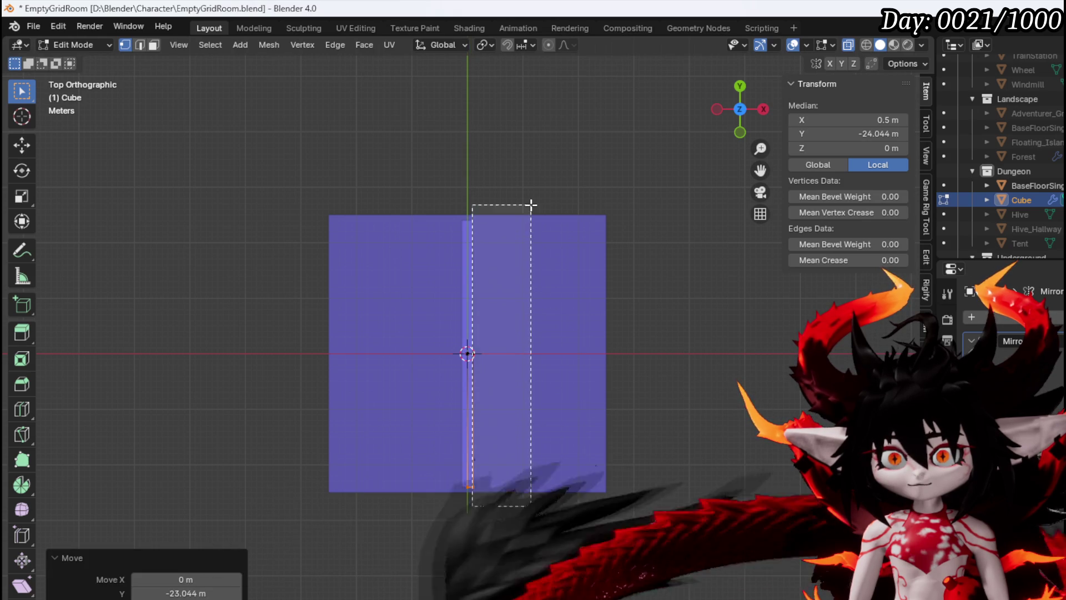
drag(530, 204, 531, 205)
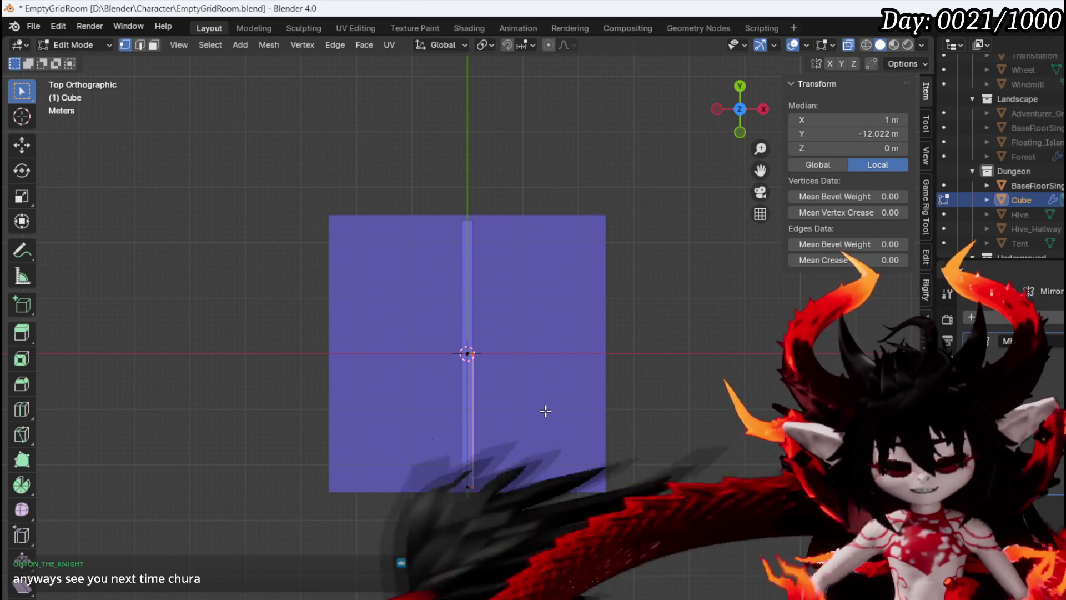
key(g)
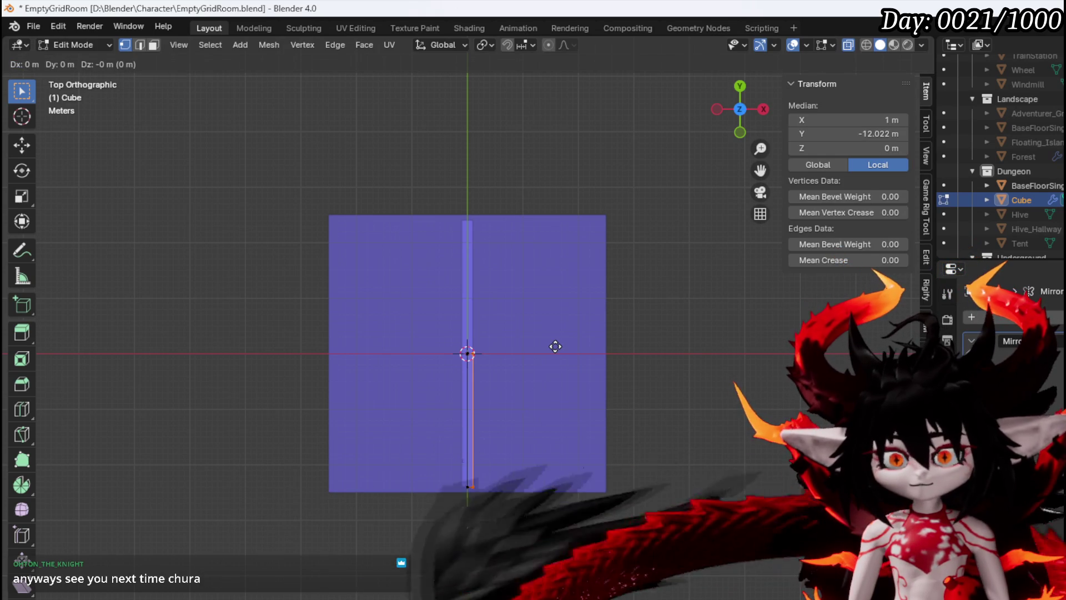
key(x)
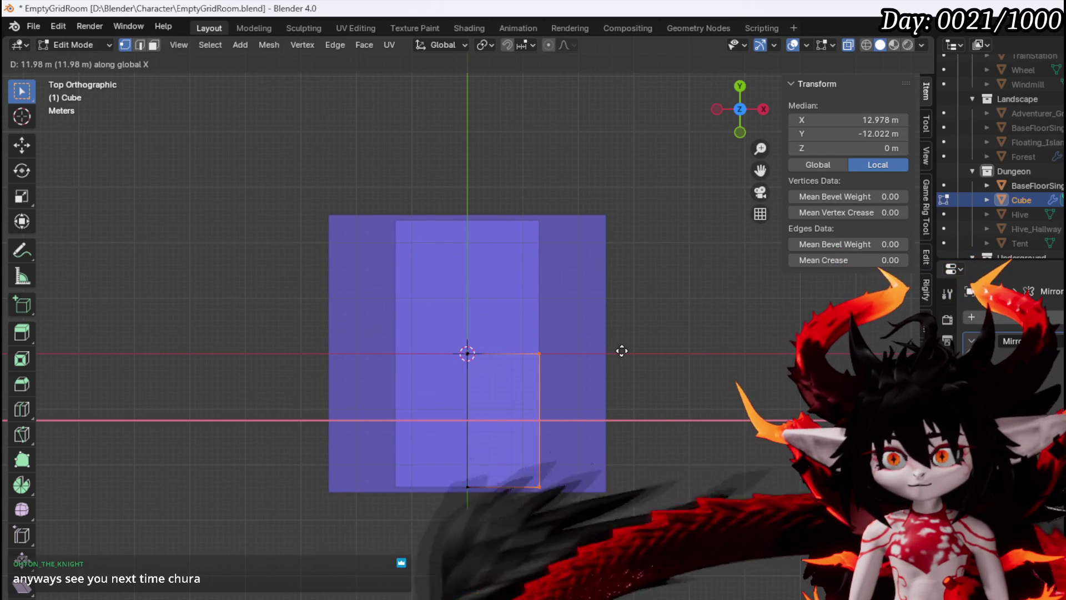
click(618, 356)
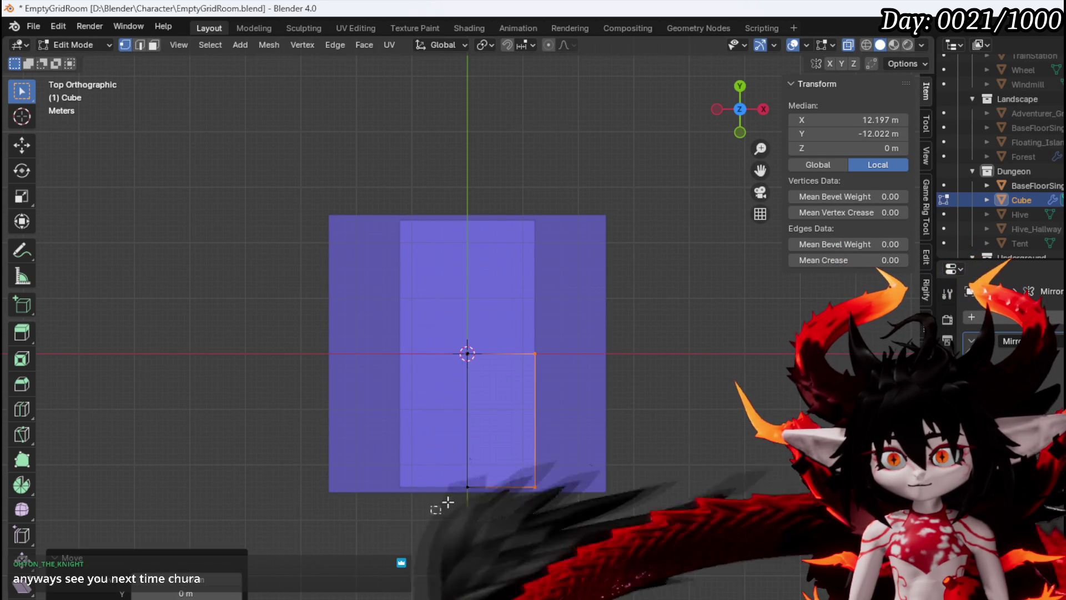
Move the floor's bottom edge about 0.78 m along Y.
drag(432, 511, 601, 458)
key(g)
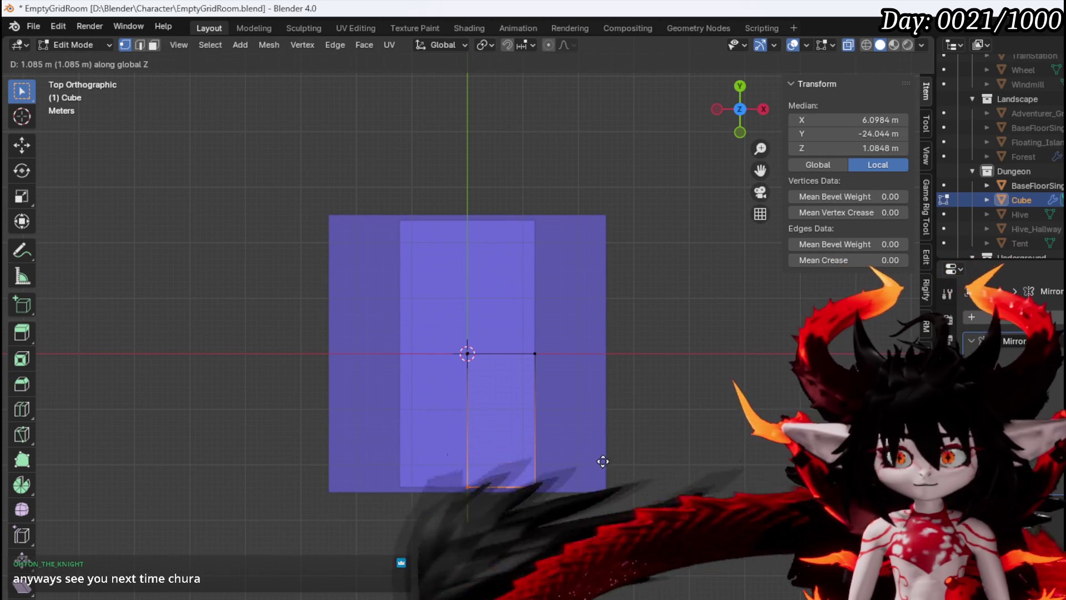
key(Escape)
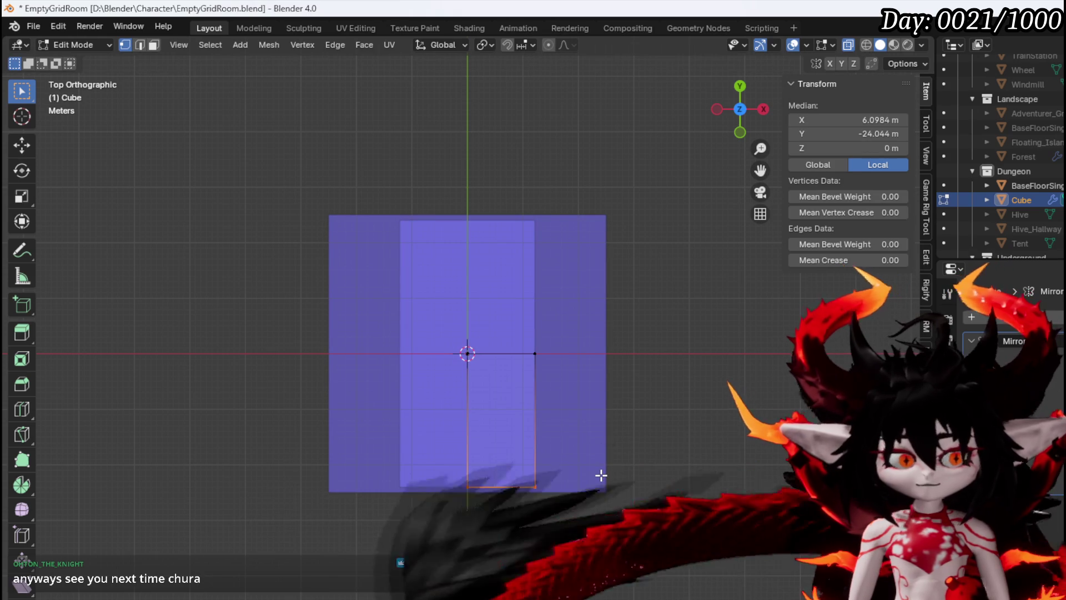
key(g)
key(y)
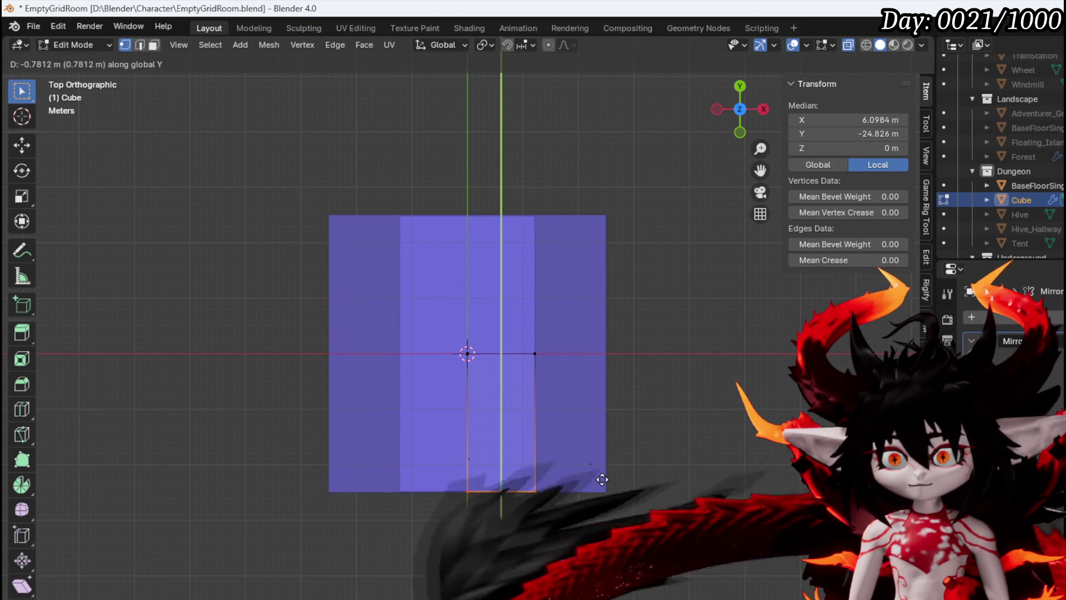
click(528, 481)
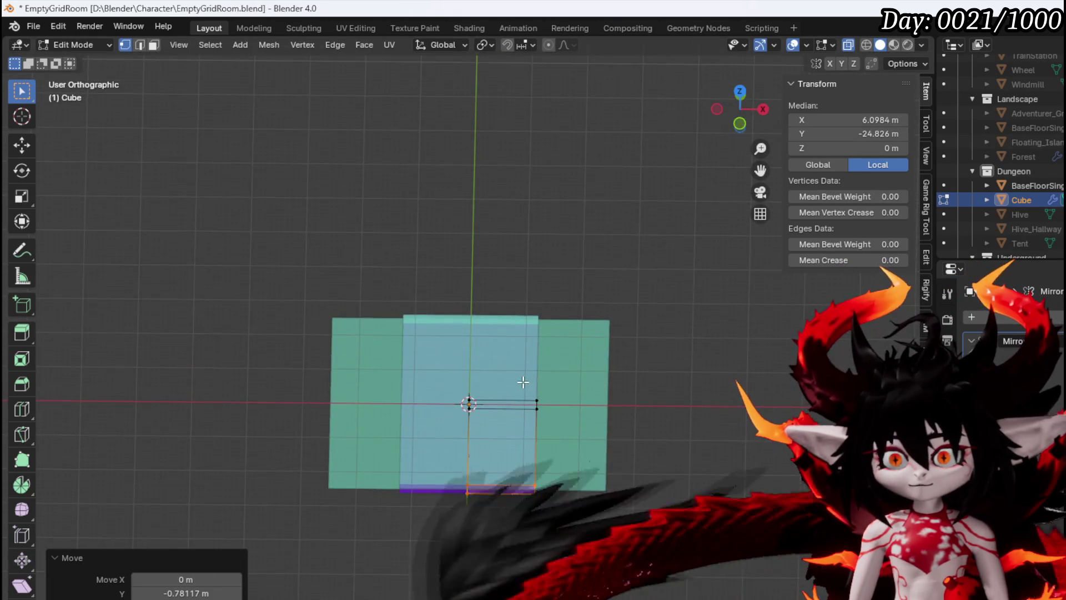
From the right side view, extrude the selected edge about 8.318 m upward into a wall.
key(KP_3)
scroll(335, 376, up, 2)
mouse_move(238, 361)
mouse_down()
mouse_move(781, 481)
mouse_move(785, 493)
mouse_up()
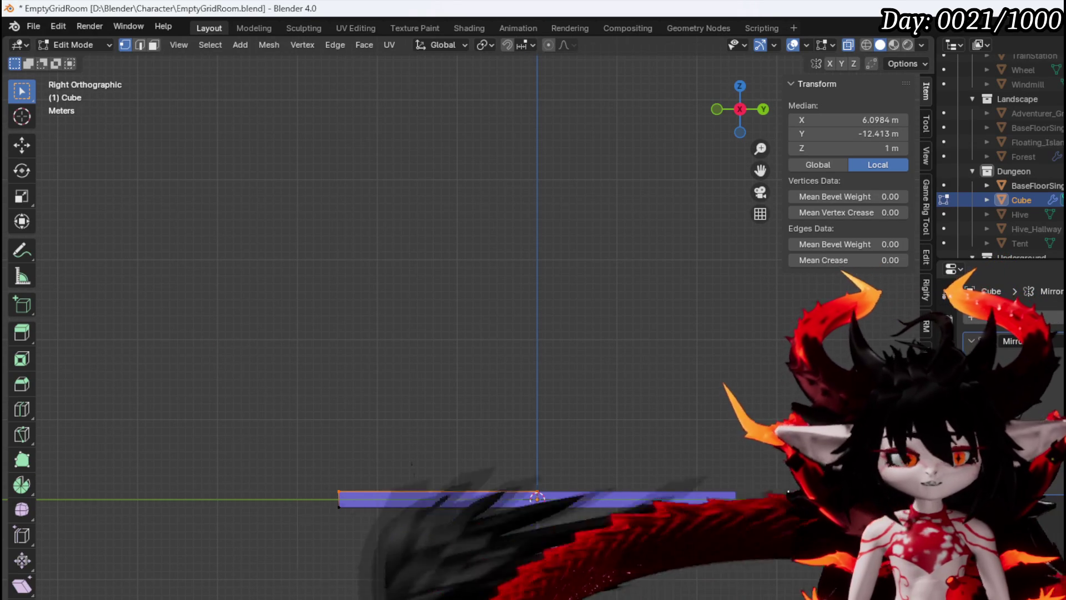
key(e)
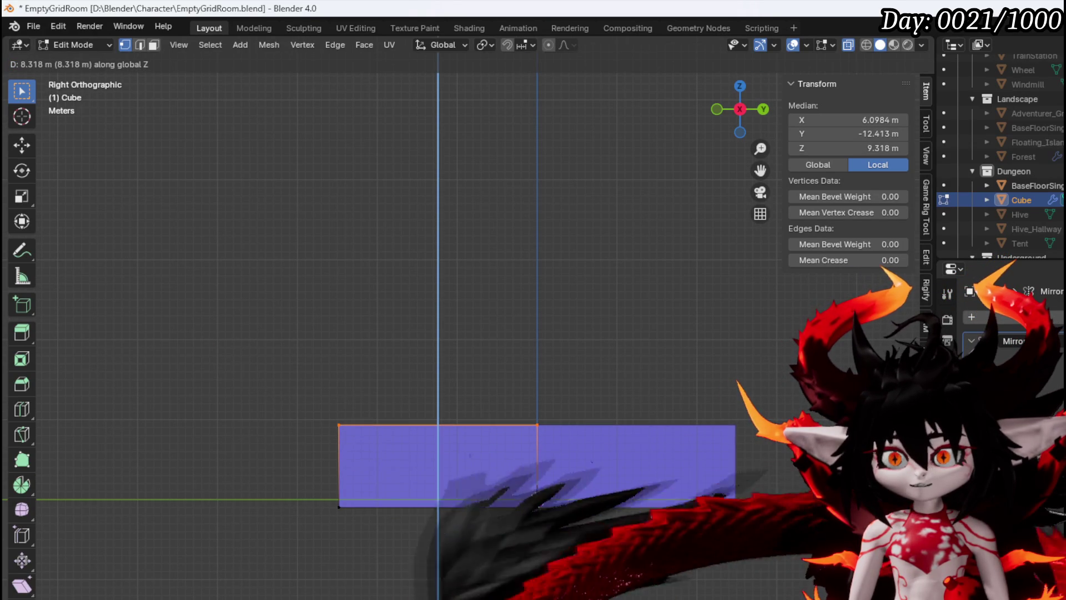
click(448, 380)
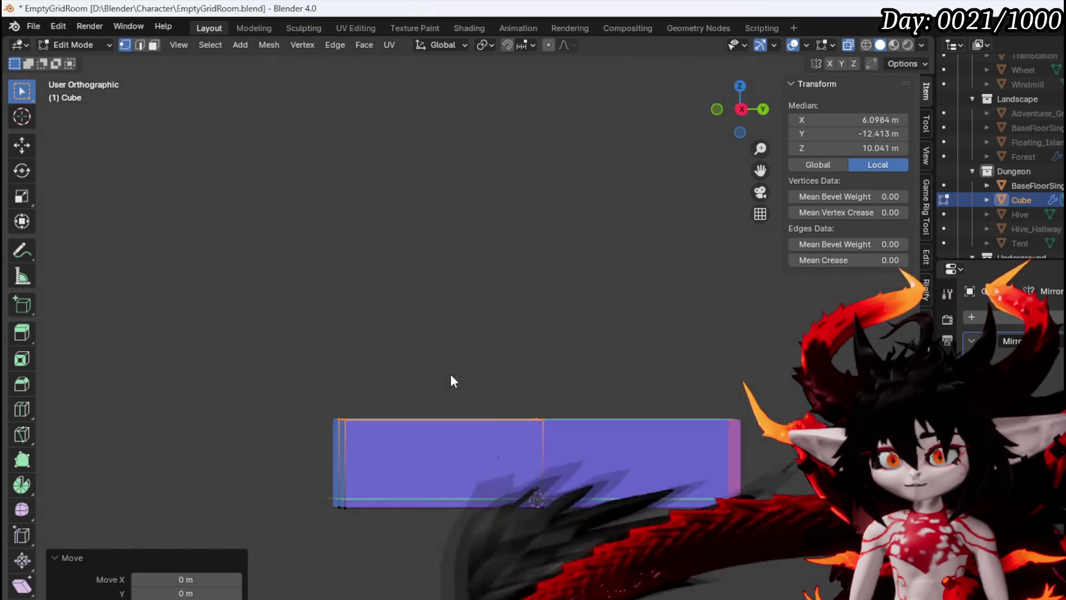
Inspect the wall, then in front view select its bottom edge and start moving it along Z.
drag(445, 373, 555, 442)
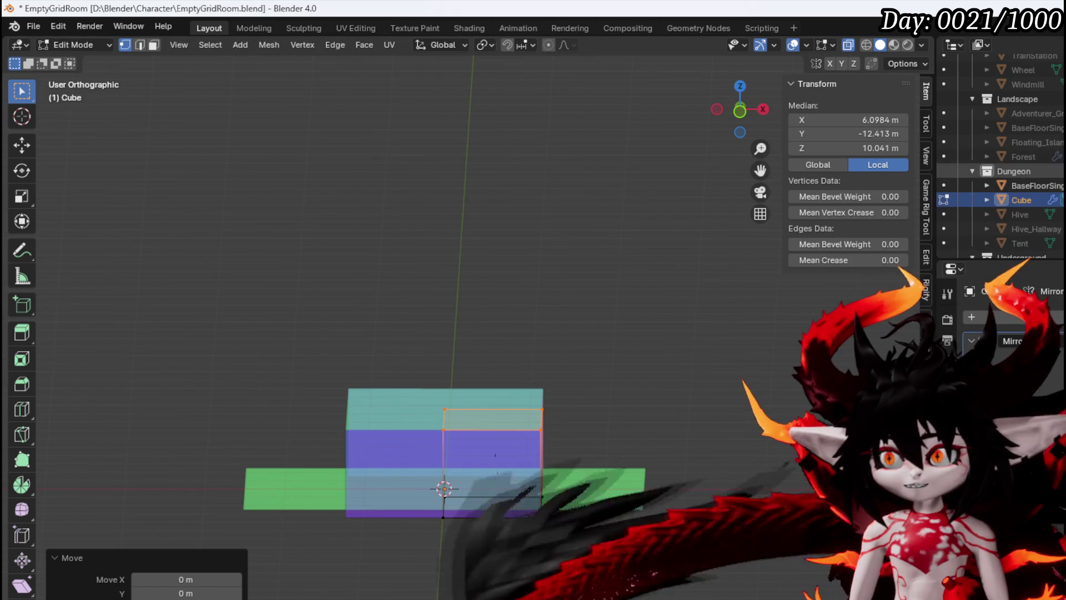
scroll(542, 283, up, 6)
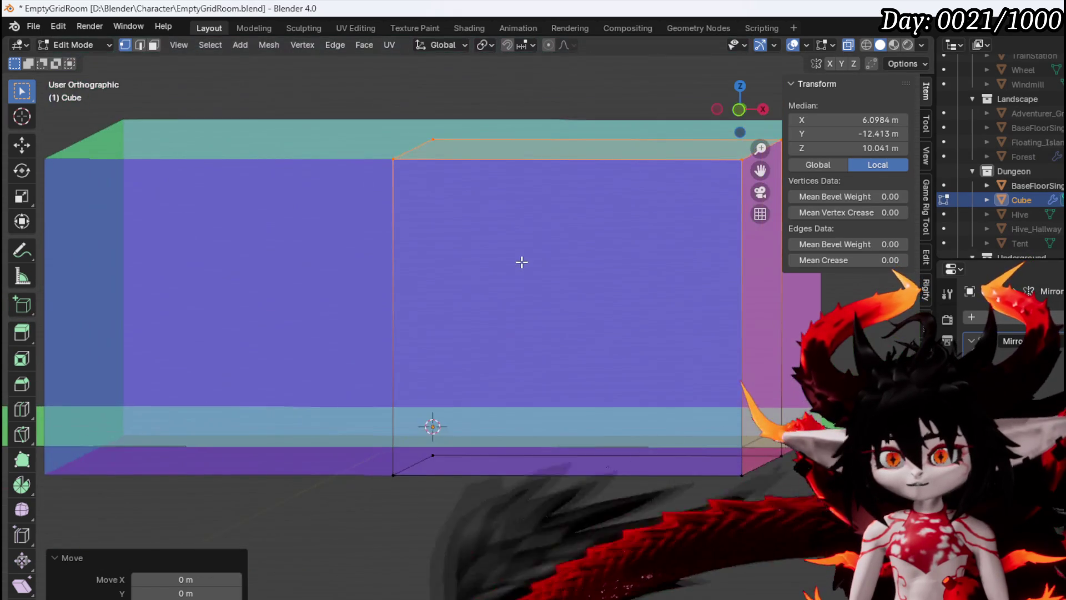
scroll(1022, 211, up, 5)
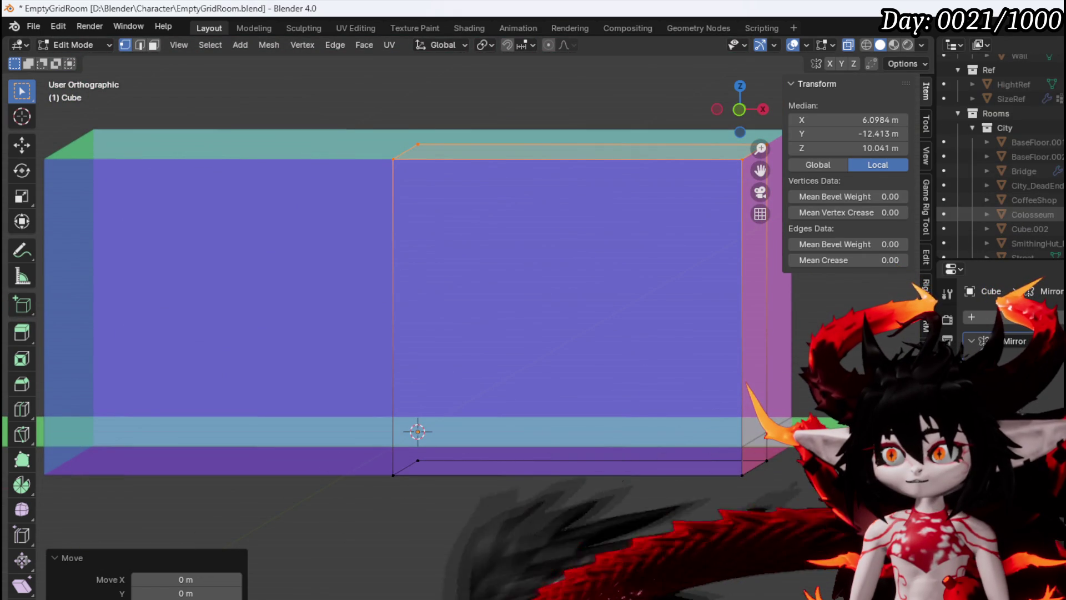
scroll(1021, 214, up, 4)
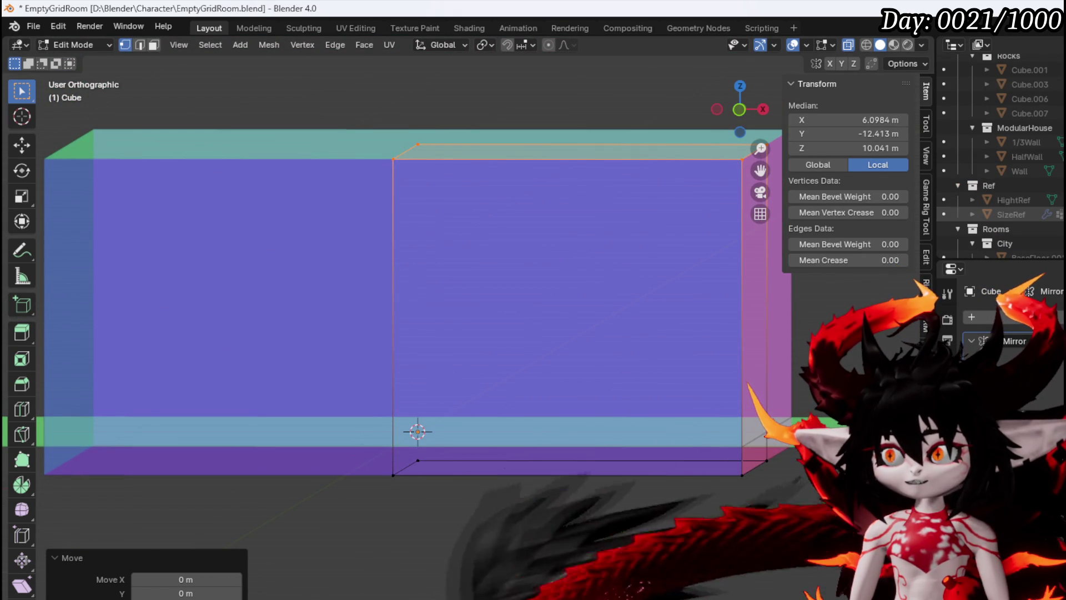
mouse_move(541, 278)
mouse_down()
mouse_move(567, 300)
mouse_move(609, 277)
mouse_move(571, 294)
mouse_move(580, 298)
mouse_up()
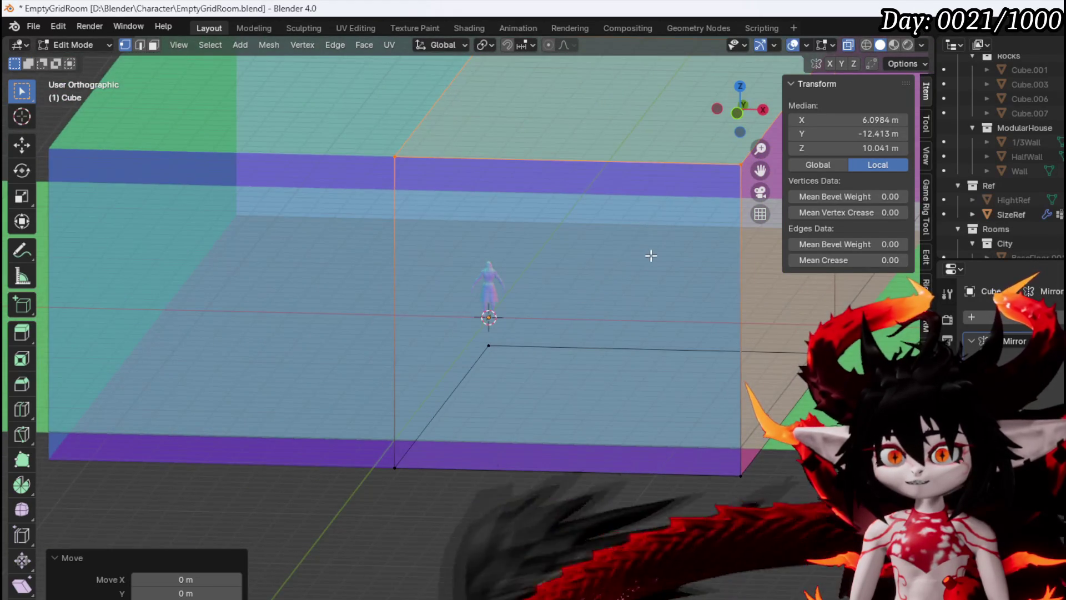
key(KP_1)
drag(684, 426, 683, 428)
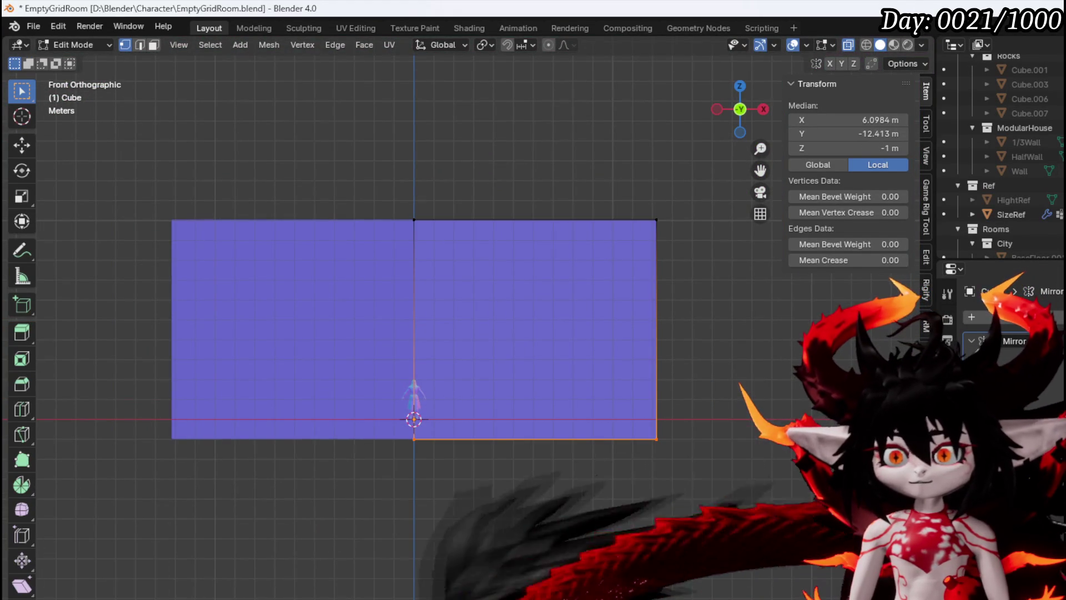
key(g)
key(z)
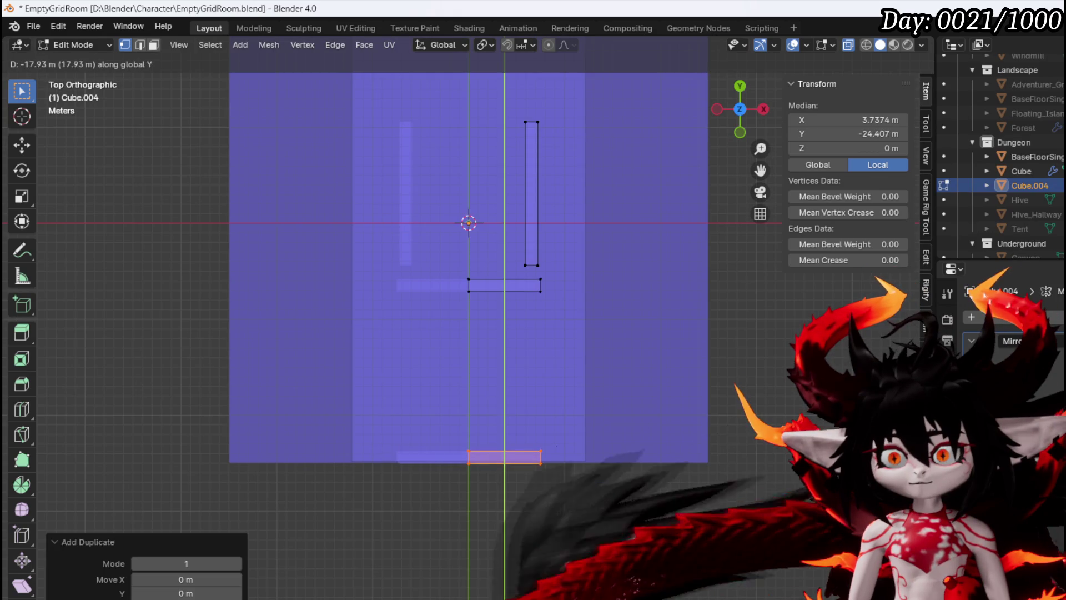
Place the duplicated edge along Y and raise the bottom rectangle's corner vertex along Y.
click(505, 478)
scroll(493, 474, up, 3)
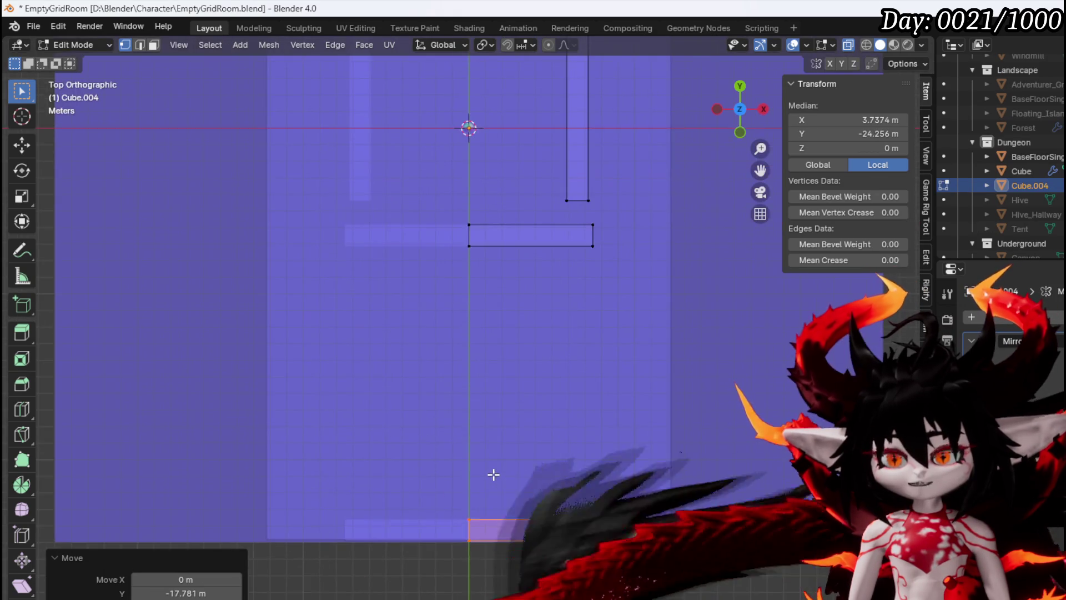
click(434, 467)
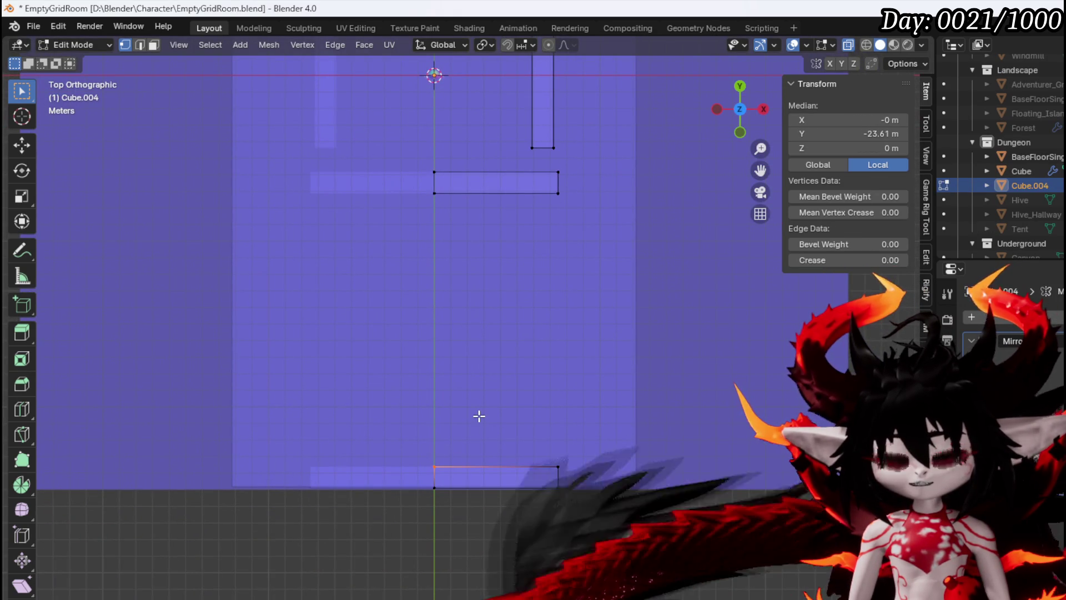
key(g)
key(Escape)
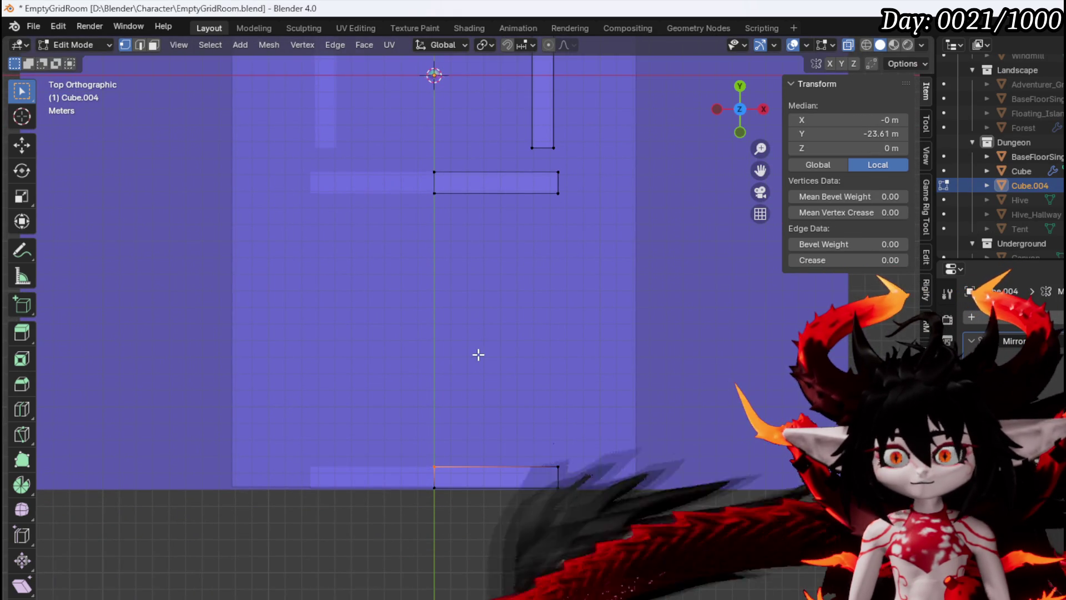
key(g)
key(y)
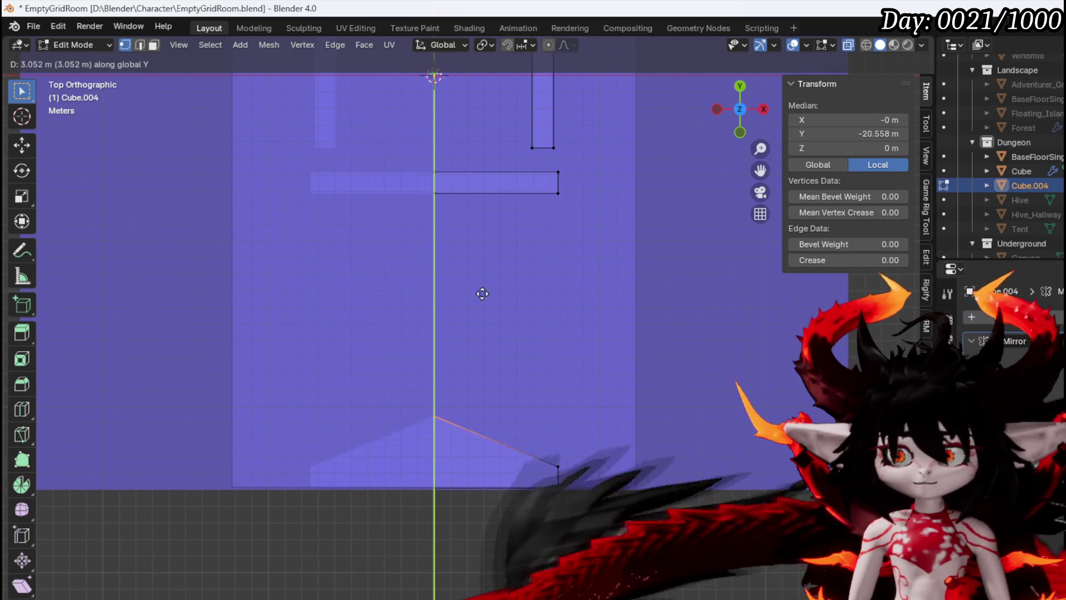
click(476, 267)
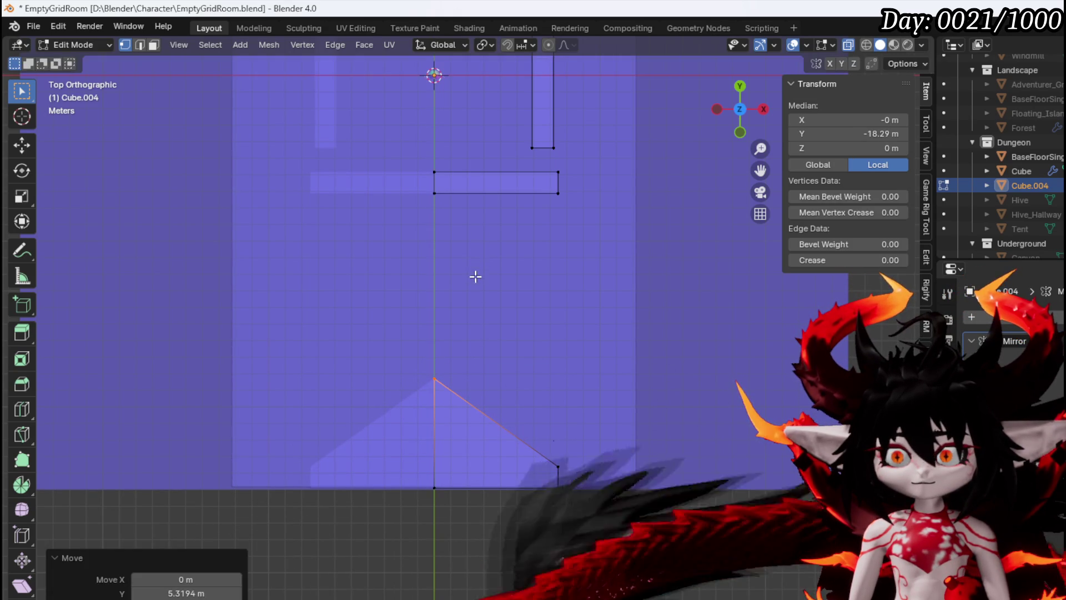
Add two centred cuts across the sloped shape and shift each along Y to round the curve.
click(494, 436)
right_click(493, 437)
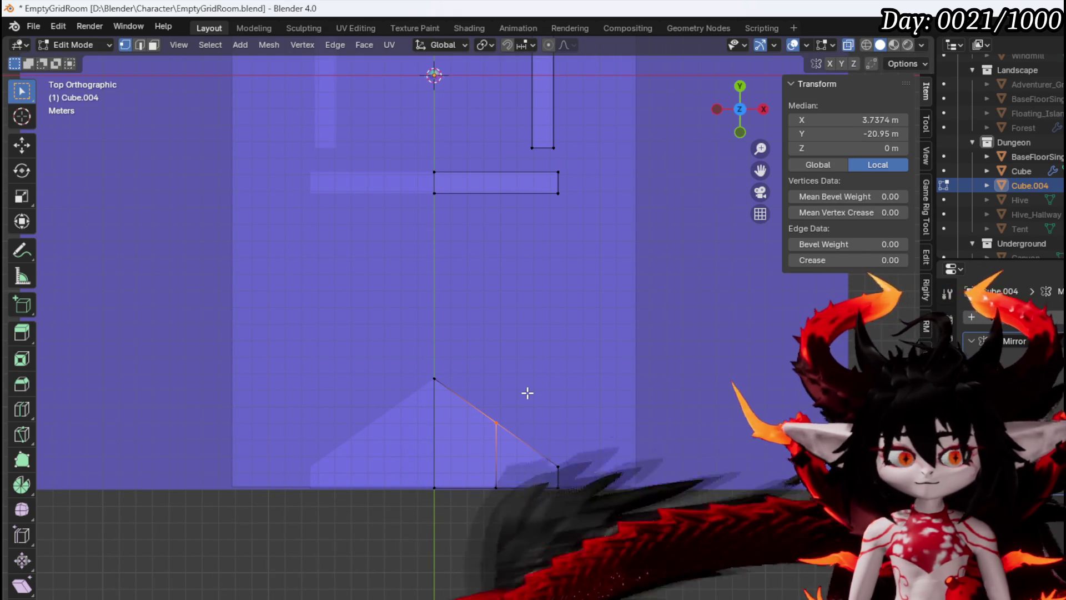
key(g)
key(y)
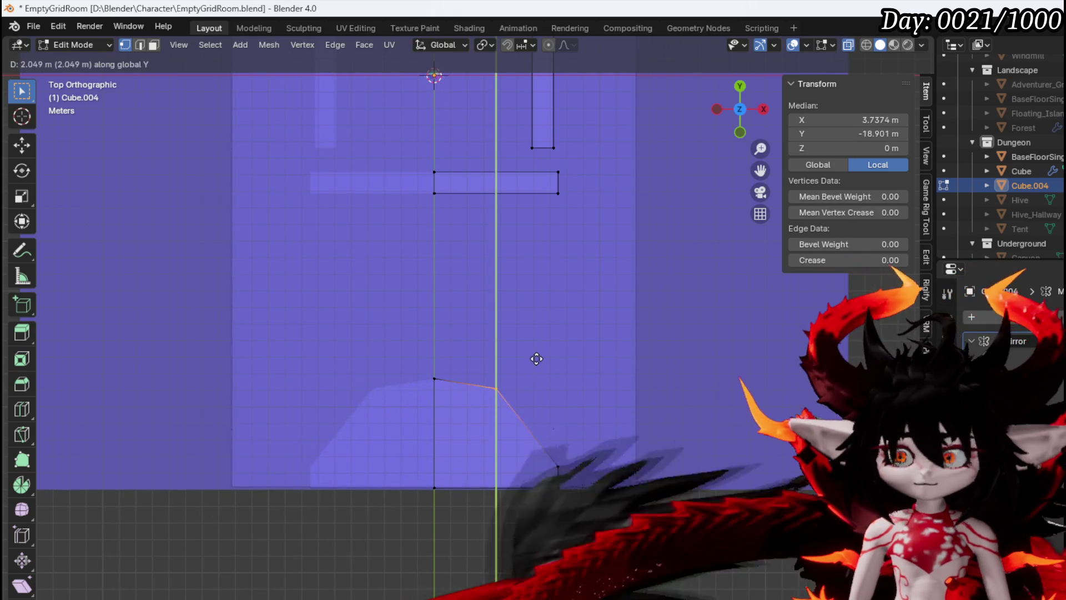
click(537, 367)
key(ctrl+r)
click(525, 439)
right_click(525, 438)
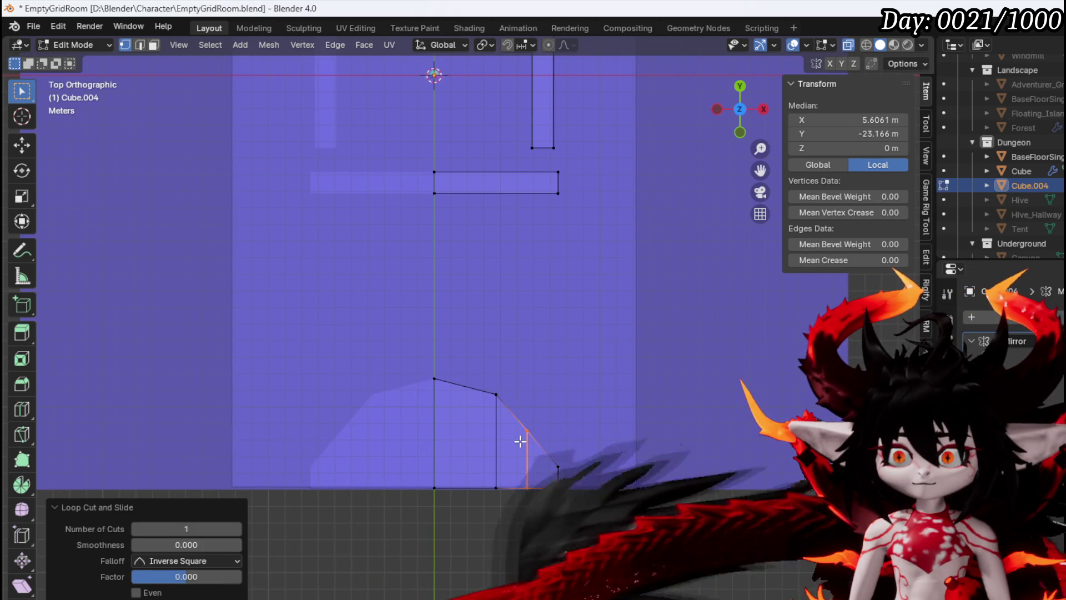
key(g)
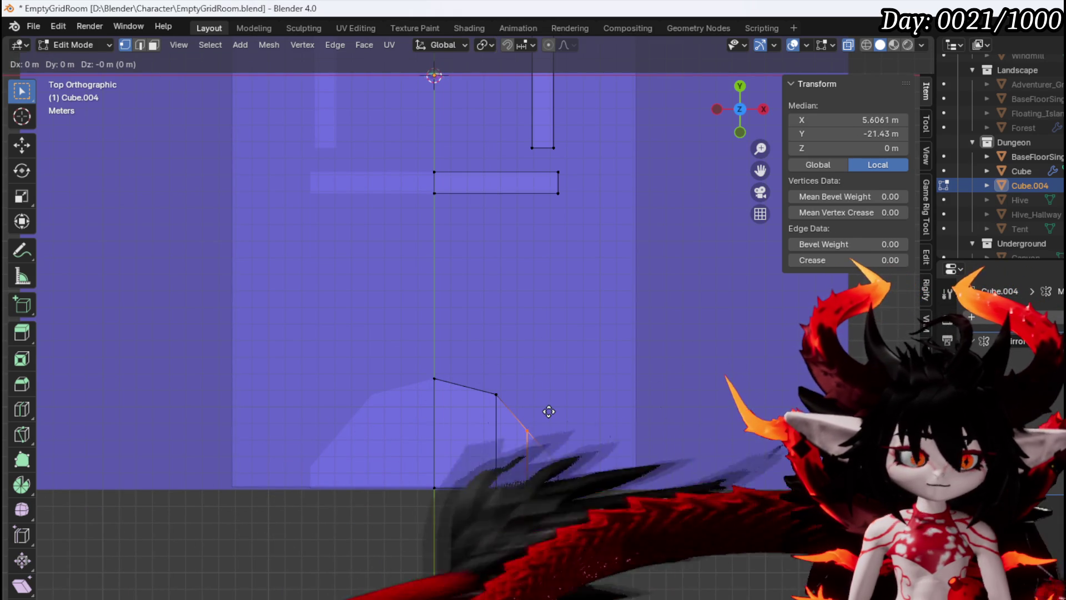
key(y)
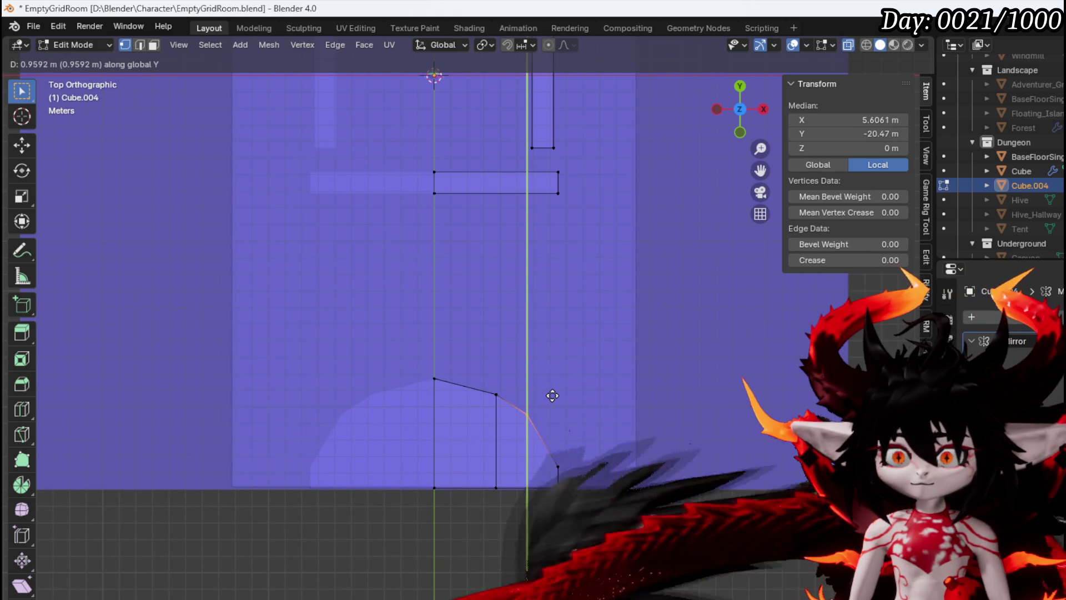
click(501, 419)
Select the strip of curved faces from the top view and duplicate them.
mouse_move(501, 419)
mouse_down()
mouse_move(478, 400)
mouse_move(295, 350)
mouse_up()
key(3)
alt+click(526, 514)
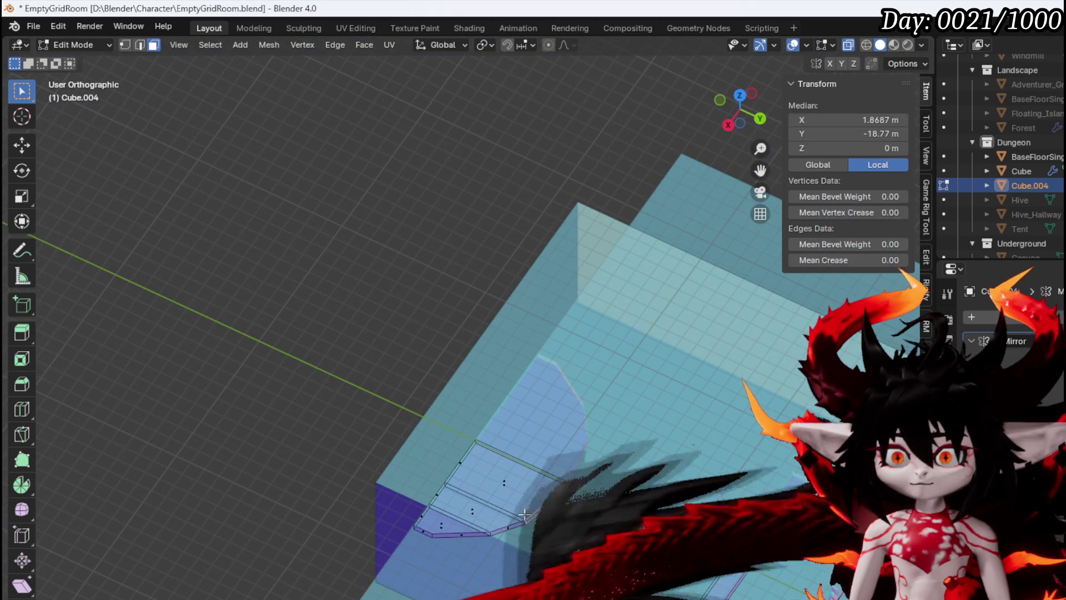
alt+shift+click(471, 532)
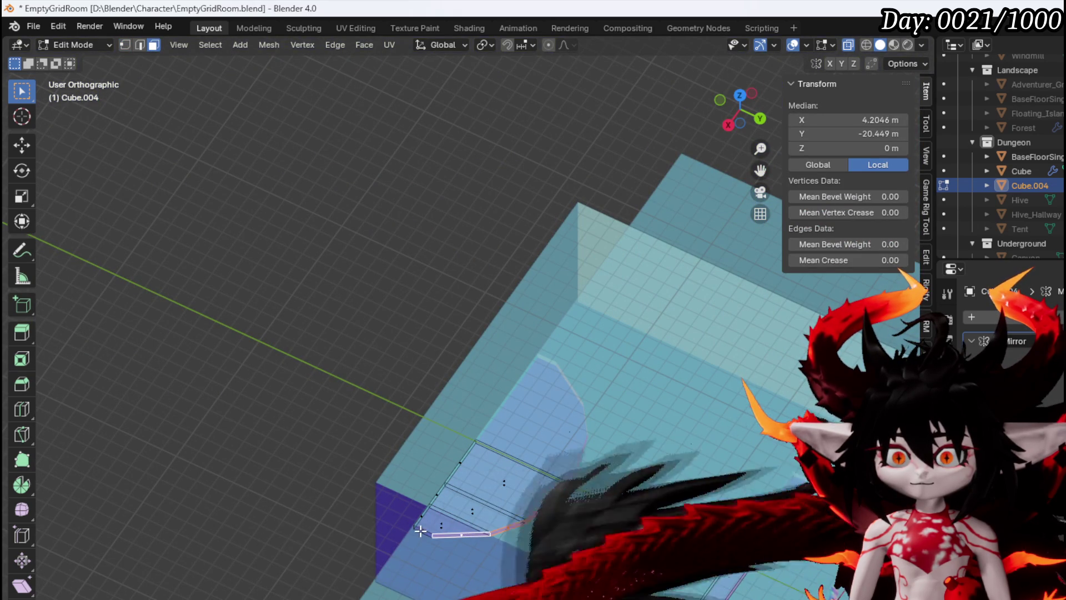
key(KP_7)
scroll(526, 472, up, 3)
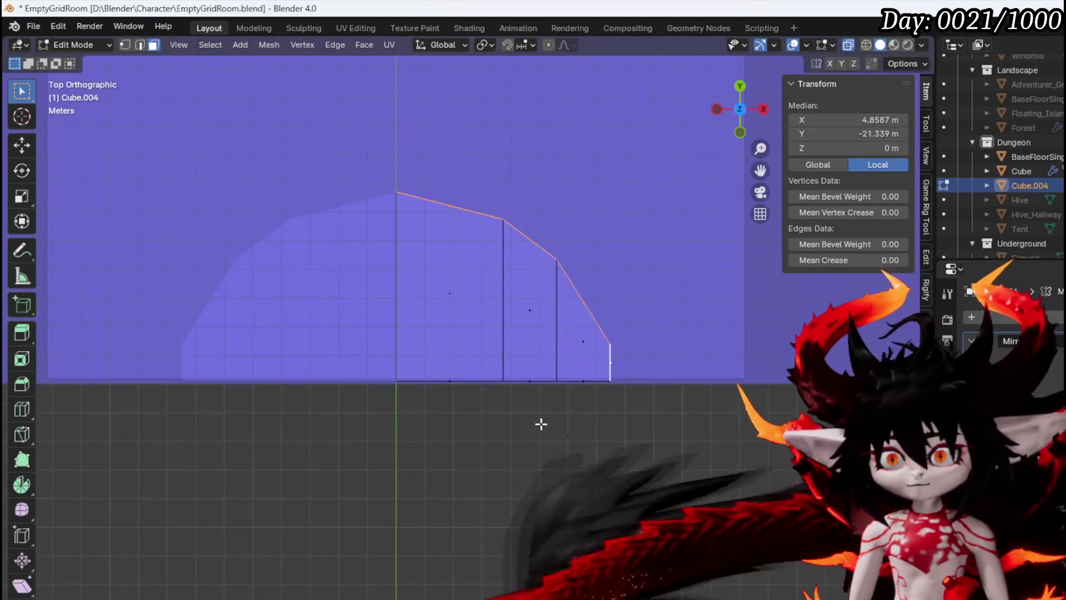
scroll(574, 393, up, 2)
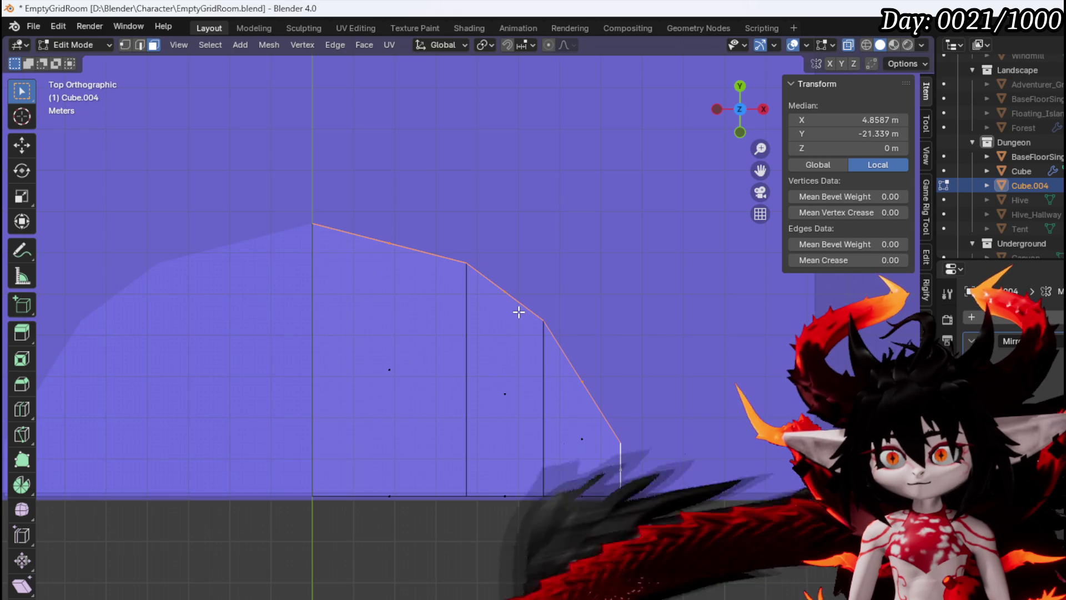
key(shift+d)
Keep the duplicated curved edges in place, extrude them inward and shift them along X.
right_click(596, 332)
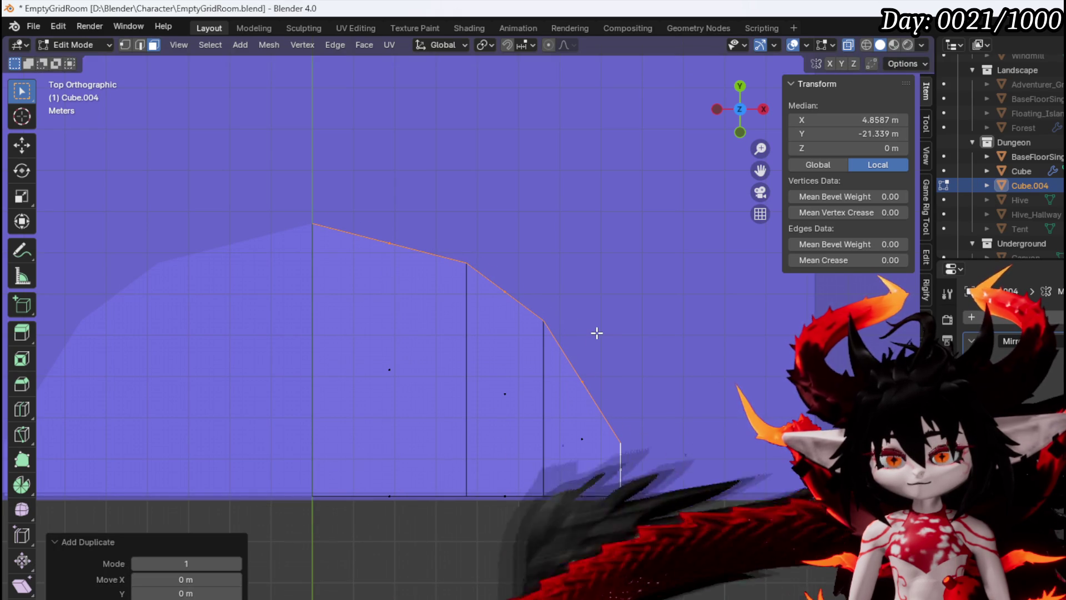
key(g)
key(z)
key(z)
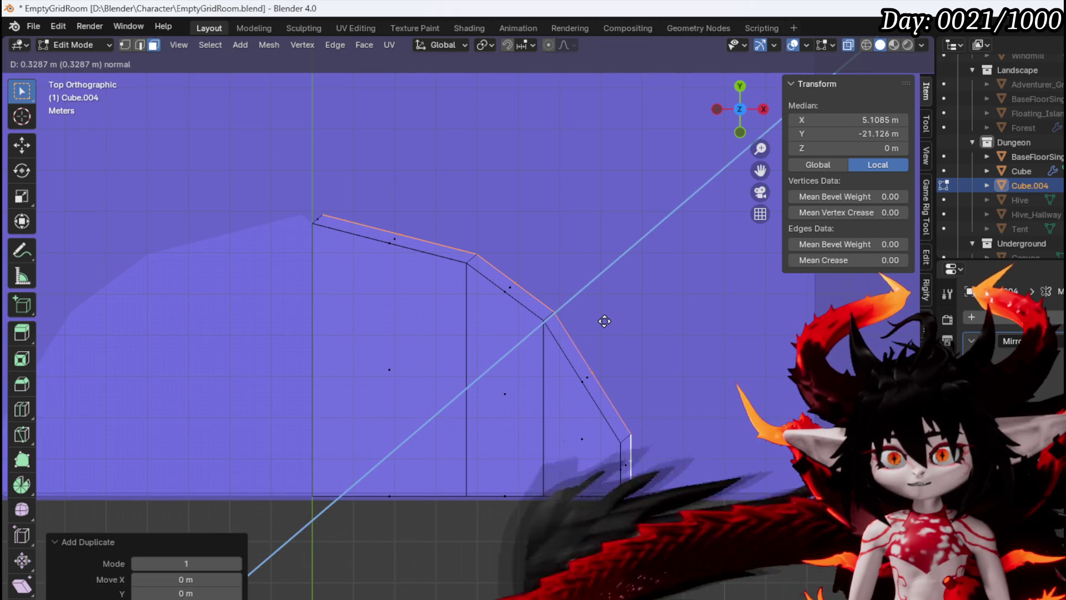
right_click(604, 319)
key(e)
right_click(605, 319)
key(g)
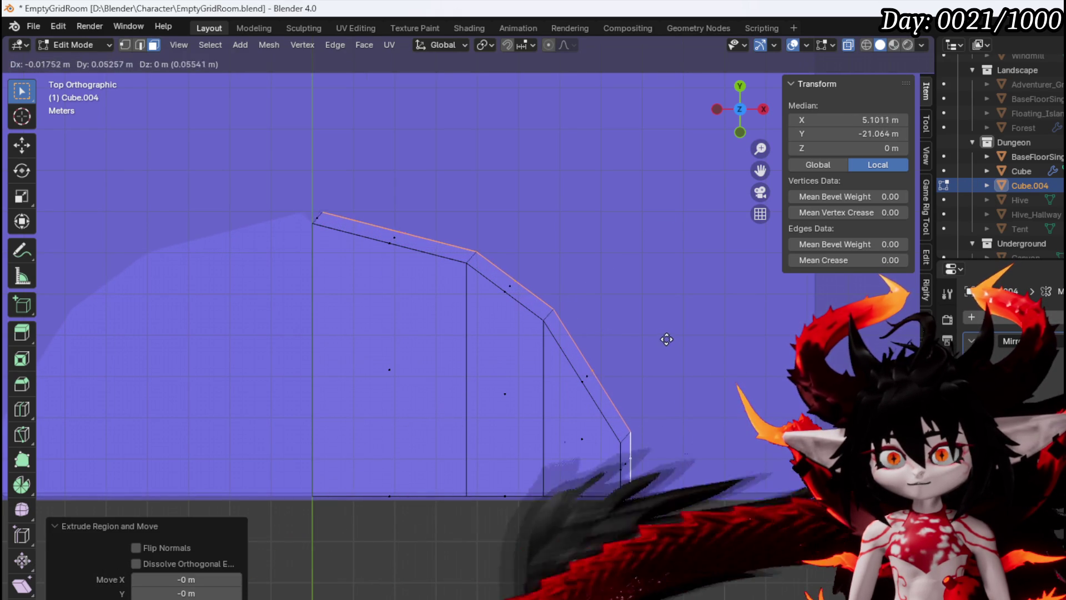
click(657, 336)
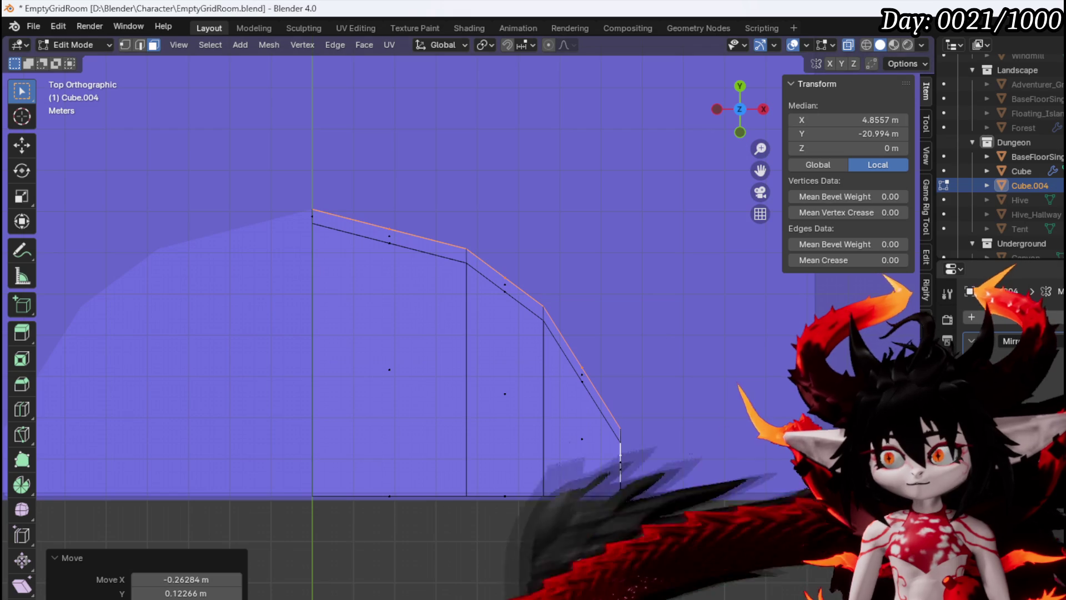
key(g)
key(x)
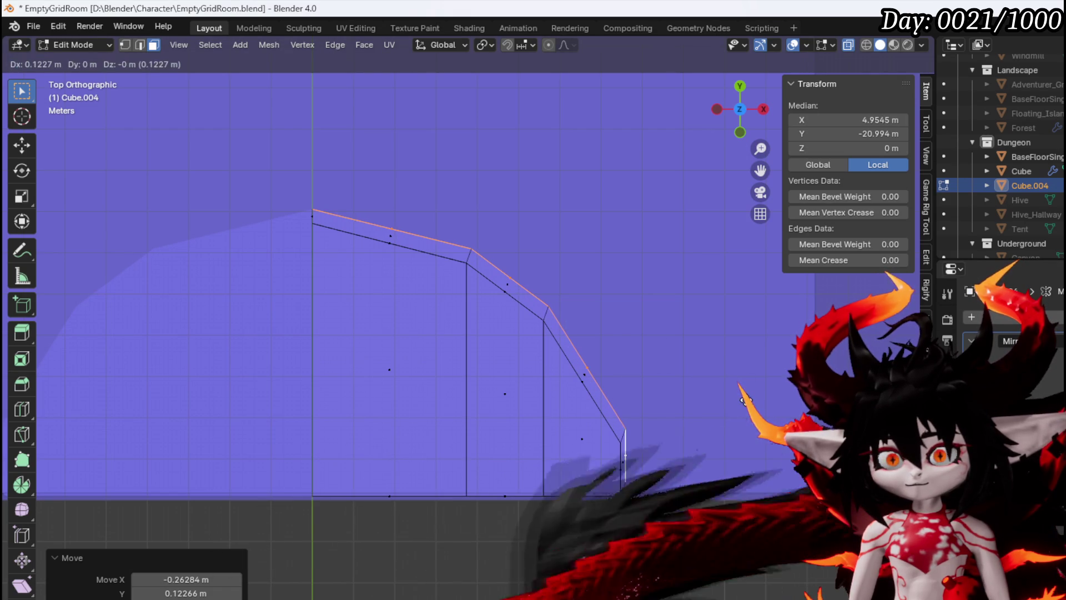
click(748, 398)
Adjust the strip's vertical end edge and diagonal edge to fit the curve.
key(2)
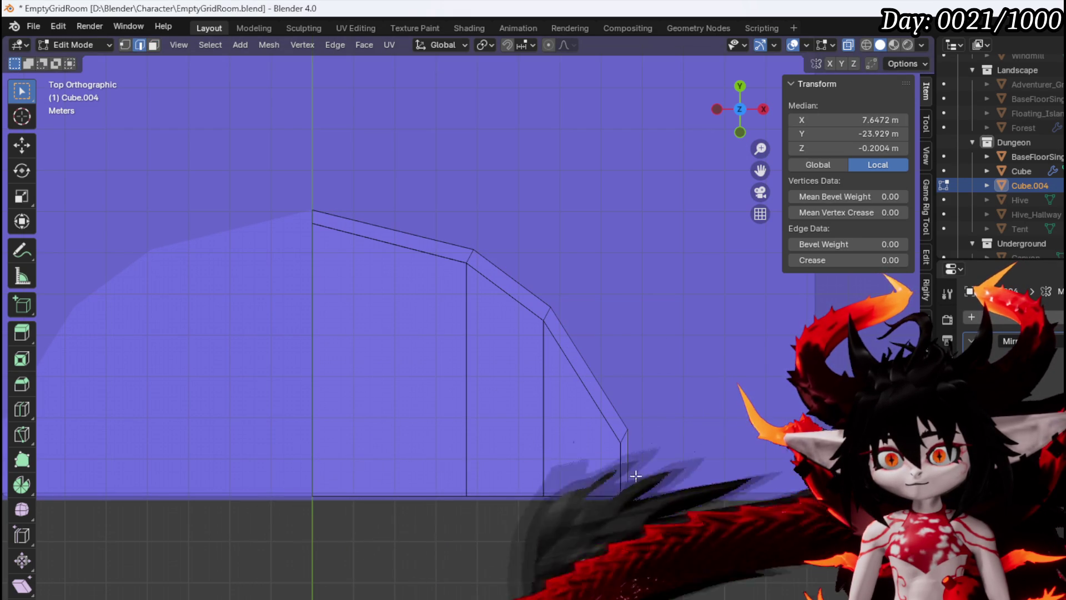
click(637, 473)
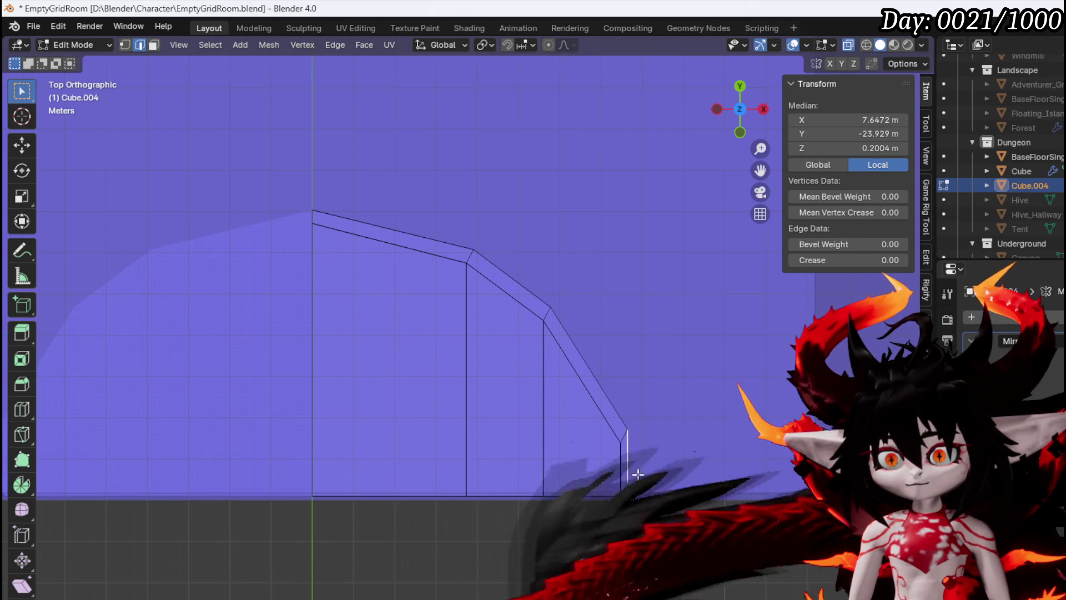
click(641, 454)
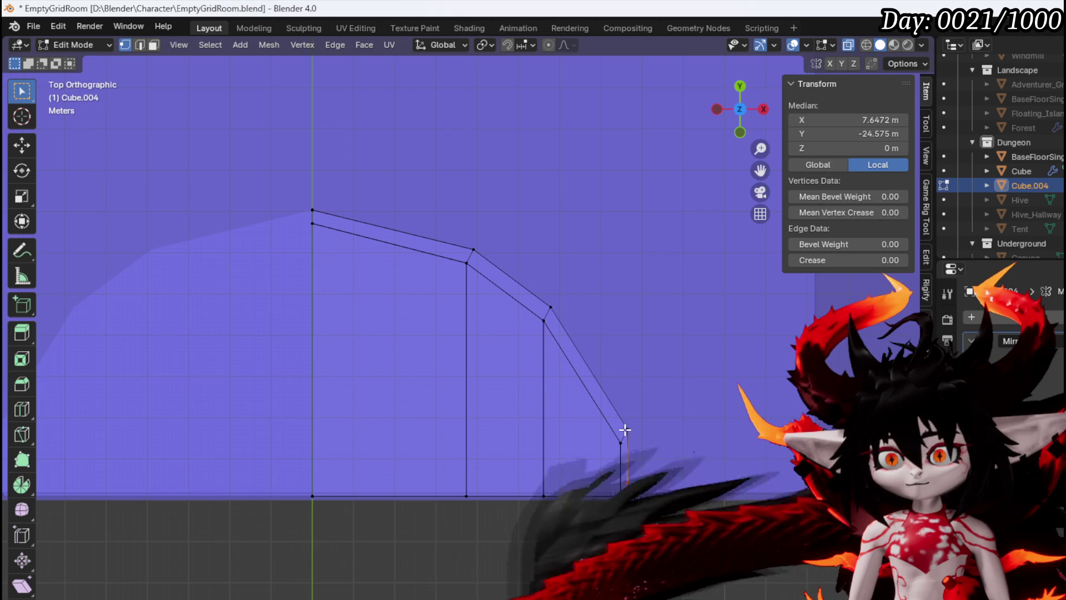
shift+click(619, 408)
key(g)
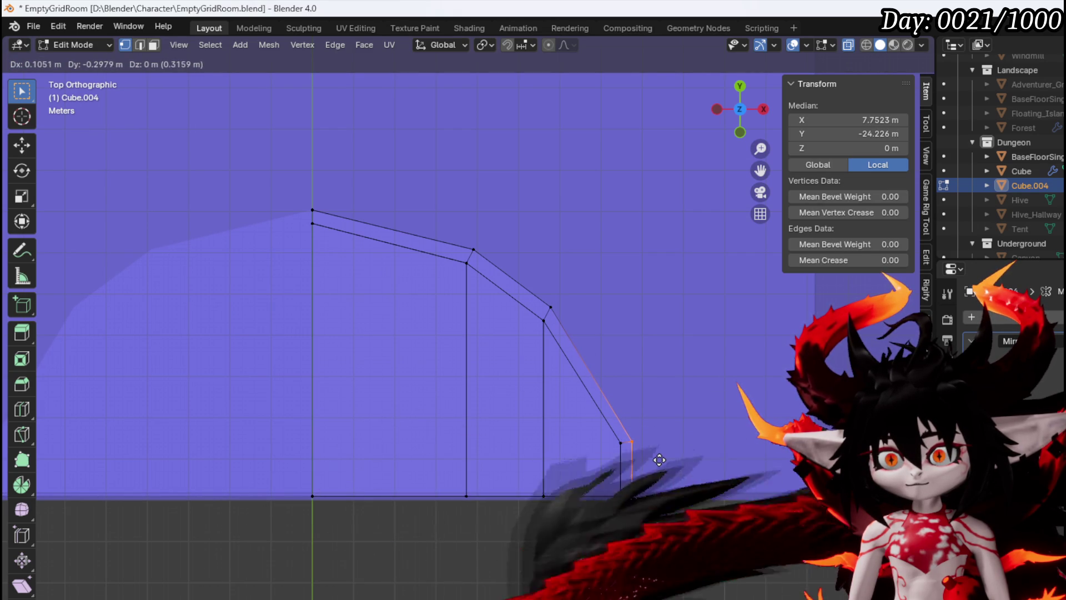
click(659, 460)
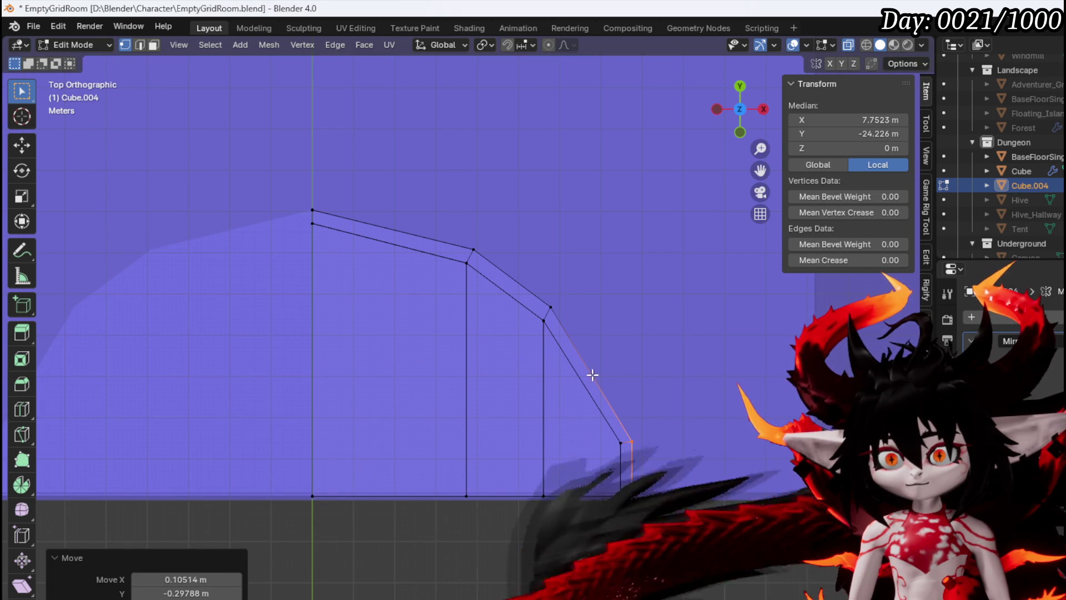
click(550, 316)
shift+click(542, 301)
key(g)
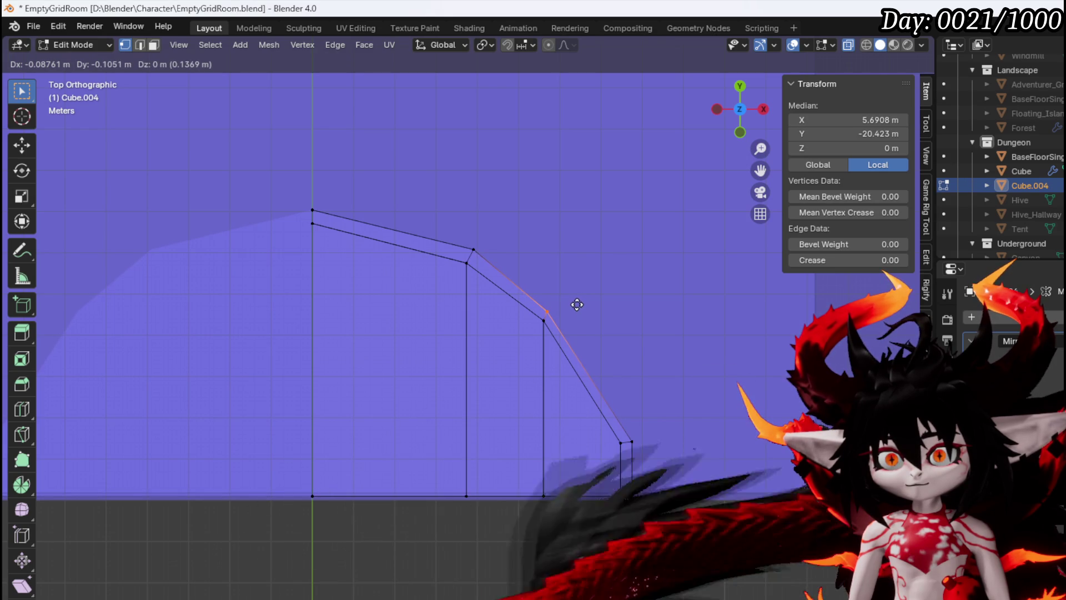
click(577, 304)
Reposition the strip's two upper edges.
click(510, 280)
shift+click(444, 242)
key(g)
click(490, 238)
key(g)
click(330, 202)
Select the strip's faces along the curve with X-ray turned off.
key(3)
alt+click(468, 259)
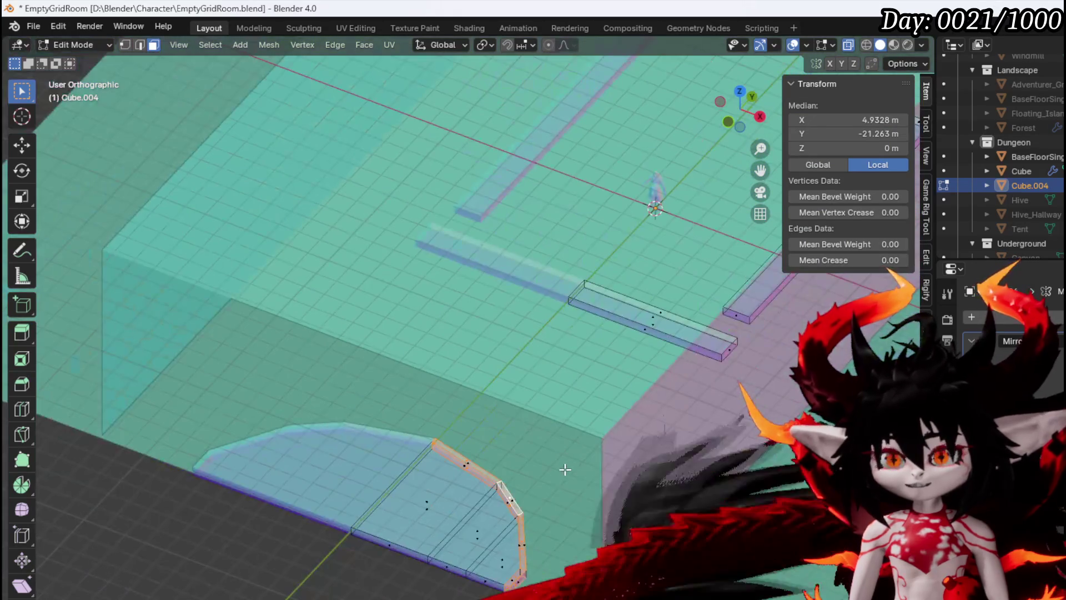
scroll(565, 469, up, 6)
alt+click(358, 243)
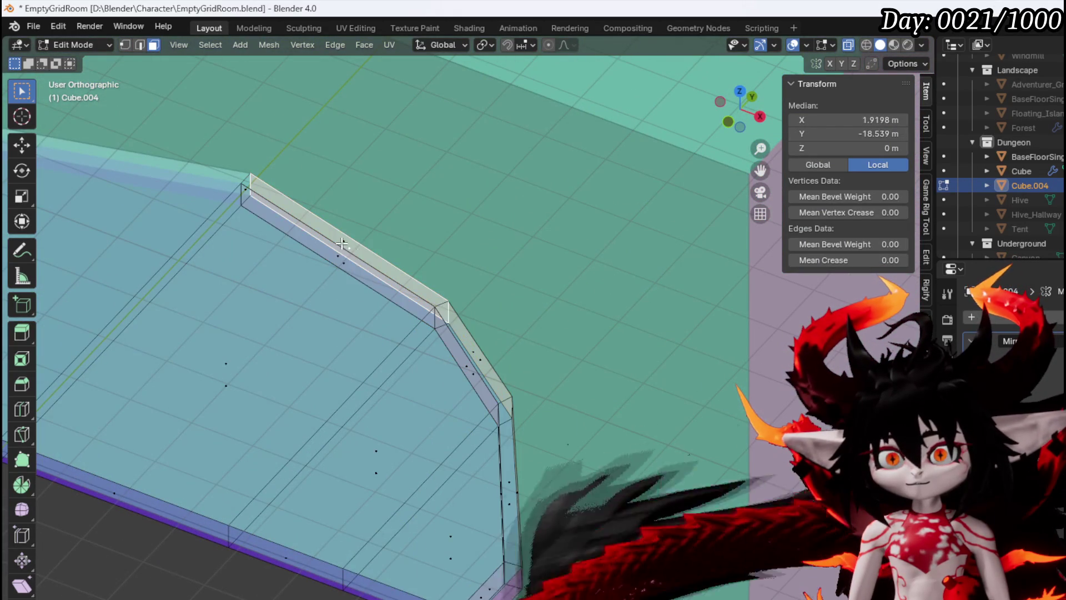
alt+click(341, 242)
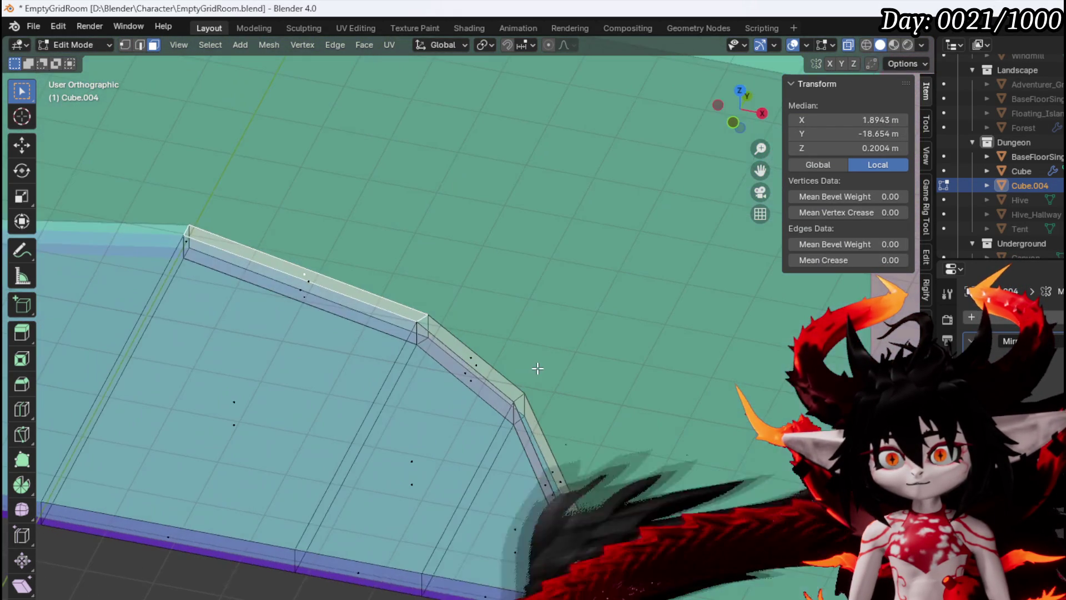
click(849, 45)
alt+shift+click(464, 356)
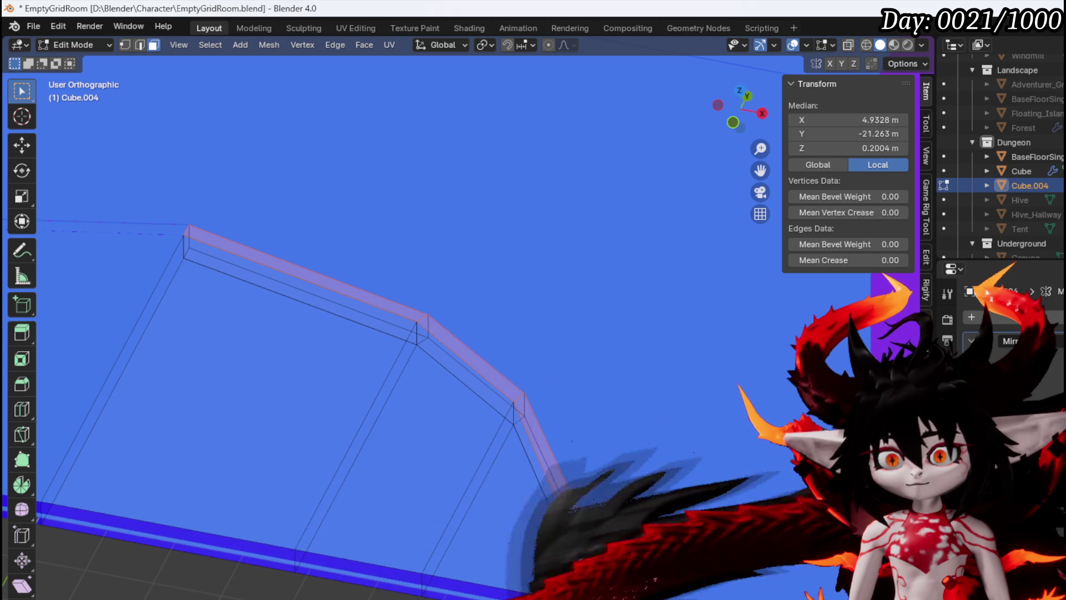
key(KP_1)
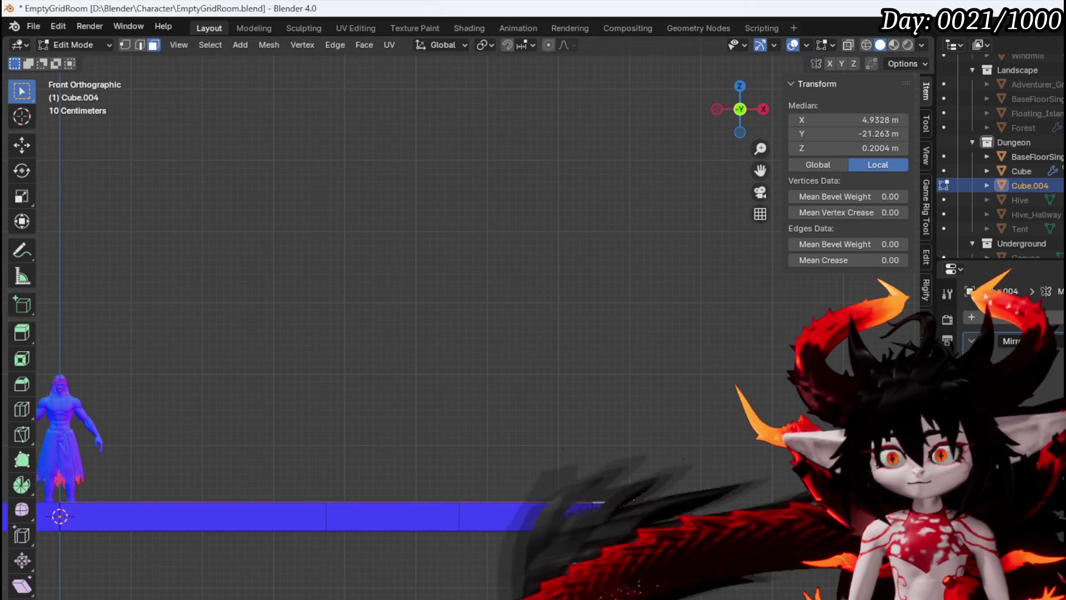
Extrude the curved strip upward in two stages to form the wall.
key(e)
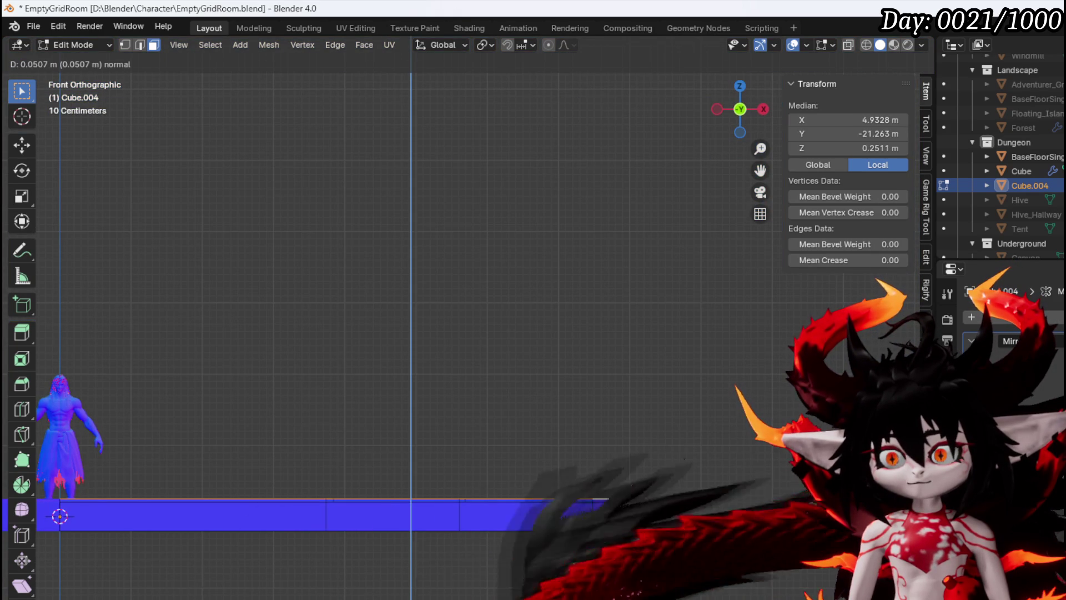
click(631, 488)
key(e)
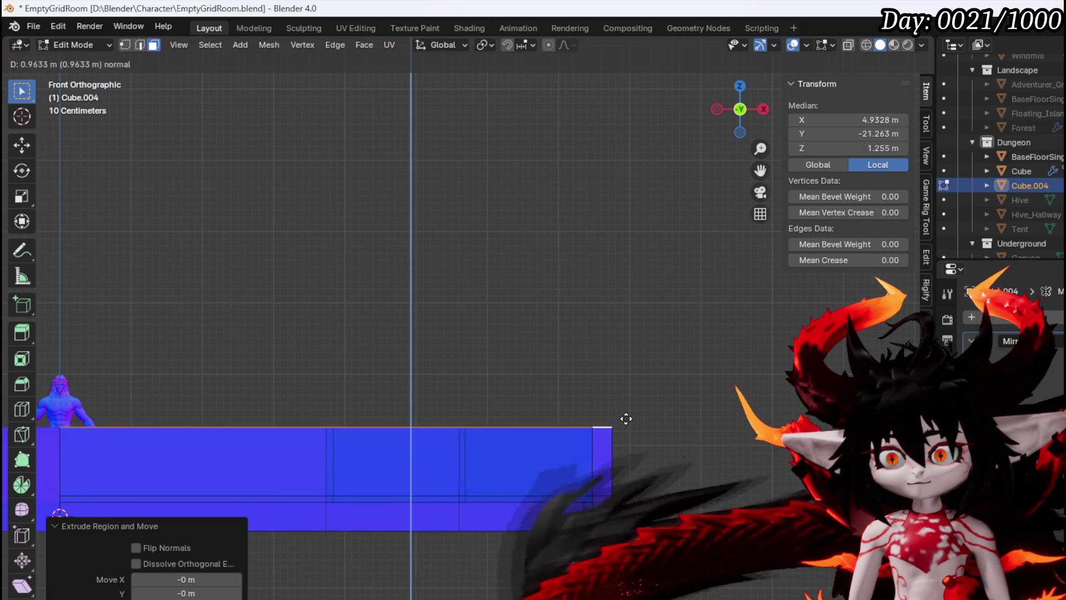
click(621, 448)
Add a horizontal loop cut across the wall, slid partway up.
key(ctrl+r)
click(603, 478)
click(606, 468)
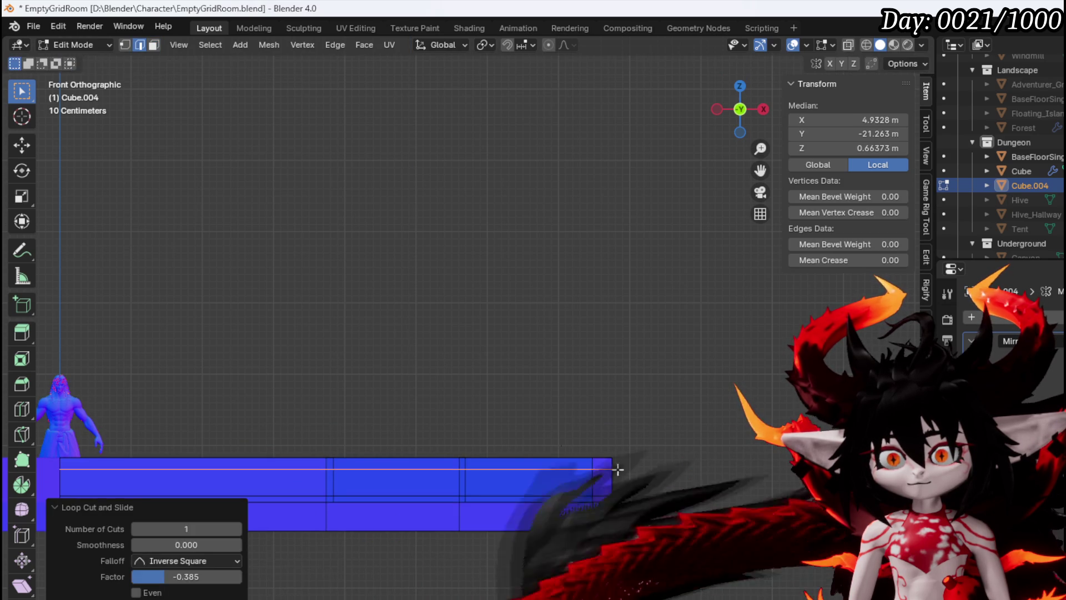
Select the wall's top faces and scale them slightly wider.
key(3)
alt+click(602, 464)
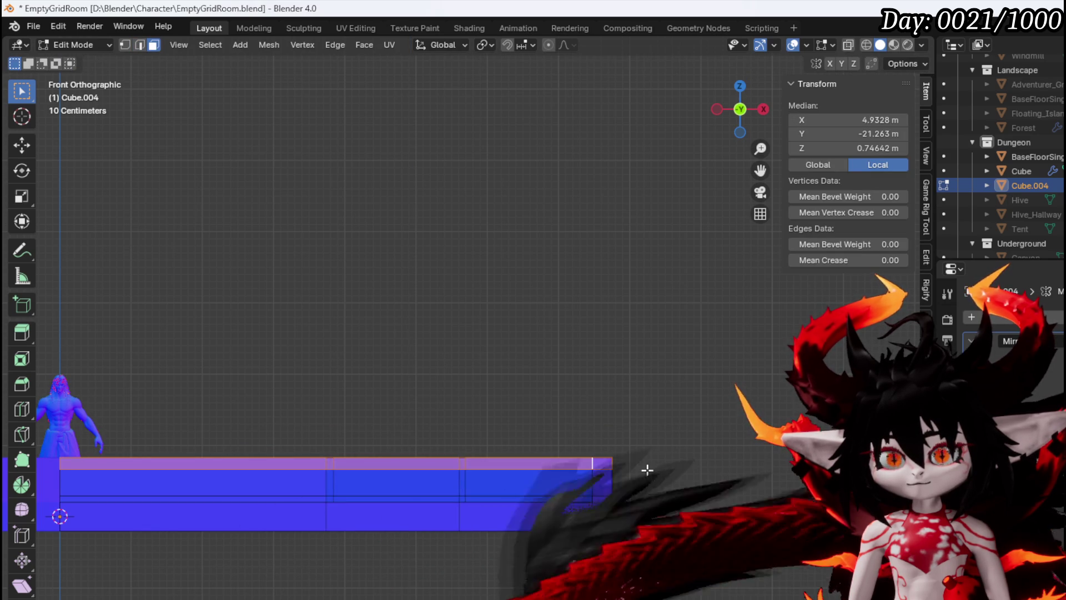
drag(648, 471, 649, 486)
key(s)
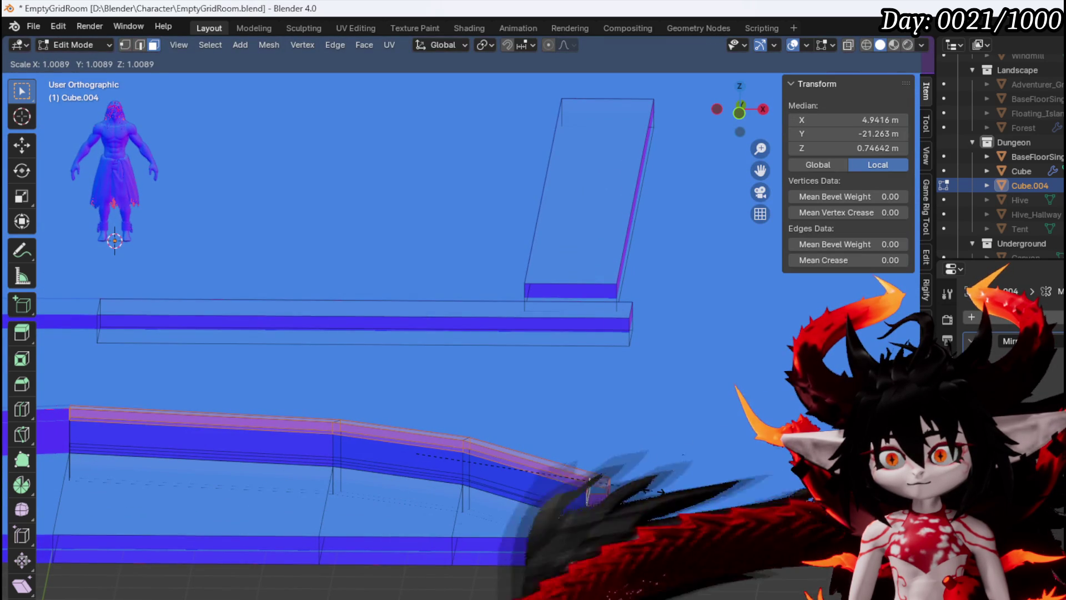
click(590, 487)
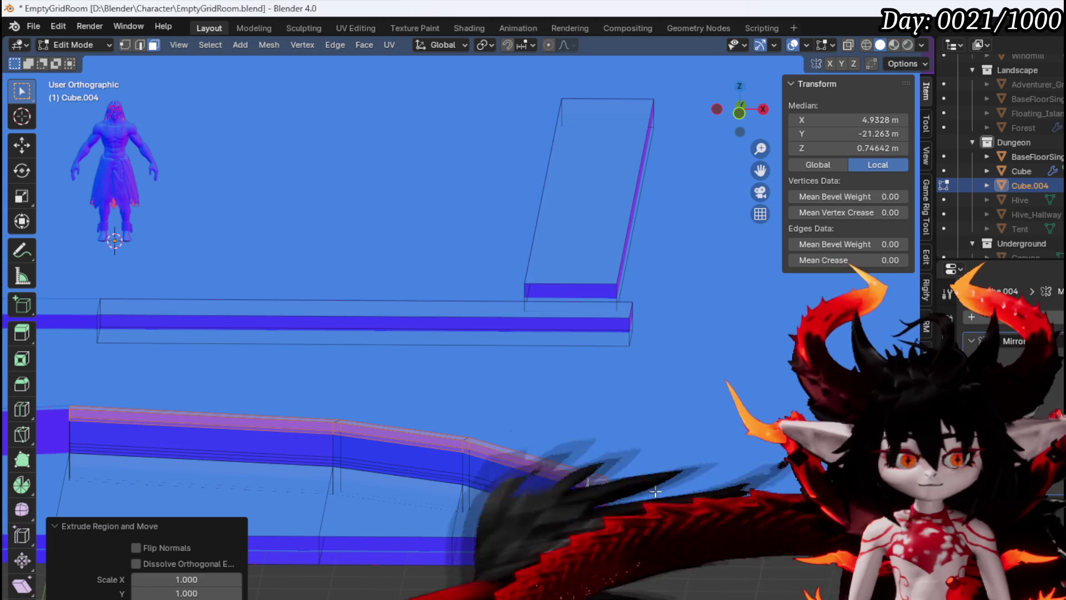
key(KP_Decimal)
key(KP_7)
Select the middle segment's top face, try duplicating and scaling it, then undo the duplicate.
mouse_move(511, 489)
mouse_down()
mouse_move(500, 463)
mouse_move(528, 383)
mouse_move(482, 376)
mouse_move(535, 468)
mouse_move(482, 335)
mouse_move(473, 350)
mouse_move(391, 308)
mouse_move(428, 309)
mouse_move(536, 362)
mouse_up()
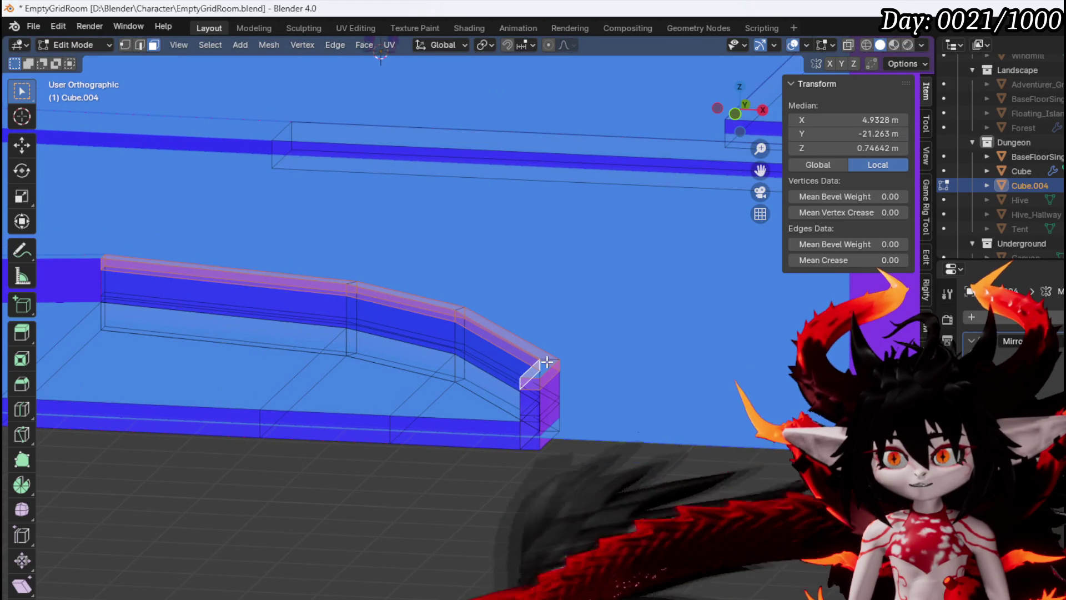
mouse_move(548, 361)
mouse_down()
mouse_move(571, 352)
mouse_move(497, 357)
mouse_move(548, 368)
mouse_move(538, 349)
mouse_up()
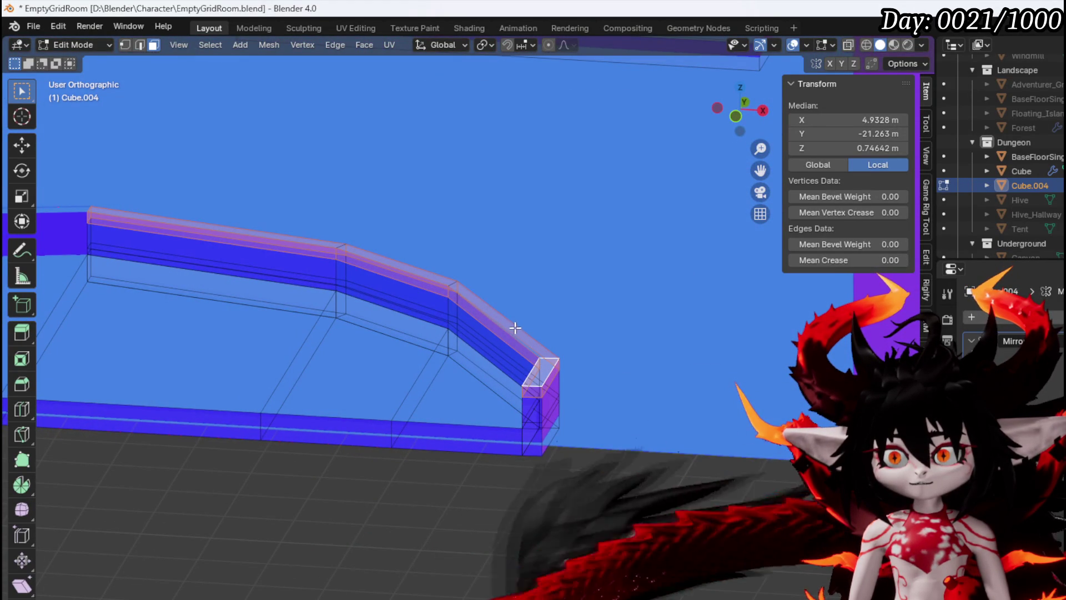
click(395, 263)
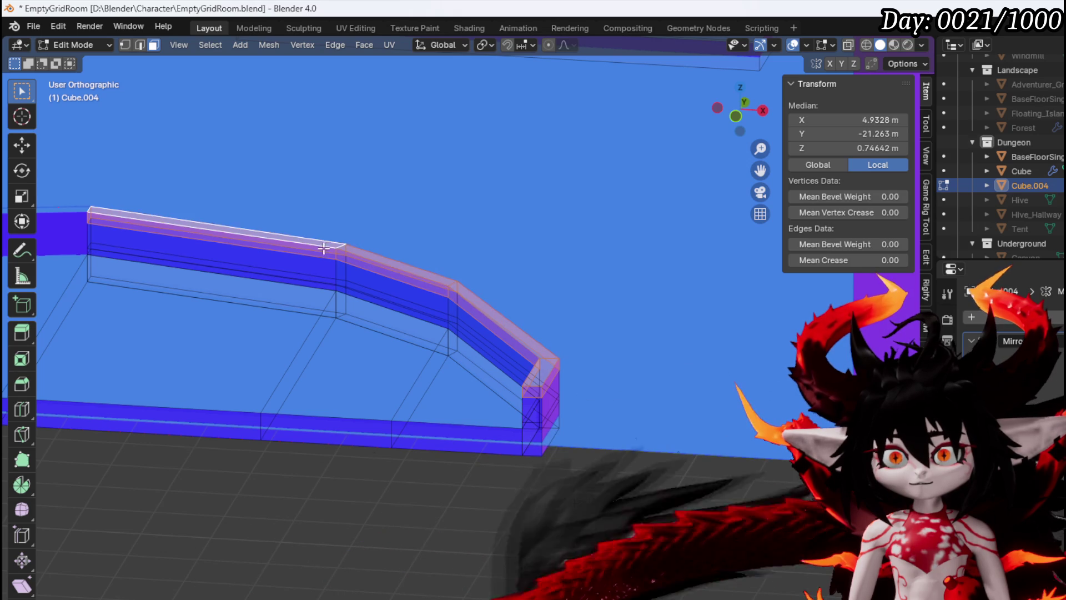
key(shift+d)
right_click(586, 331)
key(s)
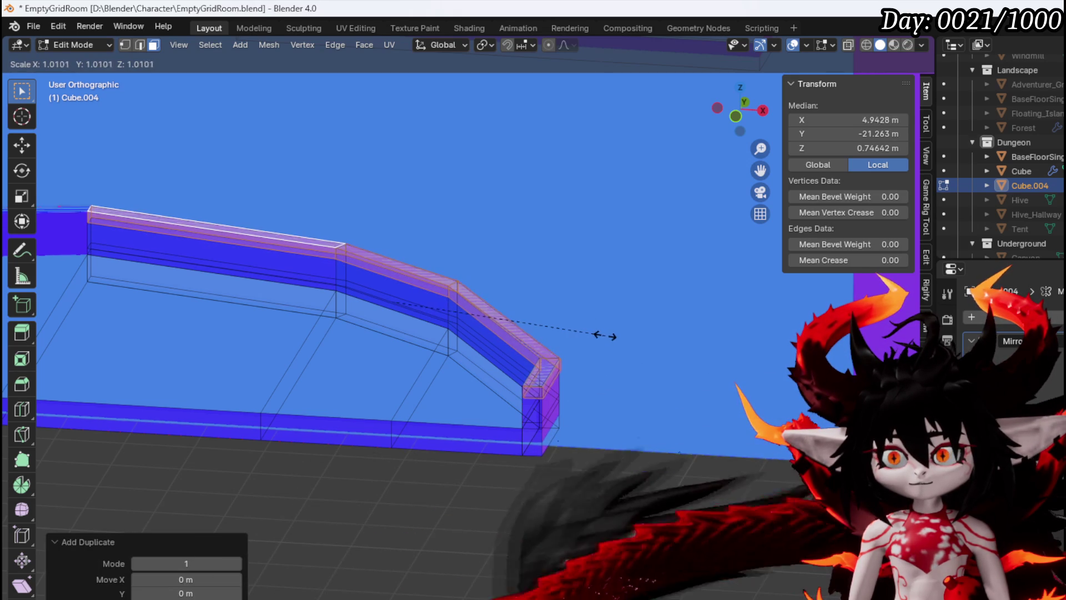
right_click(607, 335)
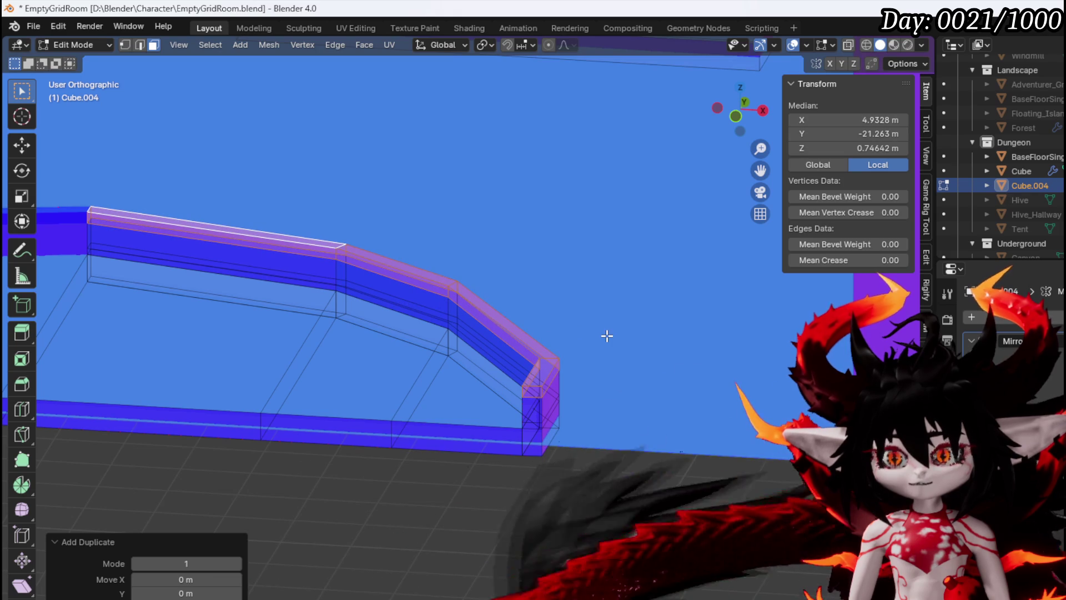
key(ctrl+z)
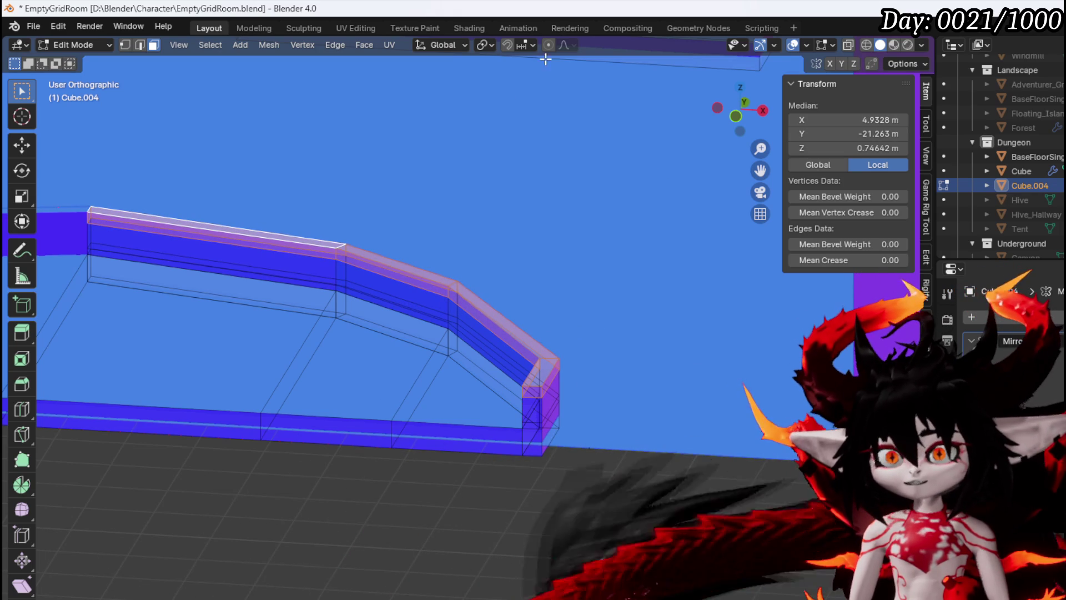
Test scaling around the 3D Cursor pivot, then switch to Bounding Box Center and cancel.
click(489, 45)
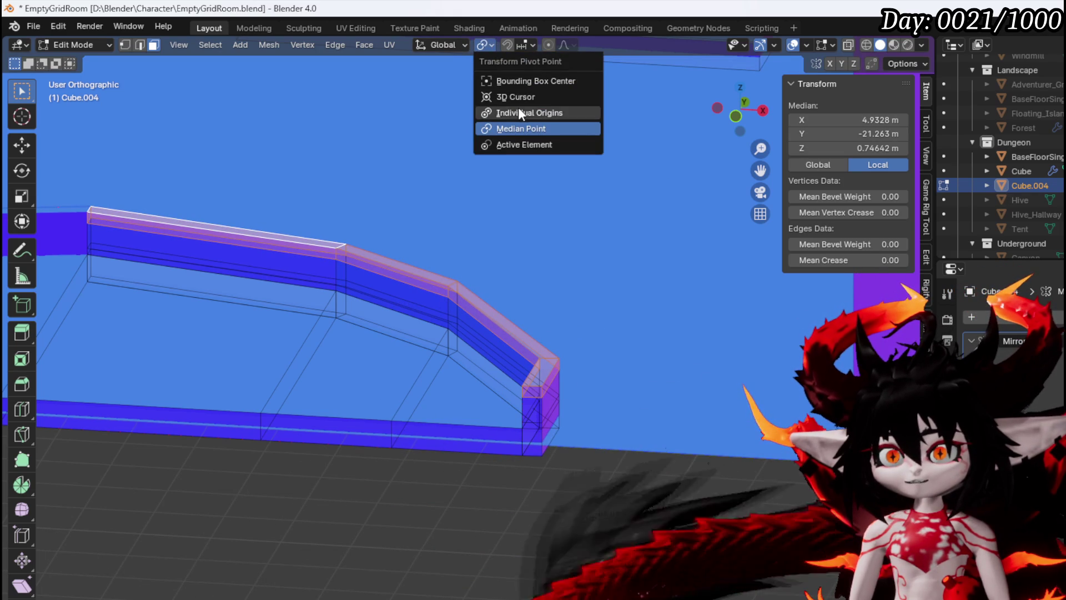
click(517, 96)
key(s)
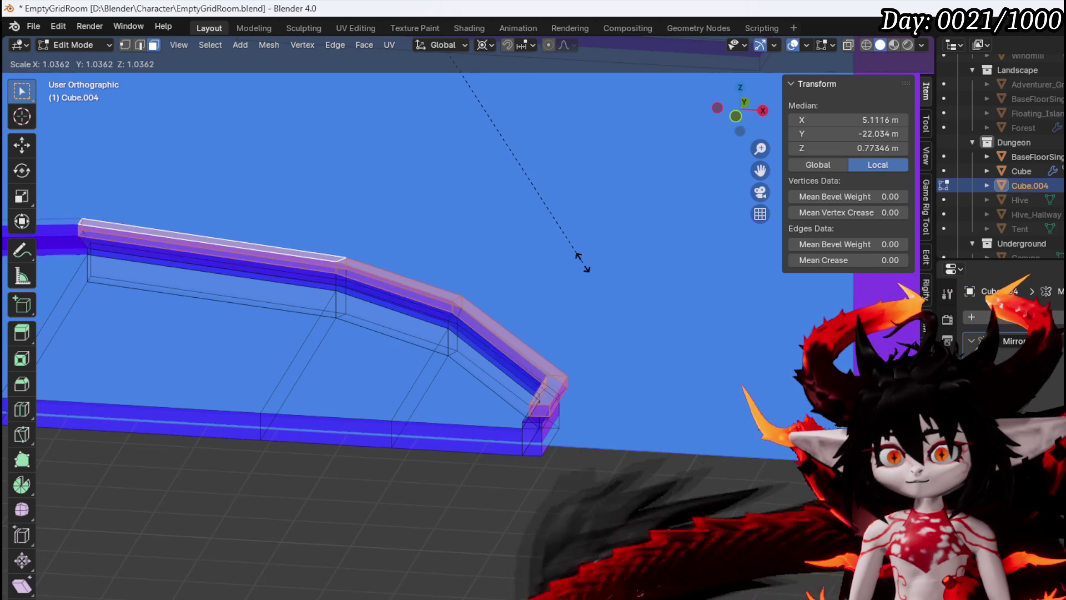
click(577, 243)
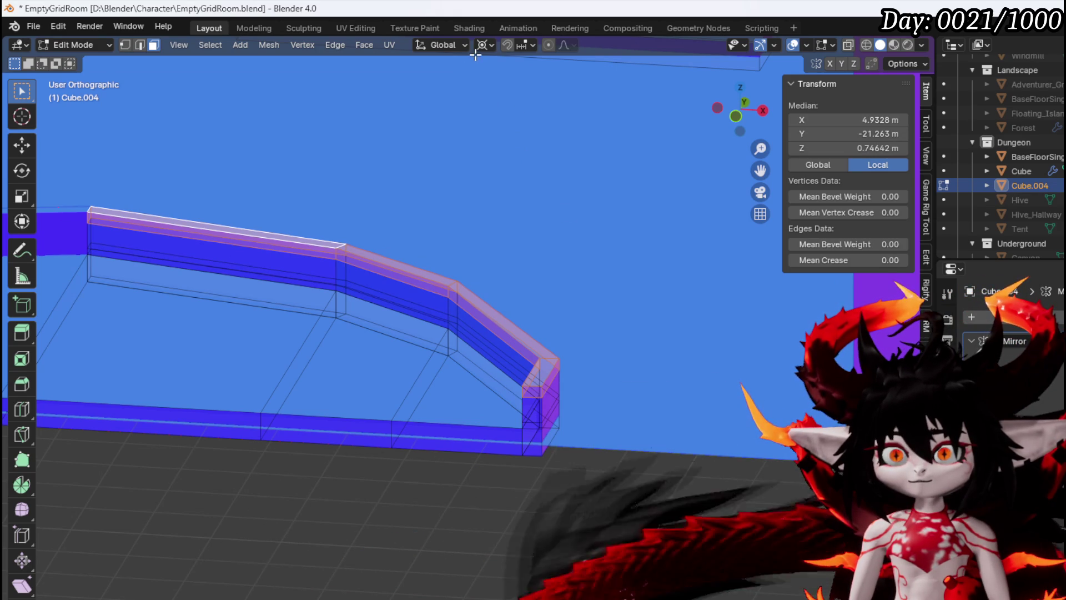
click(452, 44)
click(483, 45)
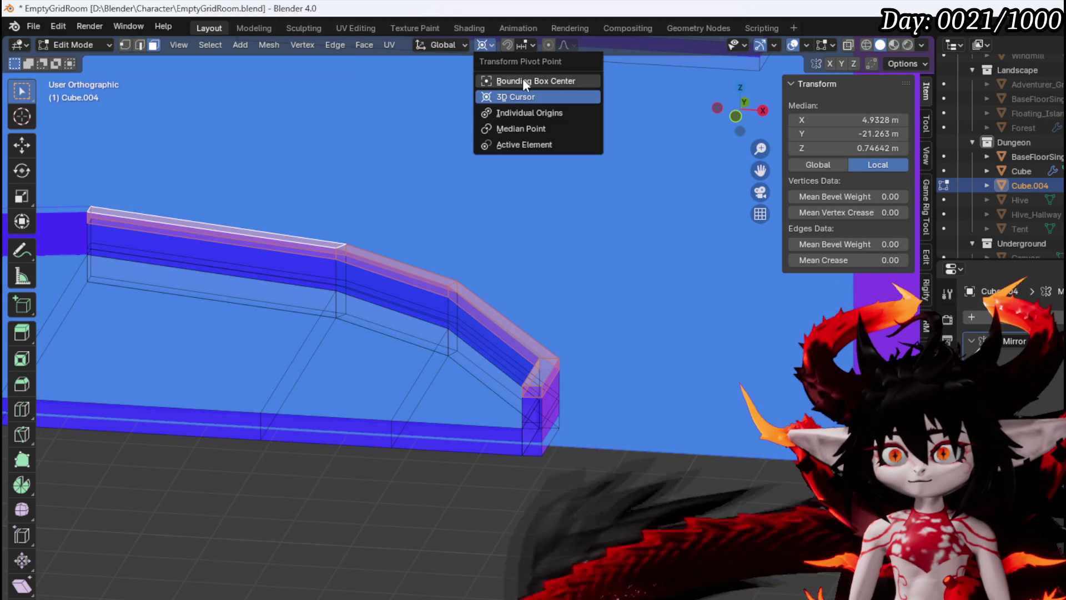
click(522, 80)
key(s)
key(Escape)
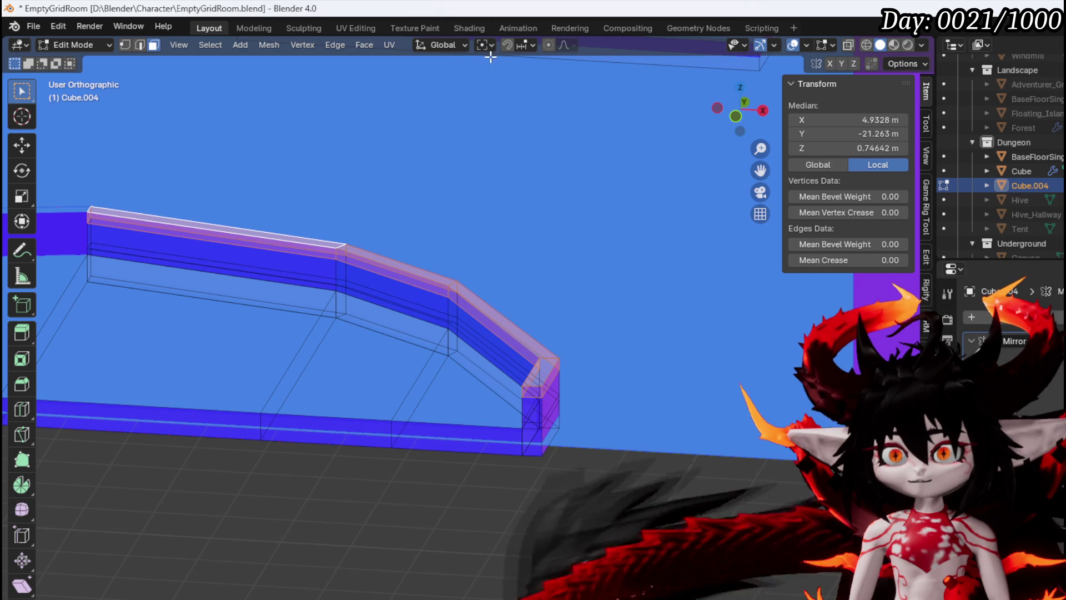
Set the pivot point to Median Point, test-scaling and cancelling to keep the original size.
click(484, 45)
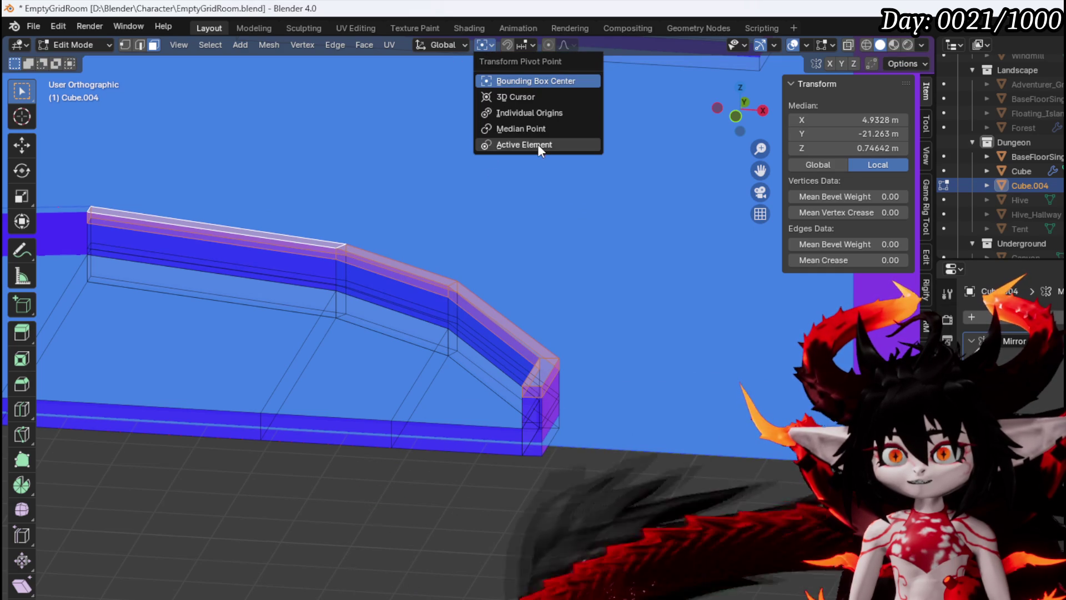
click(534, 131)
key(s)
key(Escape)
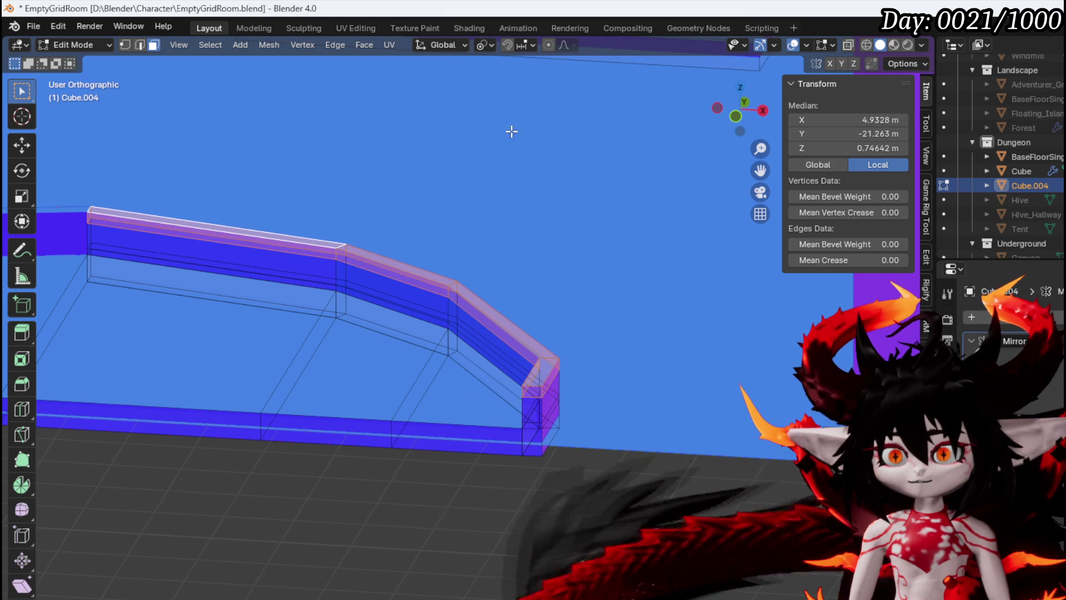
click(485, 46)
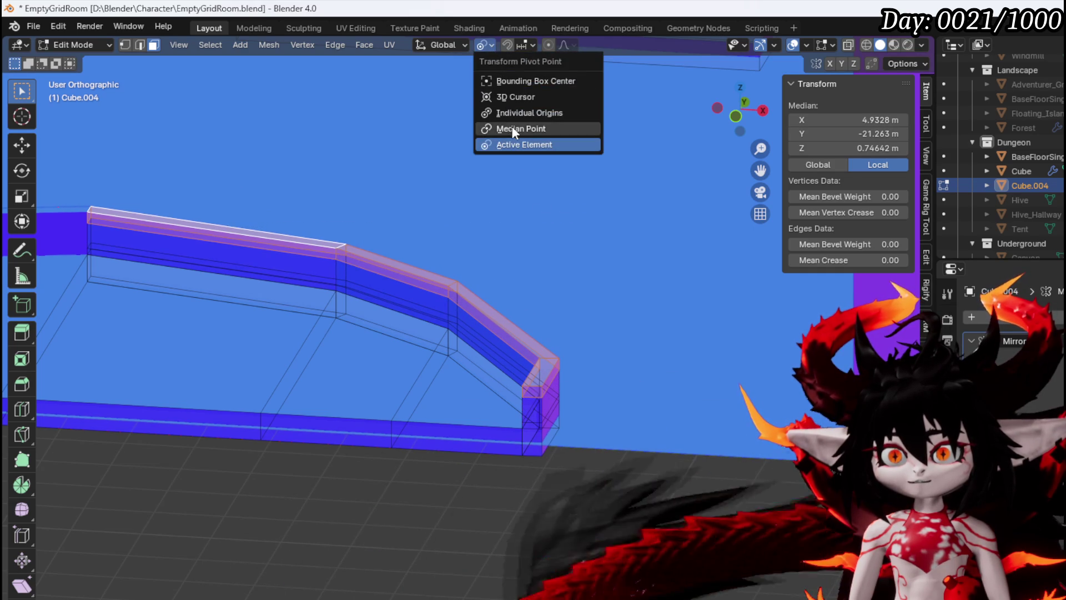
click(512, 128)
key(s)
key(Escape)
Duplicate the wall's top faces and leave the copy in place.
mouse_move(463, 233)
mouse_down()
mouse_move(564, 261)
mouse_move(483, 266)
mouse_move(403, 249)
mouse_move(361, 202)
mouse_move(436, 256)
mouse_up()
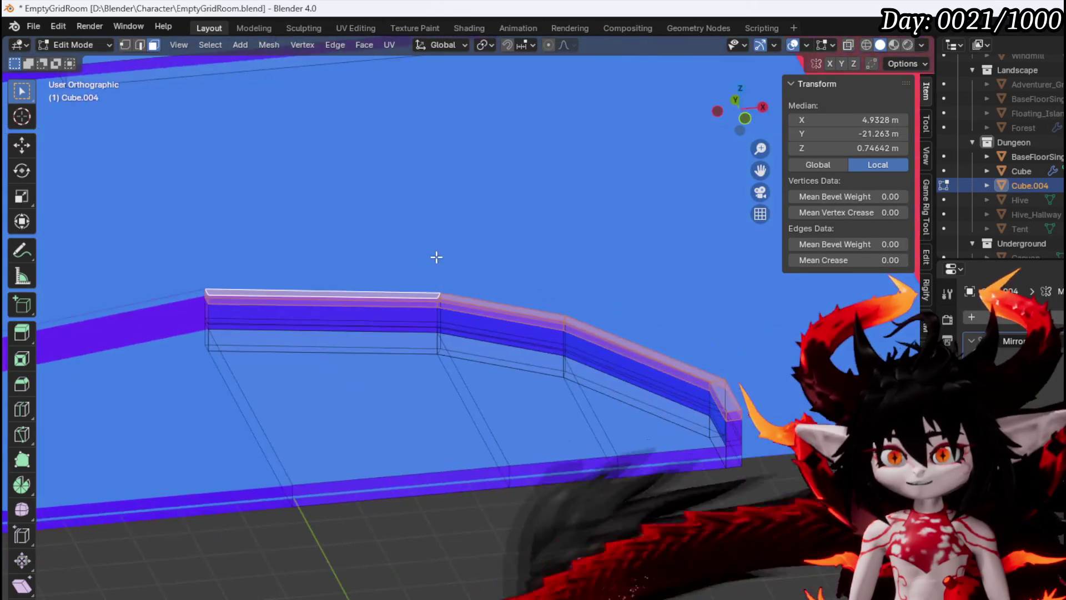
mouse_move(312, 356)
mouse_down()
mouse_move(362, 352)
mouse_move(298, 333)
mouse_move(466, 374)
mouse_up()
key(g)
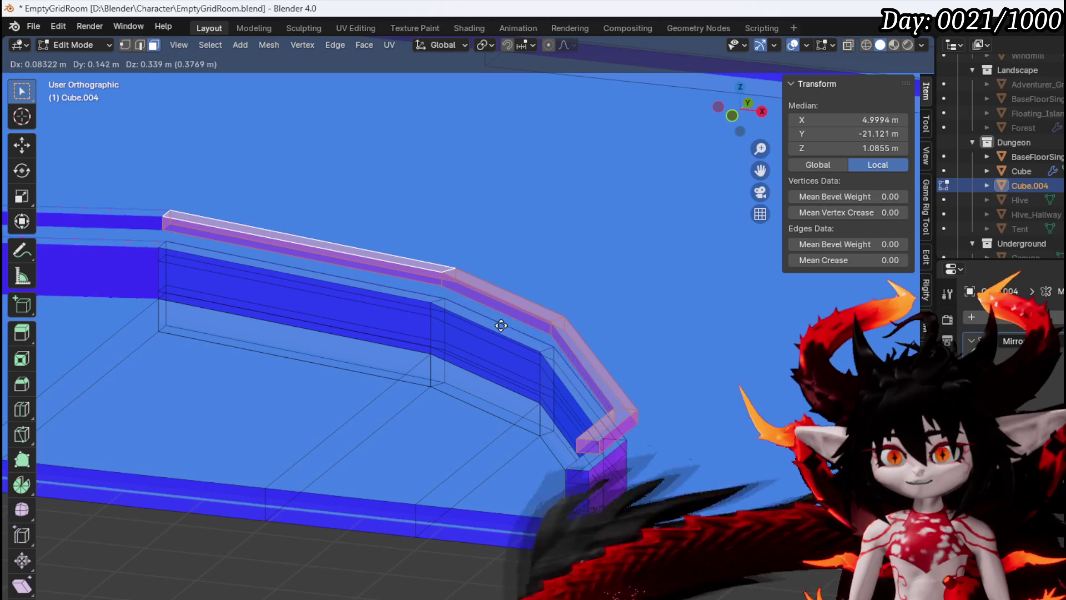
right_click(495, 329)
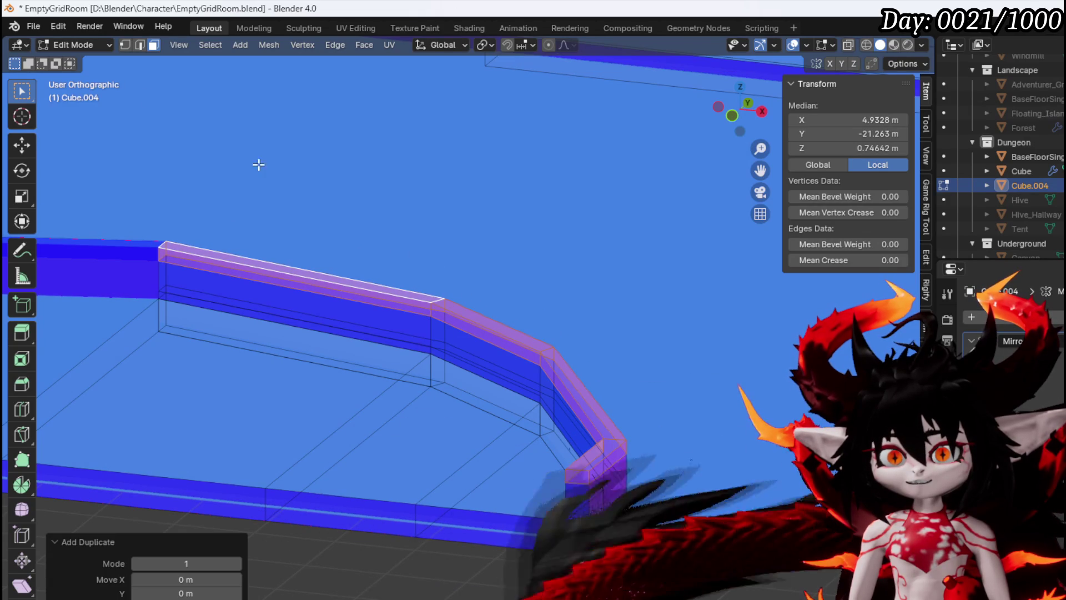
Switch back to Object Mode and click through objects in the viewport.
click(71, 48)
click(76, 58)
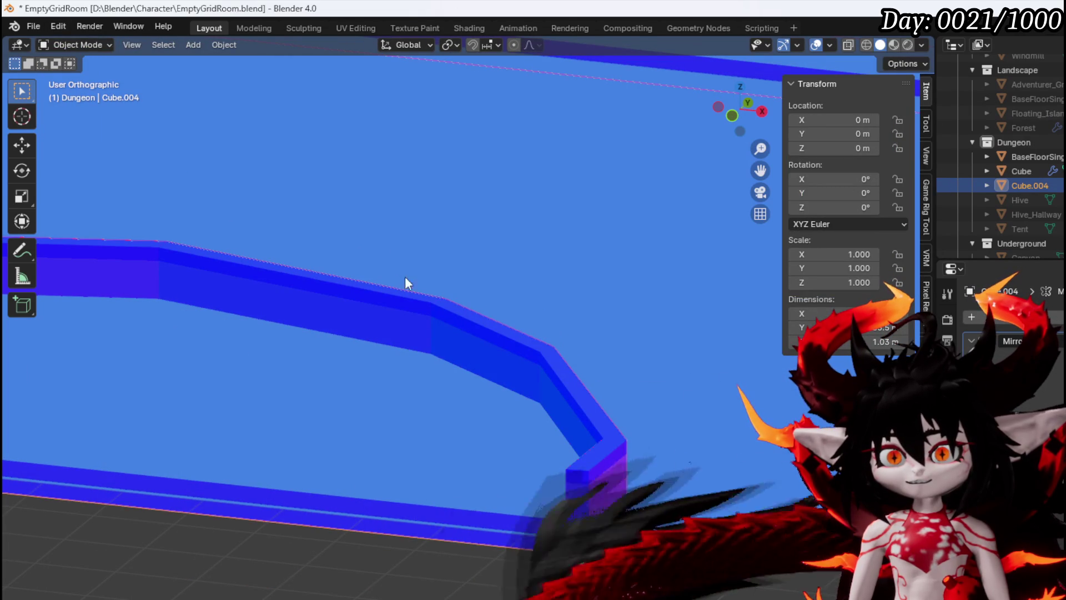
click(76, 45)
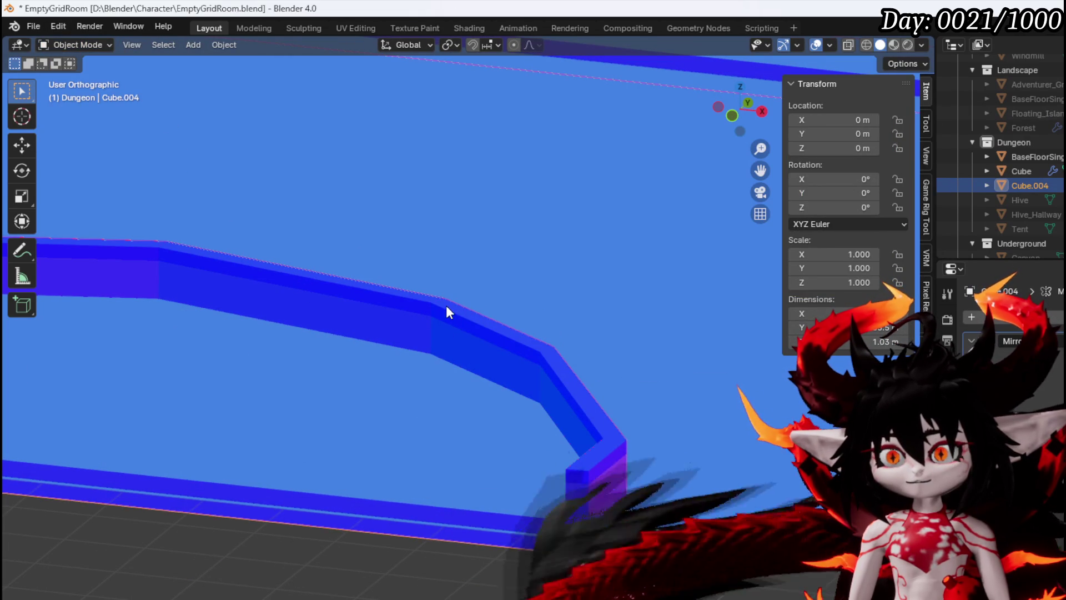
click(445, 305)
click(414, 426)
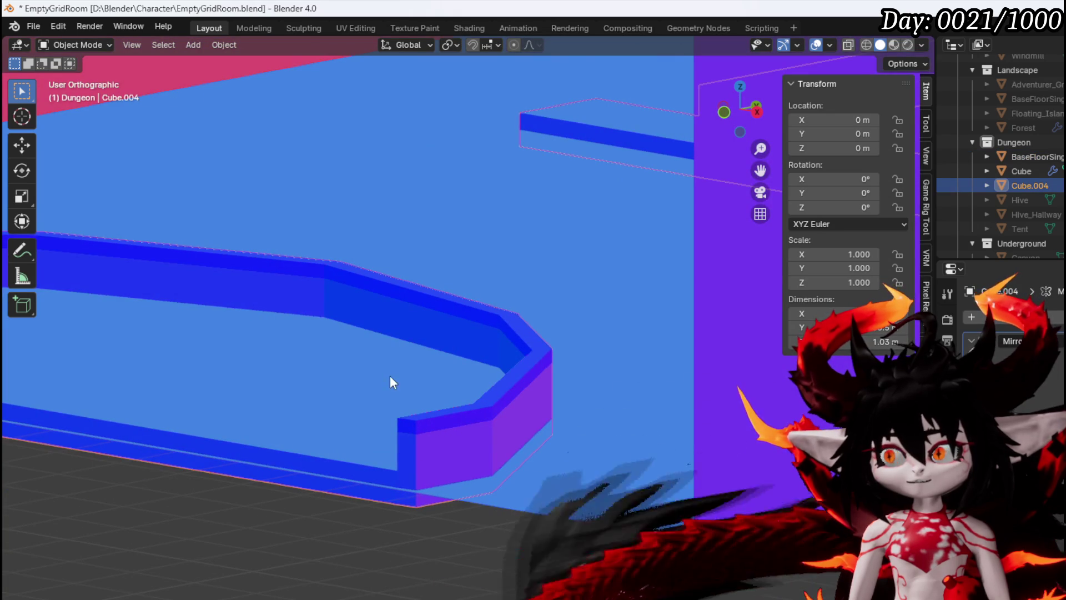
click(422, 366)
click(424, 414)
click(404, 418)
click(487, 352)
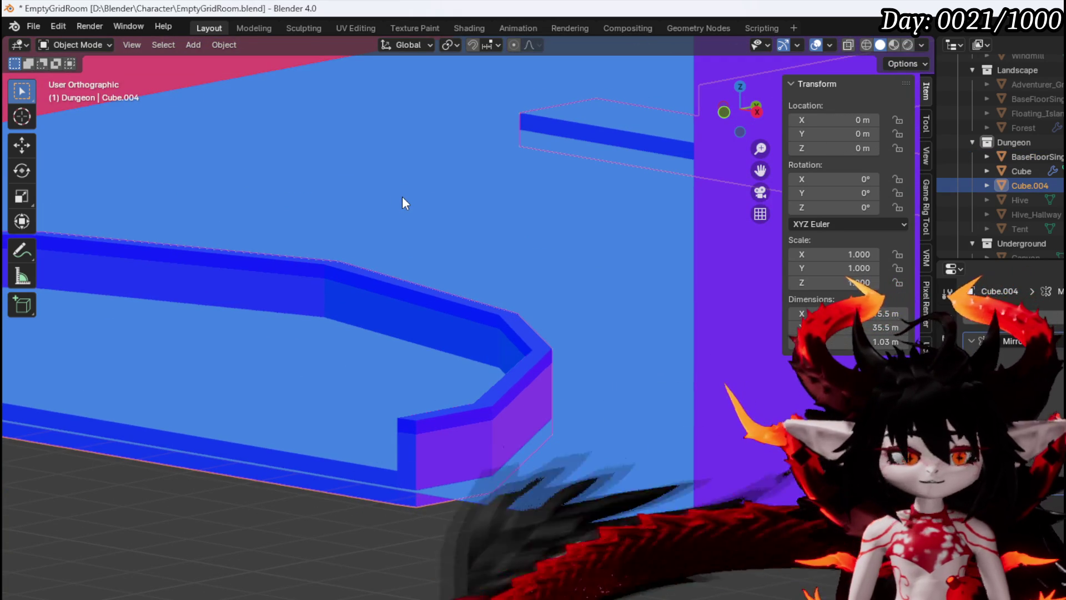
Select BaseFloorSingleLayer.003, toggle its Edit Mode, then reselect the wall Cube.004.
click(236, 110)
click(75, 45)
click(77, 77)
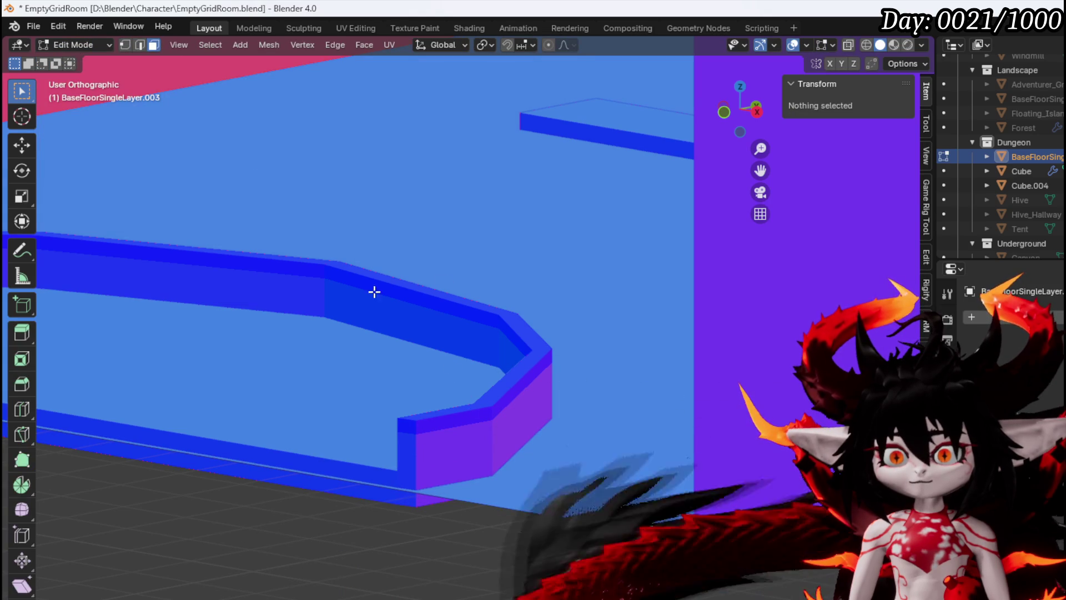
key(Tab)
click(429, 298)
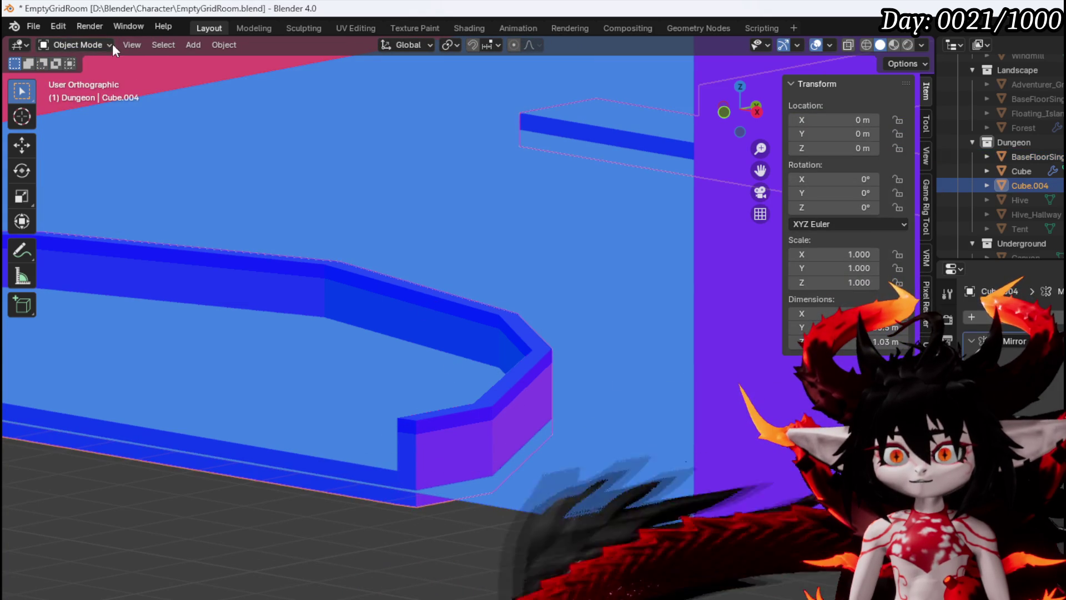
In Edit Mode, raise the duplicated top strip and enlarge it by 1.124.
click(83, 45)
click(78, 77)
scroll(428, 458, up, 3)
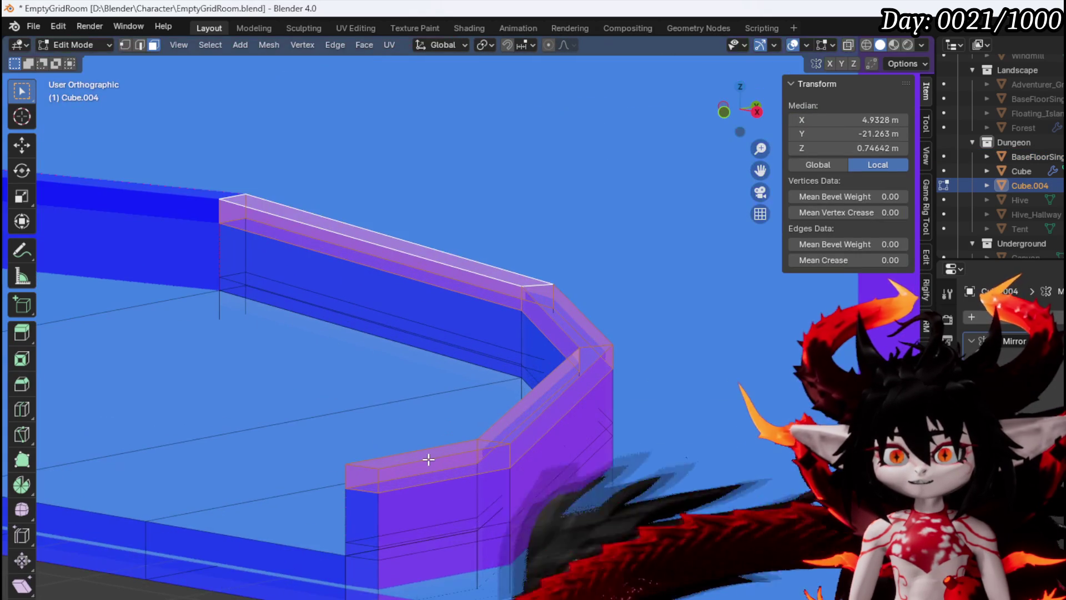
key(g)
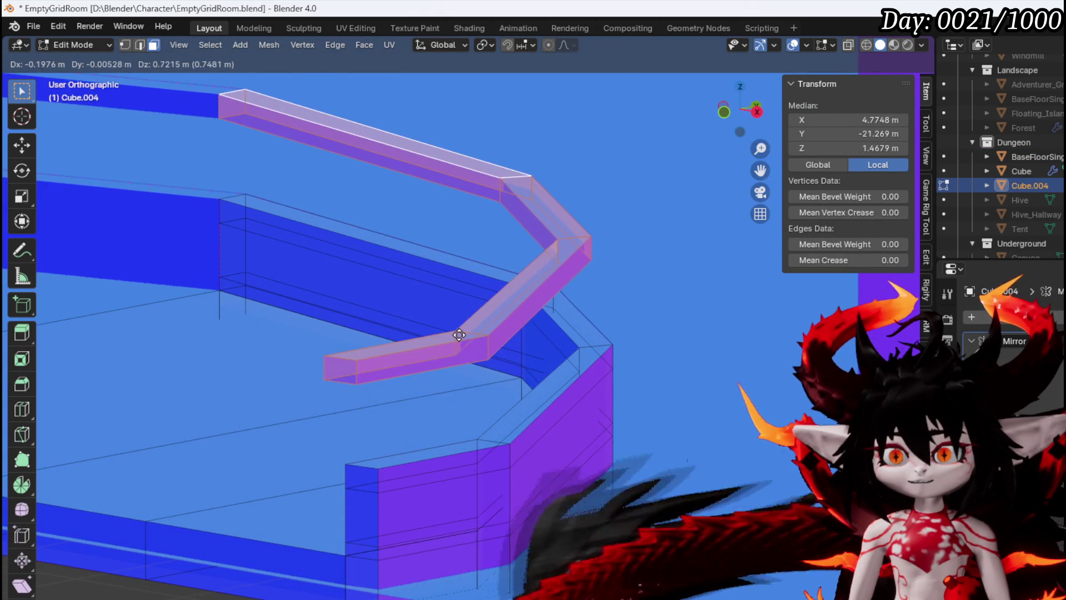
click(482, 398)
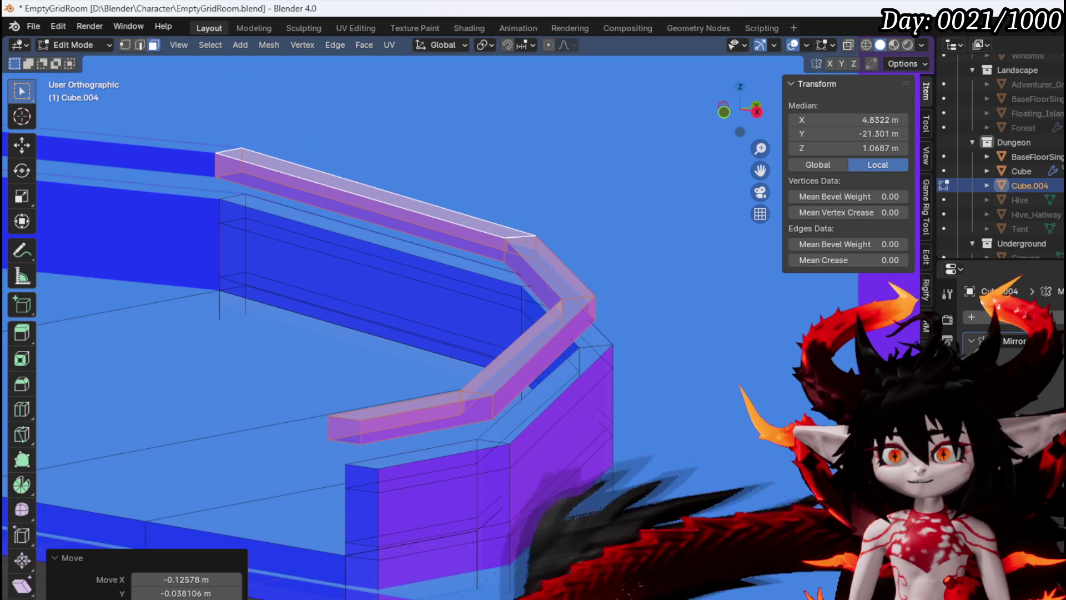
key(s)
click(629, 421)
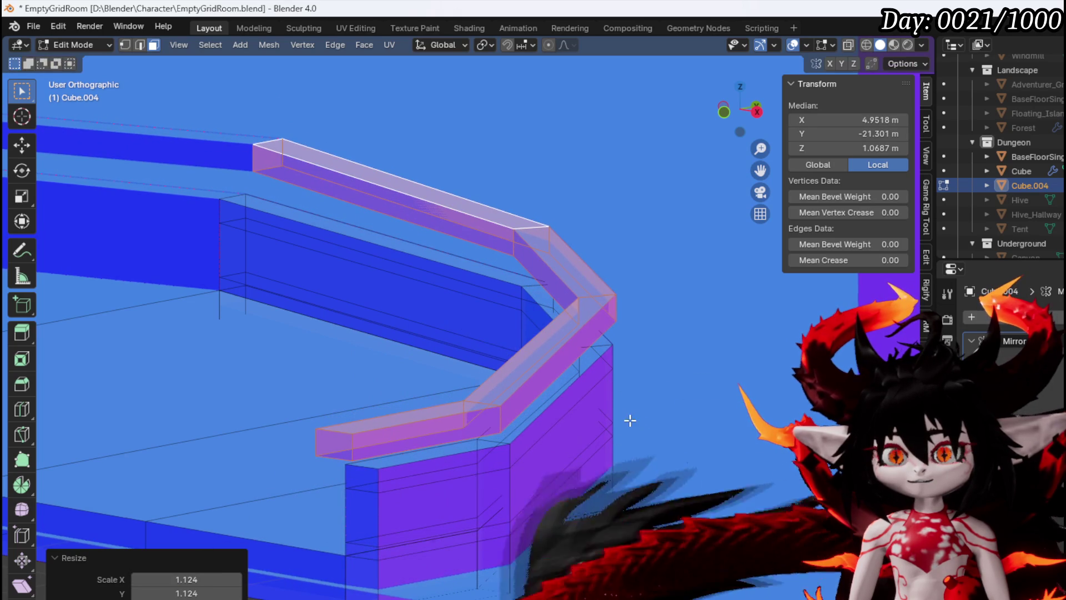
Check the strip from front and top views, then delete its faces.
key(KP_1)
key(KP_7)
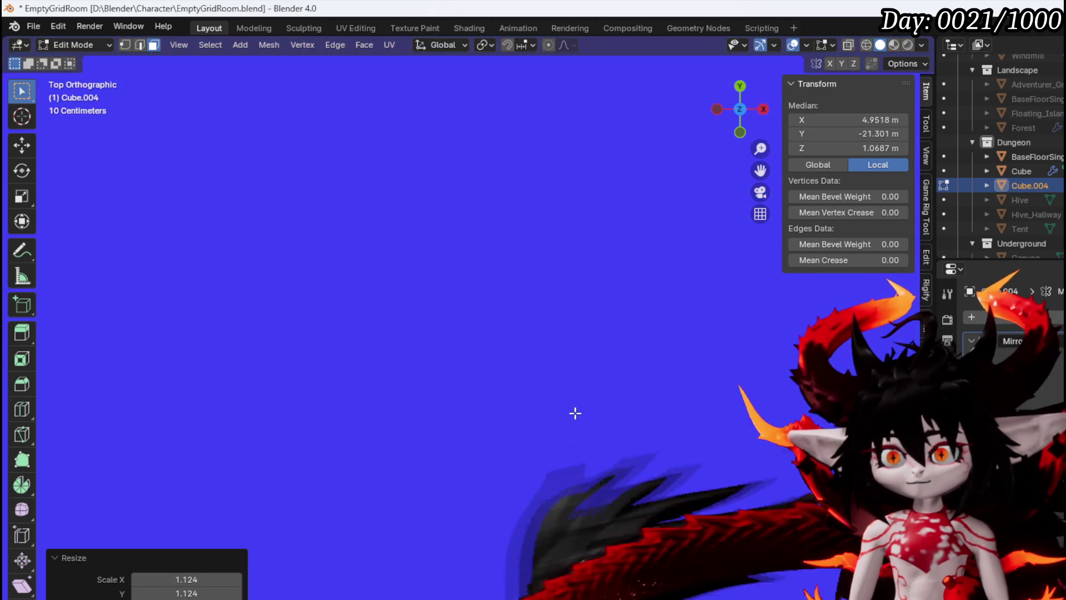
scroll(451, 467, down, 5)
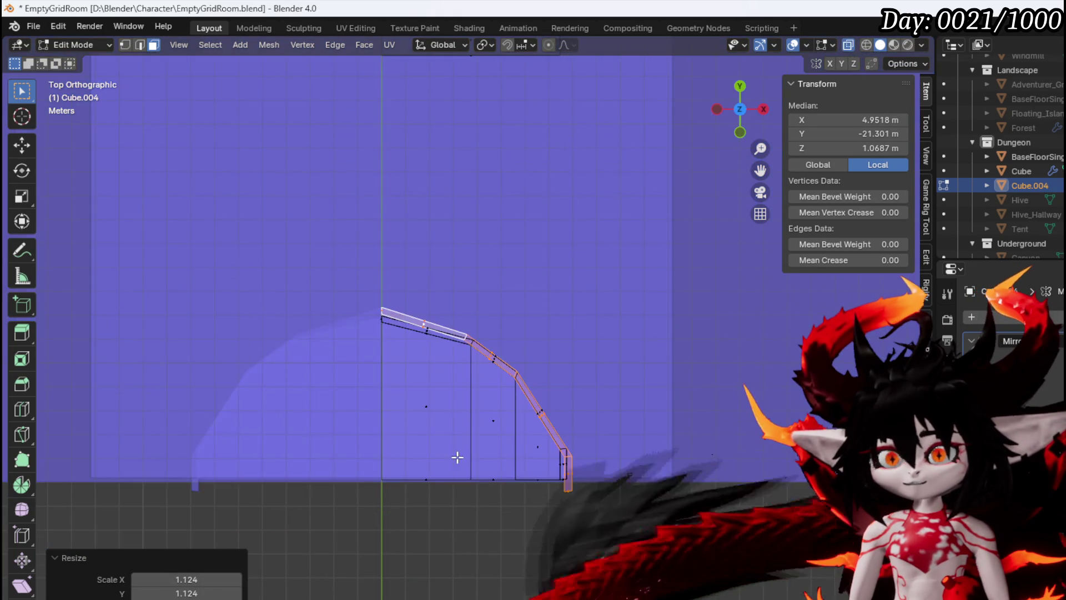
scroll(452, 467, up, 3)
key(g)
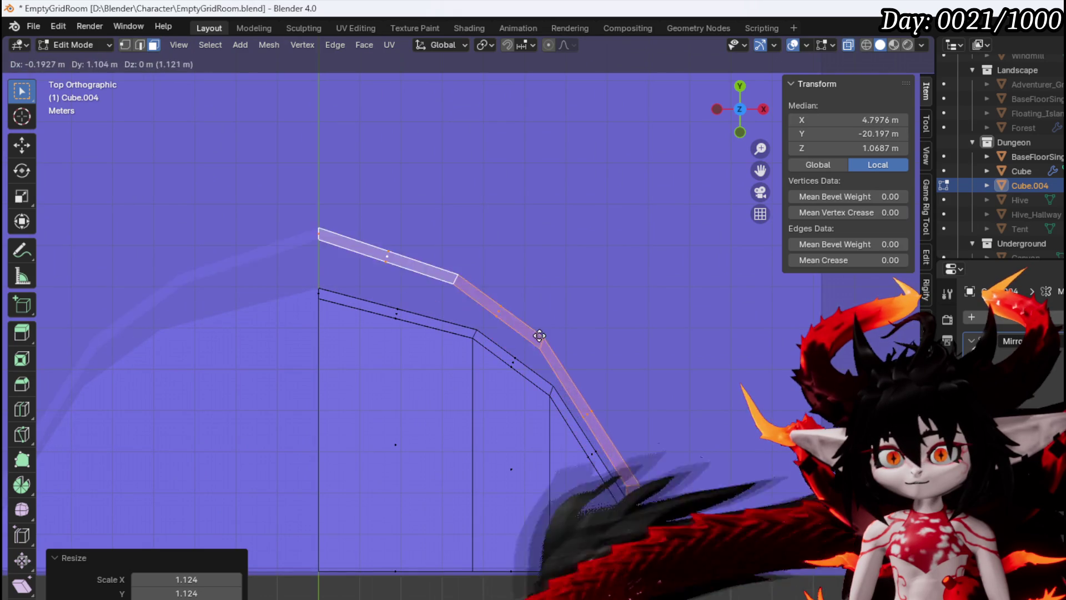
key(Escape)
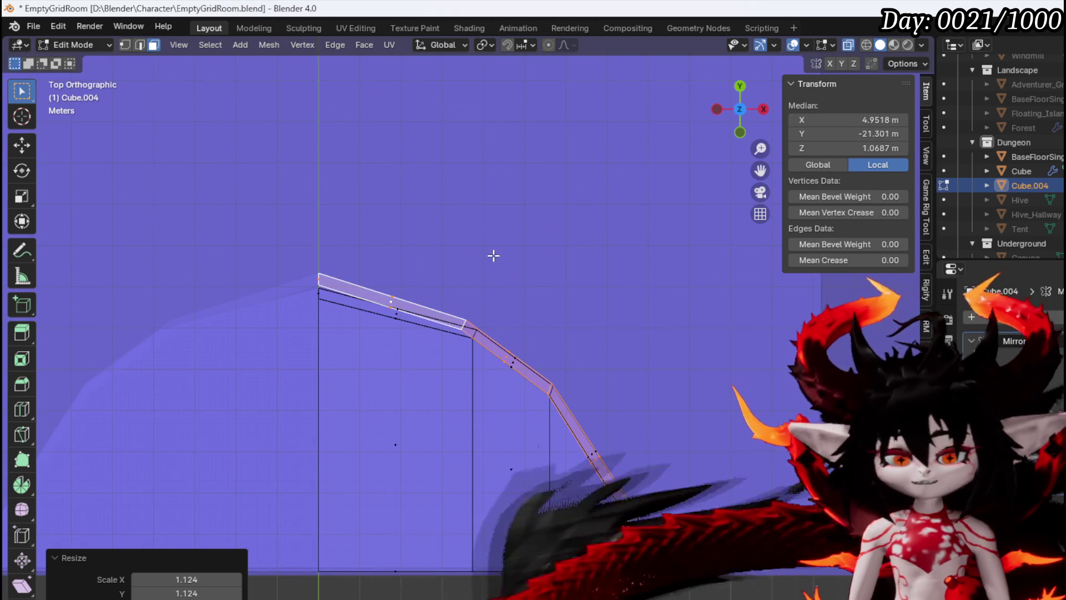
key(x)
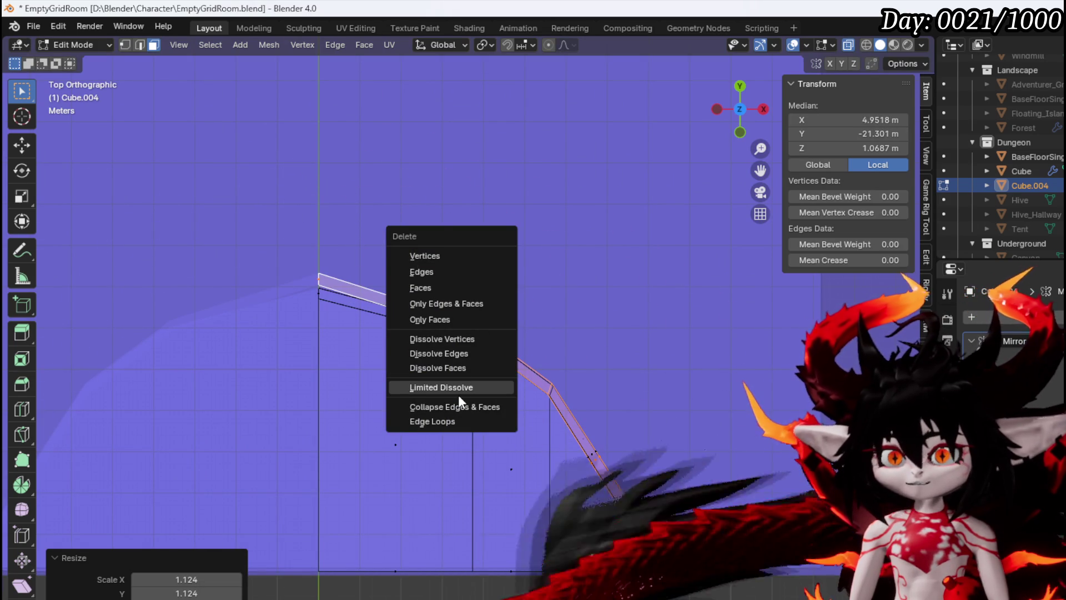
click(424, 289)
scroll(392, 316, down, 3)
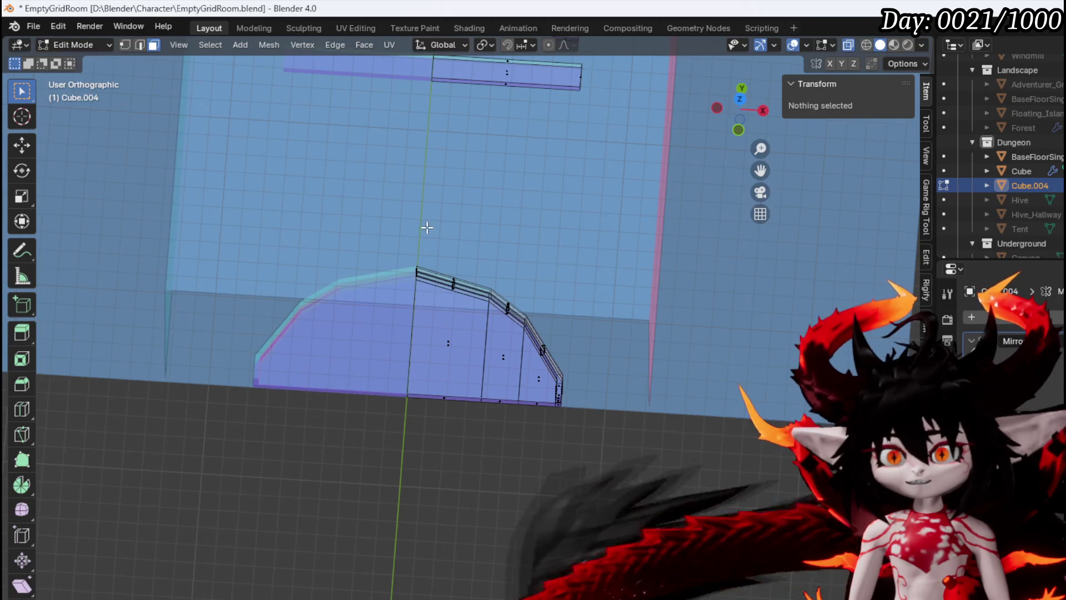
In top view, select the whole wall strip and move it to the lower right.
key(KP_7)
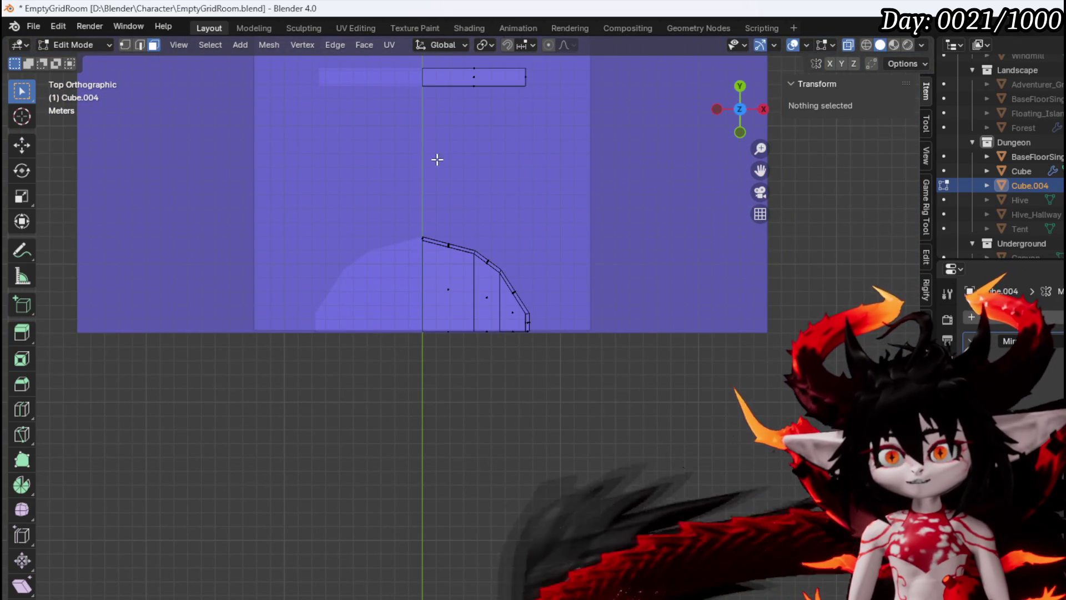
drag(448, 127, 425, 305)
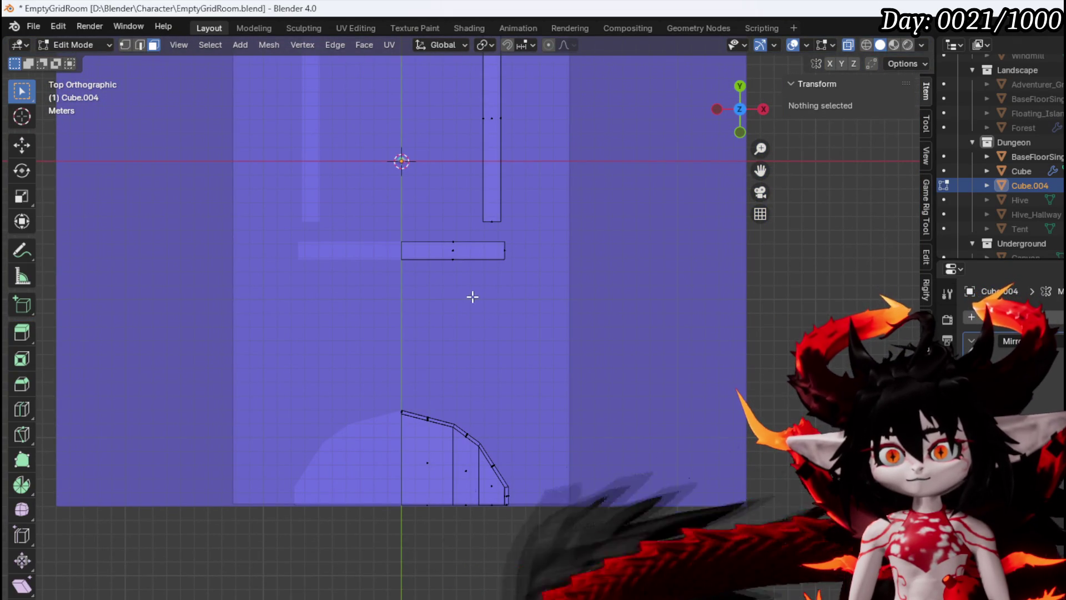
drag(506, 240, 506, 239)
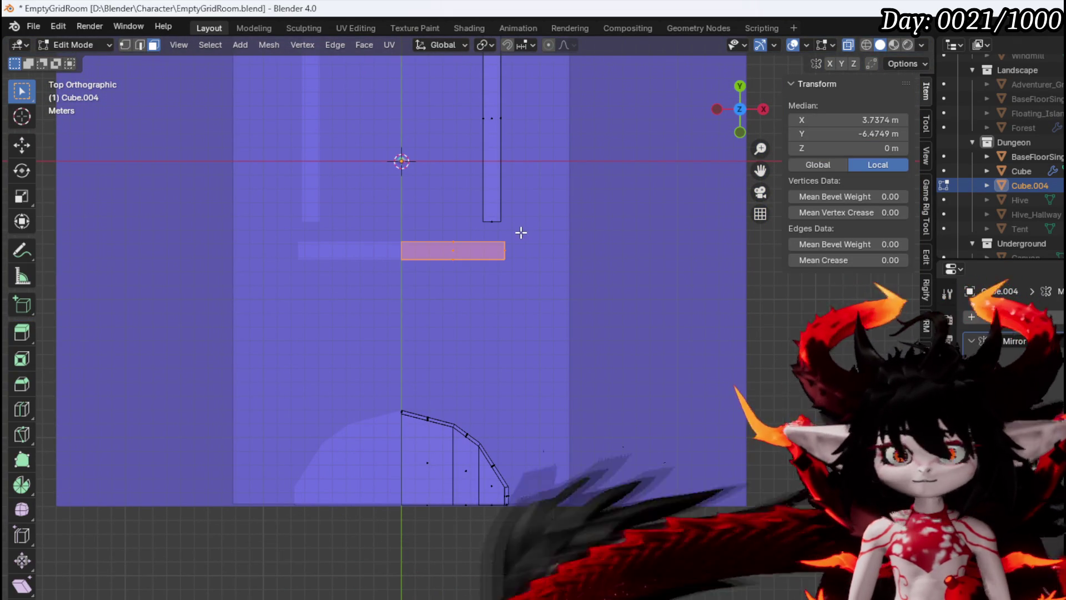
key(ctrl+l)
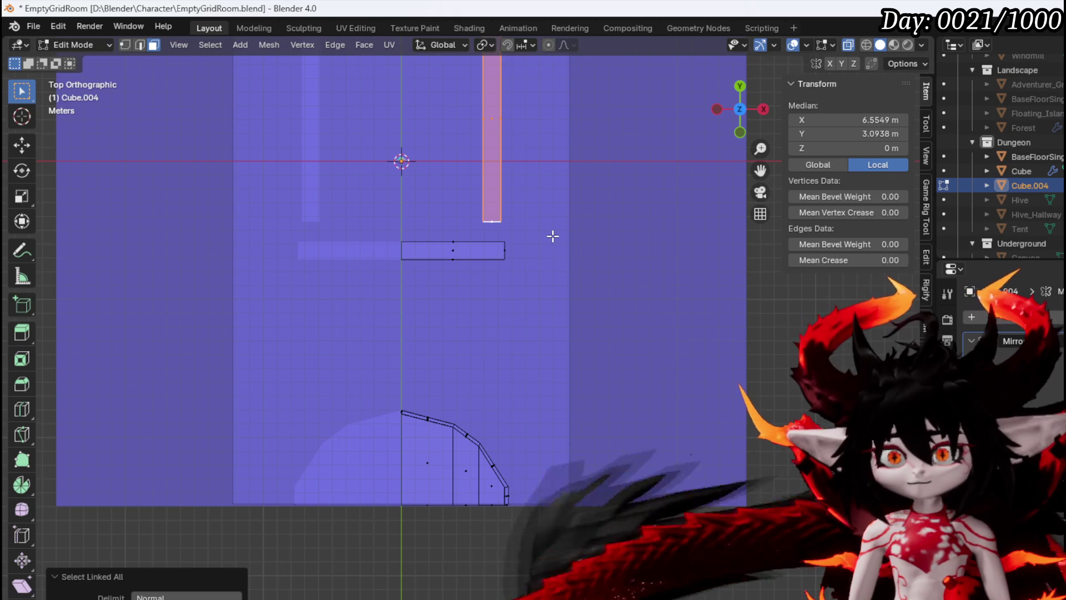
key(g)
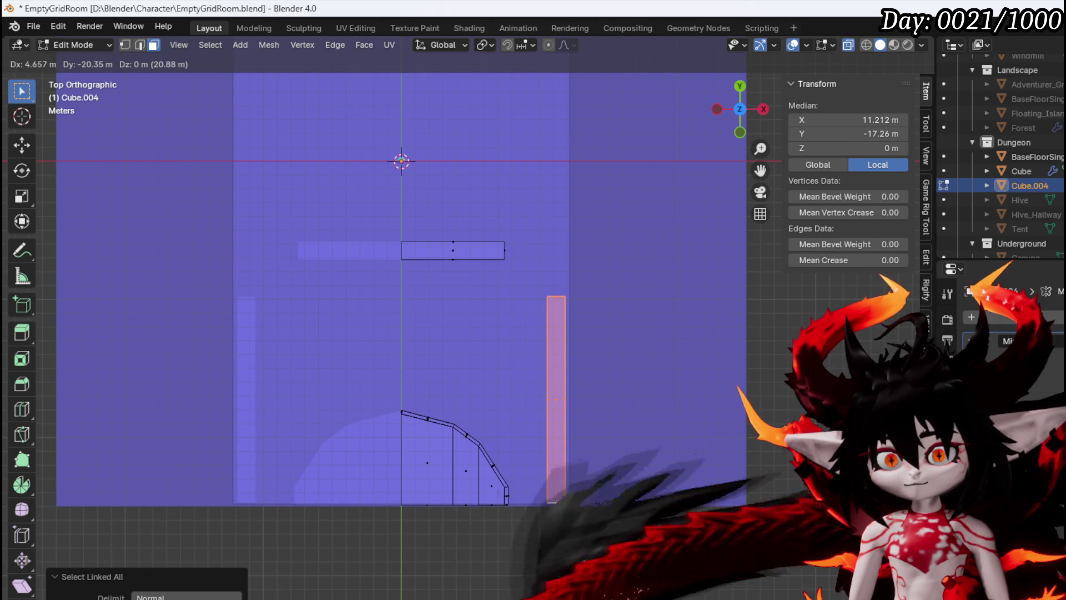
click(622, 541)
Duplicate the strip and place the copy above the original.
key(shift+d)
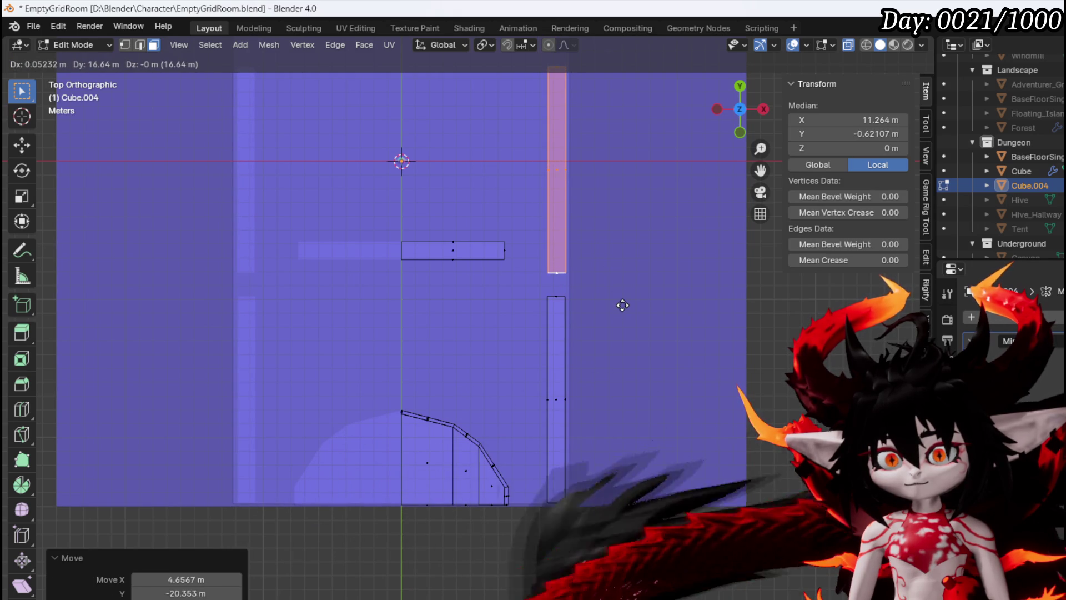
click(622, 305)
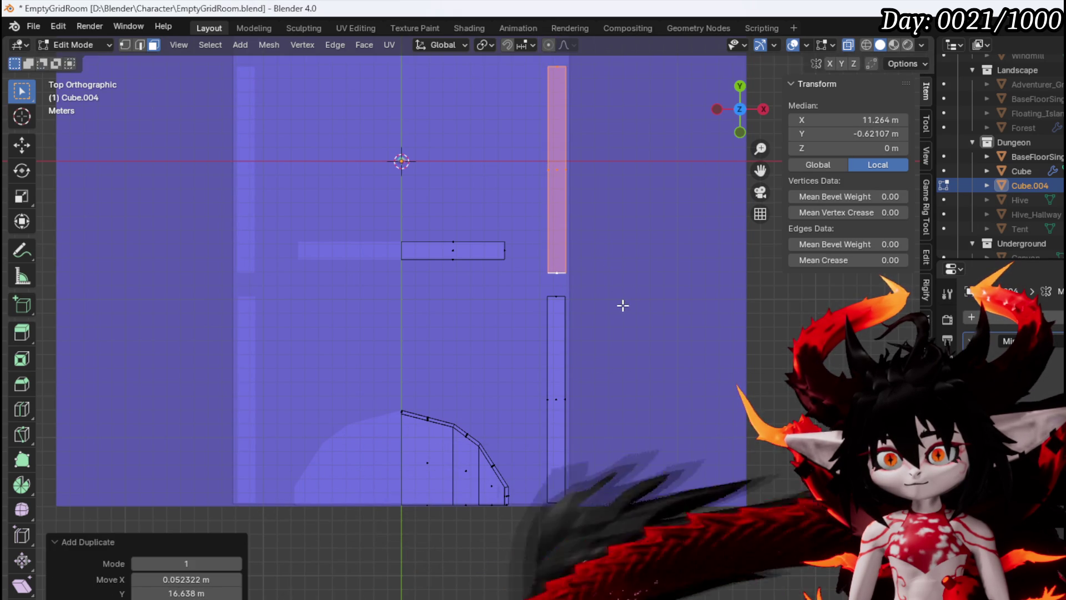
scroll(545, 203, up, 6)
Delete the stray second duplicate of the wall strip.
key(shift+d)
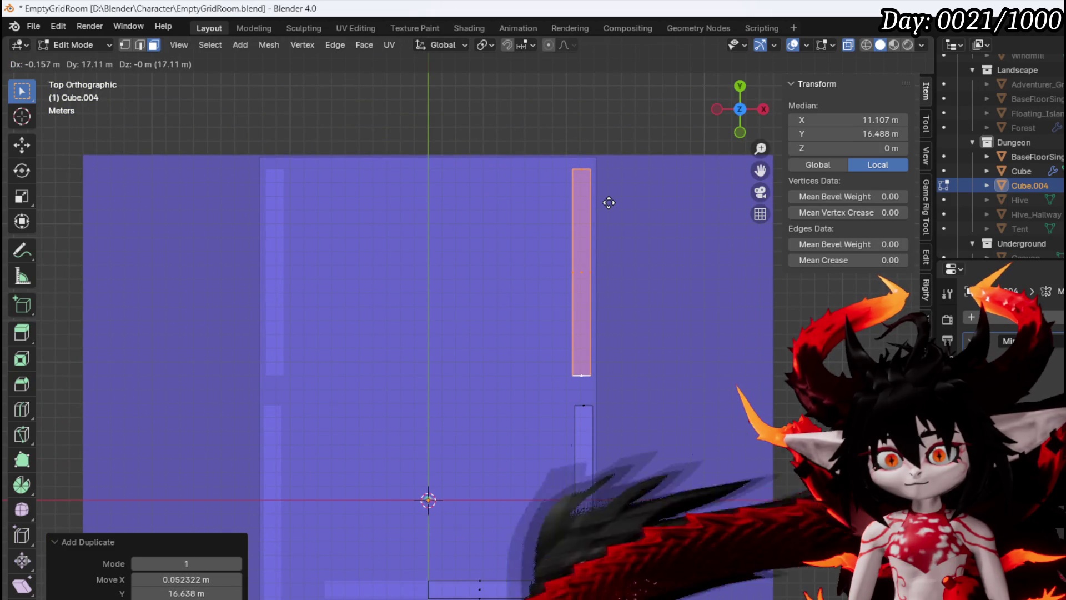
key(Escape)
key(x)
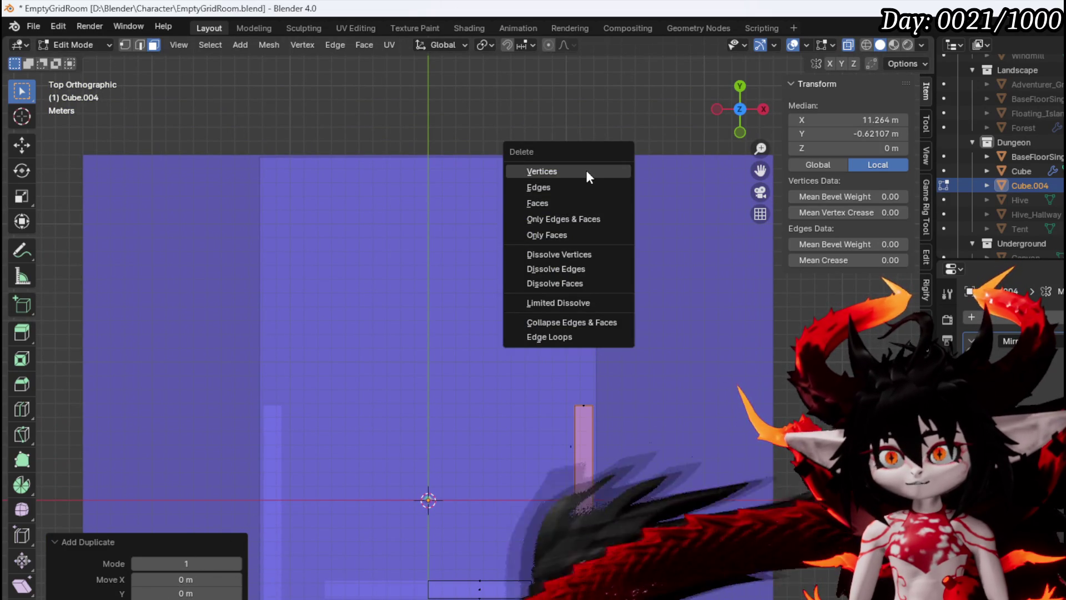
click(541, 171)
scroll(517, 333, down, 3)
shift+scroll(495, 360, down, 2)
scroll(557, 297, up, 3)
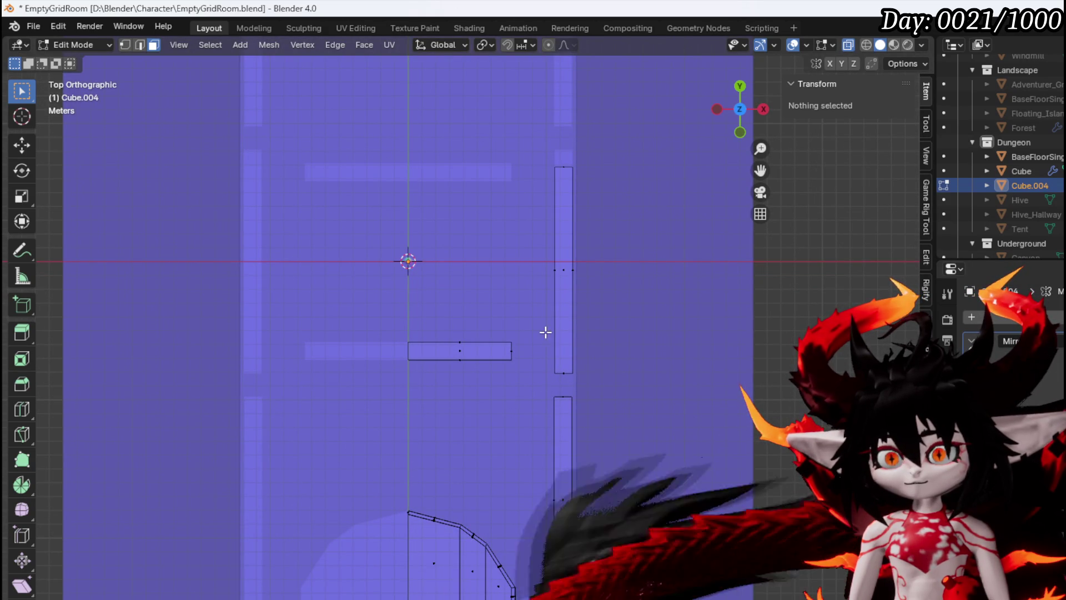
Cut the tall right-hand wall face and delete its upper vertices to shorten it.
mouse_move(542, 379)
mouse_down()
mouse_move(652, 159)
mouse_move(626, 227)
mouse_move(549, 150)
mouse_up()
click(572, 274)
key(1)
key(x)
click(596, 154)
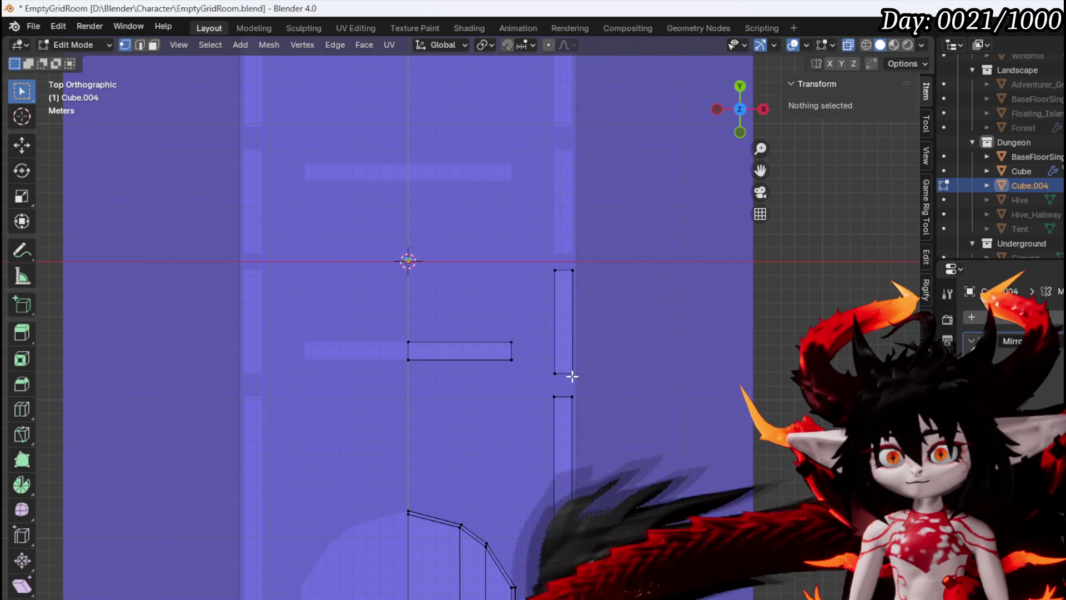
Move the shortened right wall face down along the Y axis.
drag(522, 386, 647, 245)
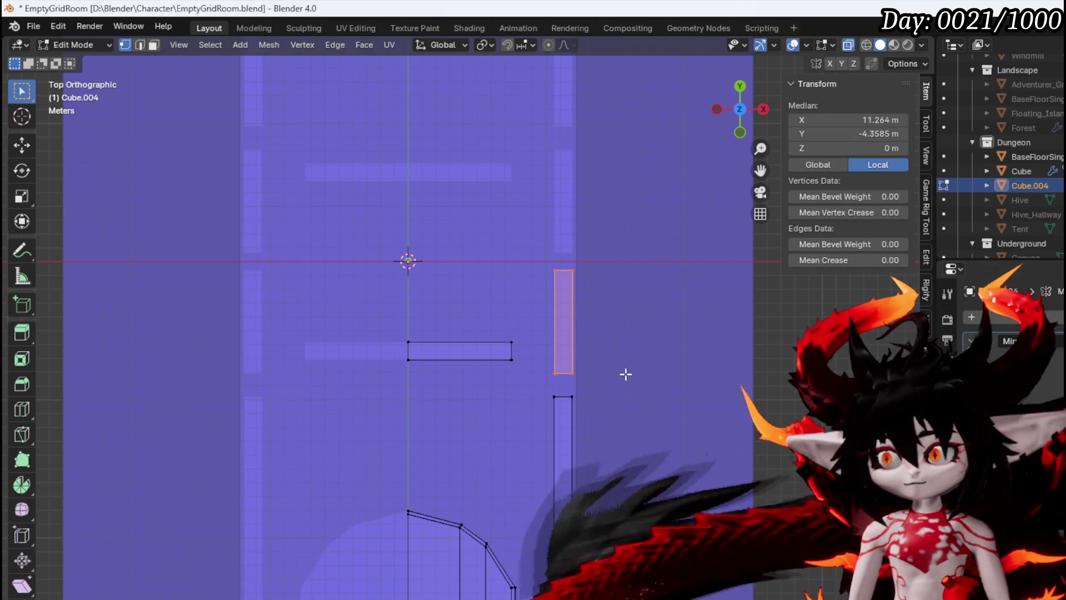
key(g)
key(y)
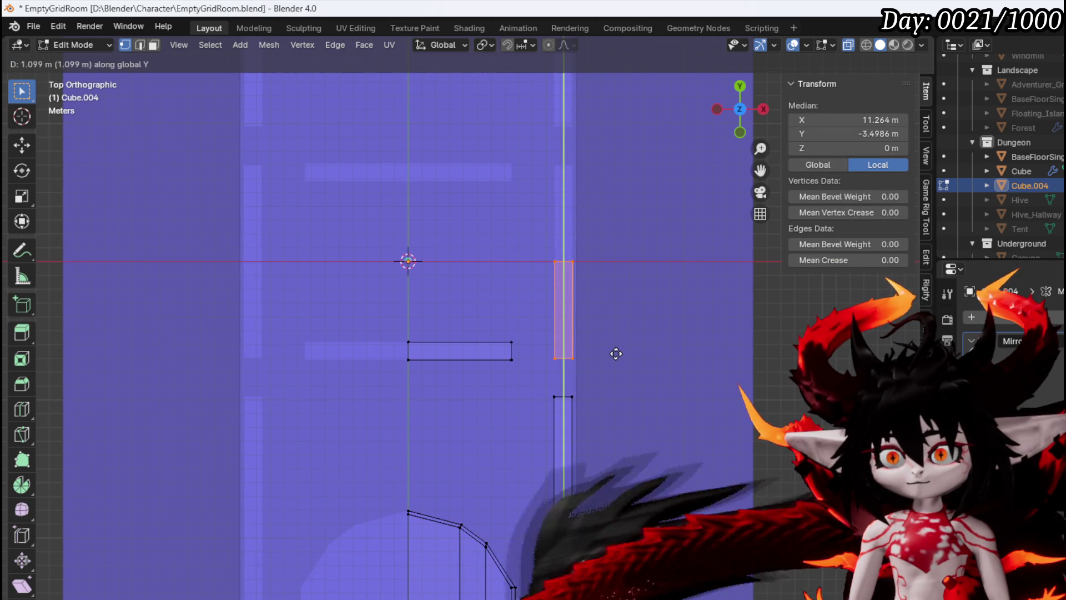
click(617, 355)
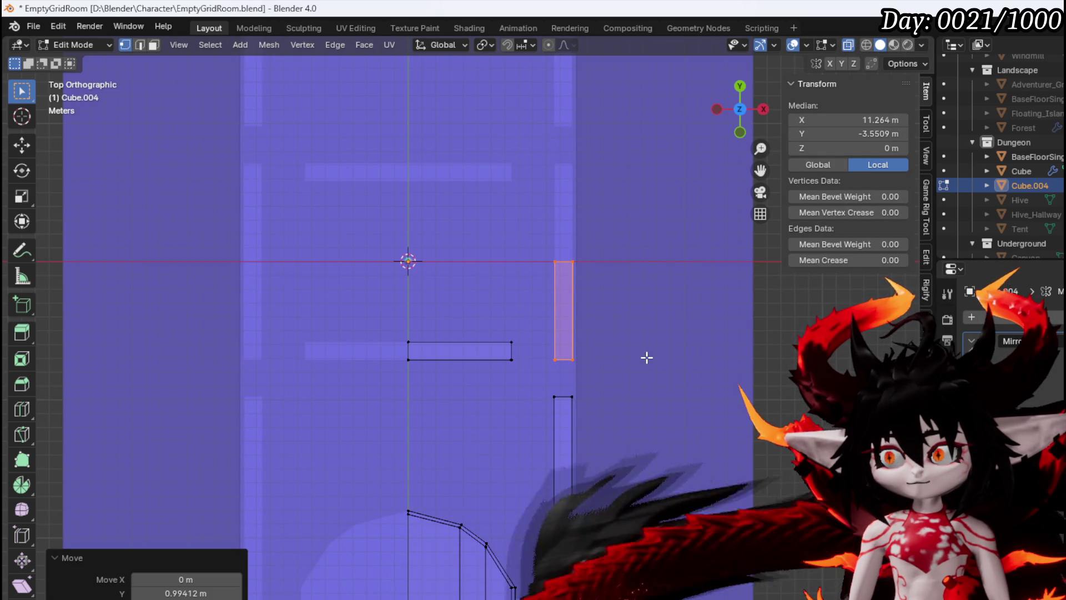
key(g)
key(y)
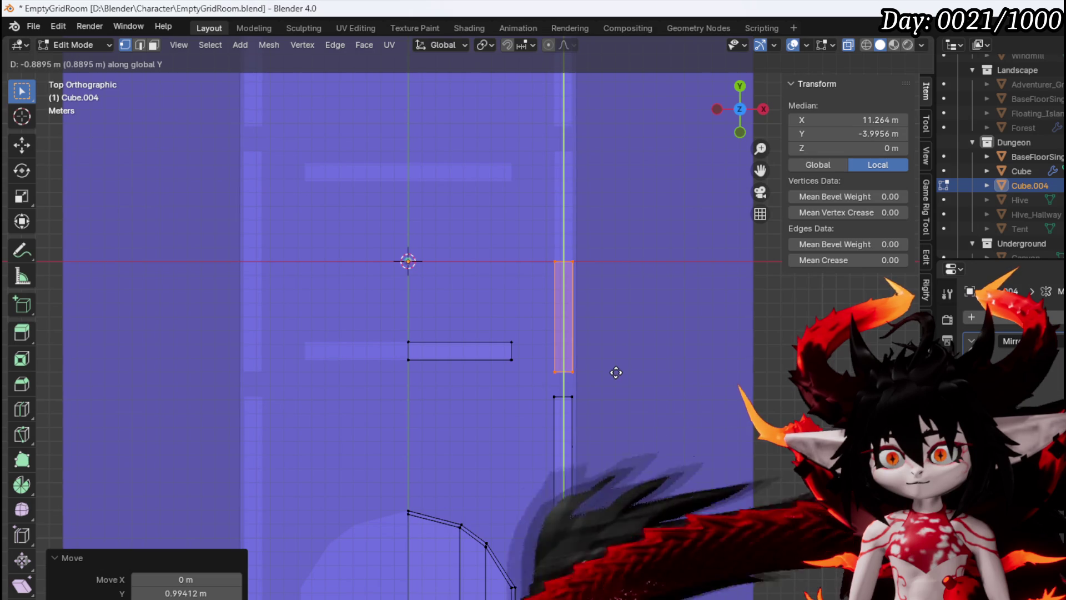
click(616, 372)
drag(494, 368, 600, 271)
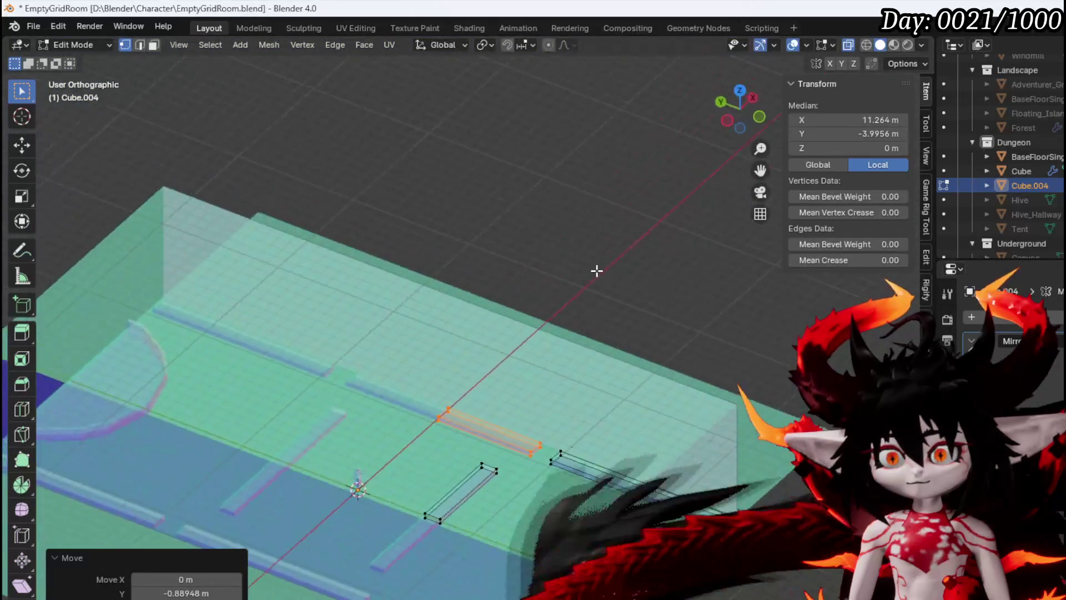
key(KP_7)
scroll(444, 388, up, 3)
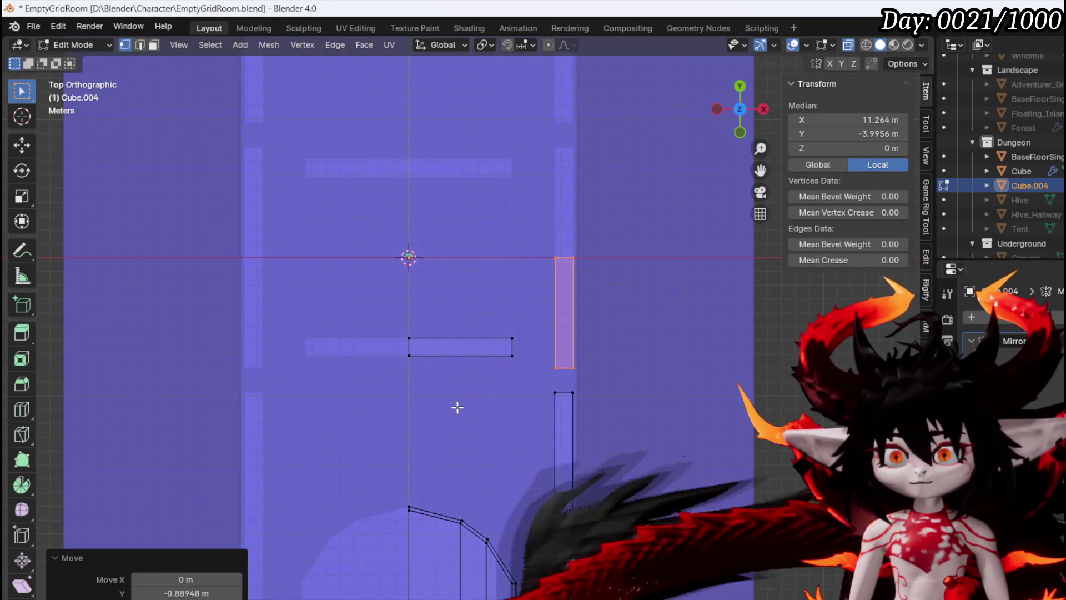
Move the horizontal wall strip 2.43 m along X and -2.36 m along Y.
click(460, 347)
scroll(443, 334, up, 2)
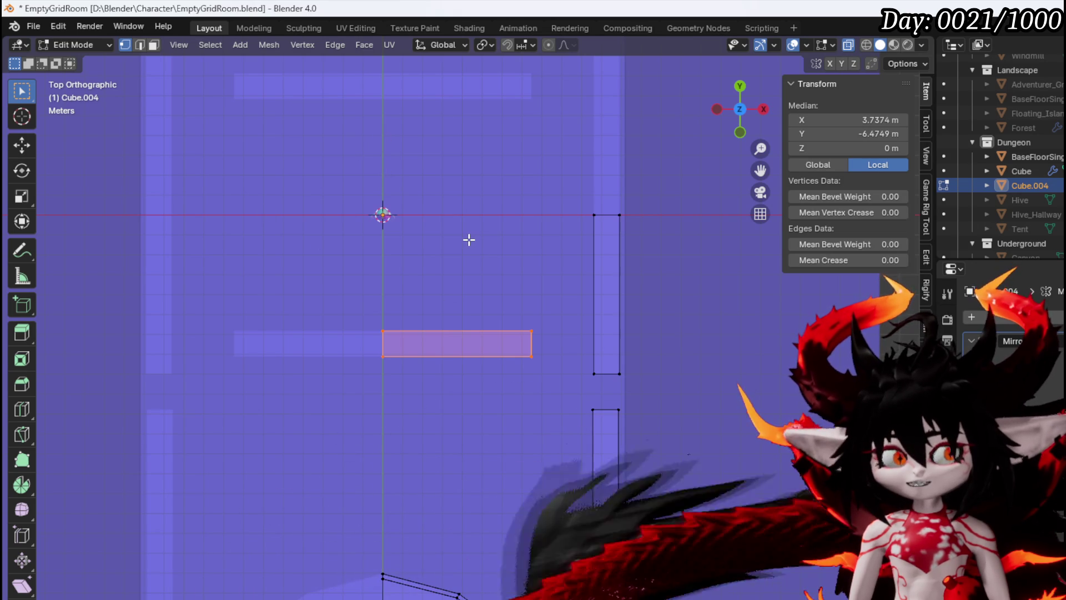
key(g)
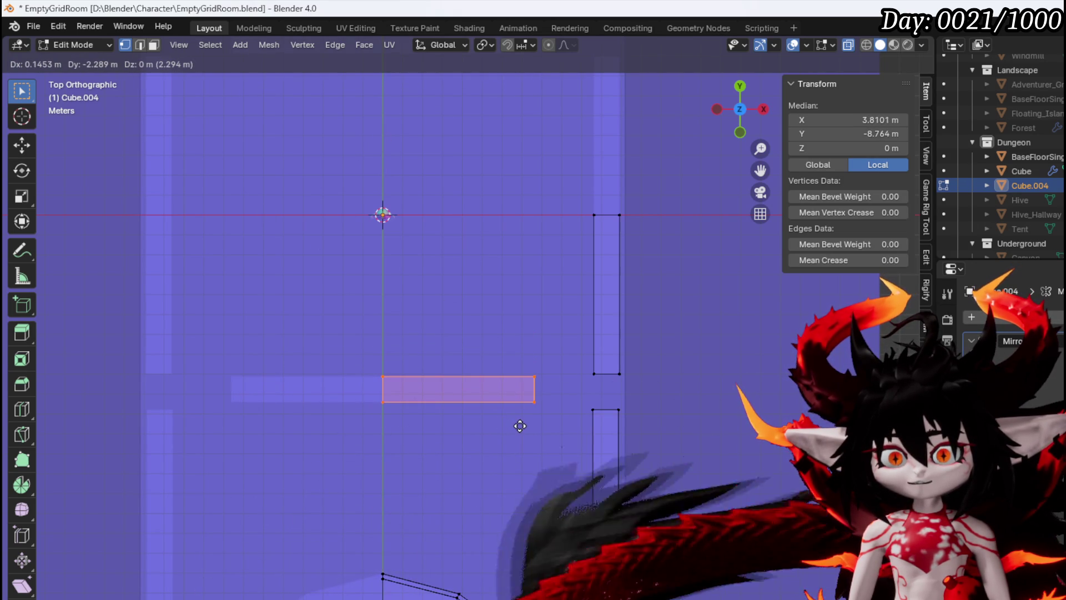
click(565, 427)
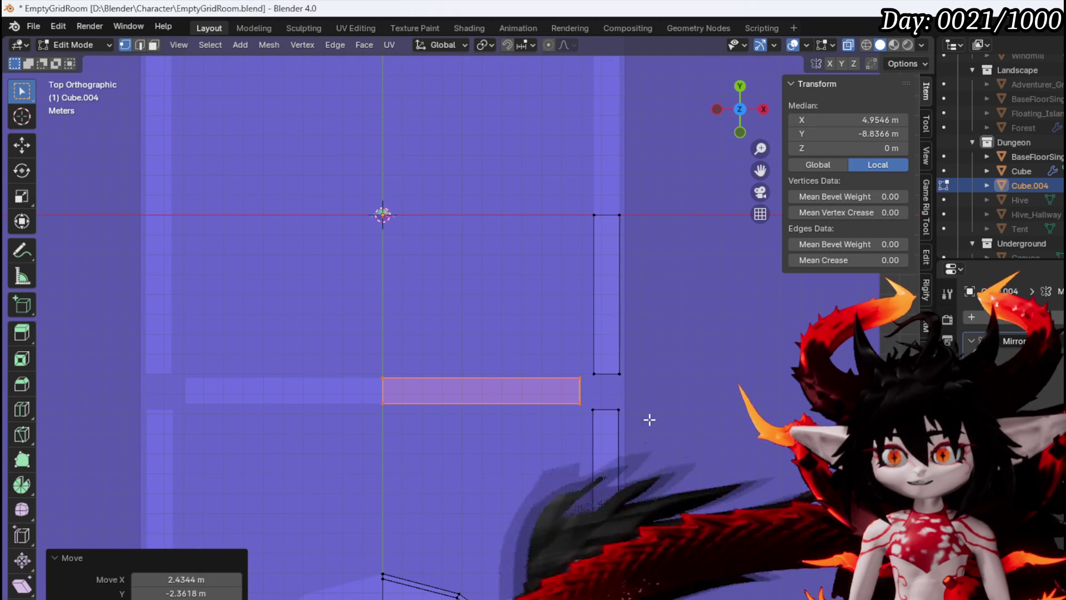
mouse_move(405, 305)
mouse_down()
mouse_move(459, 488)
mouse_move(443, 374)
mouse_up()
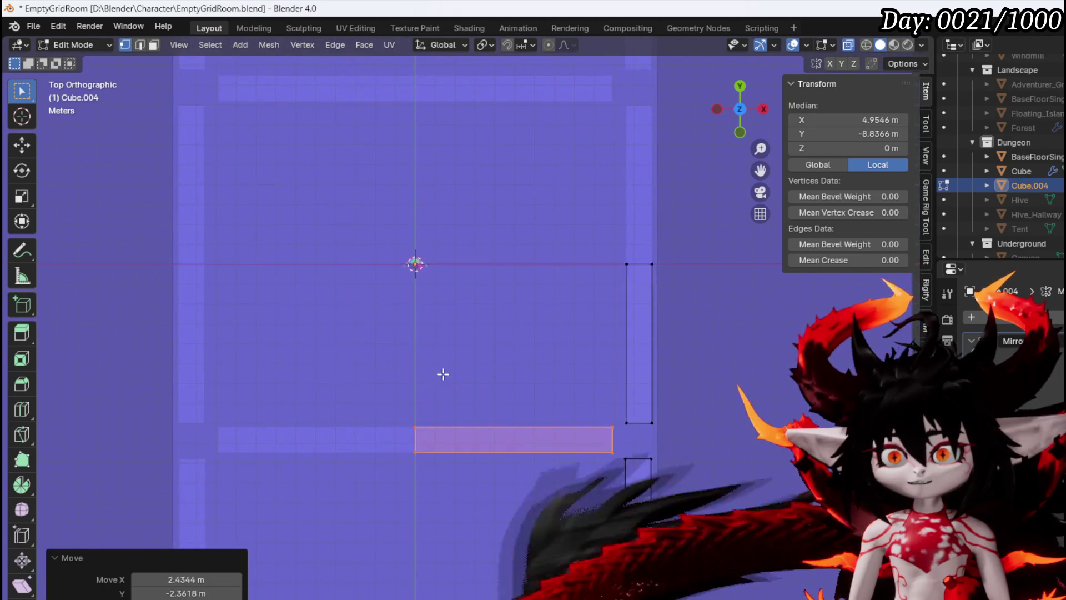
scroll(443, 374, down, 3)
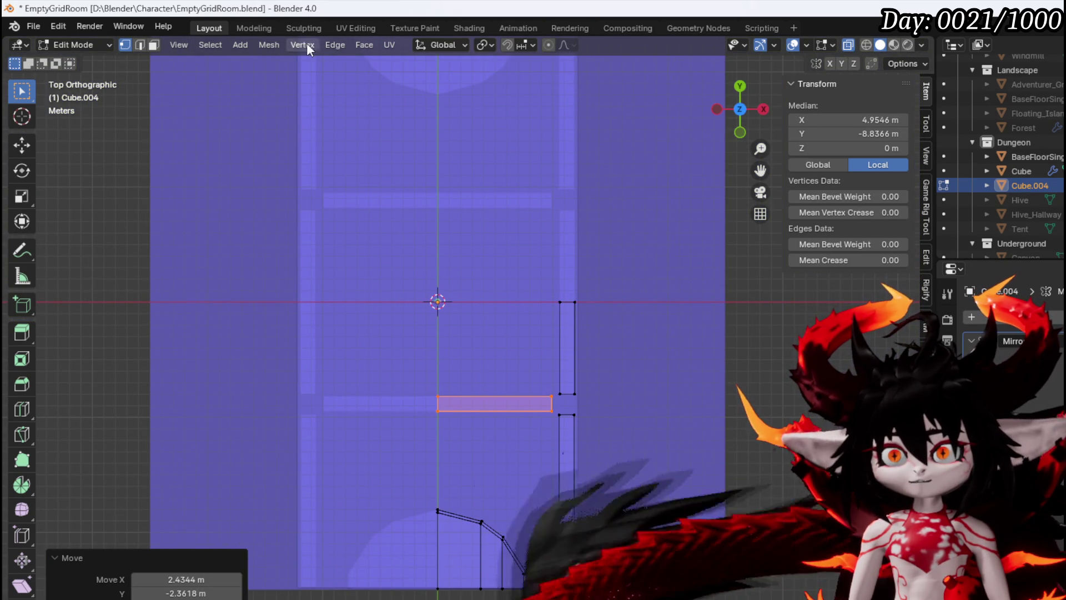
click(242, 44)
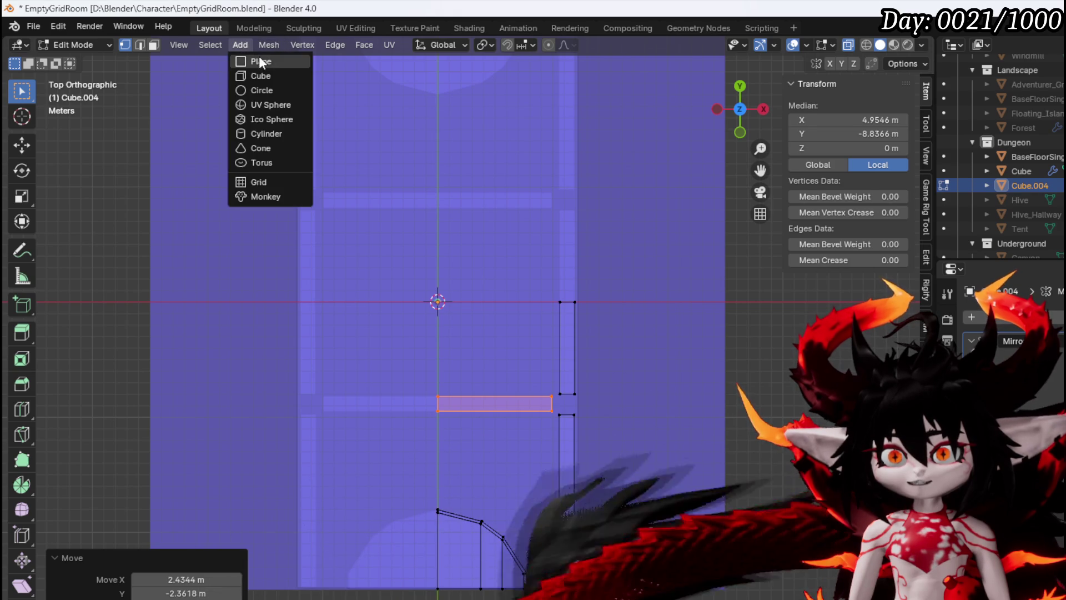
Add a cube, cut it in half, and delete its left half and top vertices.
click(259, 76)
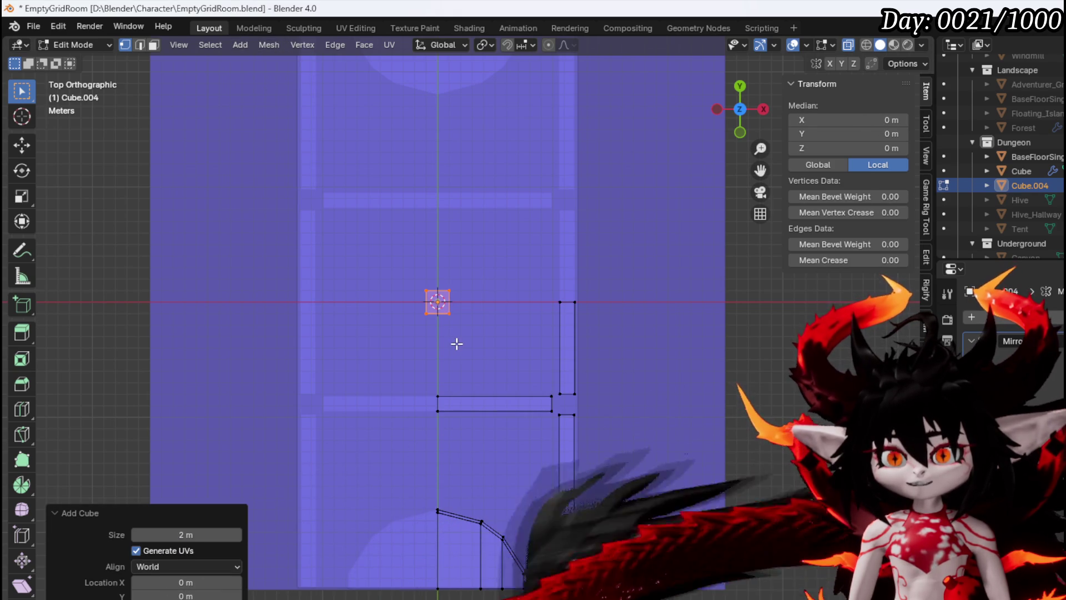
scroll(455, 341, up, 5)
scroll(437, 283, up, 4)
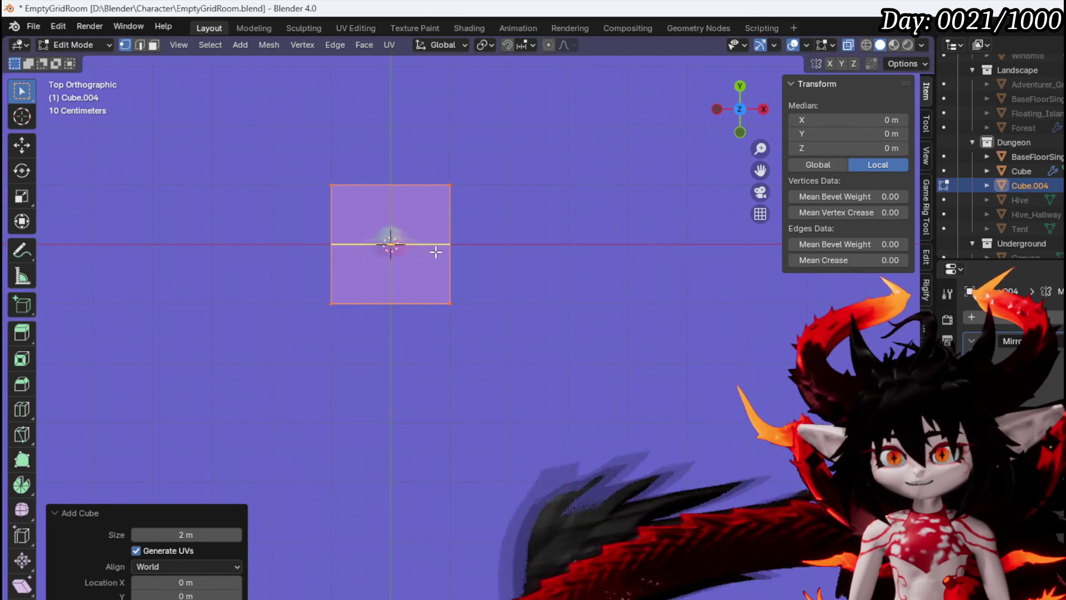
click(435, 289)
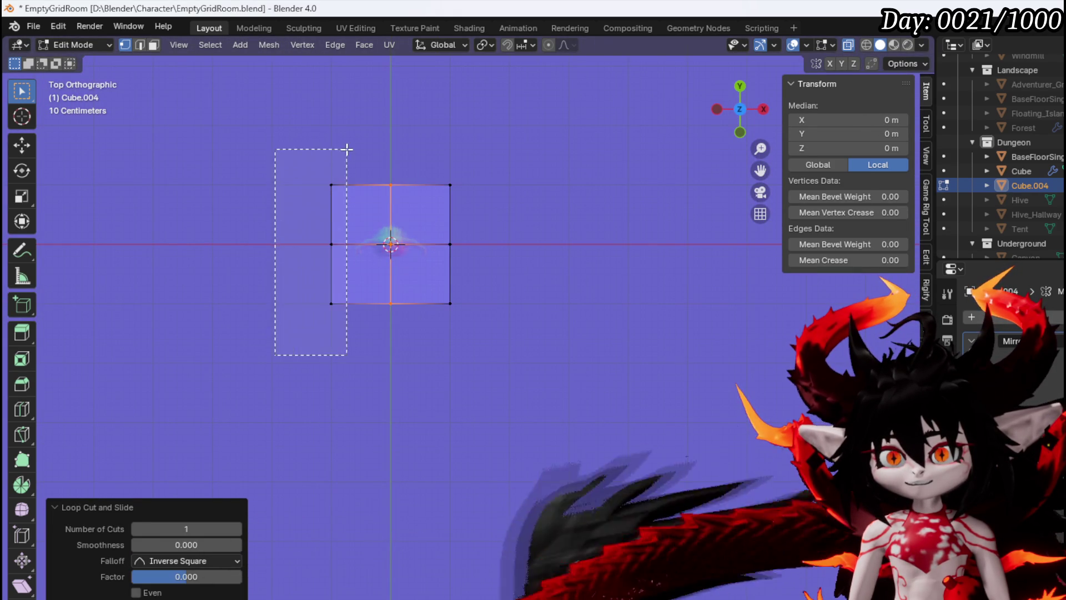
drag(347, 149, 345, 149)
key(x)
click(345, 148)
key(x)
drag(551, 225, 545, 208)
click(557, 225)
Move the remaining square into place and stretch its lower edge down along Y.
key(g)
click(610, 408)
key(g)
key(y)
click(569, 421)
Reposition the corner vertices to give the piece an angled edge matching the floor outline.
click(545, 422)
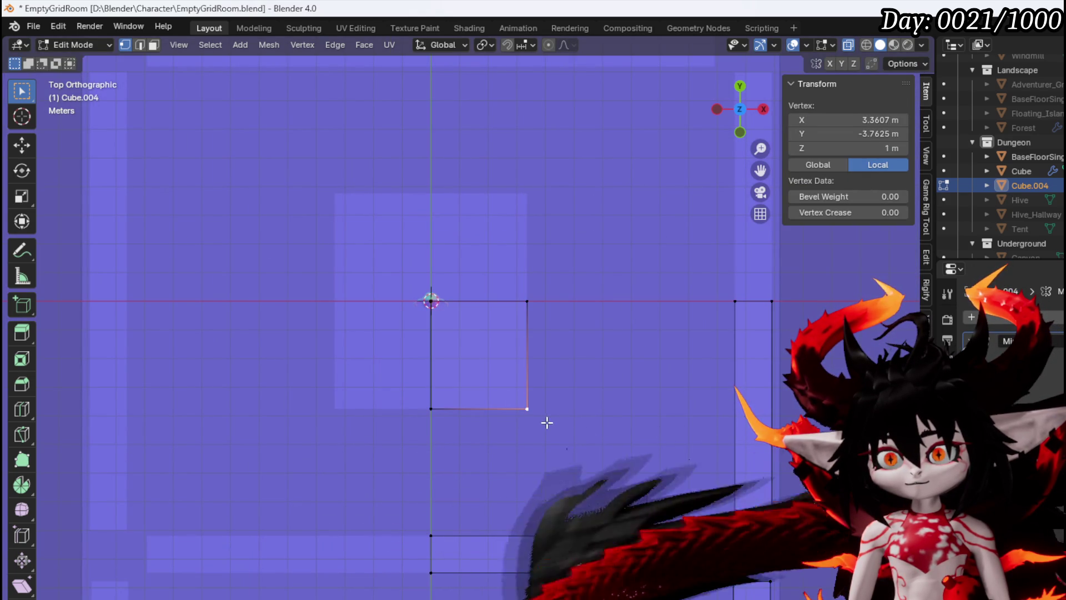
key(g)
key(Escape)
drag(504, 428, 616, 353)
key(g)
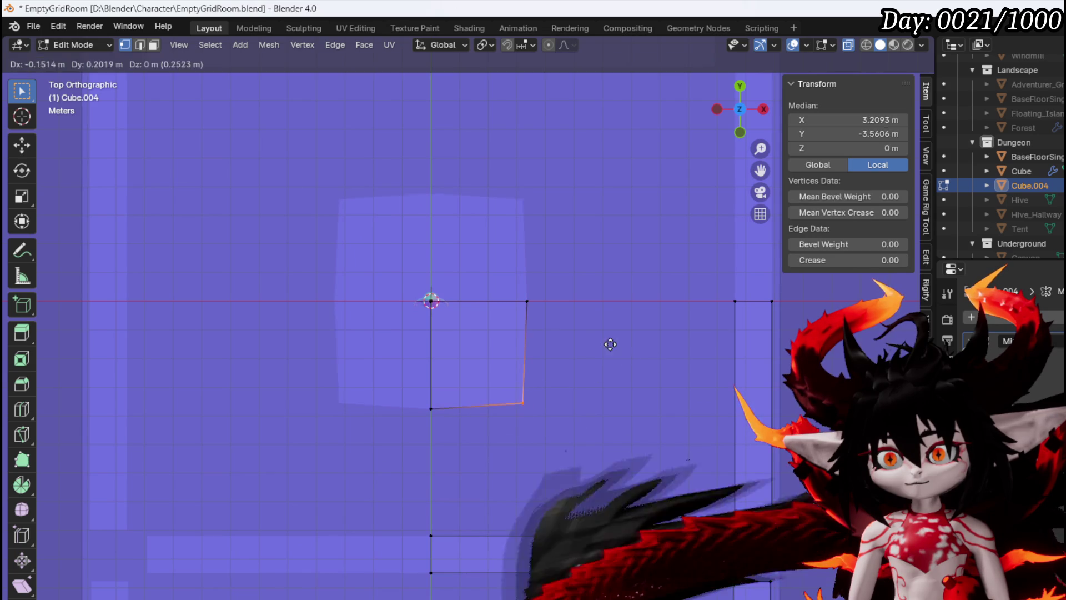
click(594, 316)
click(527, 308)
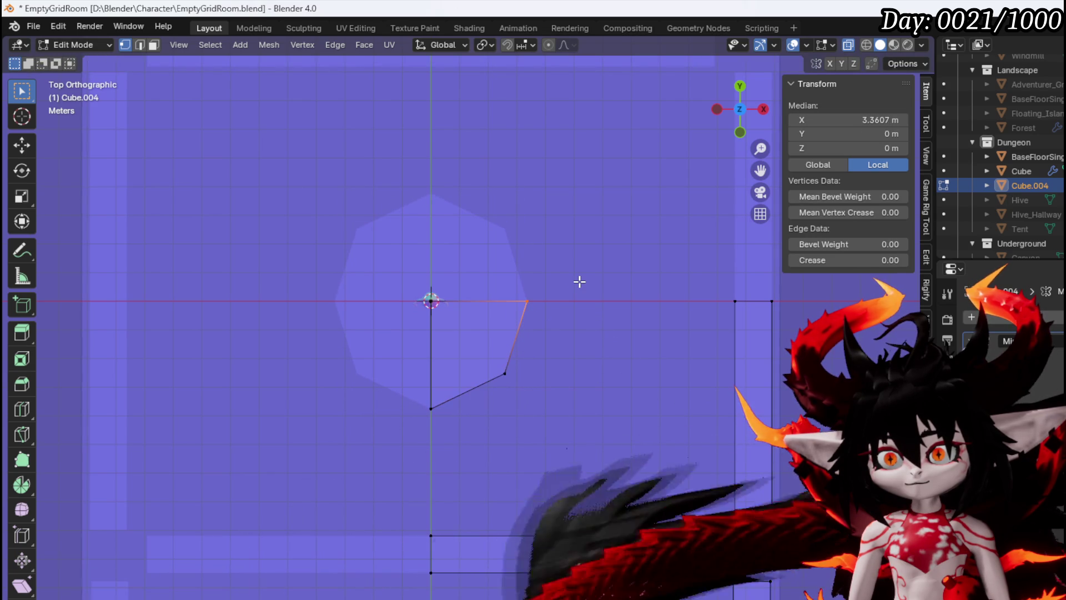
key(g)
click(601, 297)
click(495, 397)
key(g)
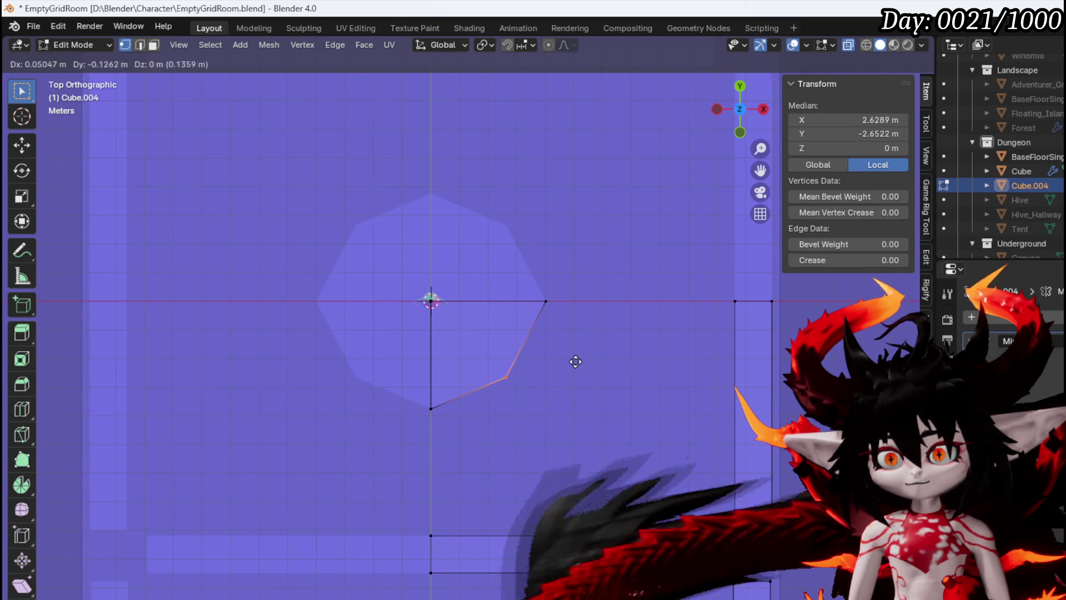
click(581, 368)
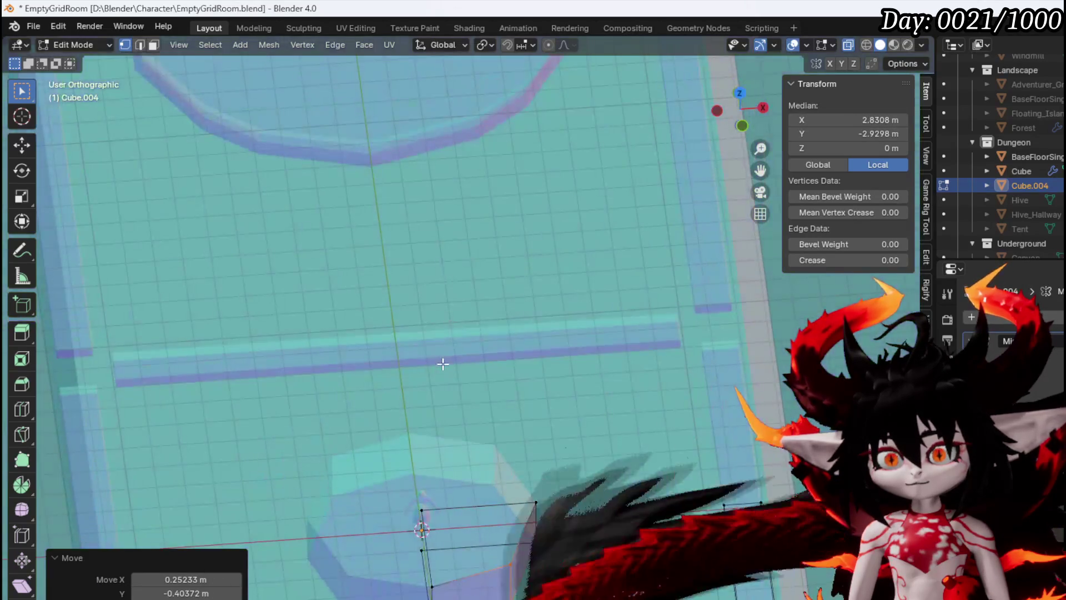
key(KP_1)
Select the whole new corner piece, lower it, and raise its bottom vertices along Z.
key(Home)
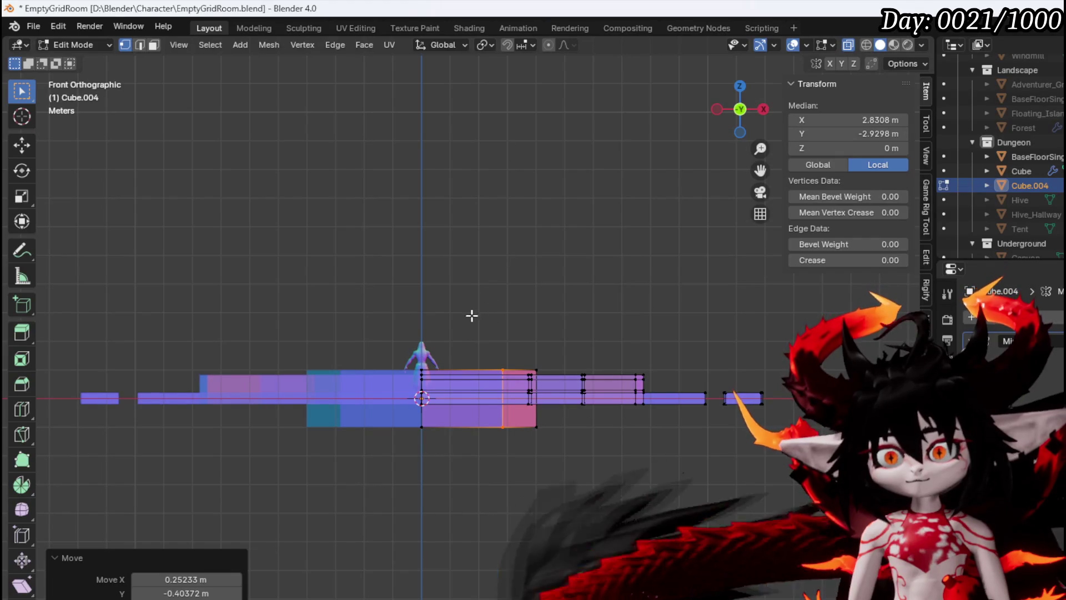
click(421, 426)
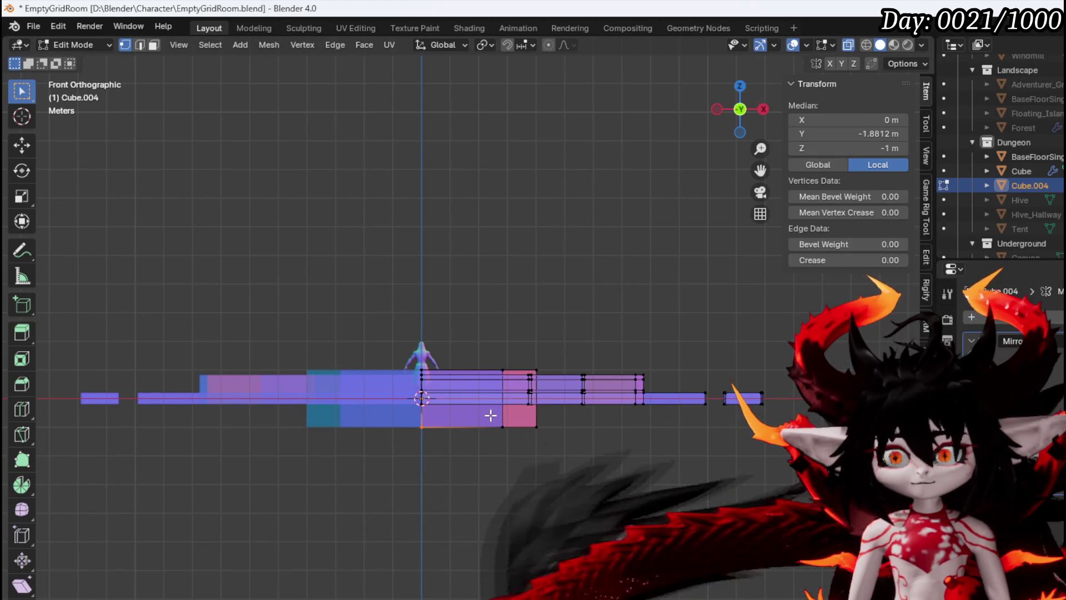
key(ctrl+l)
key(g)
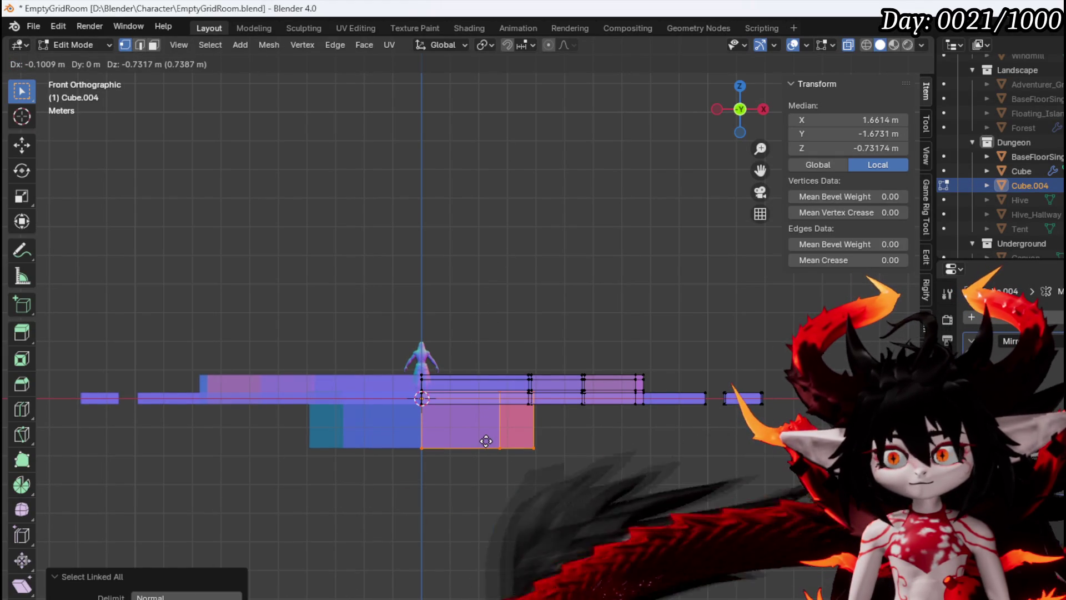
click(485, 437)
drag(419, 476, 574, 434)
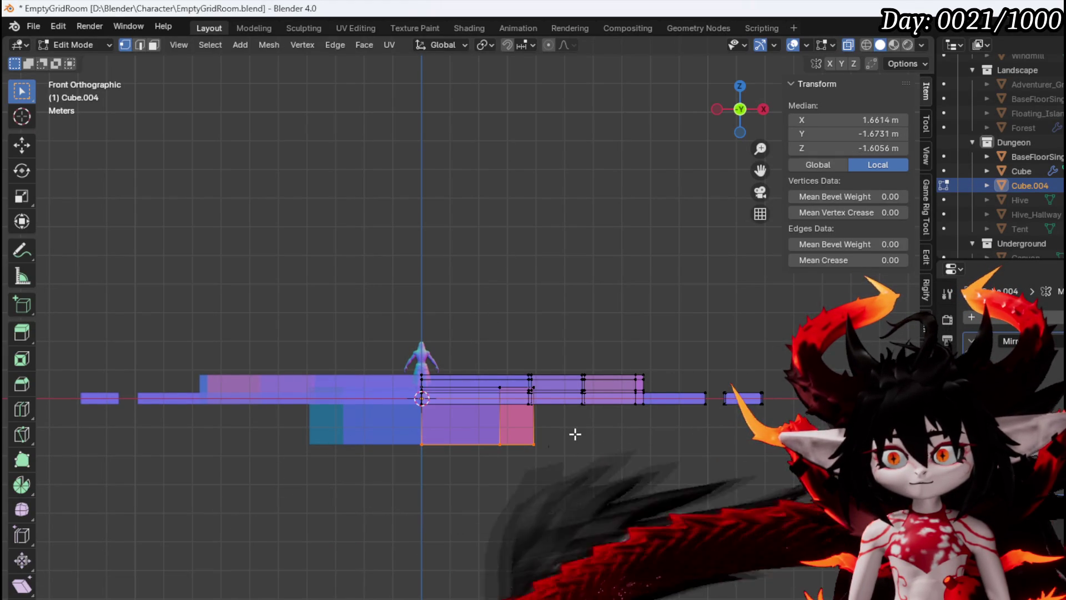
key(g)
key(z)
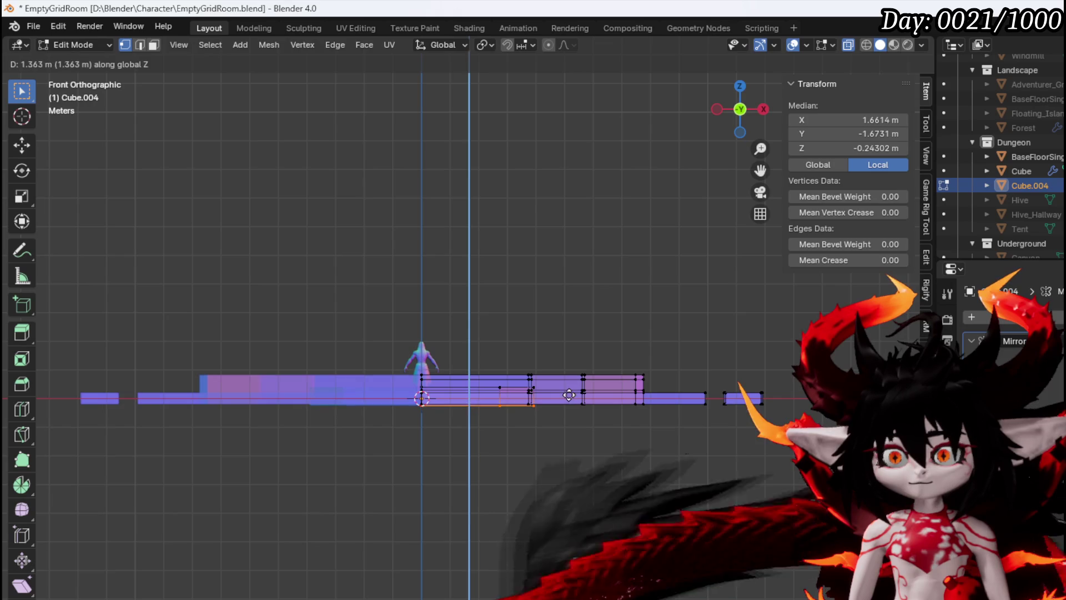
click(569, 395)
Shrink the bottom faces to 0.764, push them below the floor, and shrink the new ring.
drag(494, 447, 449, 422)
key(3)
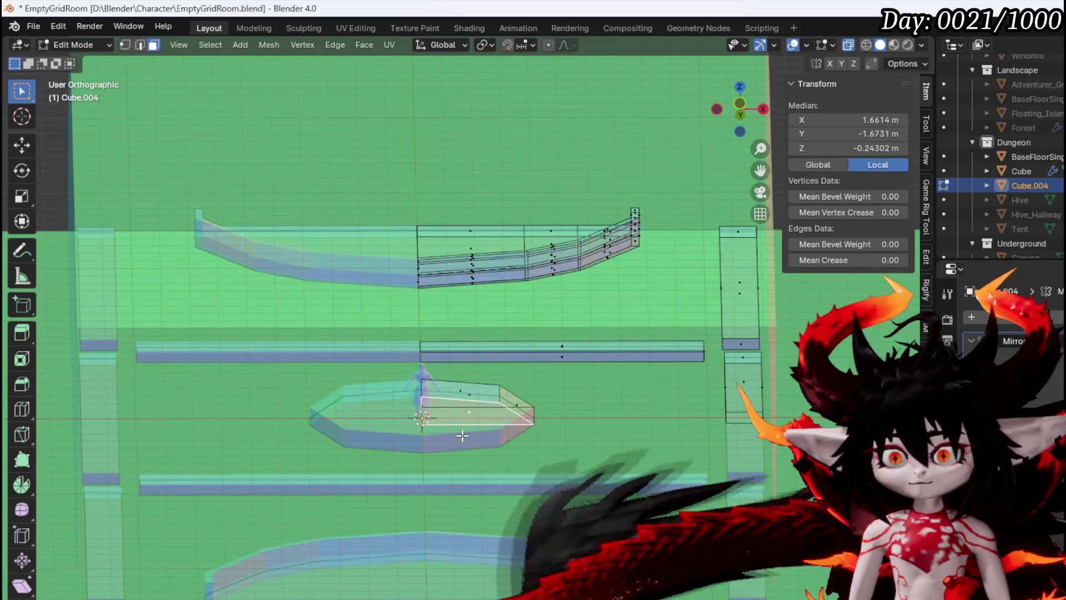
key(KP_1)
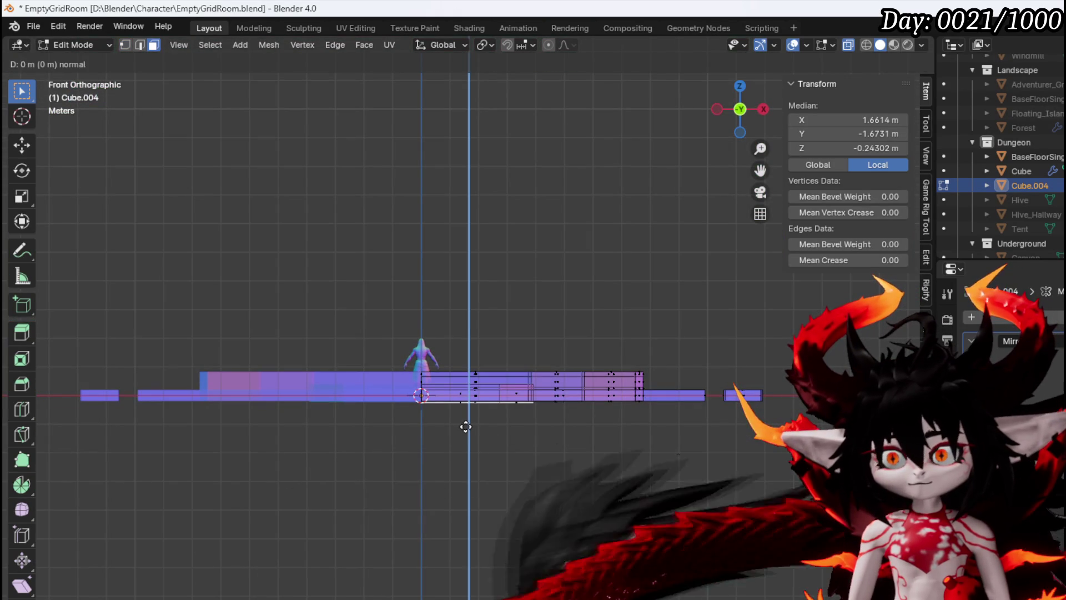
key(s)
click(464, 420)
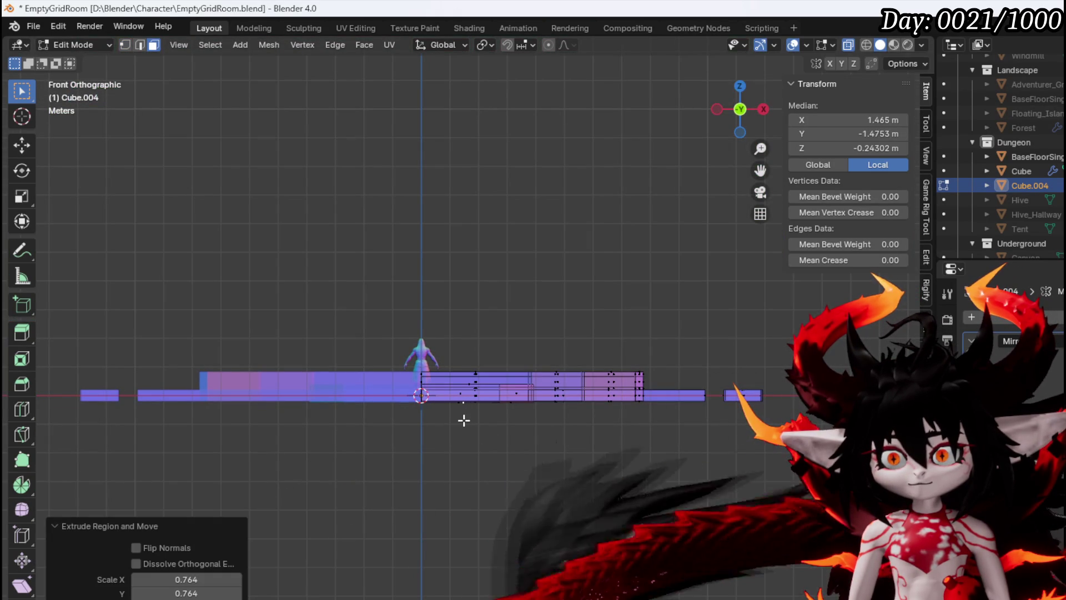
click(458, 439)
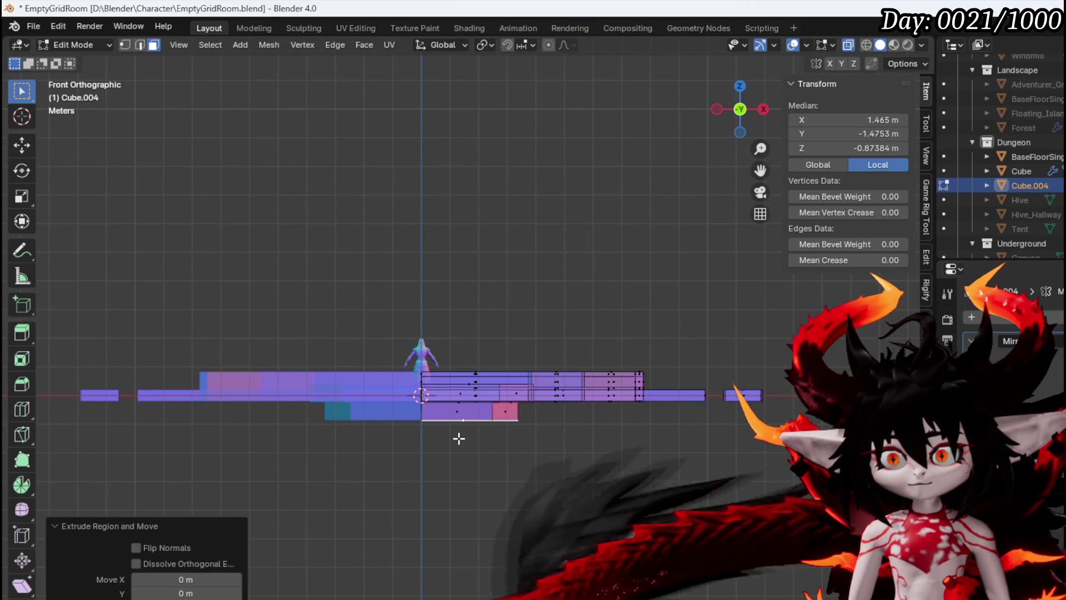
click(453, 432)
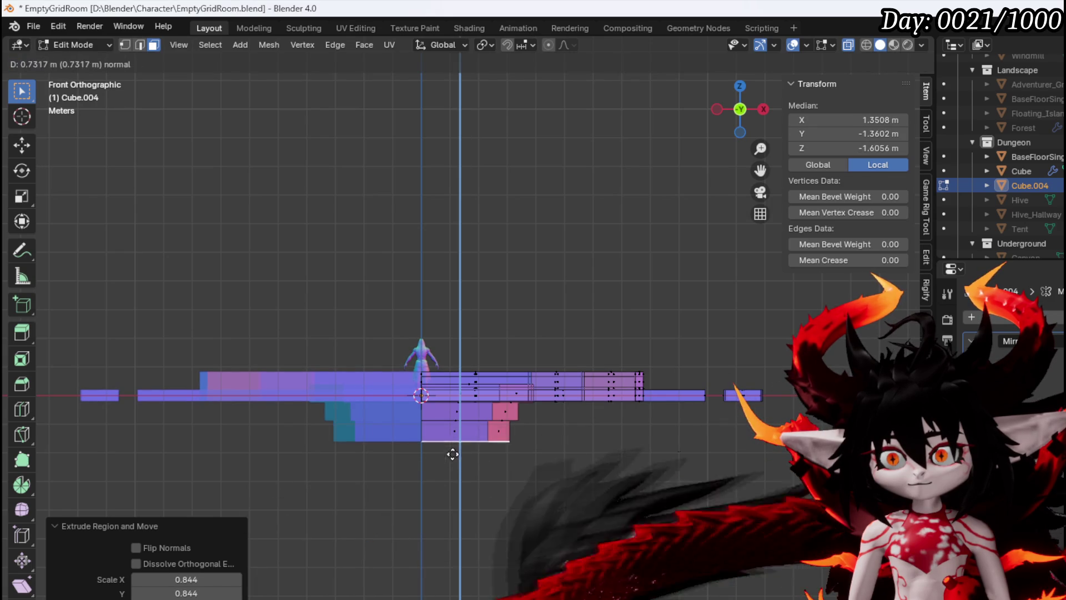
Extend the bottom further down, narrowing it to 0.465, then extrude again tapering to 0.281.
click(447, 488)
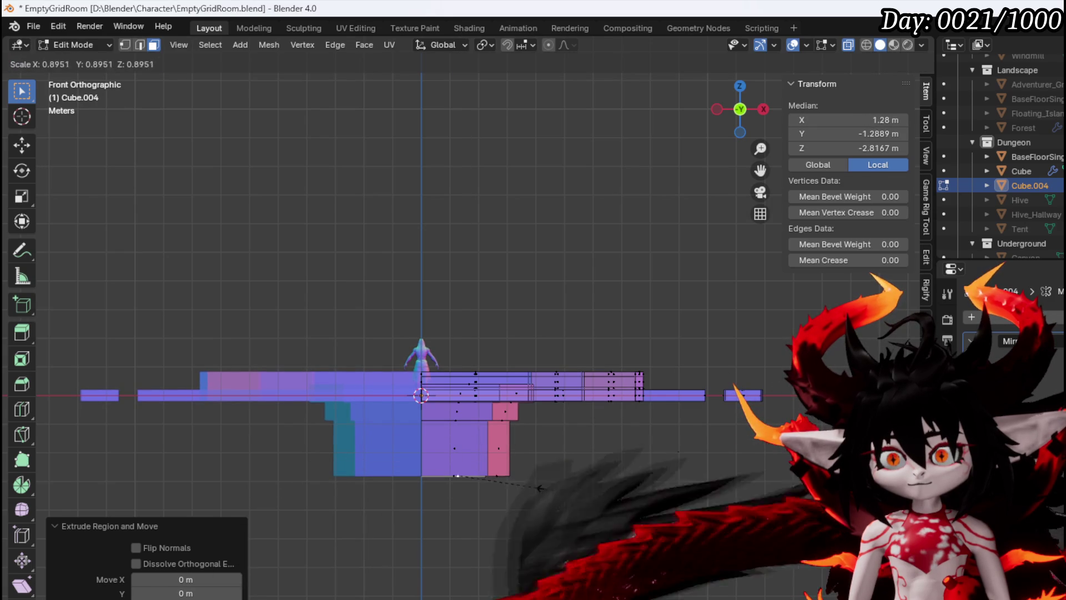
click(505, 481)
key(e)
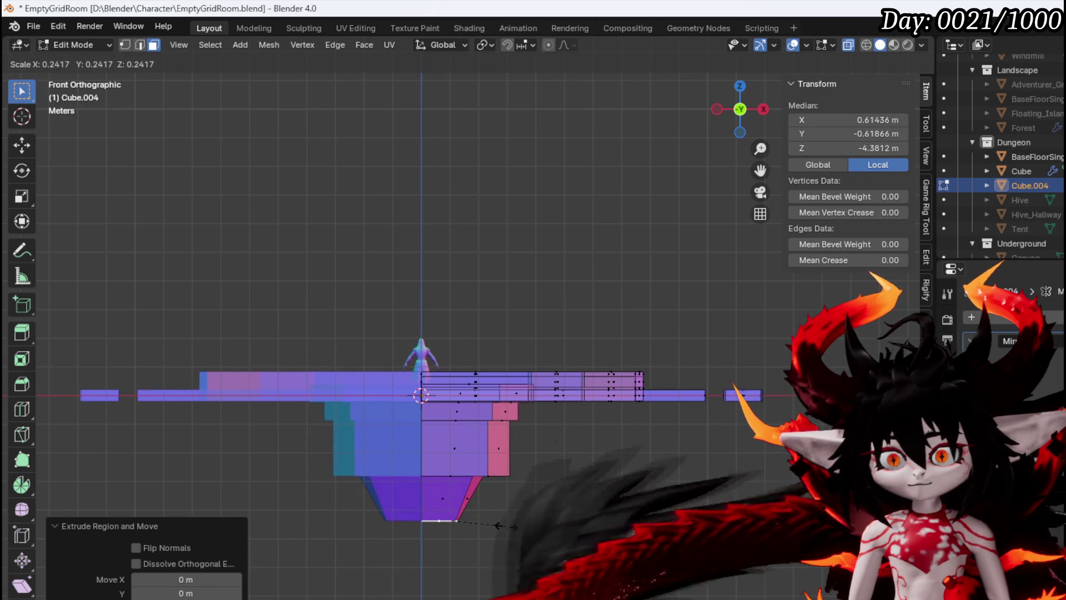
click(511, 527)
mouse_move(511, 526)
mouse_down()
mouse_move(376, 528)
mouse_move(425, 553)
mouse_move(448, 358)
mouse_move(469, 343)
mouse_up()
scroll(454, 368, up, 2)
Select the long bar, place a copy higher up, and tilt it.
key(KP_1)
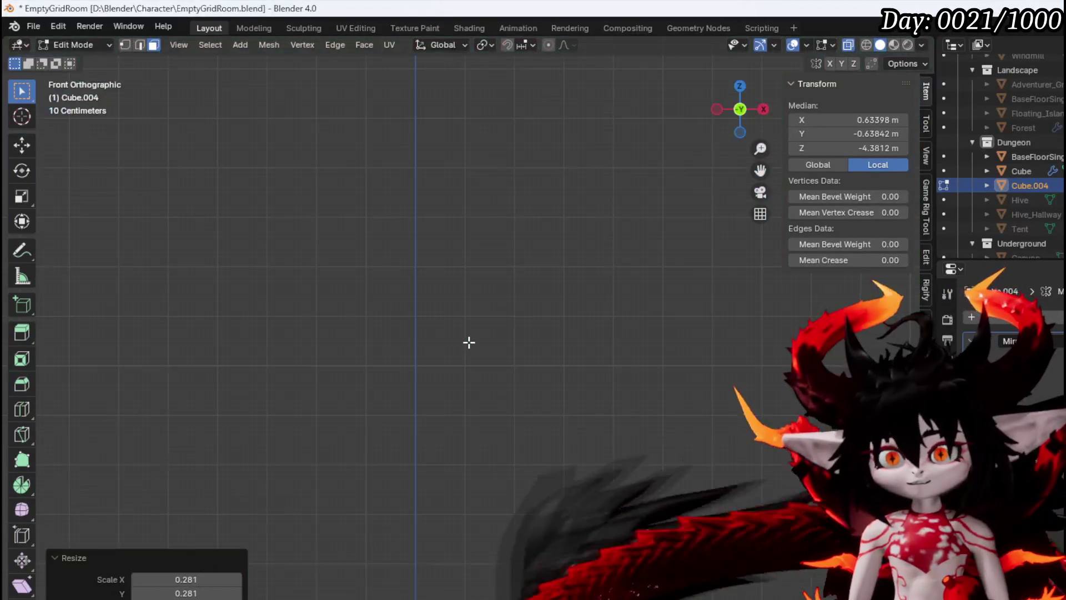
drag(473, 399, 484, 446)
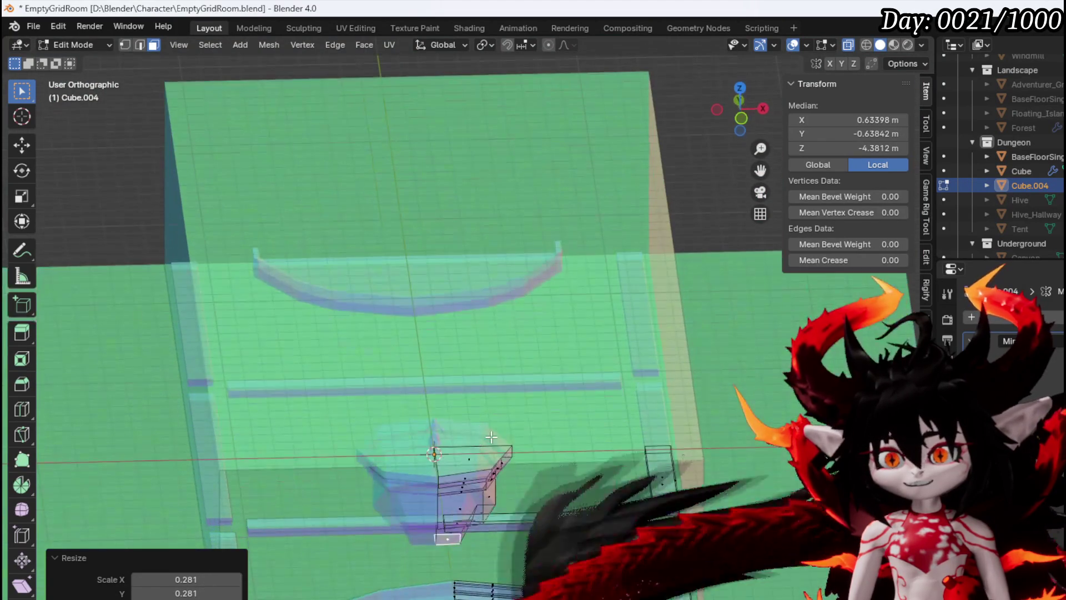
click(598, 519)
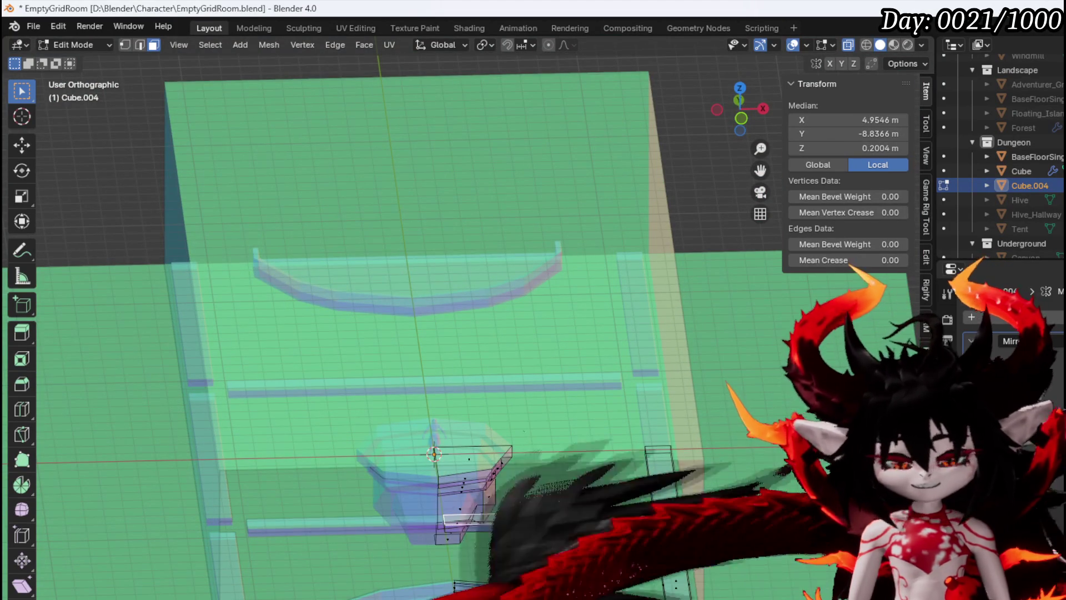
key(KP_1)
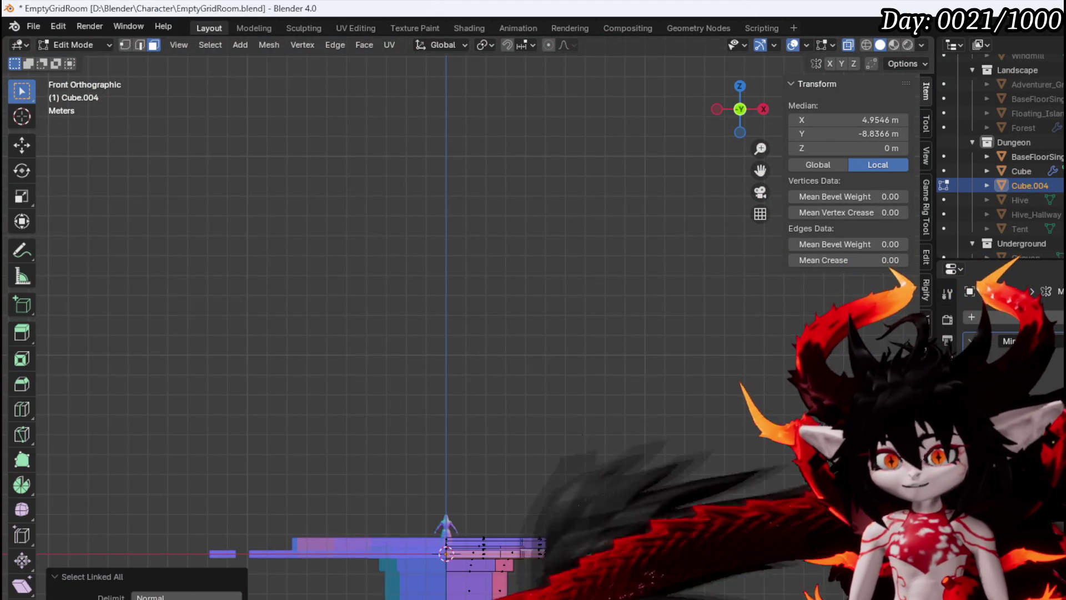
click(575, 438)
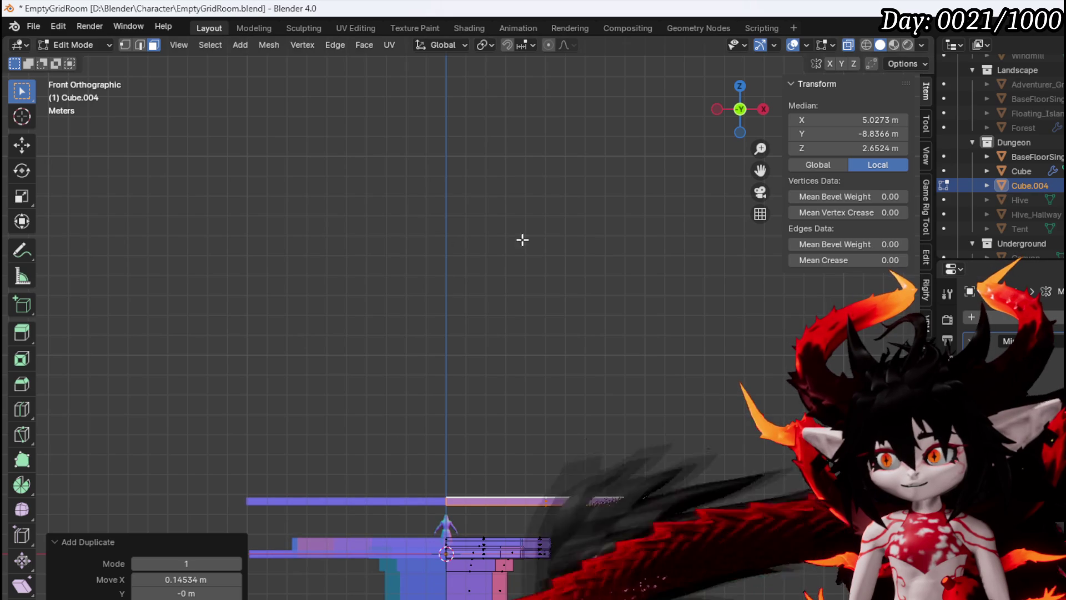
click(614, 424)
Rotate the copied bar steeply upright (32.5°) and move it beside the octagonal base.
key(g)
click(589, 351)
key(r)
click(567, 421)
key(g)
click(553, 362)
mouse_move(472, 285)
mouse_down()
mouse_move(469, 298)
mouse_move(474, 281)
mouse_move(619, 338)
mouse_up()
key(KP_7)
In top view, move and rotate the bar to lie along the octagon's diagonal side.
key(g)
click(592, 175)
key(r)
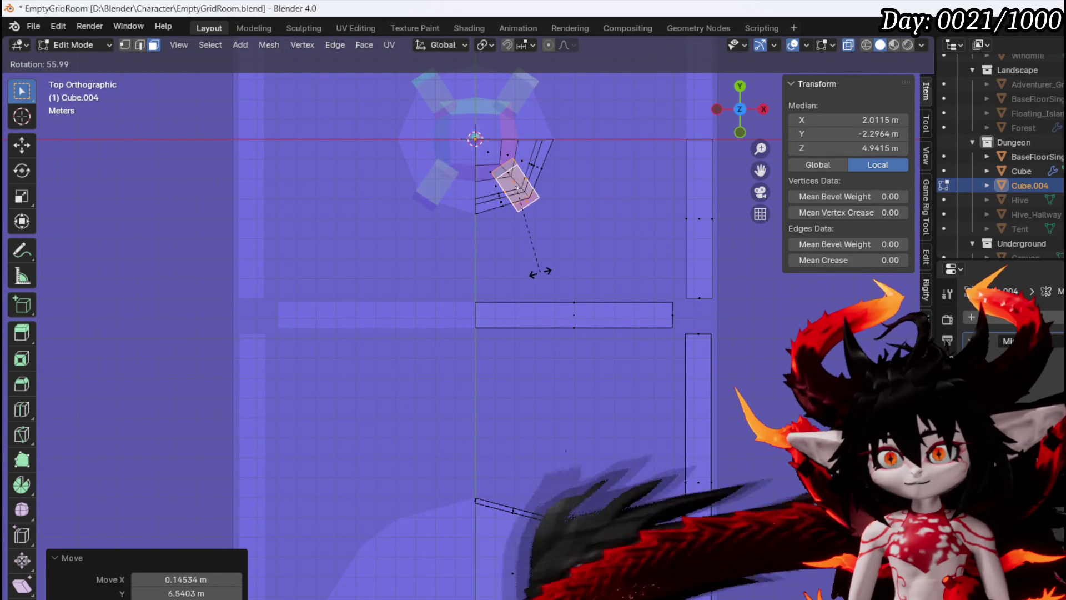
click(543, 269)
key(g)
click(547, 248)
key(r)
click(612, 227)
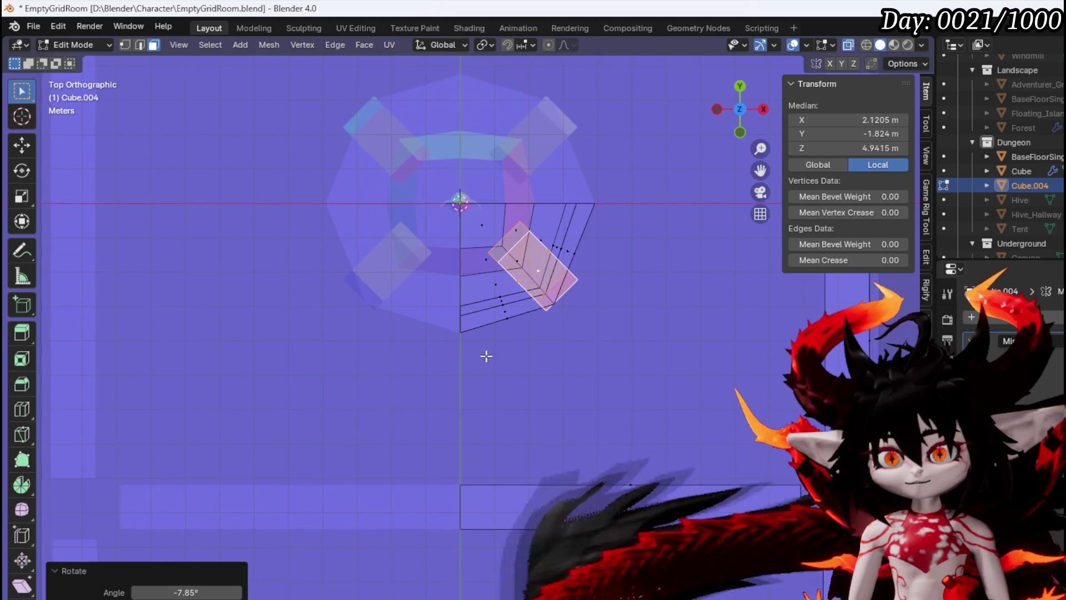
scroll(476, 309, up, 4)
mouse_move(528, 293)
mouse_down()
mouse_move(566, 278)
mouse_move(466, 366)
mouse_move(540, 383)
mouse_move(415, 381)
mouse_up()
Select the post's edges and set the transform pivot point to 3D Cursor.
click(566, 278)
click(514, 311)
click(350, 401)
drag(351, 401, 720, 256)
key(s)
key(Escape)
click(485, 46)
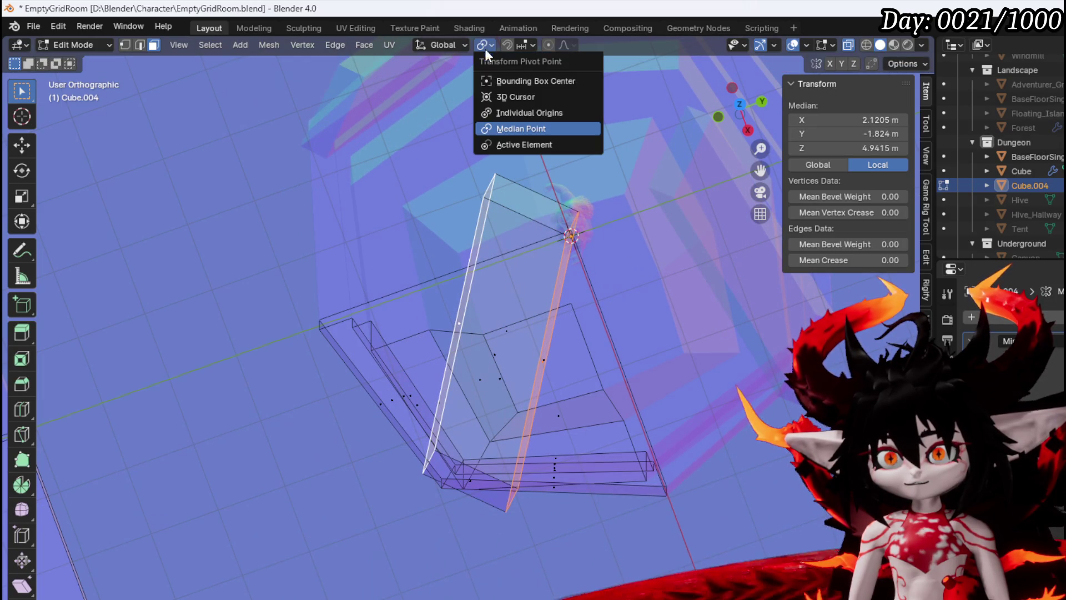
click(515, 92)
key(s)
key(y)
key(Escape)
Nudge a post face about 0.13 m along X in top view, then select the whole post.
click(569, 355)
key(KP_7)
key(g)
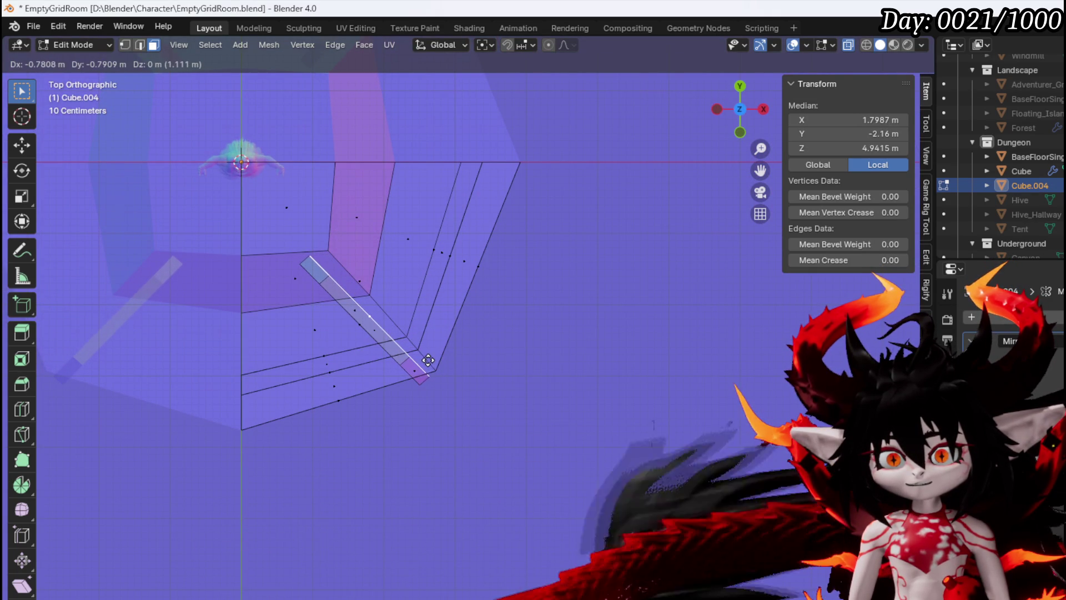
click(429, 361)
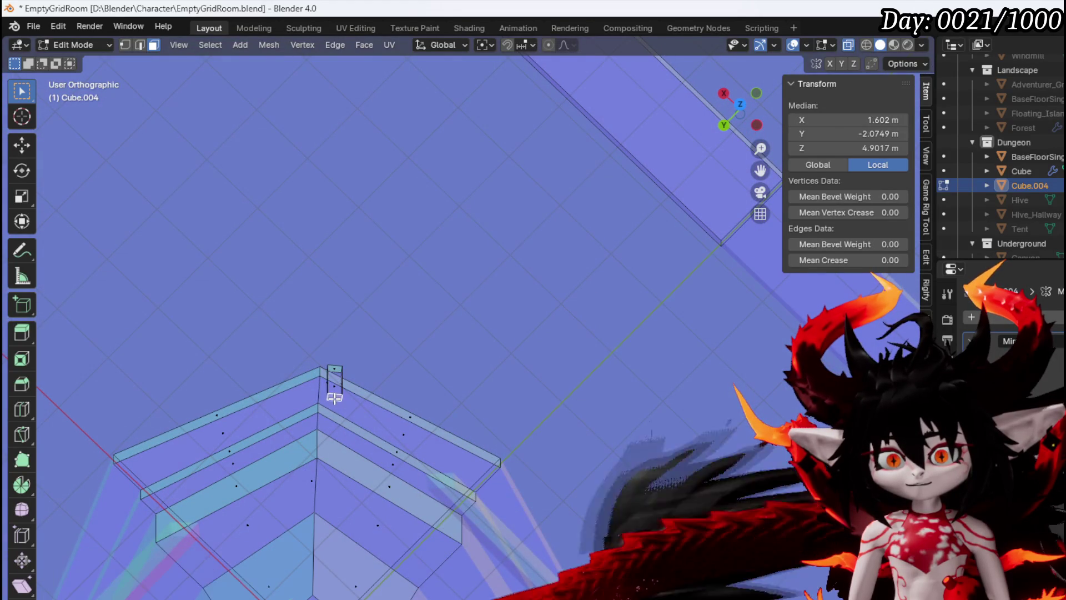
key(g)
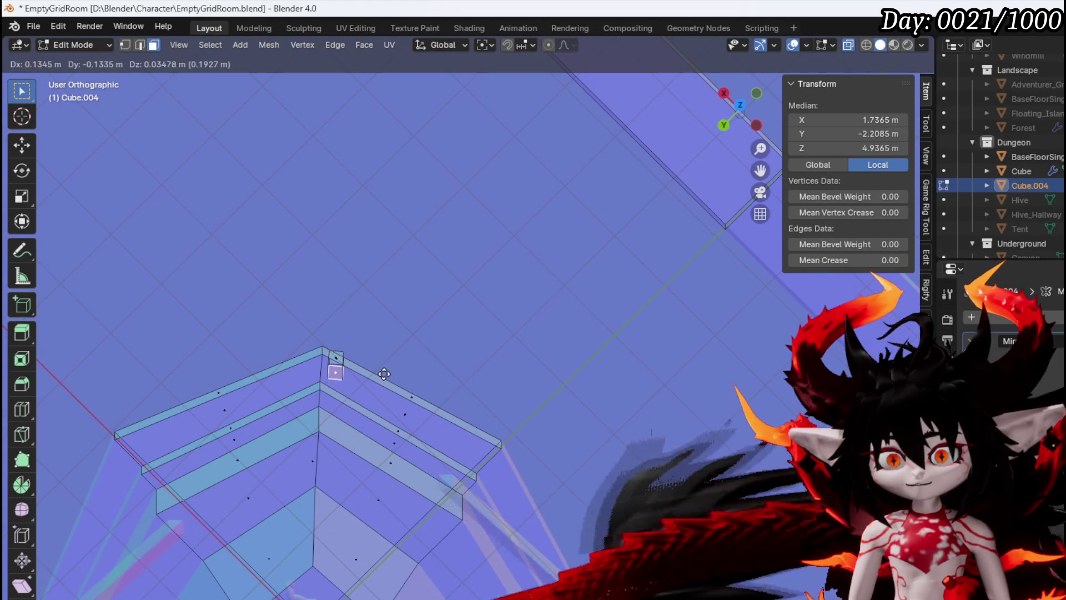
click(381, 372)
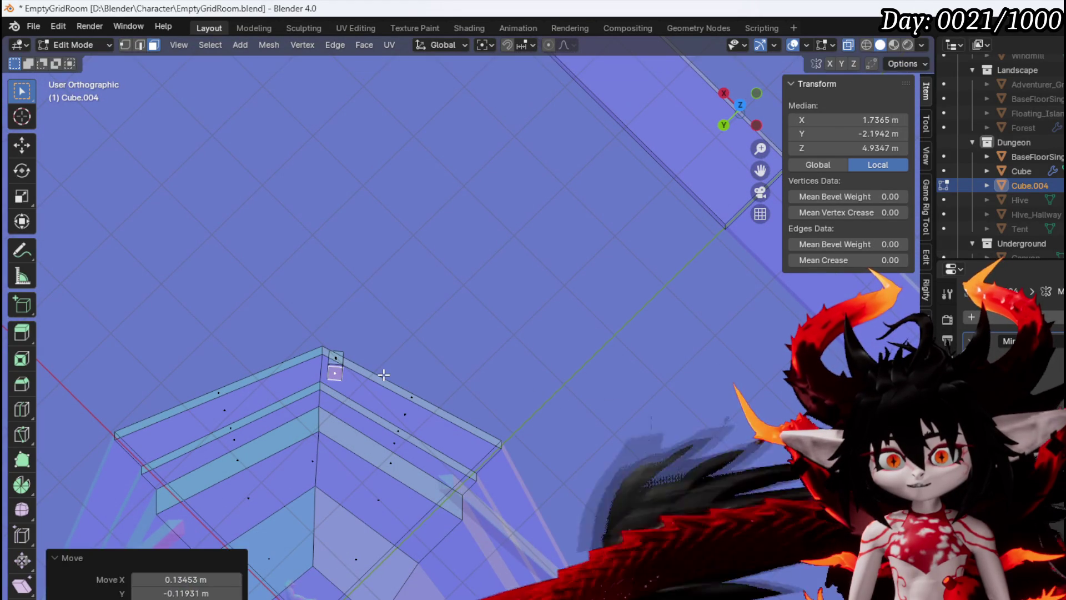
click(309, 348)
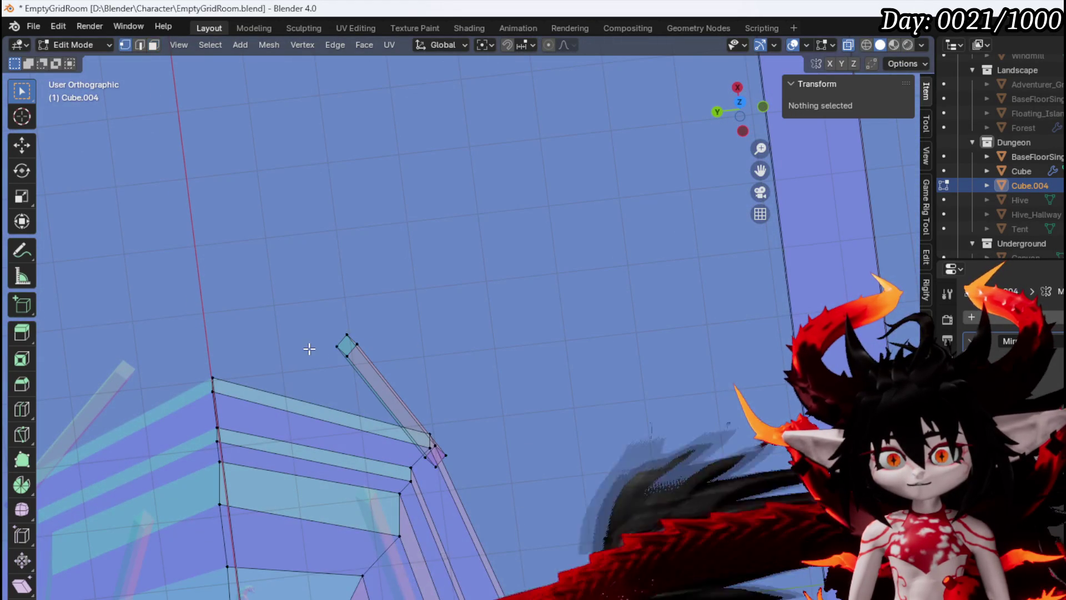
click(356, 347)
key(ctrl+l)
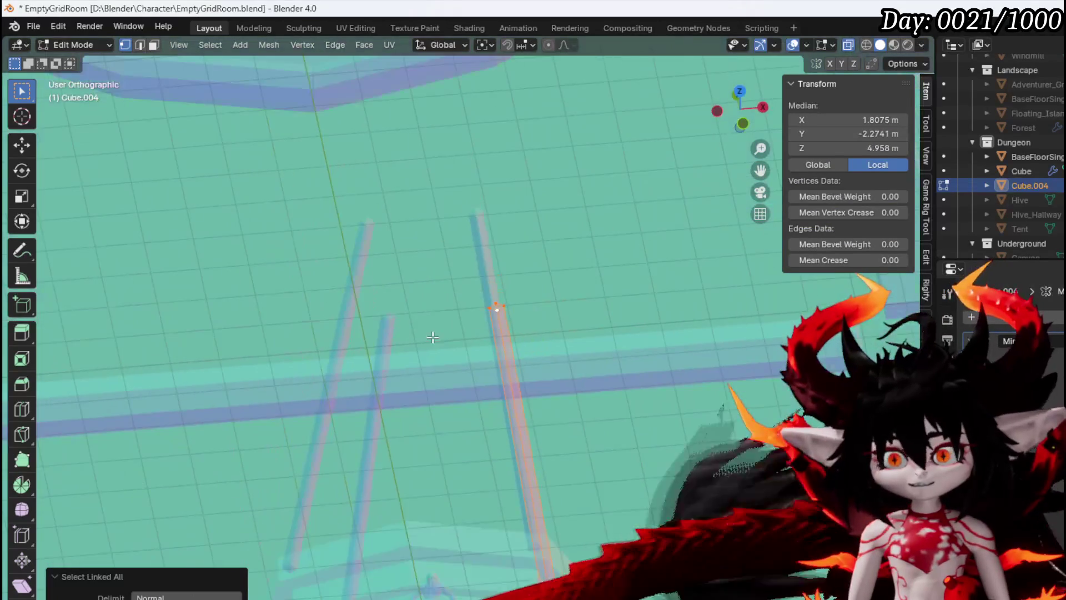
drag(432, 337, 565, 432)
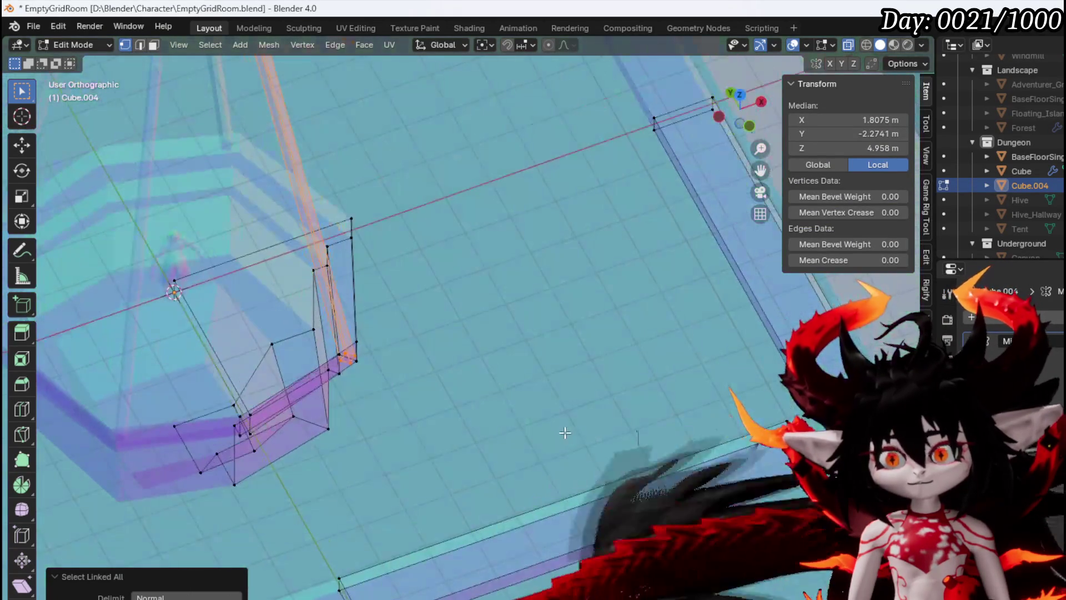
In top view, rotate the post slightly and move it up-left to align with the base.
key(KP_7)
scroll(507, 348, up, 5)
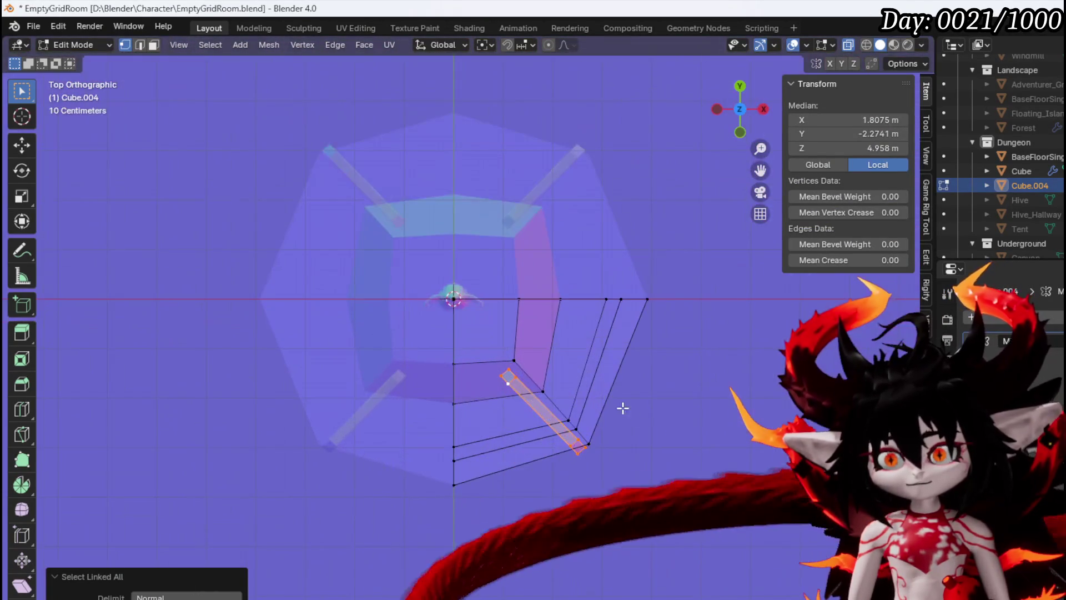
key(r)
click(675, 426)
key(g)
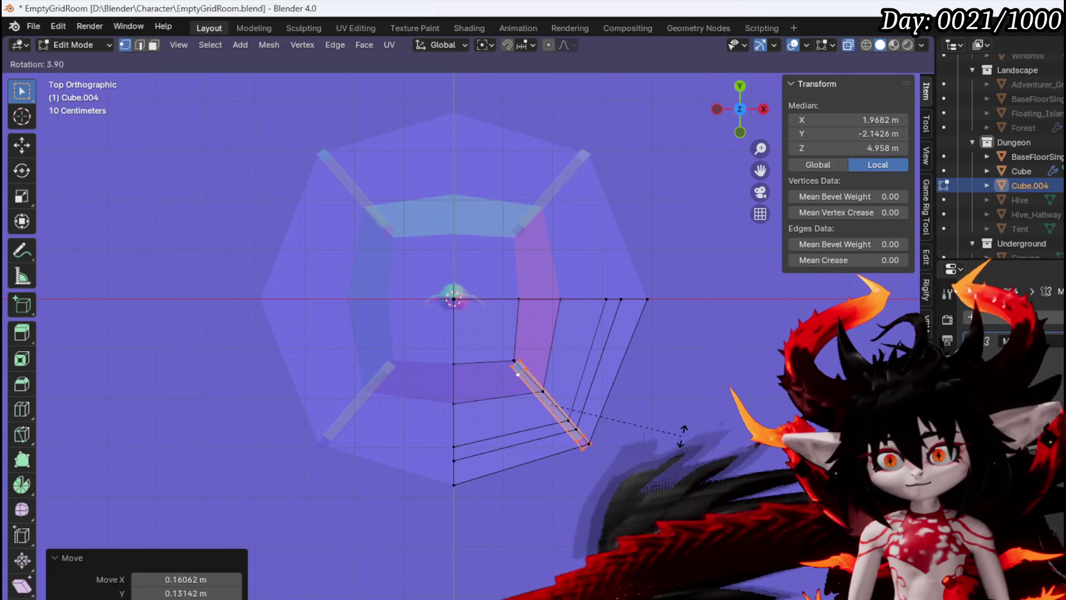
click(685, 436)
key(g)
click(683, 433)
key(g)
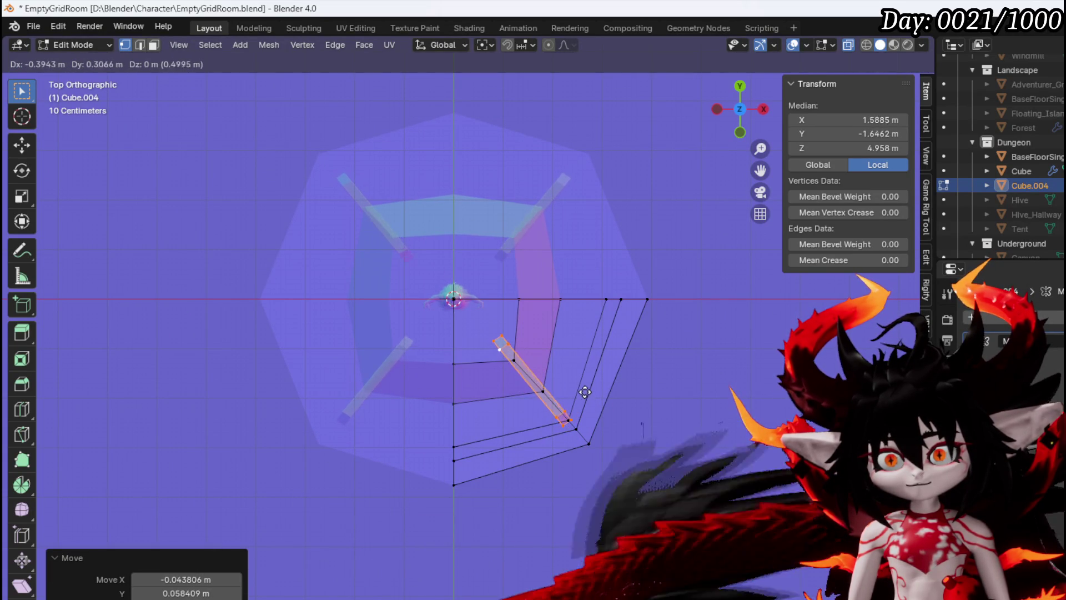
click(577, 381)
key(KP_2)
Duplicate a post face, raise it to the top near 10 m, and extrude it into a crossbar.
key(3)
scroll(542, 375, up, 5)
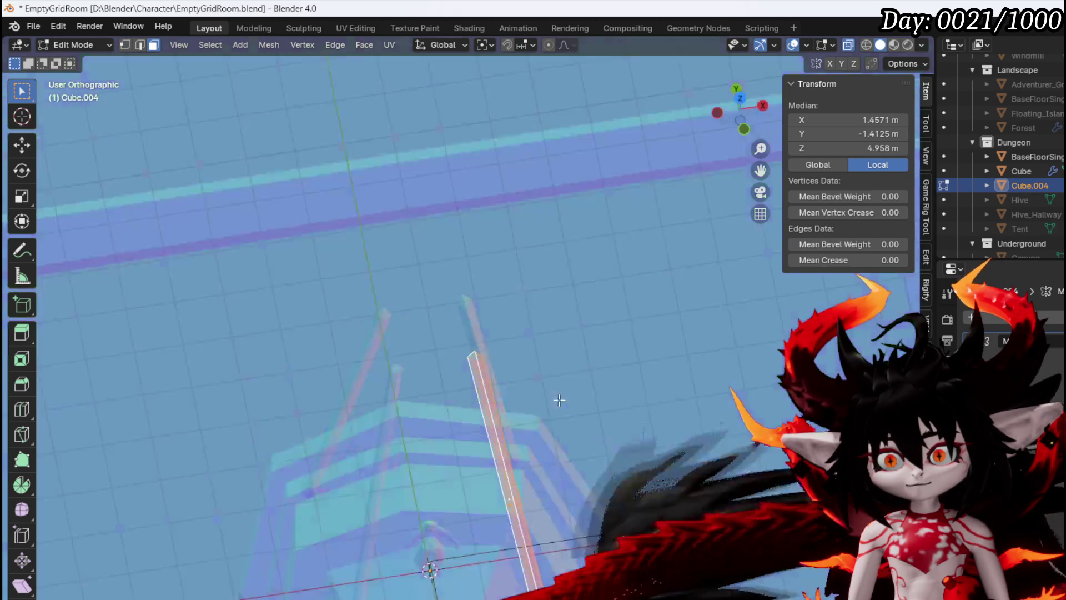
drag(543, 375, 480, 498)
click(415, 486)
key(KP_1)
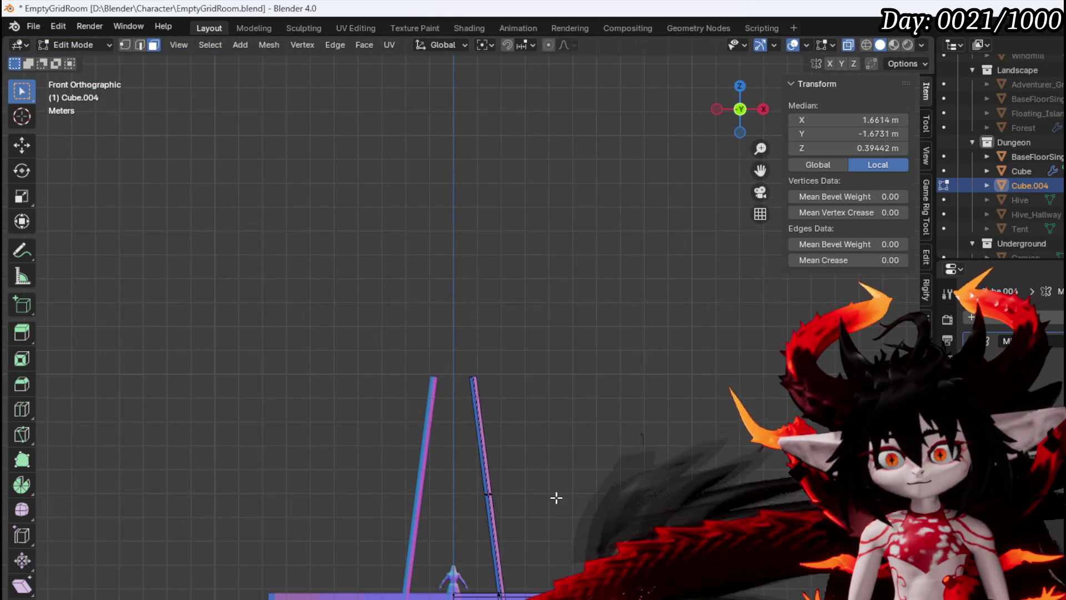
click(549, 283)
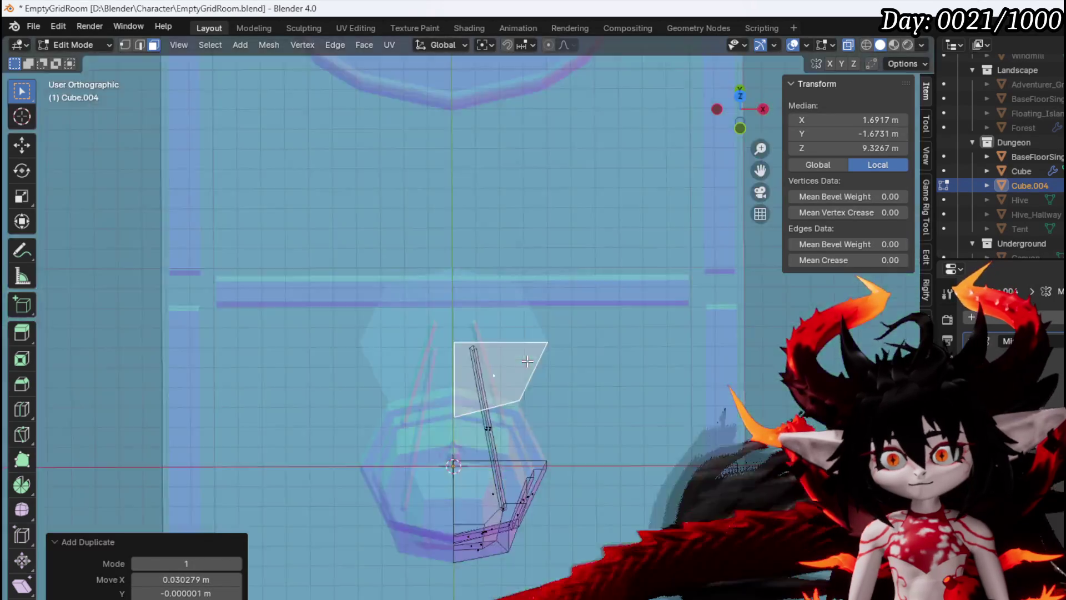
key(KP_7)
key(g)
click(764, 392)
key(KP_1)
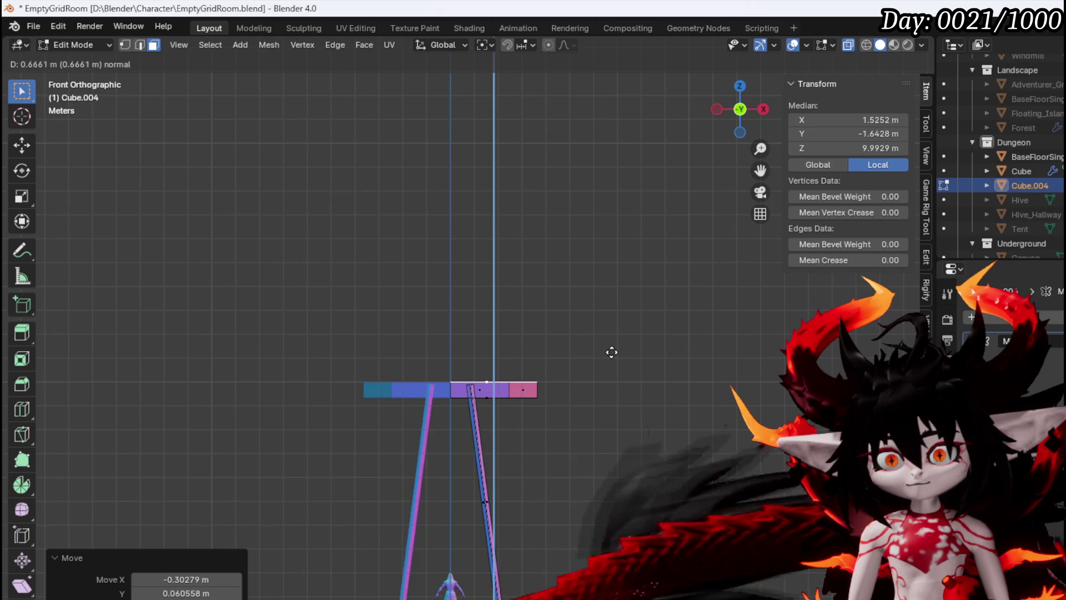
right_click(611, 349)
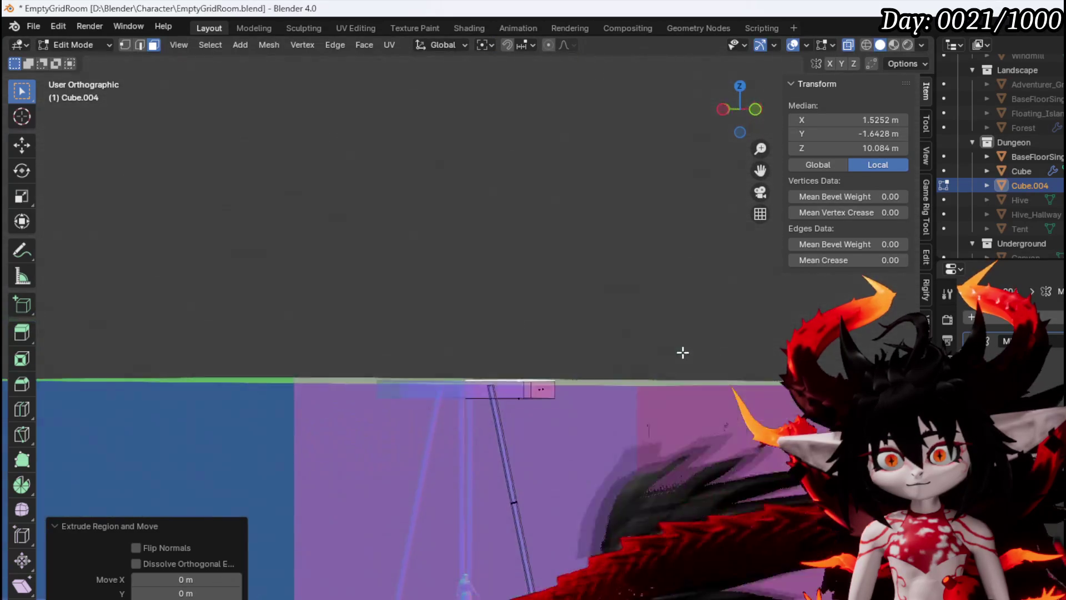
Check overlays and material preview, then switch to solid shading and frame the lower structure.
scroll(605, 324, down, 5)
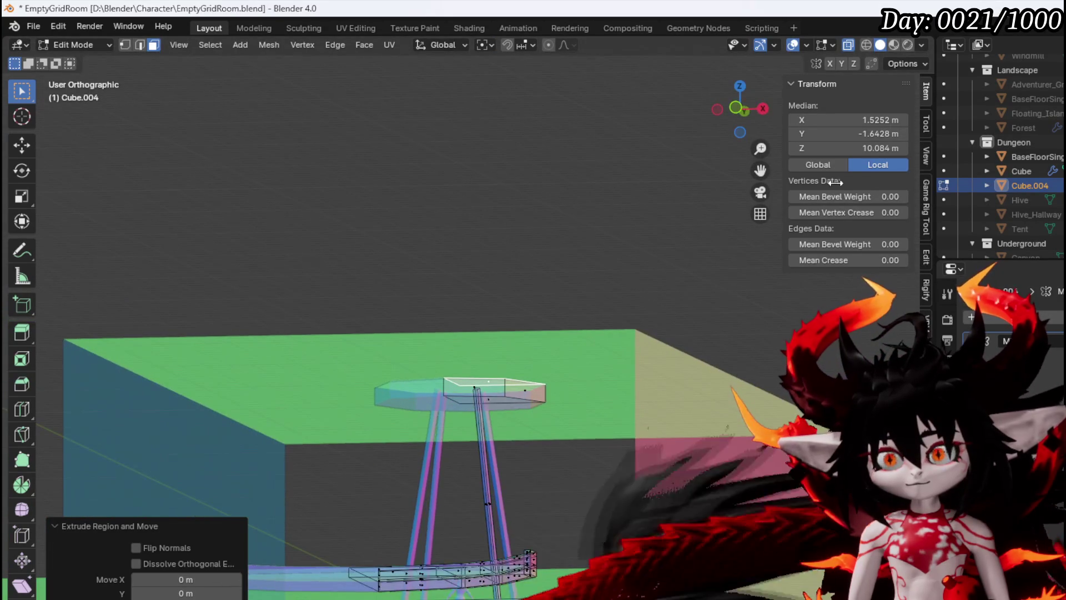
click(805, 44)
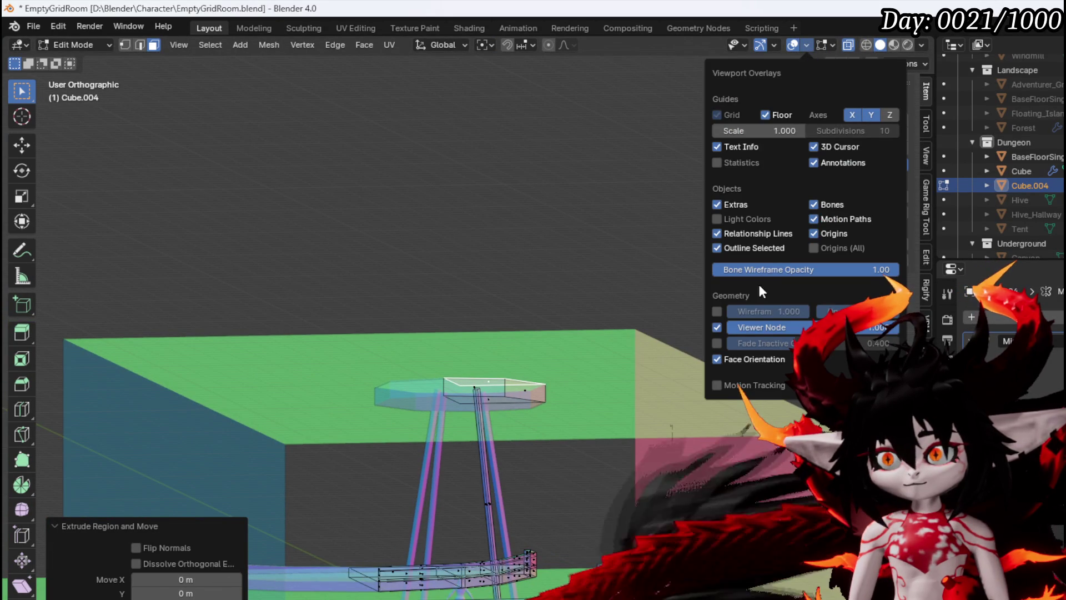
click(840, 46)
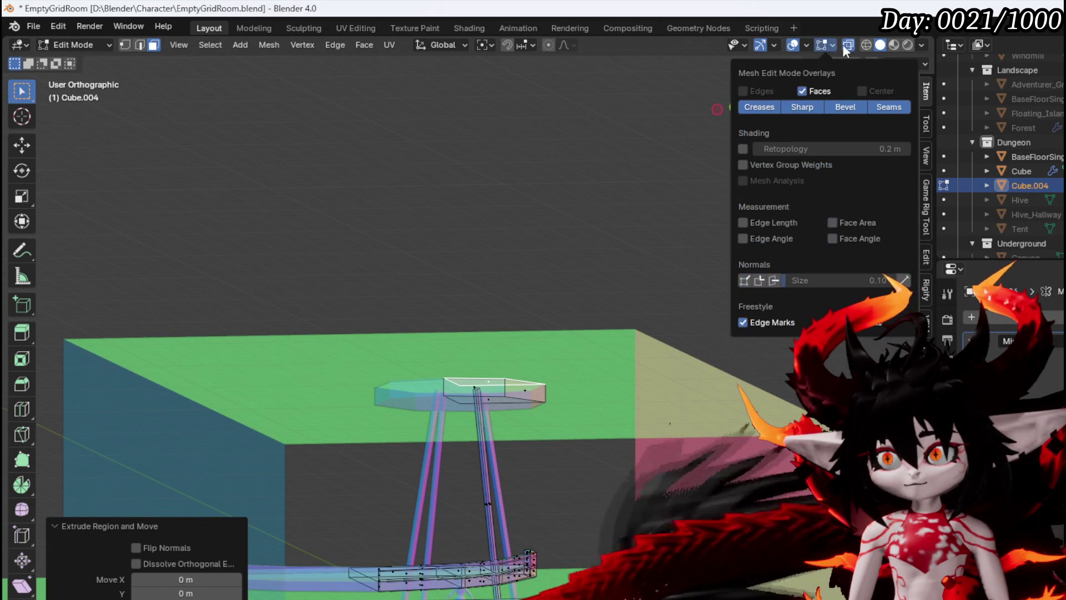
click(890, 44)
mouse_move(575, 351)
mouse_down()
mouse_move(572, 386)
mouse_move(597, 336)
mouse_move(562, 394)
mouse_move(611, 374)
mouse_move(507, 378)
mouse_move(699, 386)
mouse_move(614, 374)
mouse_move(509, 405)
mouse_move(502, 418)
mouse_move(585, 422)
mouse_move(614, 361)
mouse_move(581, 357)
mouse_move(601, 194)
mouse_up()
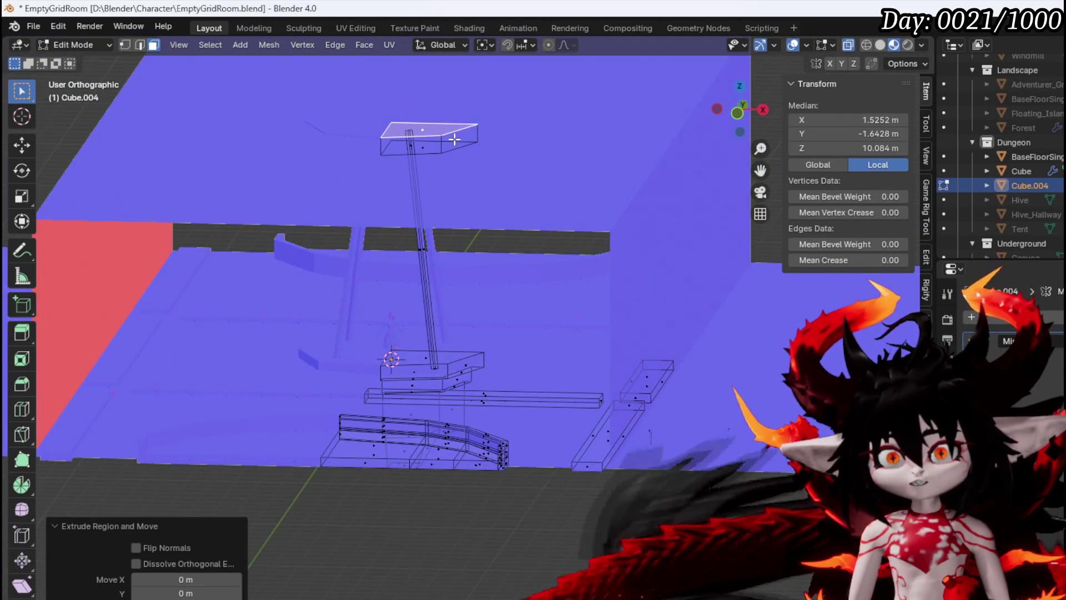
mouse_move(525, 348)
mouse_down()
mouse_move(561, 286)
mouse_move(526, 310)
mouse_move(550, 336)
mouse_up()
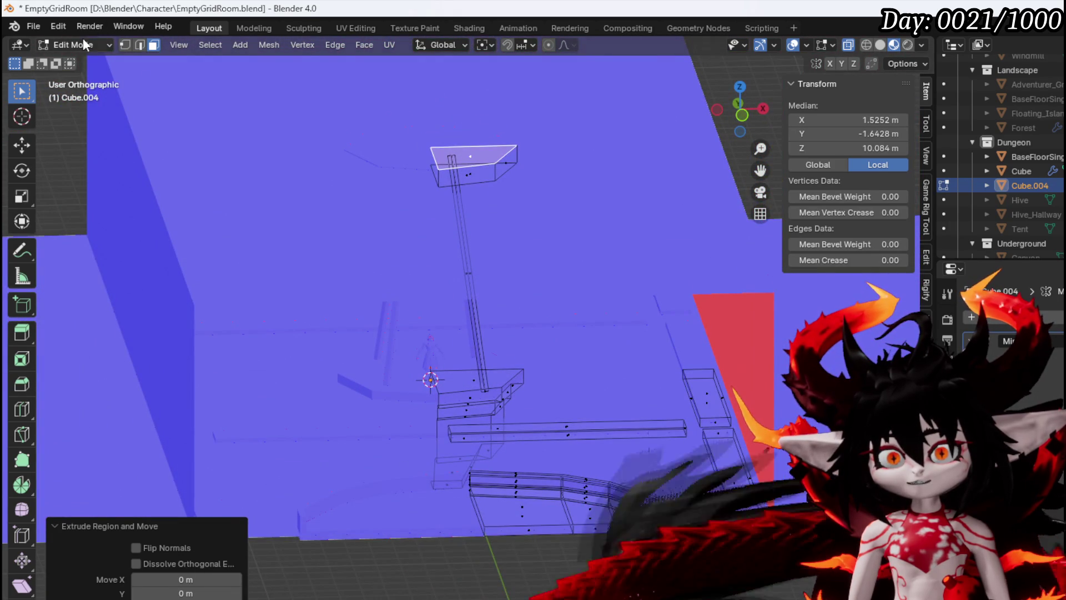
click(81, 44)
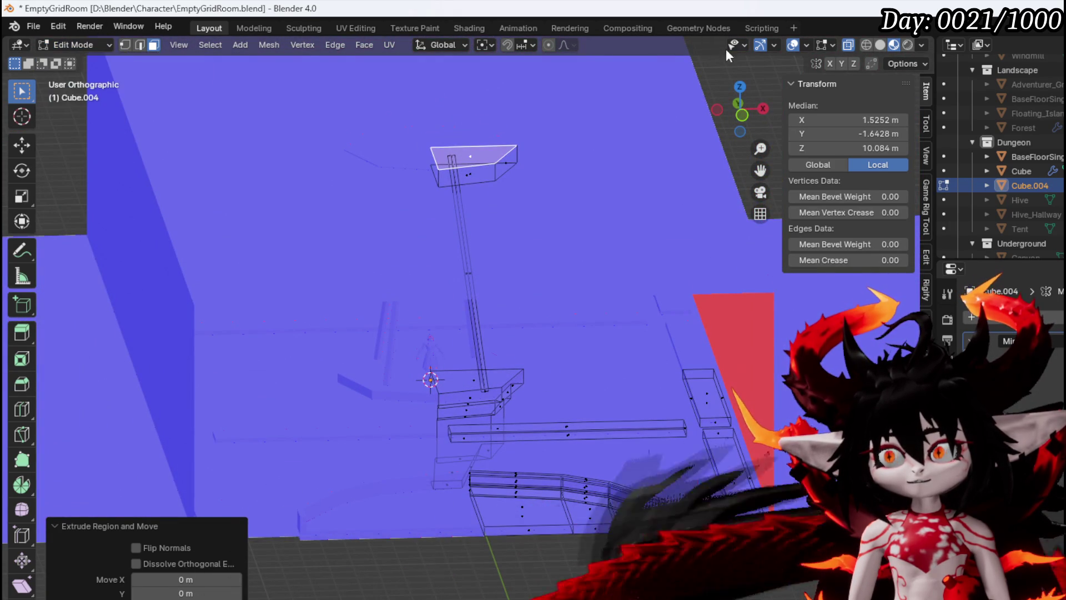
click(881, 45)
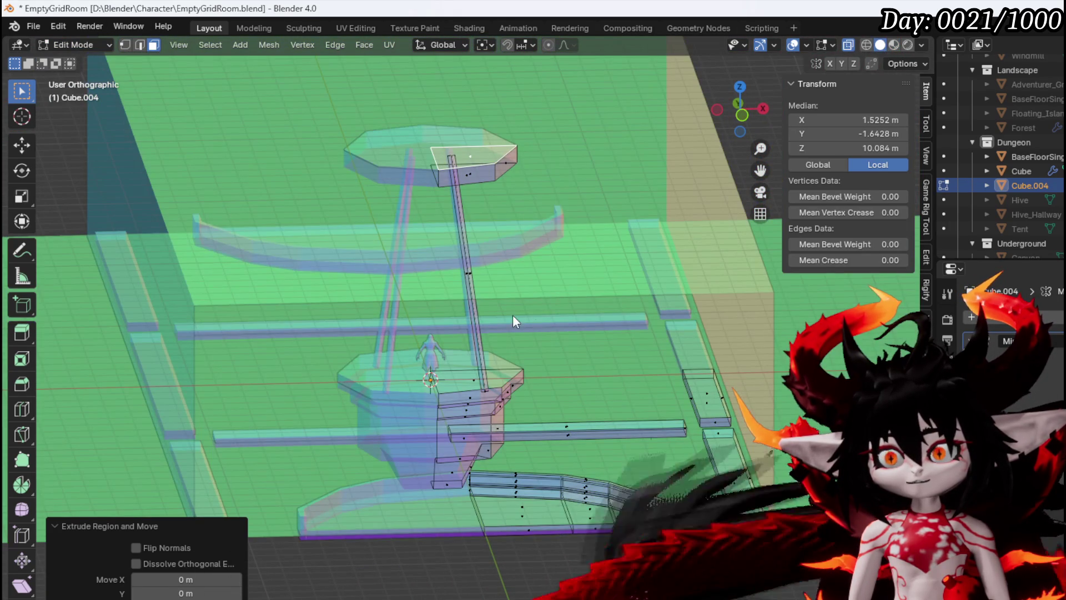
drag(691, 415, 591, 327)
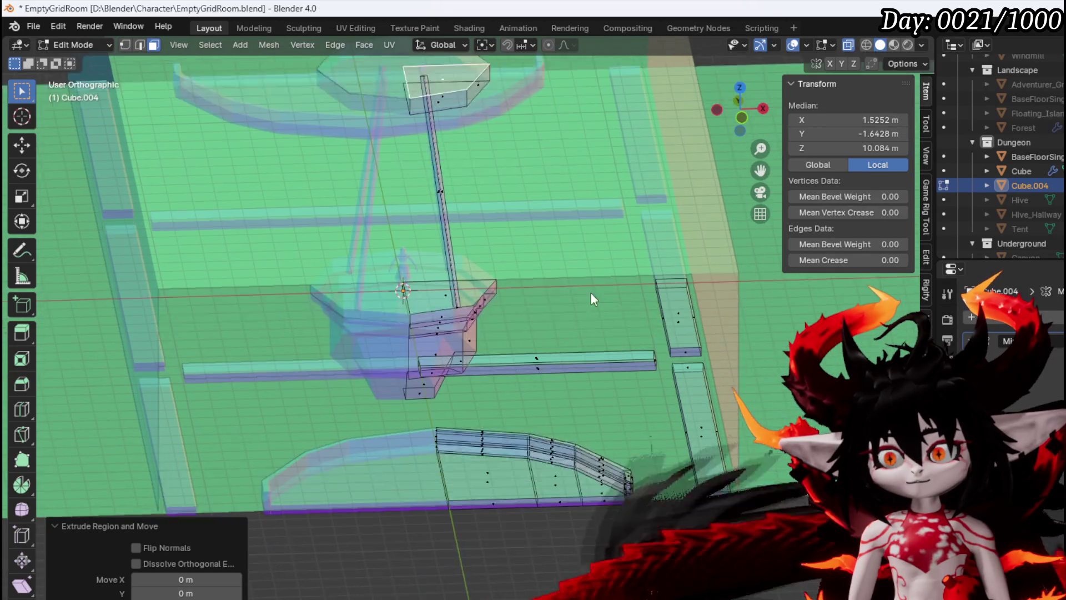
click(81, 44)
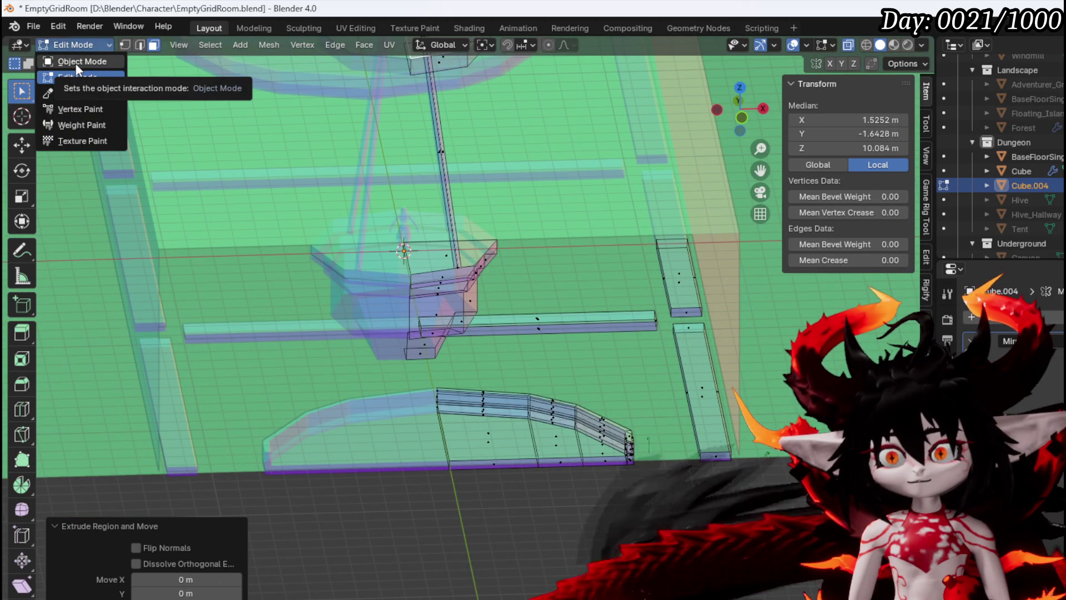
click(239, 45)
Add a cube, resize it, and place it at the room's corner, shifted about 0.39 m right.
click(257, 75)
mouse_move(518, 311)
mouse_down()
mouse_move(518, 366)
mouse_move(528, 235)
mouse_move(437, 450)
mouse_up()
key(g)
click(641, 533)
key(s)
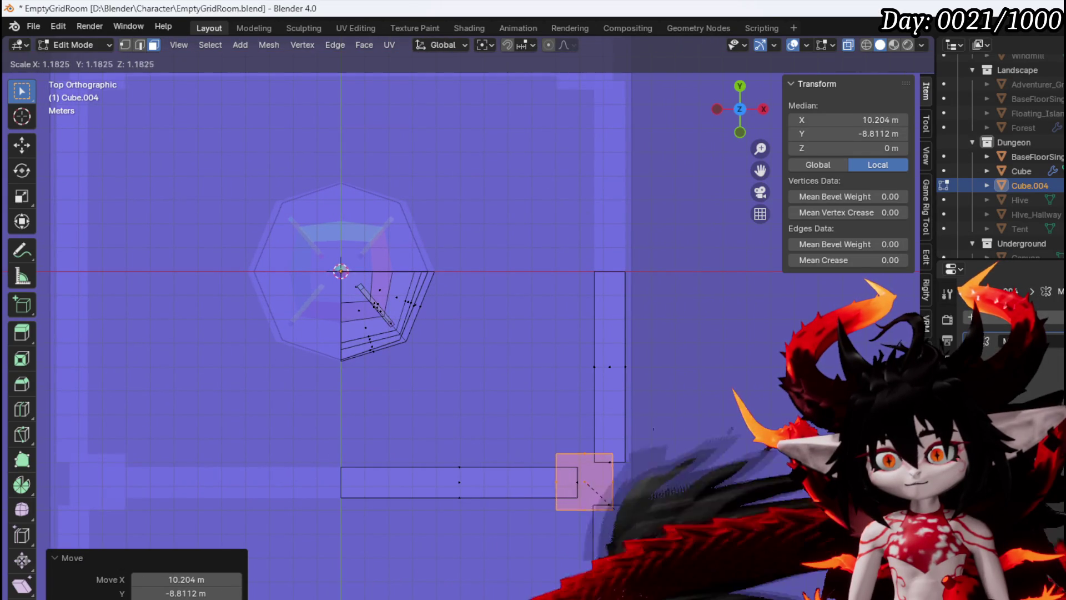
key(Return)
key(g)
key(Return)
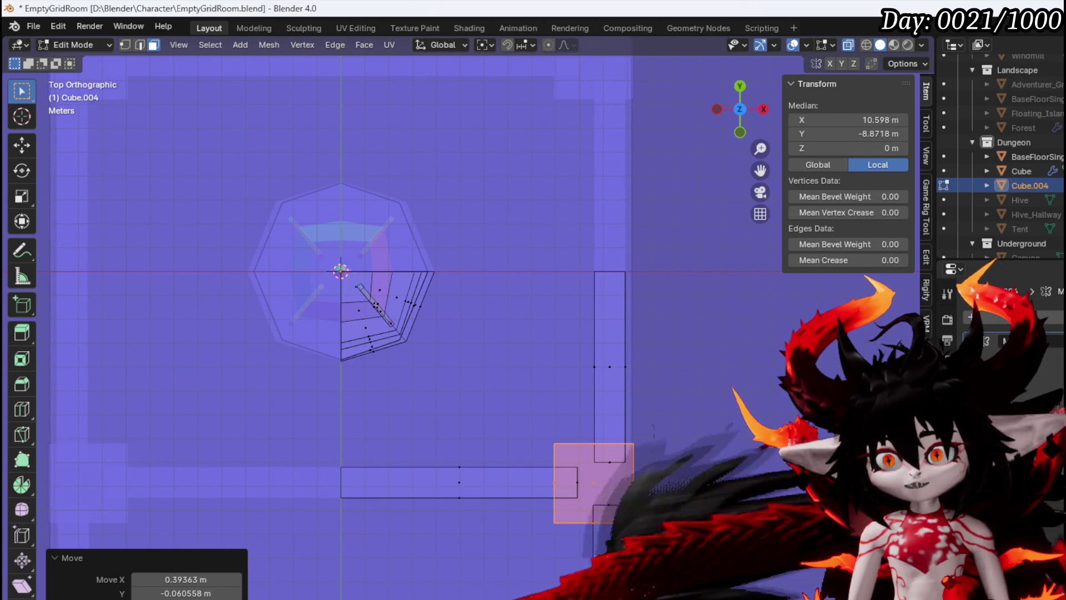
drag(544, 577, 551, 489)
key(KP_1)
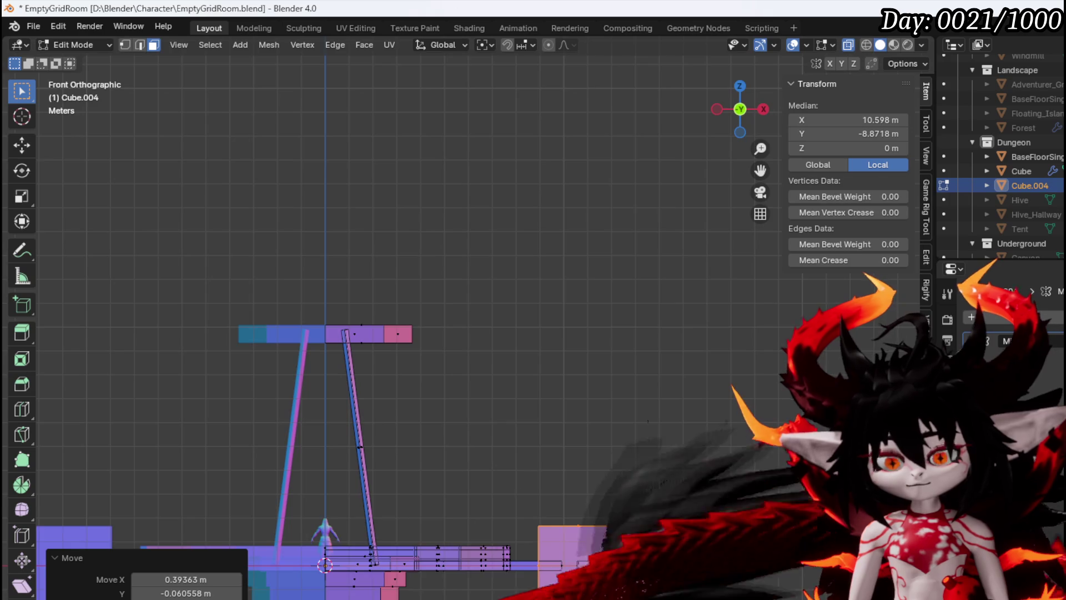
scroll(543, 366, up, 5)
drag(567, 369, 417, 378)
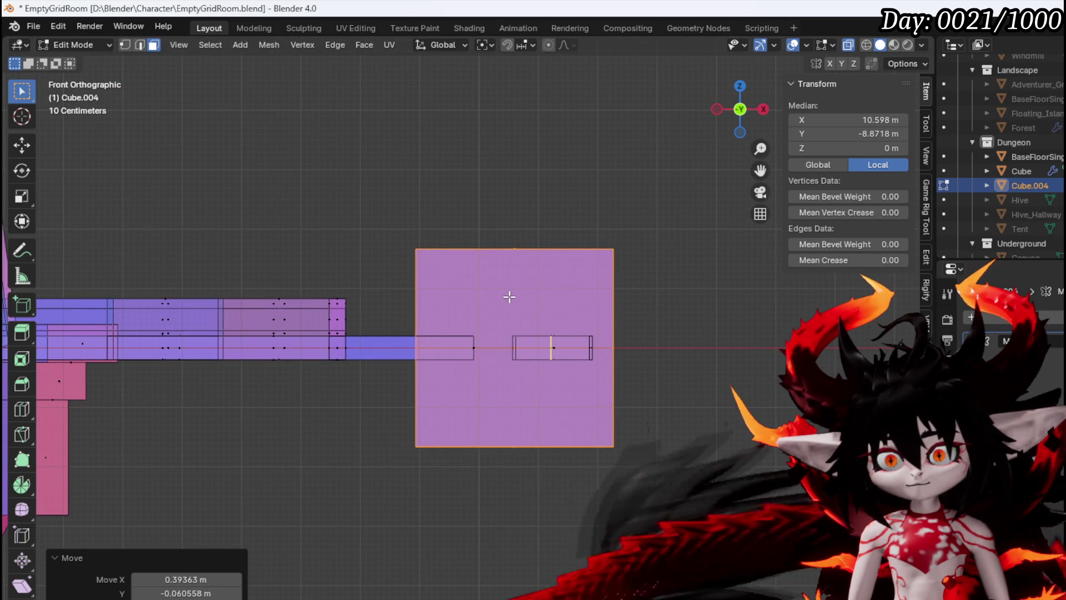
Add two horizontal loop cuts and slightly shrink the middle band of faces.
key(ctrl+r)
scroll(614, 278, up, 1)
click(613, 278)
right_click(616, 278)
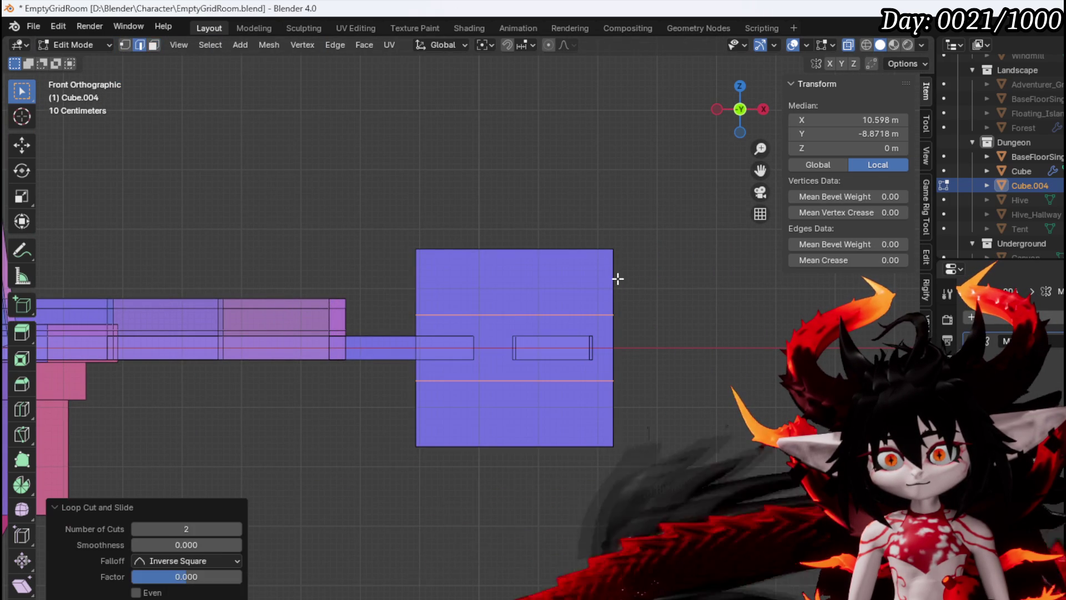
key(3)
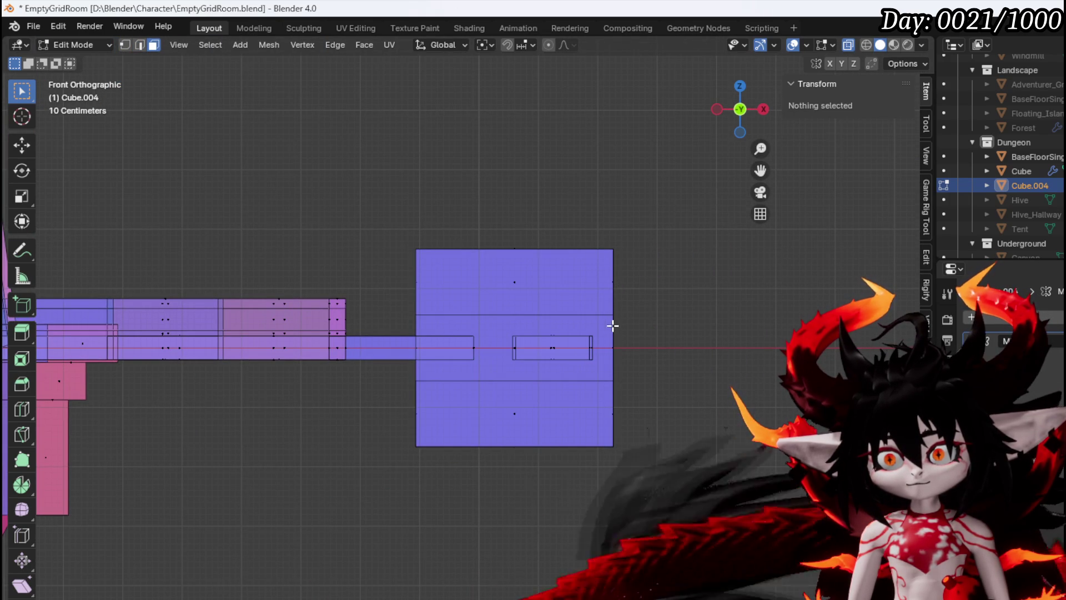
click(612, 328)
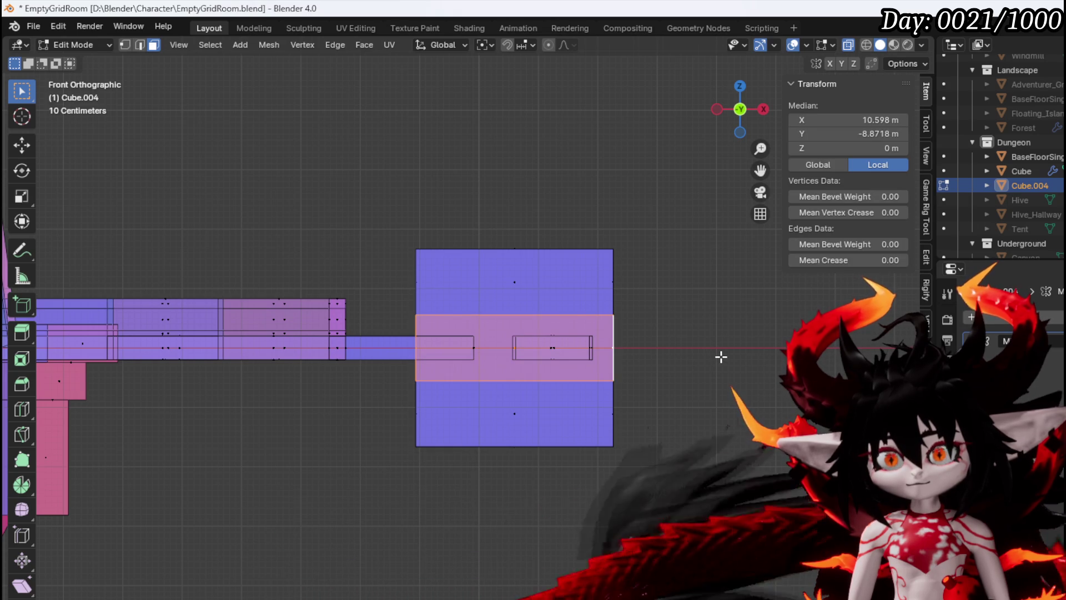
key(s)
key(Escape)
key(s)
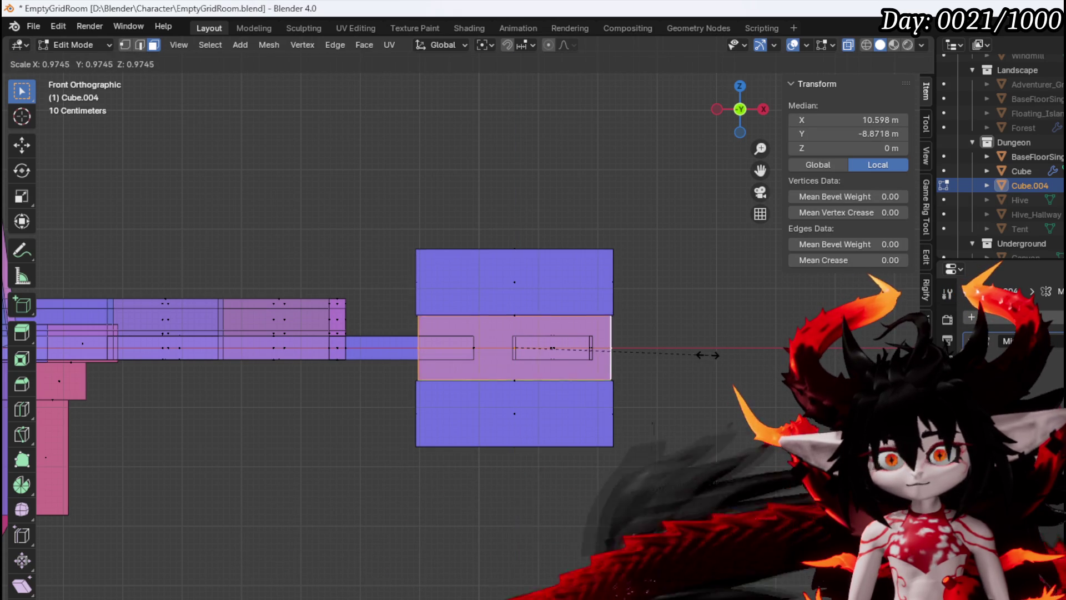
click(702, 355)
mouse_move(702, 352)
mouse_down()
mouse_move(528, 361)
mouse_move(485, 354)
mouse_up()
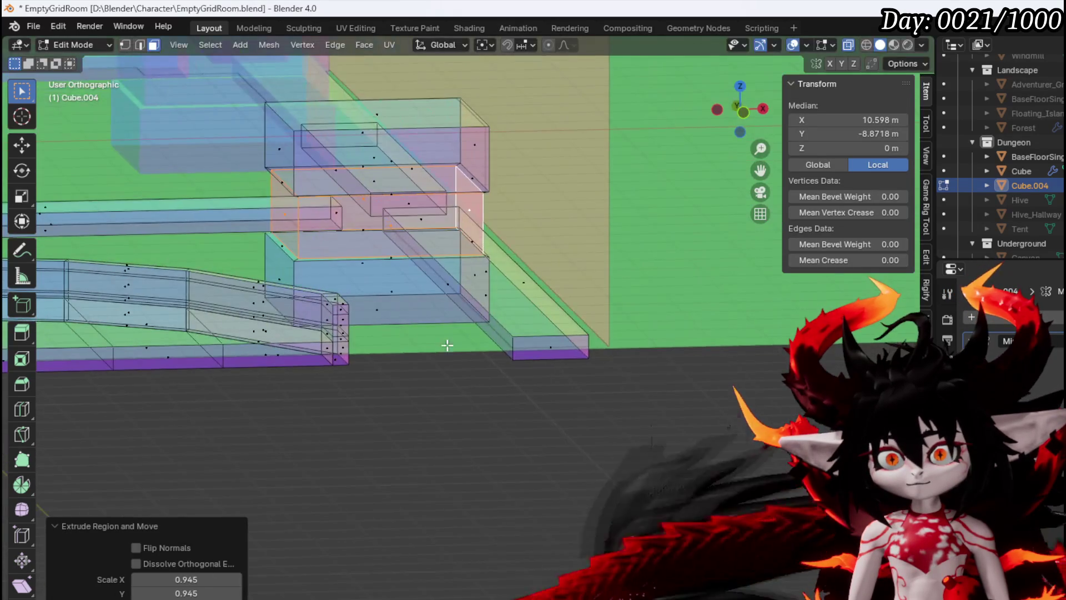
drag(409, 330, 444, 455)
Lower the bottom faces about 1.66 m, narrow them, and extrude them downward.
key(g)
key(z)
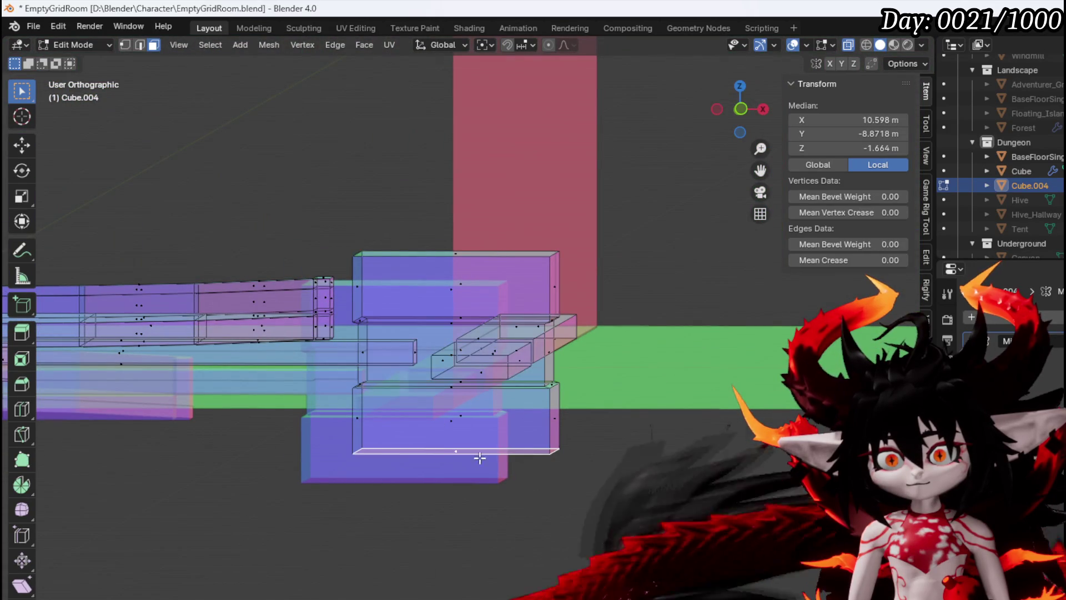
key(KP_1)
key(s)
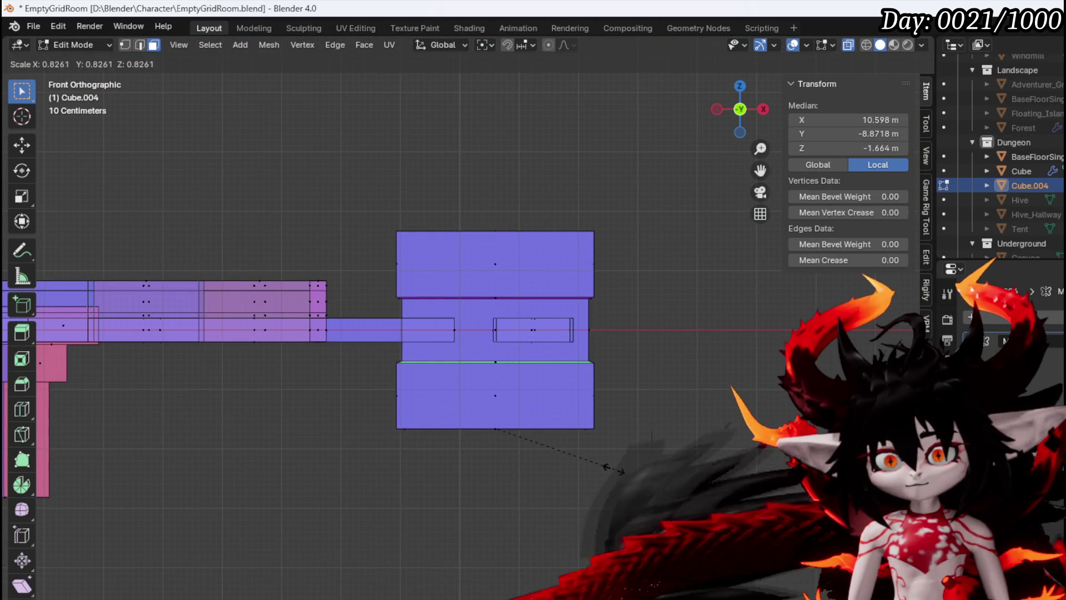
click(599, 466)
key(e)
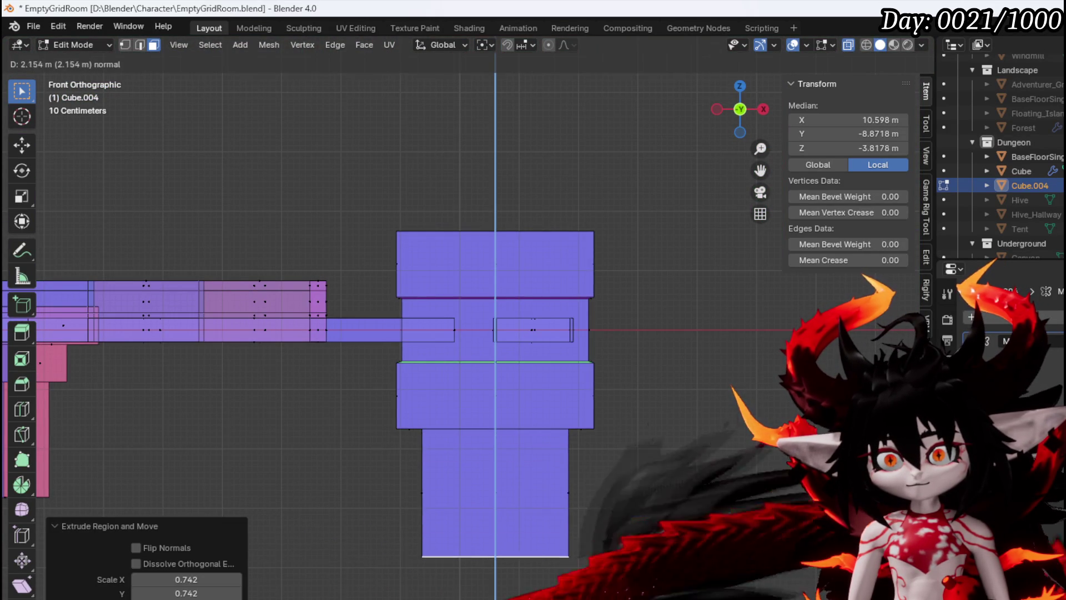
key(Return)
scroll(589, 413, down, 8)
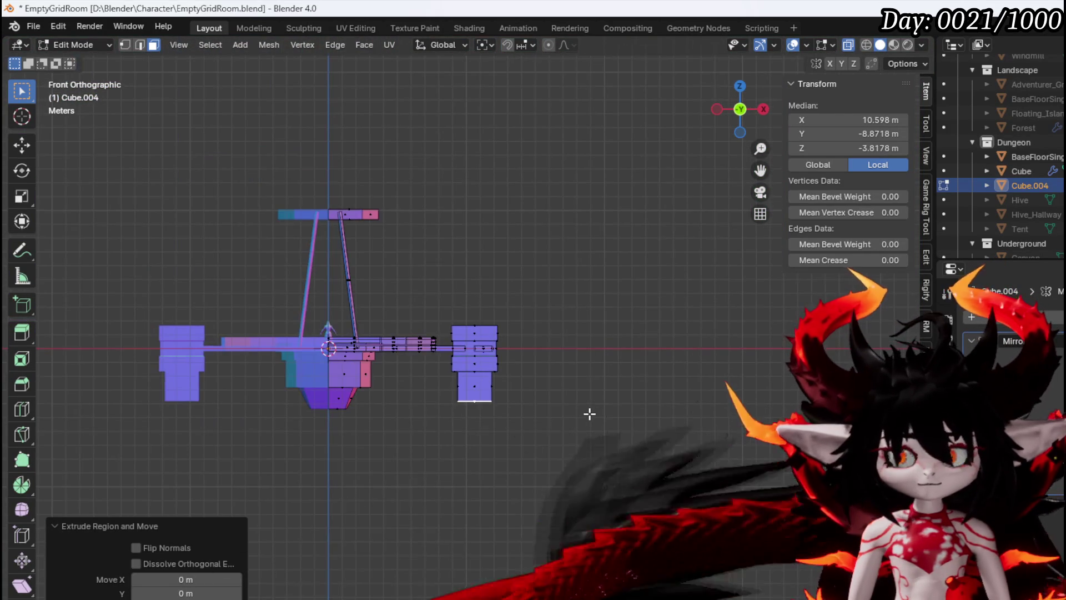
Move the pillar leg bottoms further down to lengthen the legs.
key(g)
click(549, 378)
drag(549, 378, 528, 355)
scroll(519, 350, up, 6)
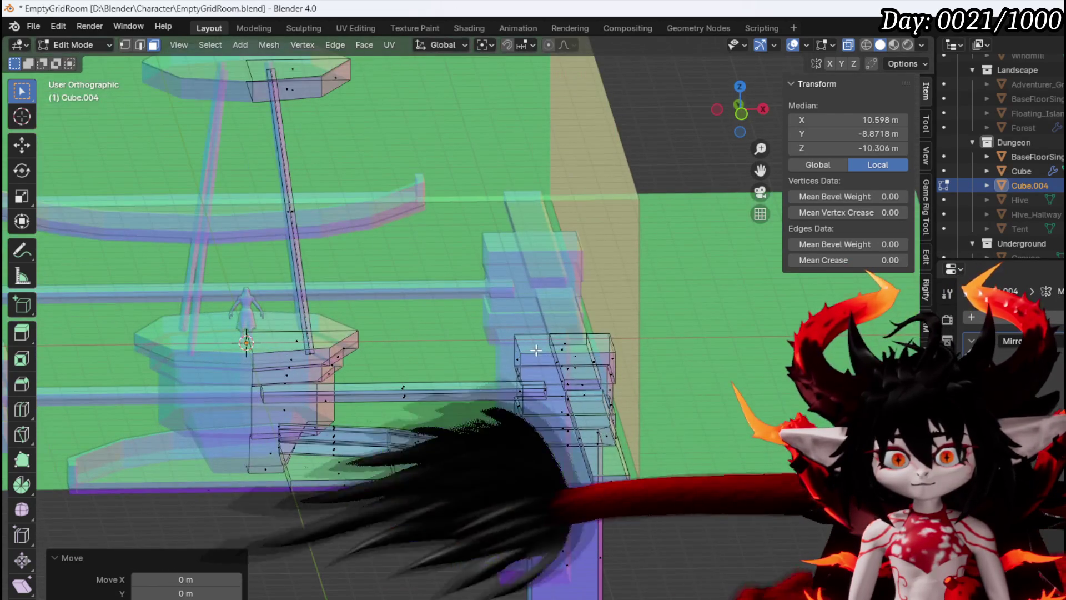
Select the right block's top face and scale it down to 0.792.
click(570, 343)
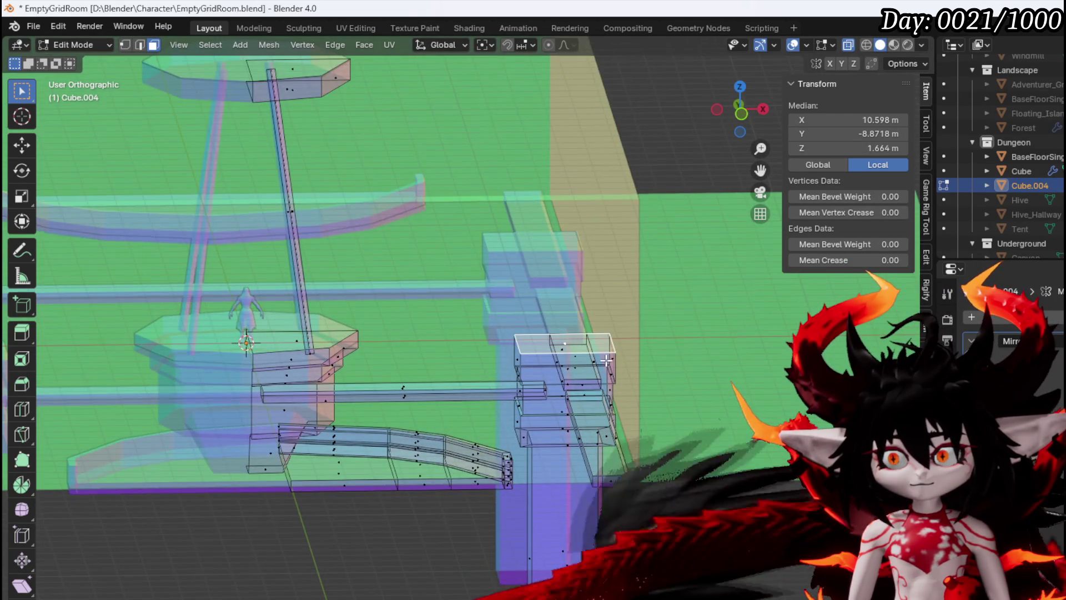
drag(606, 360, 627, 366)
key(s)
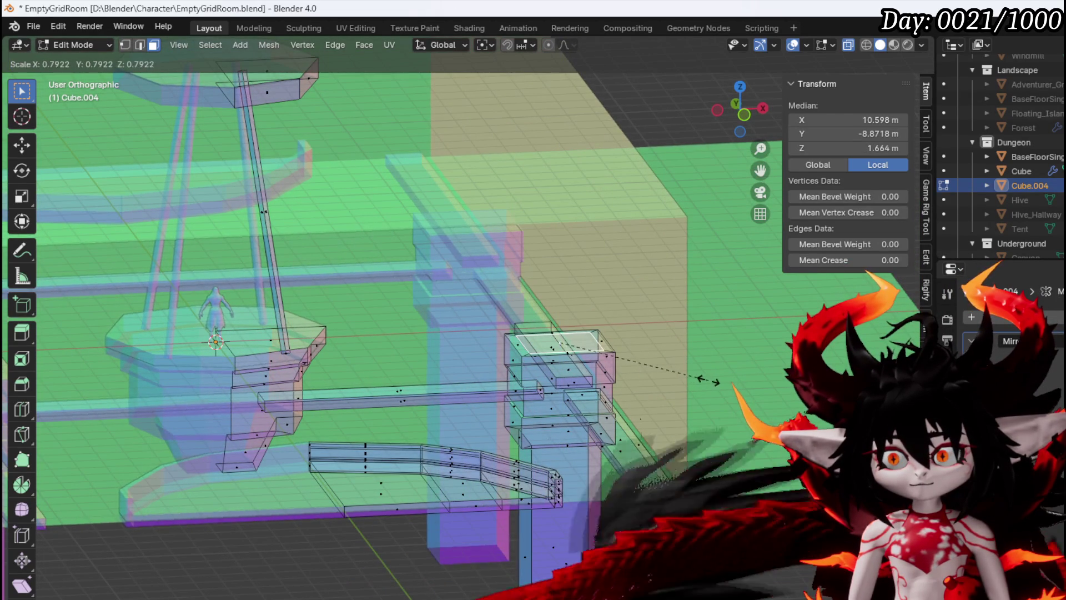
click(707, 380)
Extrude the top face straight up about 7.8 m into a column reaching roughly 10 m.
key(KP_1)
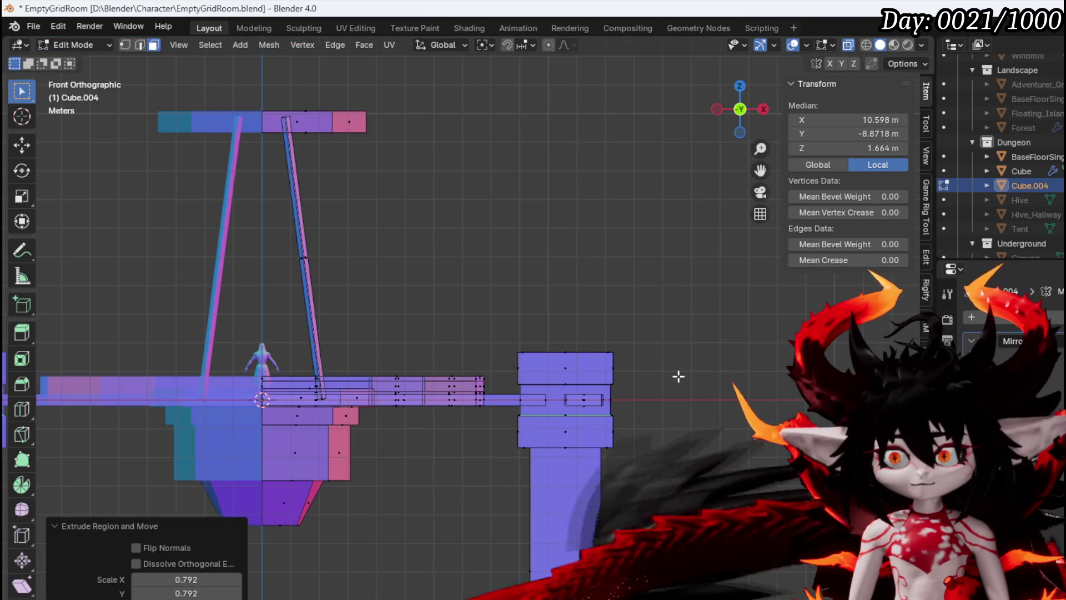
key(e)
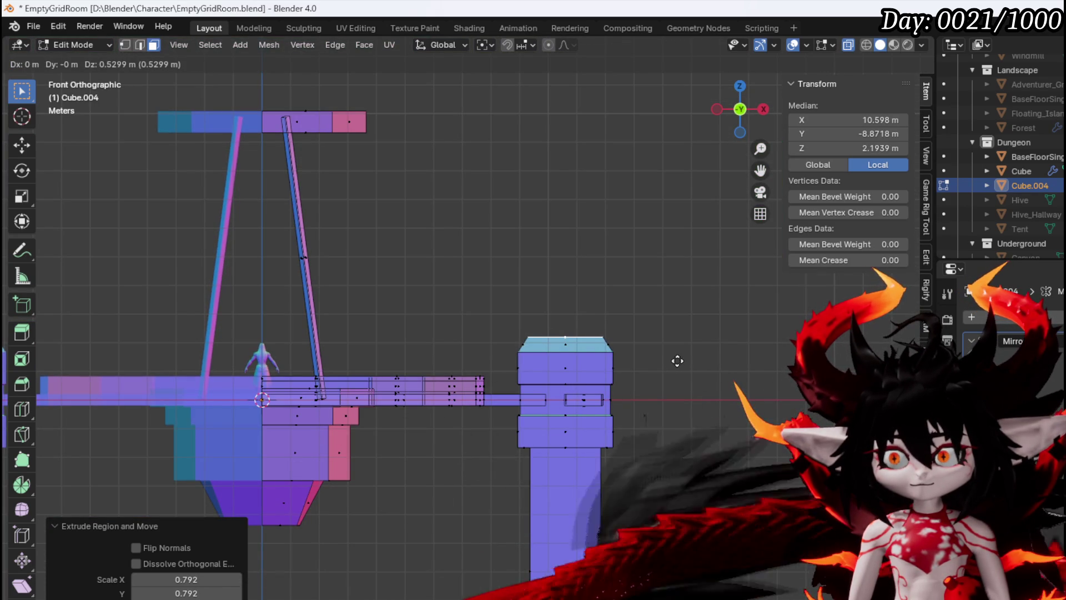
key(z)
key(Escape)
key(g)
key(z)
key(z)
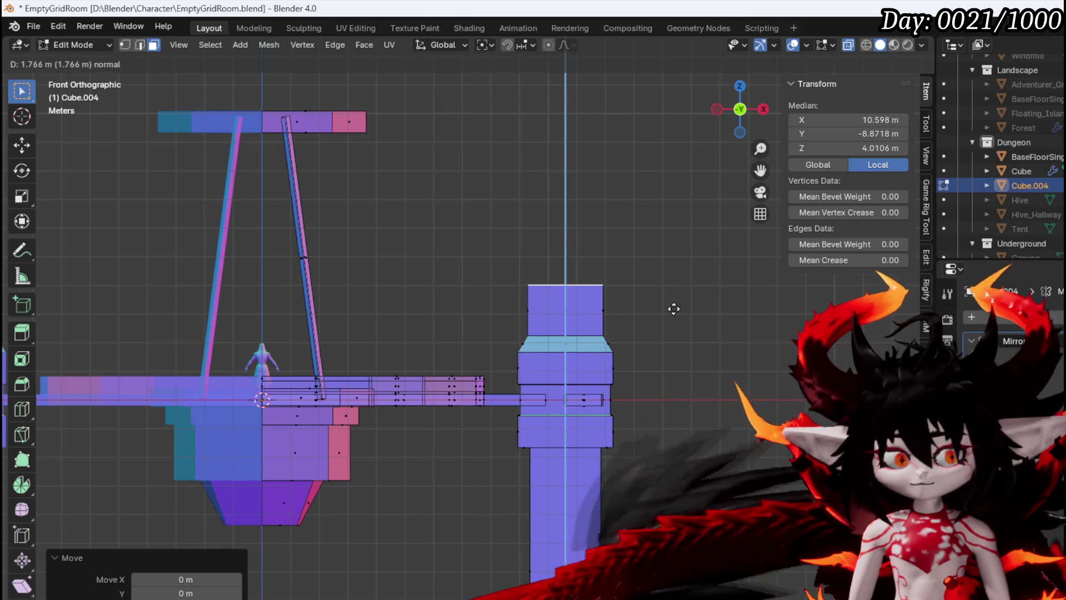
key(z)
key(z)
click(676, 136)
mouse_move(676, 136)
mouse_down()
mouse_move(543, 219)
mouse_move(599, 228)
mouse_move(577, 261)
mouse_move(569, 250)
mouse_move(525, 248)
mouse_up()
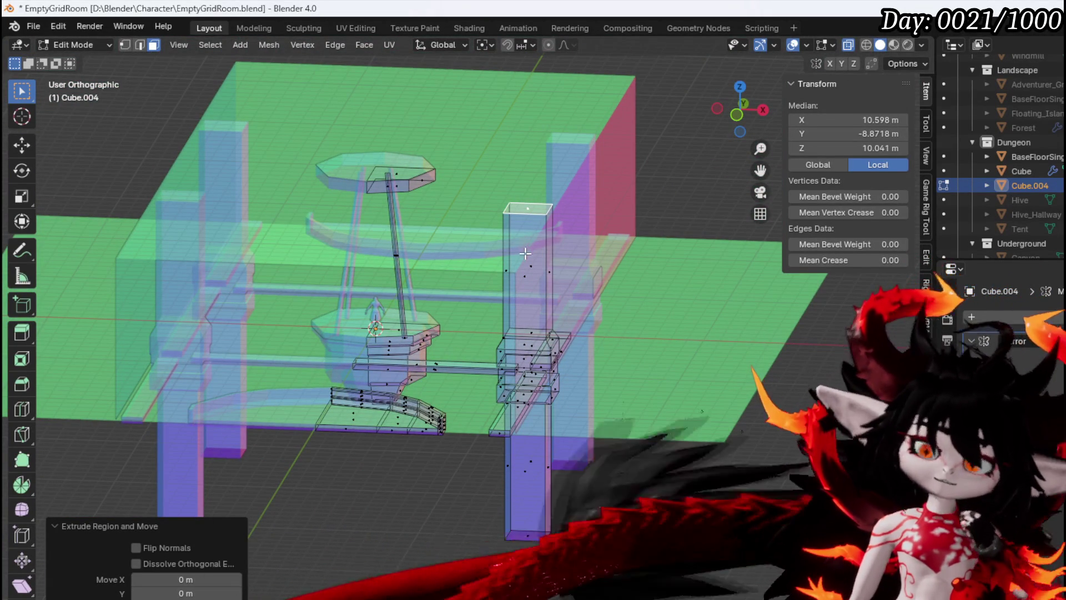
click(478, 361)
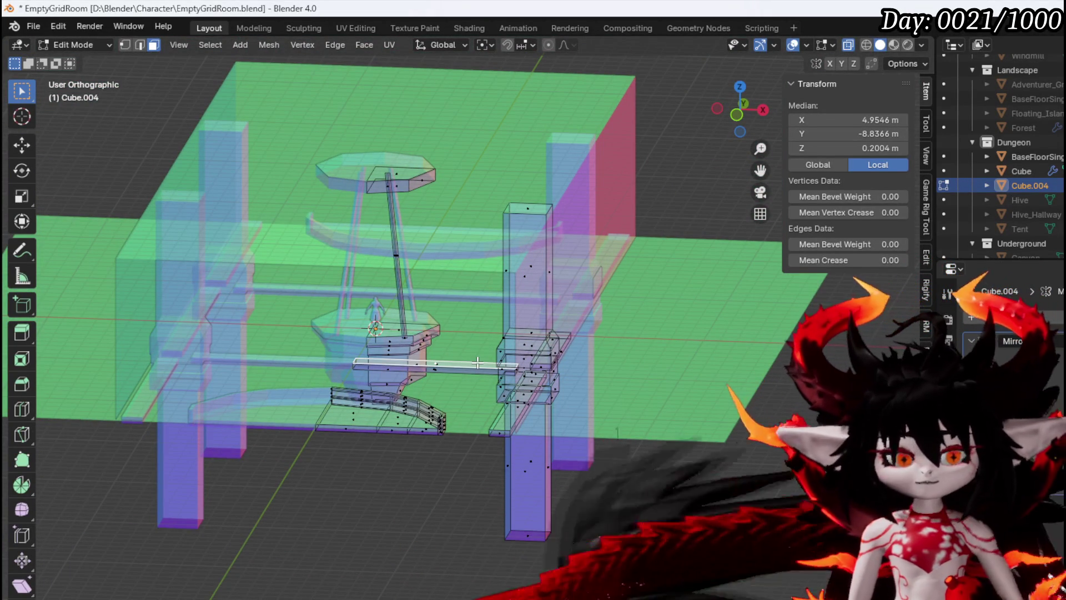
Duplicate the connected horizontal beam and raise the copy straight up to the top.
key(ctrl+l)
key(KP_1)
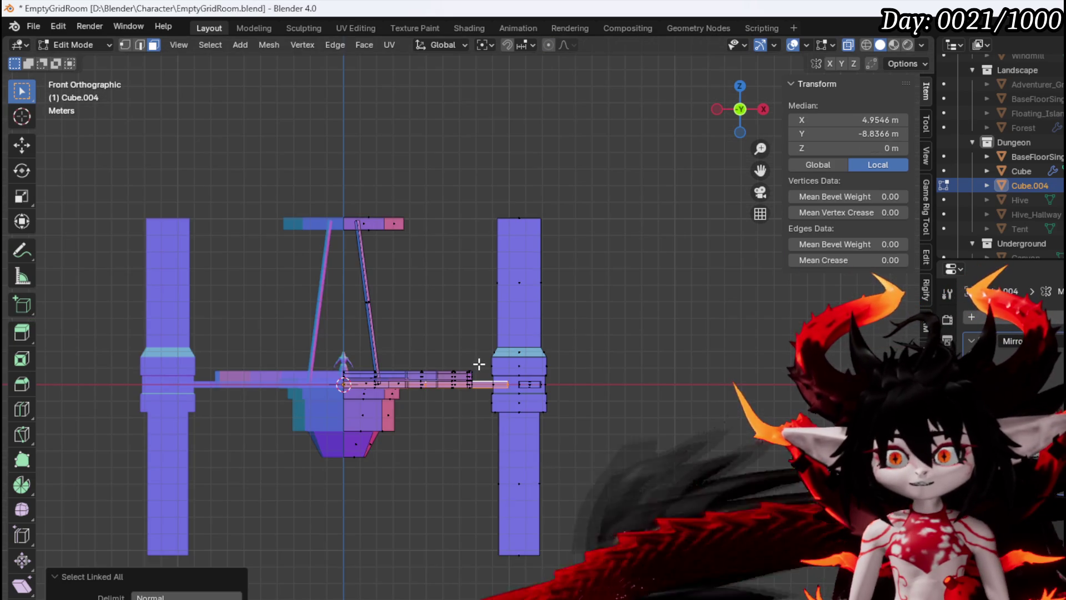
key(shift+d)
key(Escape)
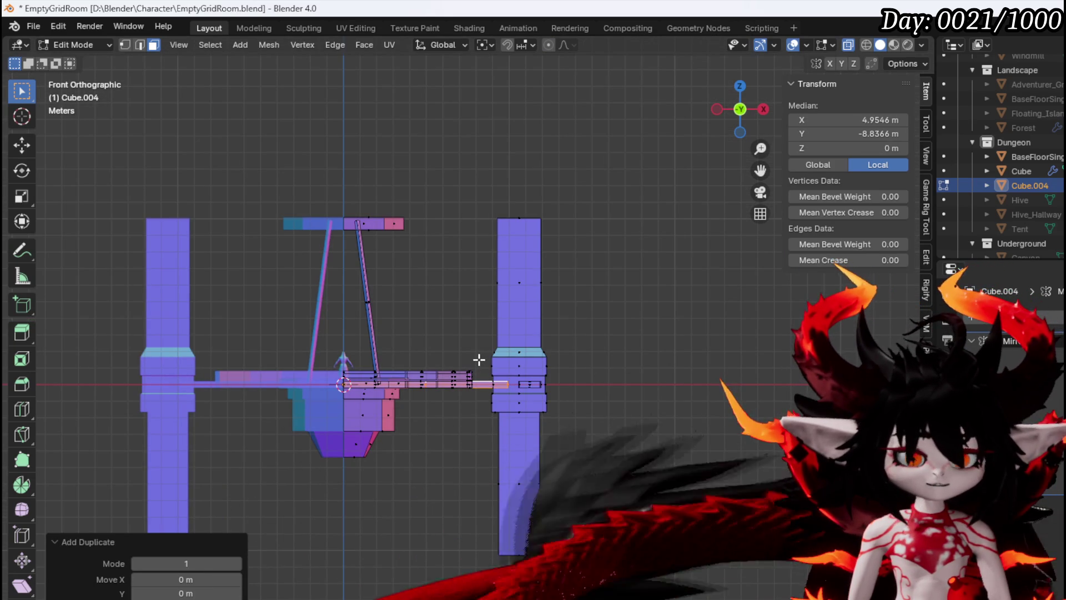
key(g)
key(z)
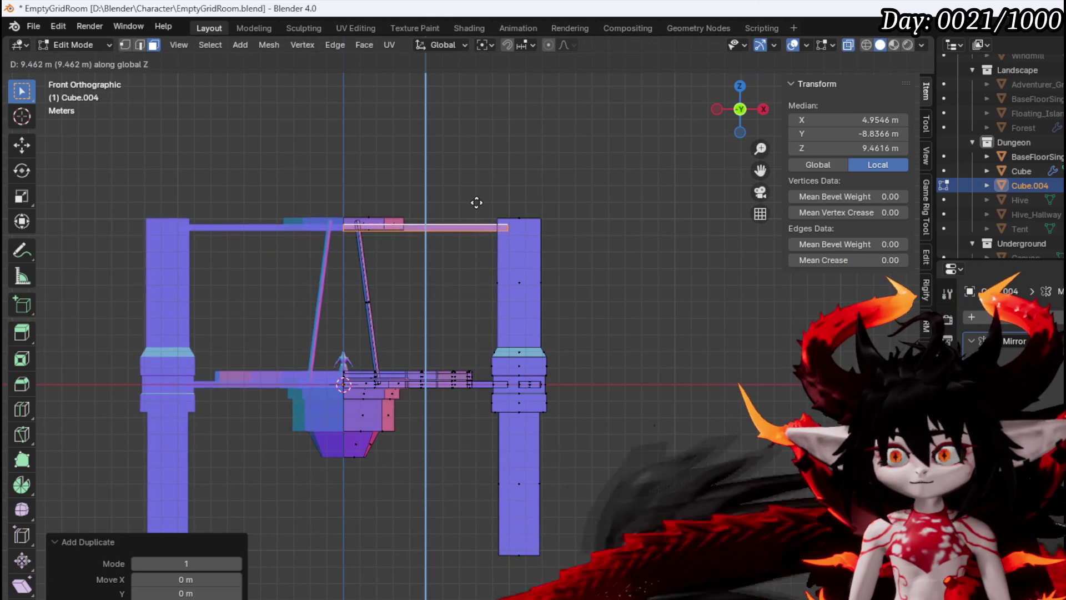
click(478, 198)
Rotate the top beam 89.1° and lower it to a median Z of 9.5052 m.
key(KP_3)
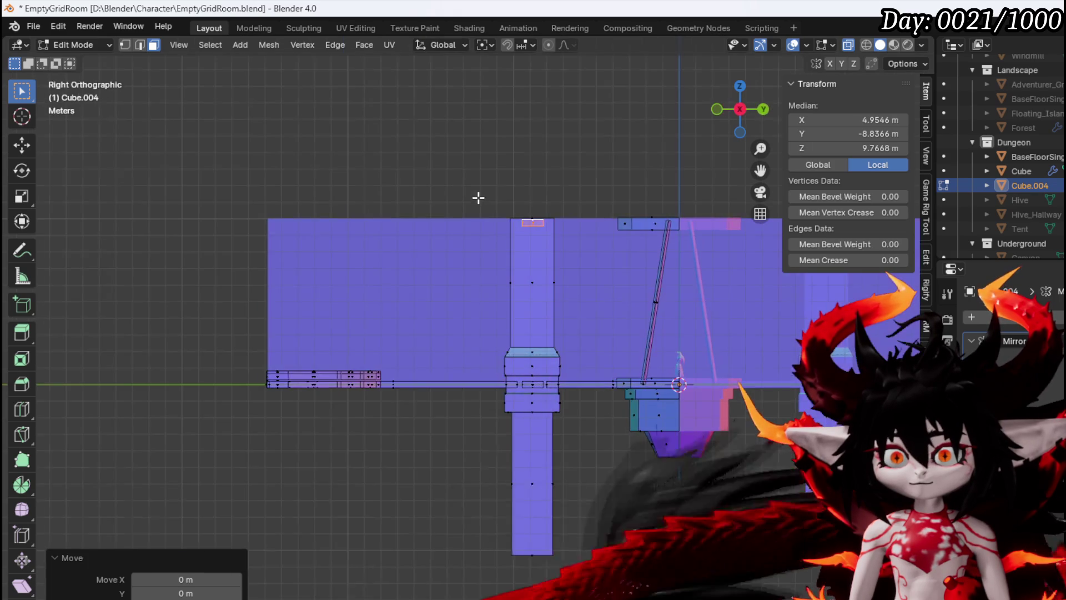
key(r)
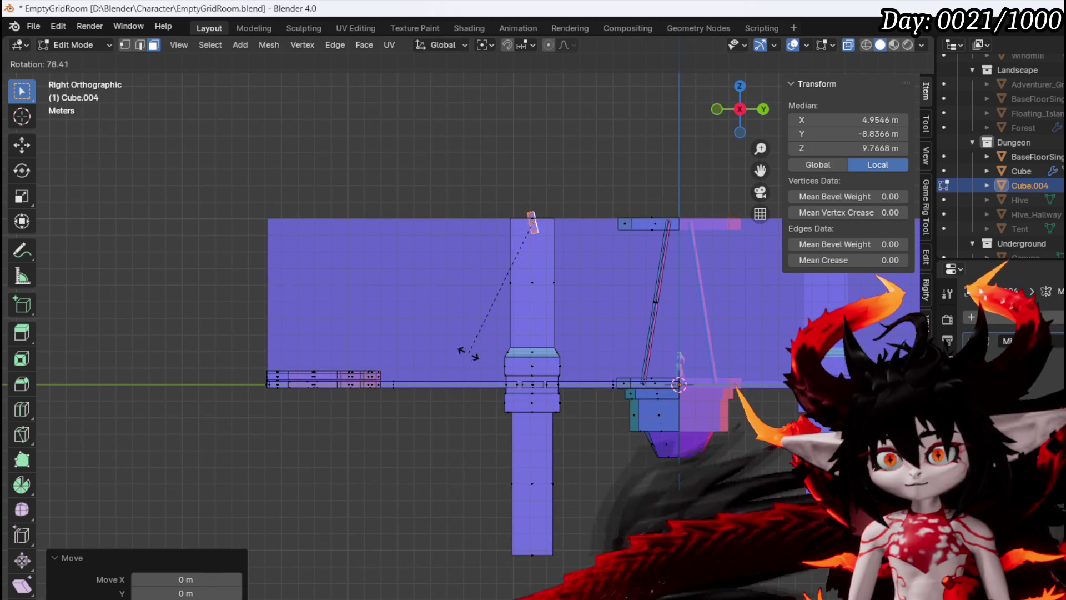
click(449, 335)
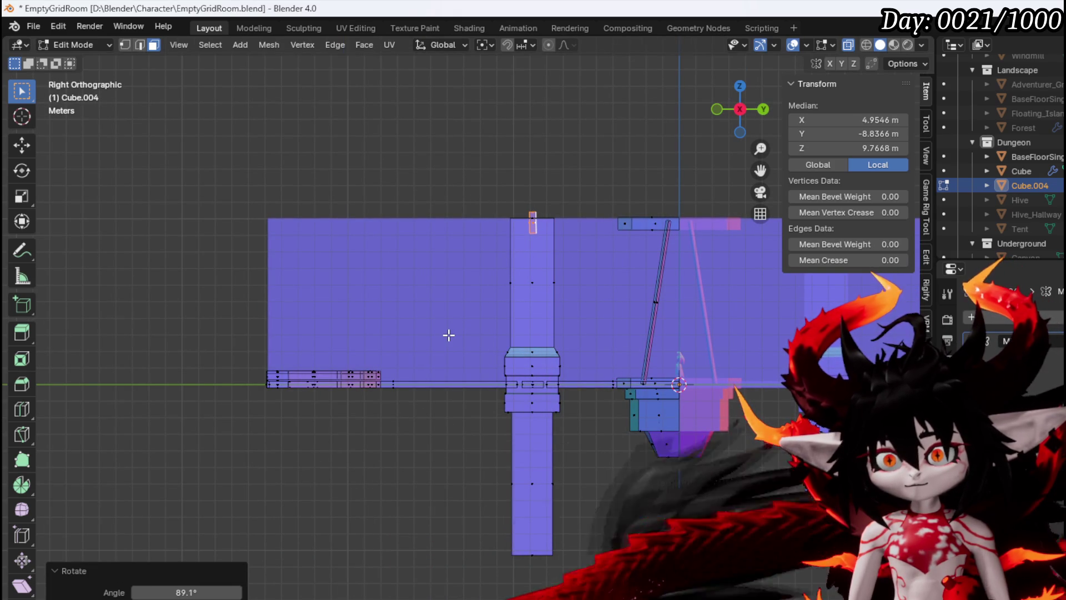
key(g)
key(z)
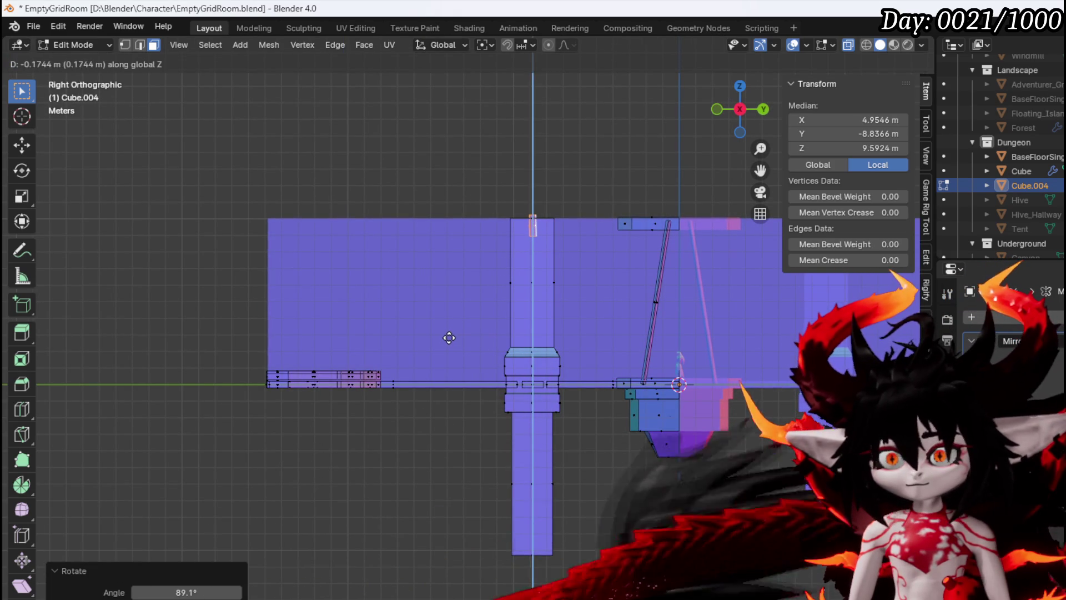
click(449, 338)
scroll(447, 341, right, 4)
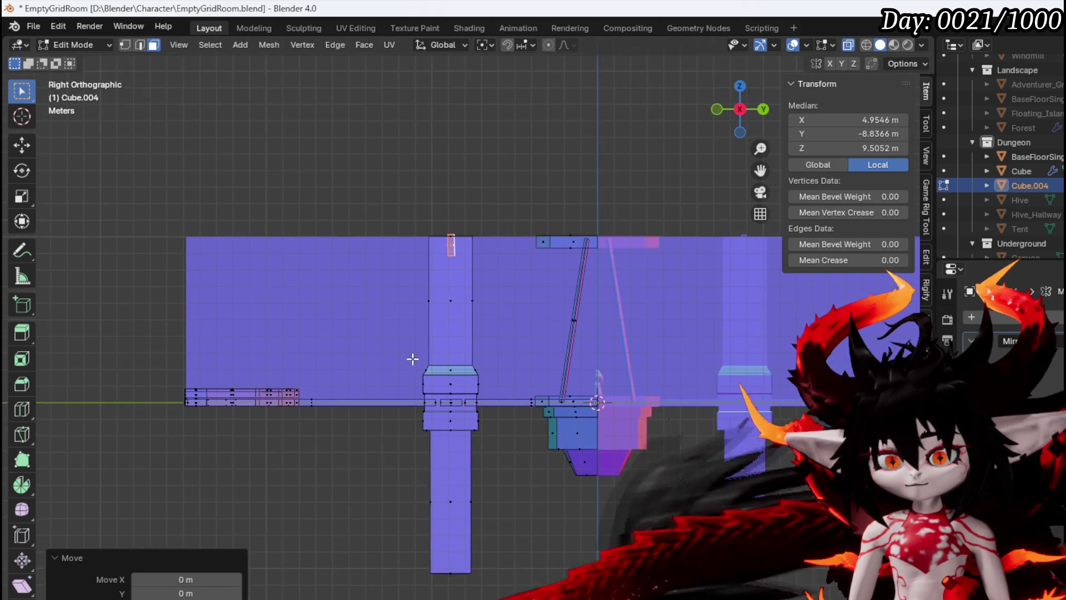
scroll(604, 326, right, 5)
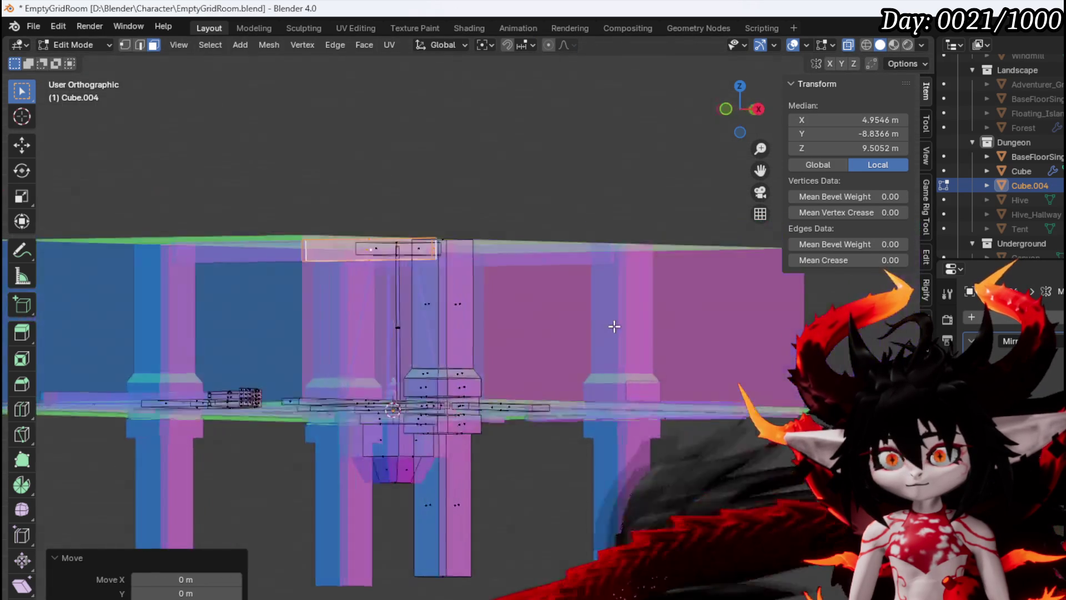
scroll(617, 327, up, 5)
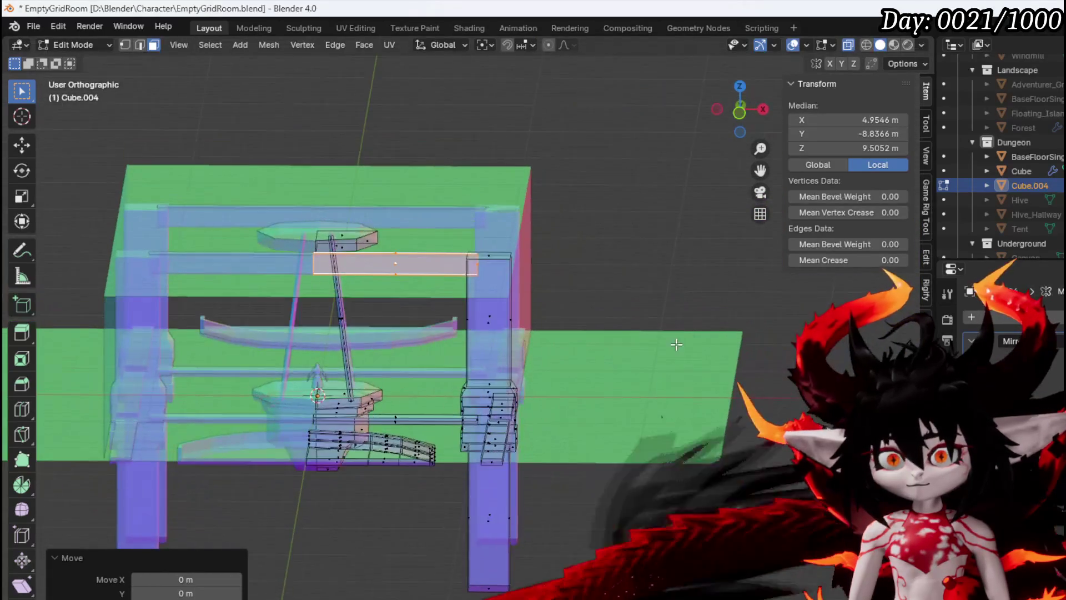
scroll(562, 352, up, 5)
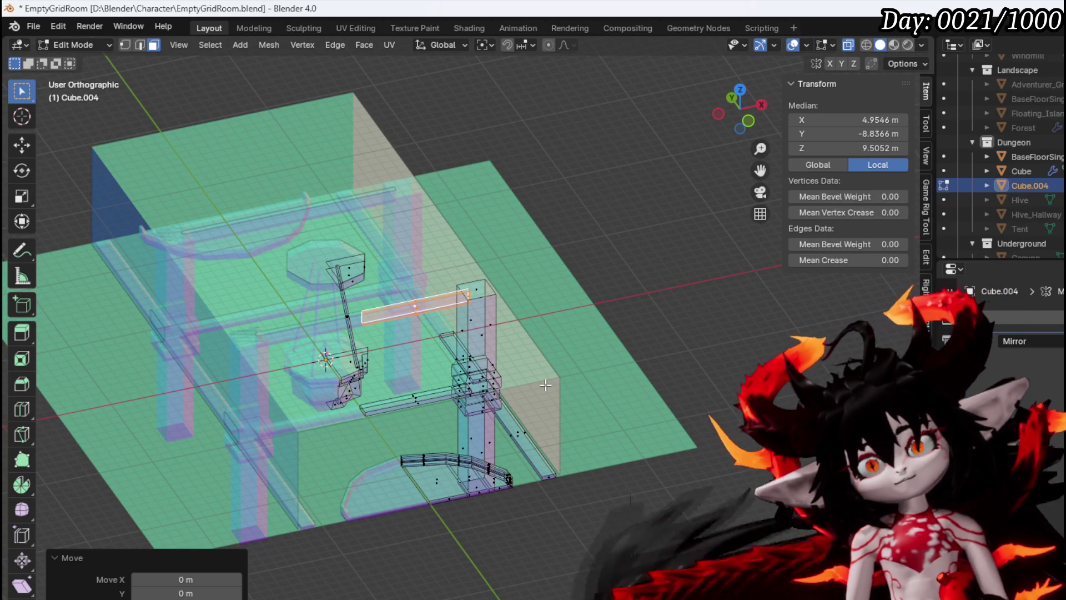
Inspect the room from several angles, then switch to Object Mode and select the Cube room shell.
drag(546, 384, 327, 344)
mouse_move(618, 368)
mouse_down()
mouse_move(763, 380)
mouse_move(390, 385)
mouse_up()
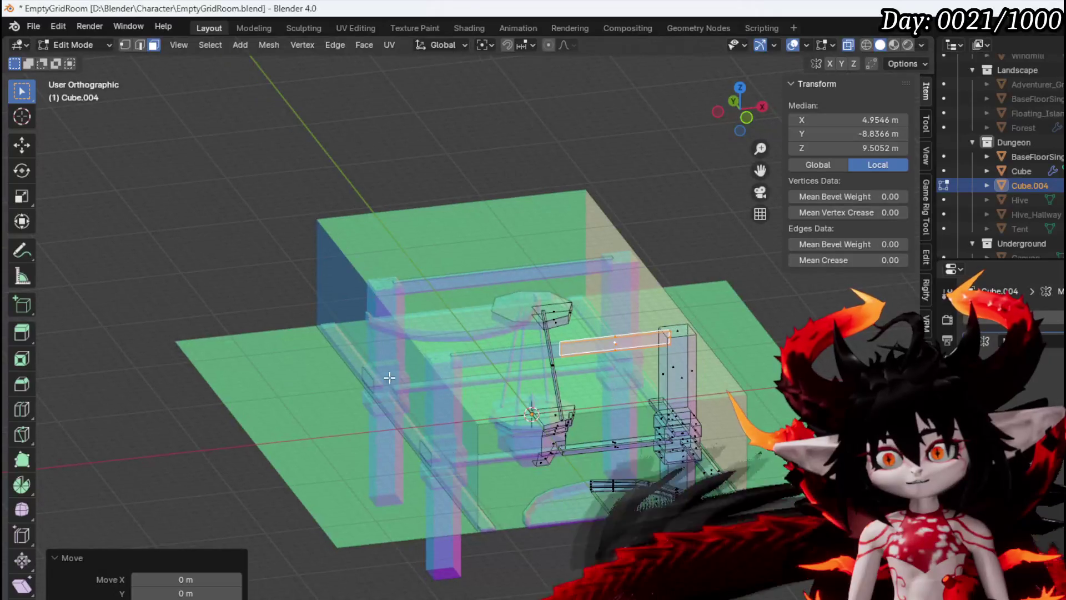
mouse_move(554, 405)
mouse_down()
mouse_move(526, 479)
mouse_move(508, 348)
mouse_up()
scroll(516, 372, up, 4)
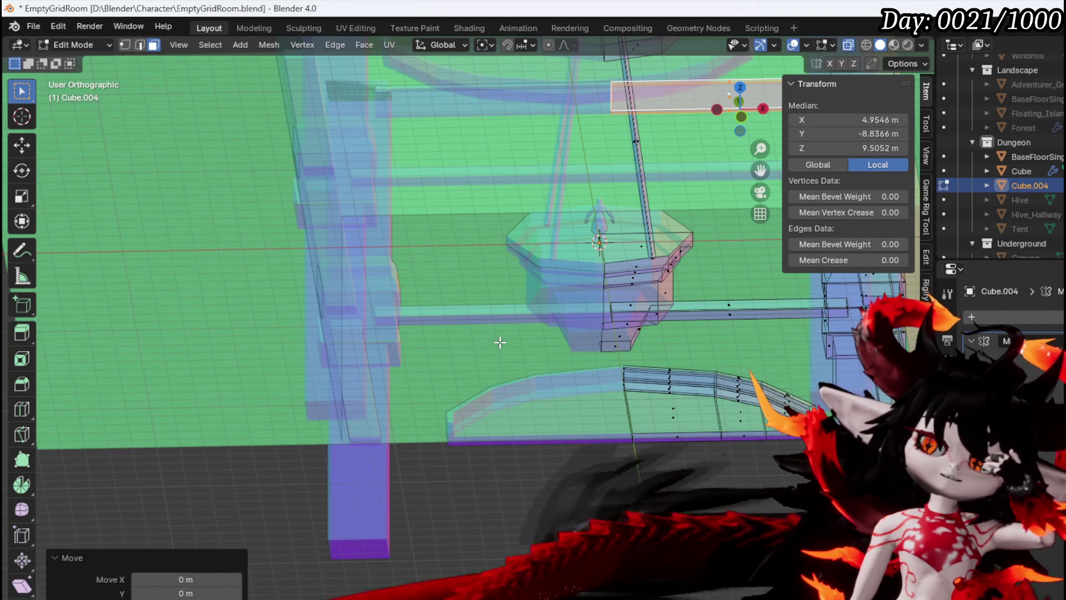
scroll(500, 342, down, 5)
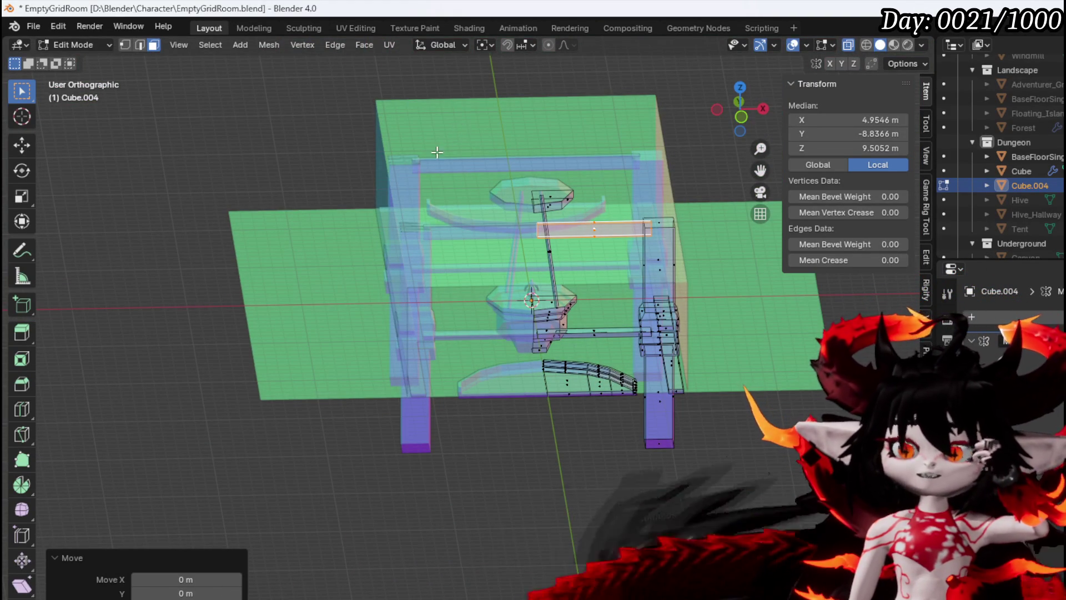
click(72, 45)
click(71, 56)
click(503, 129)
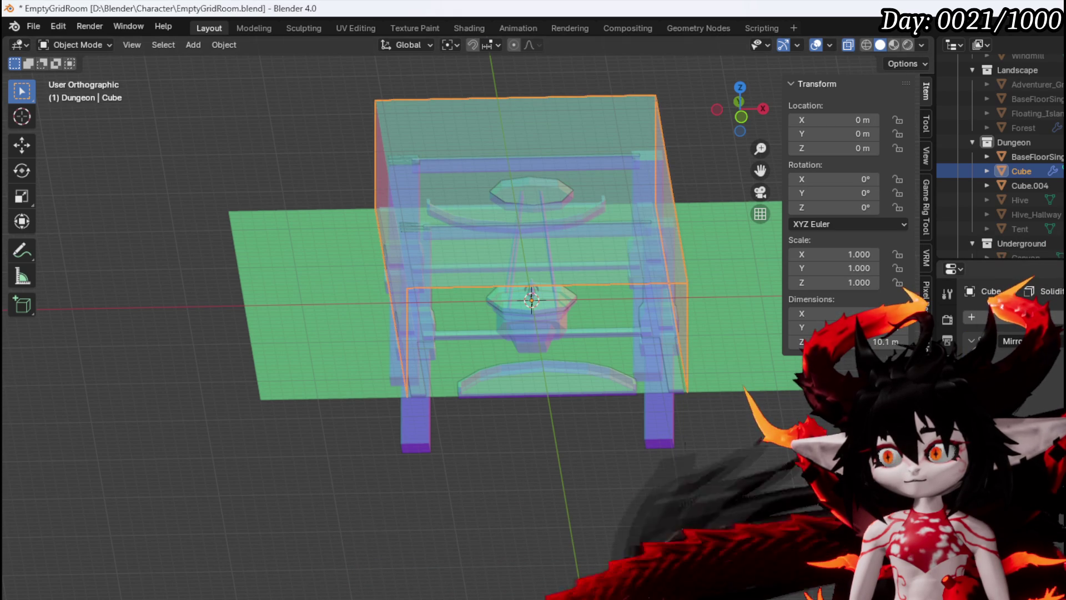
Switch to Material Preview and join the Cube room shell into BaseFloorSingleLayer.003.
click(892, 45)
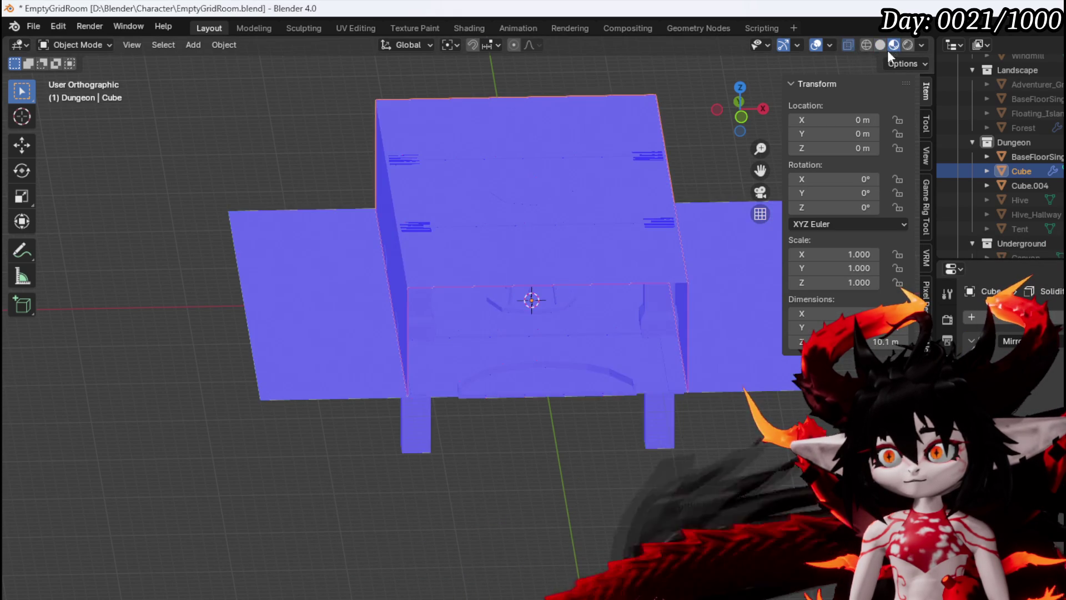
mouse_move(586, 301)
mouse_down()
mouse_move(566, 261)
mouse_move(618, 278)
mouse_move(500, 296)
mouse_move(555, 291)
mouse_move(592, 262)
mouse_move(577, 292)
mouse_move(583, 322)
mouse_up()
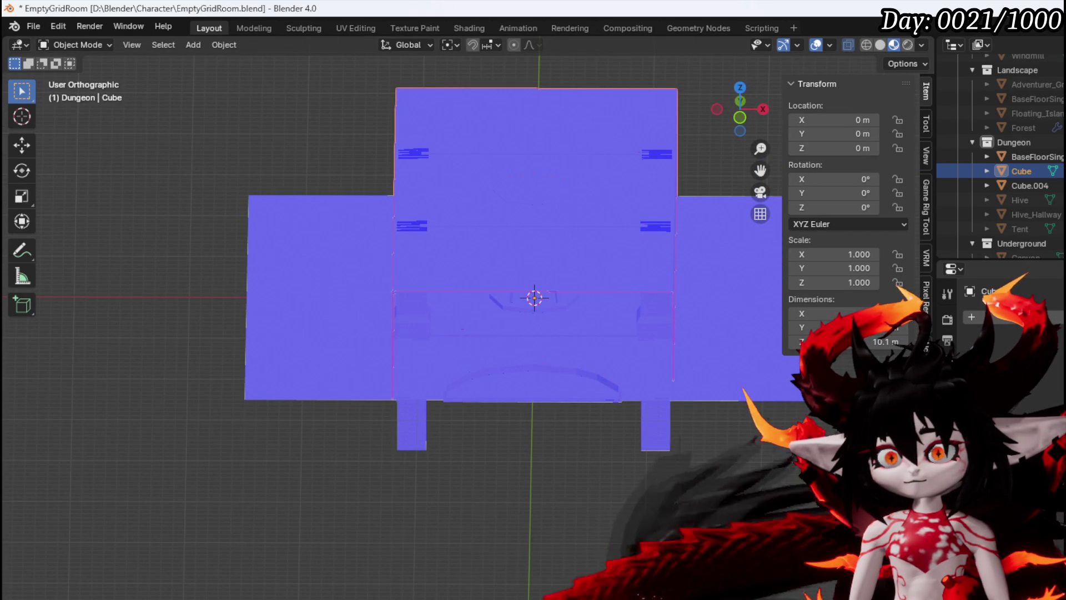
click(730, 364)
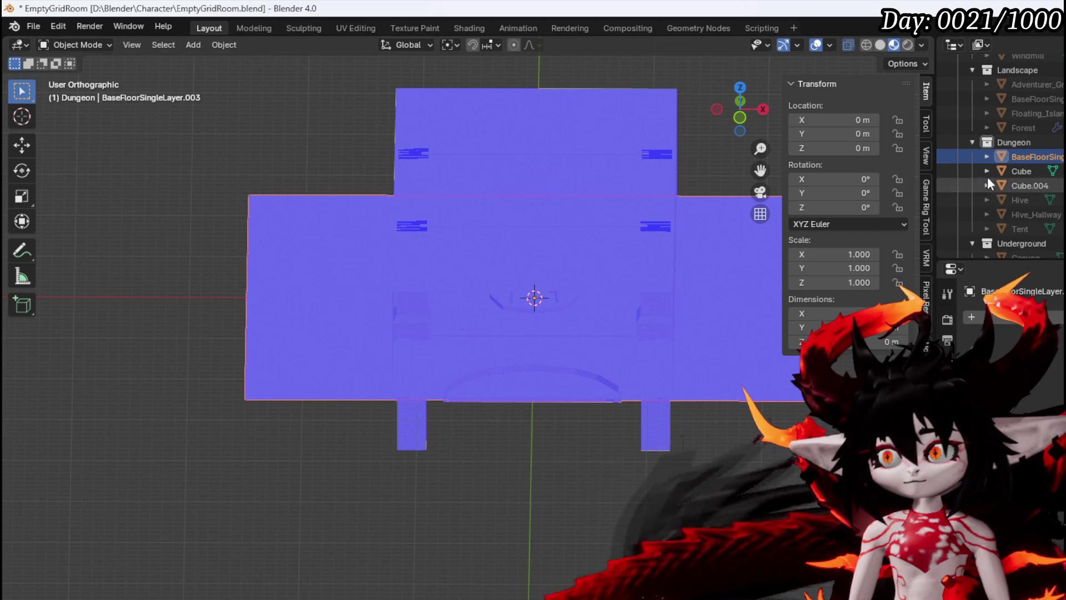
drag(703, 285, 613, 329)
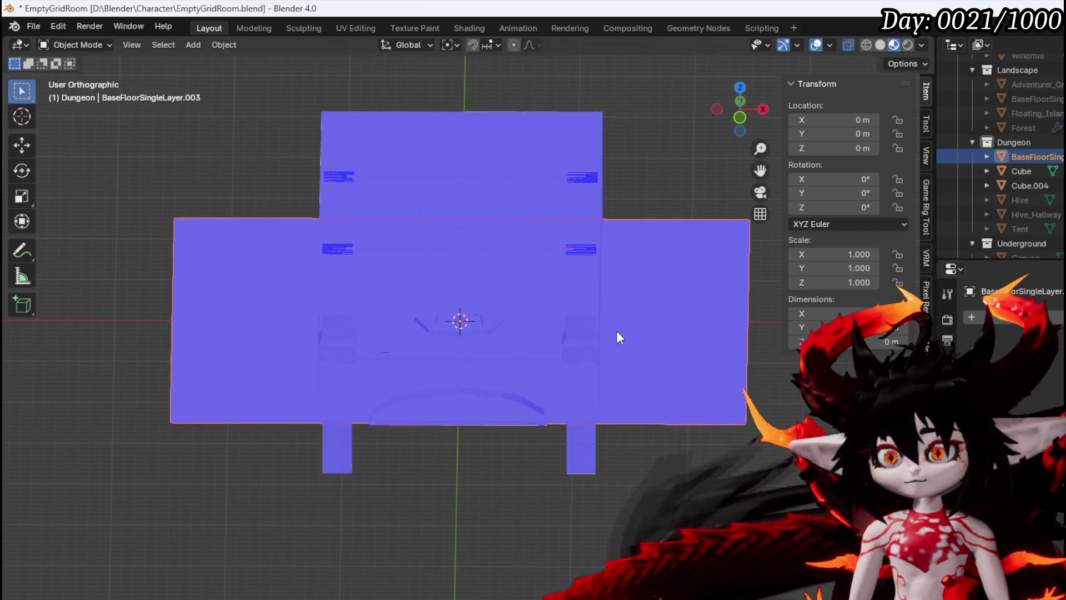
shift+click(668, 269)
shift+click(669, 269)
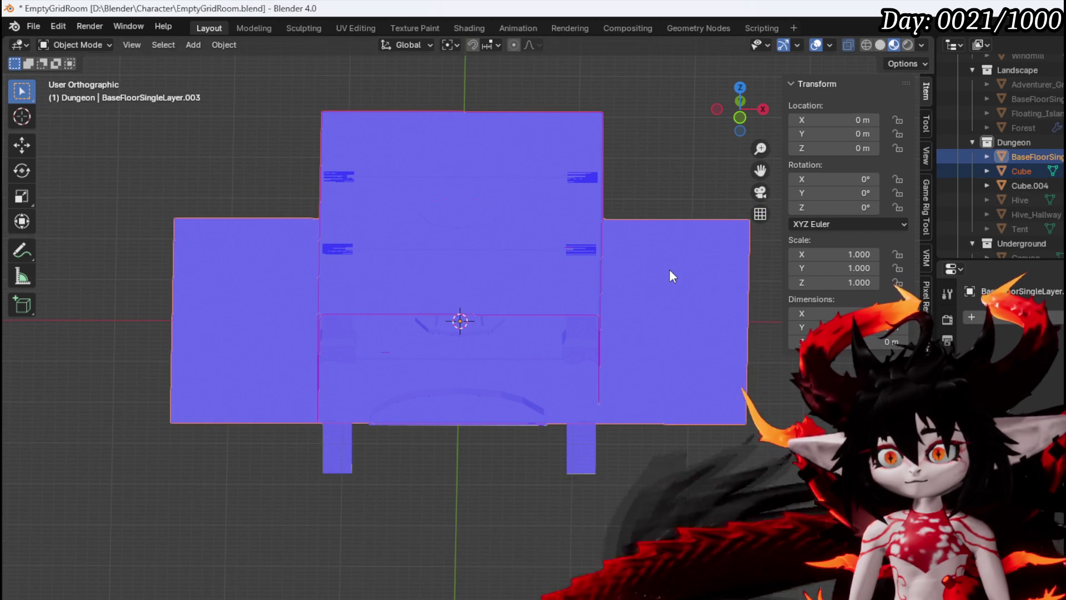
key(ctrl+j)
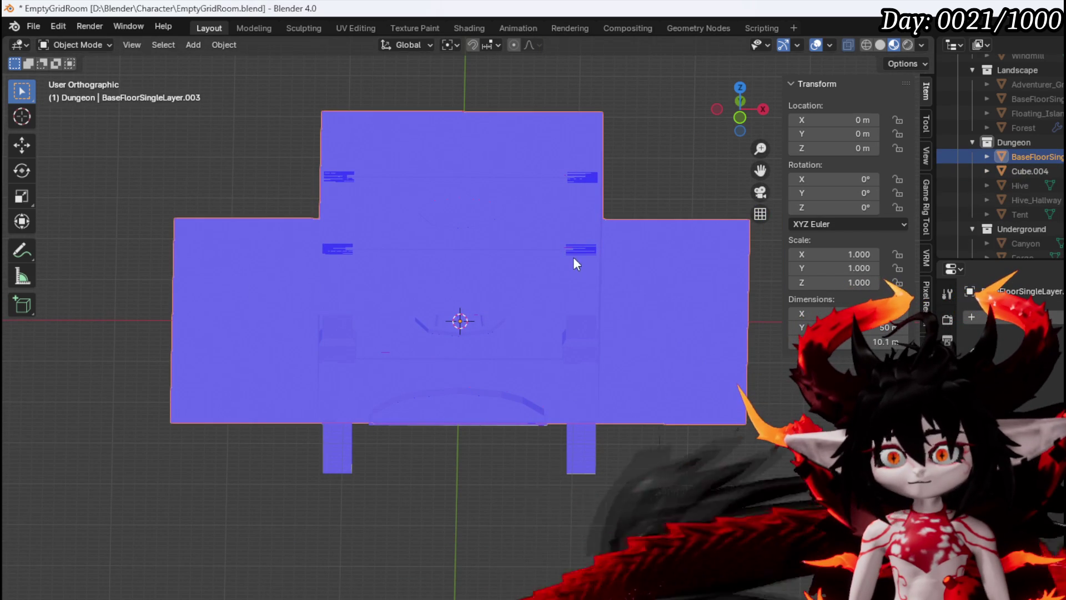
Join Cube.004 into the floor object too and enter Edit Mode on the combined mesh.
click(583, 250)
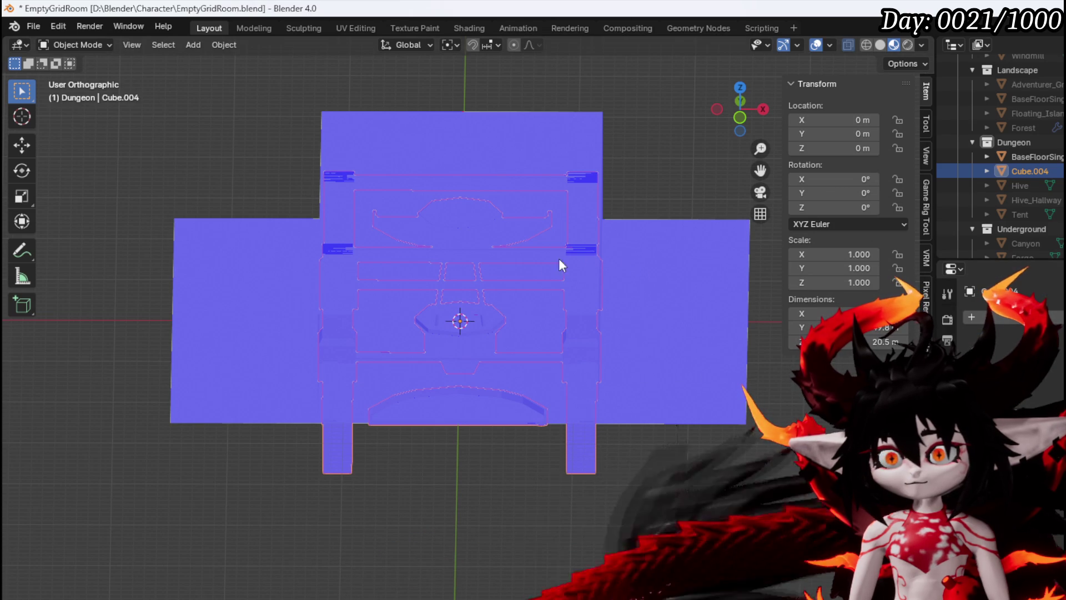
shift+click(530, 305)
key(ctrl+j)
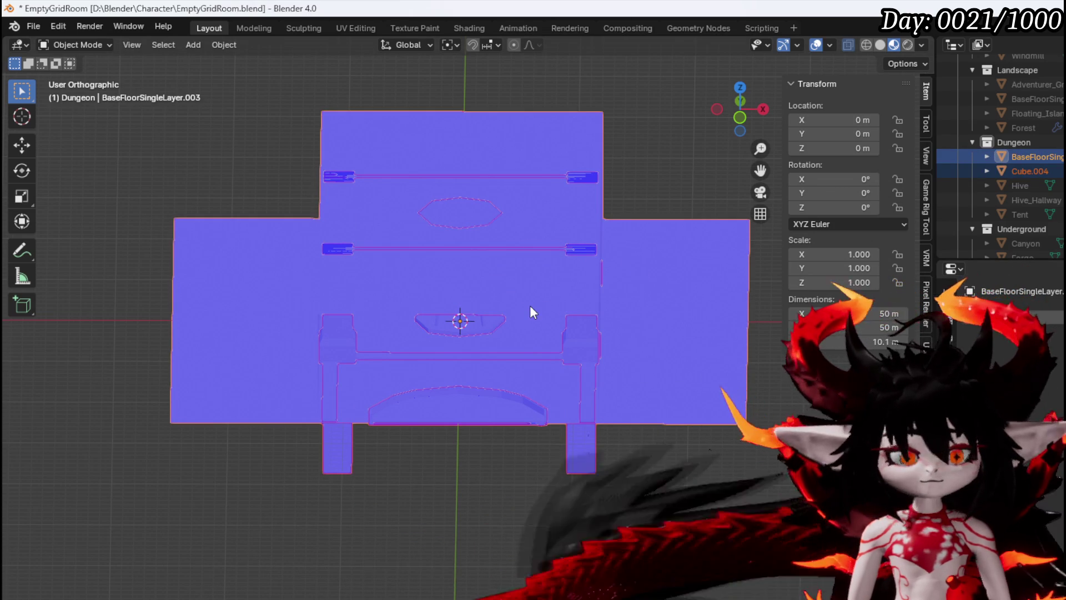
mouse_move(530, 305)
mouse_down()
mouse_move(551, 338)
mouse_move(548, 313)
mouse_move(627, 357)
mouse_up()
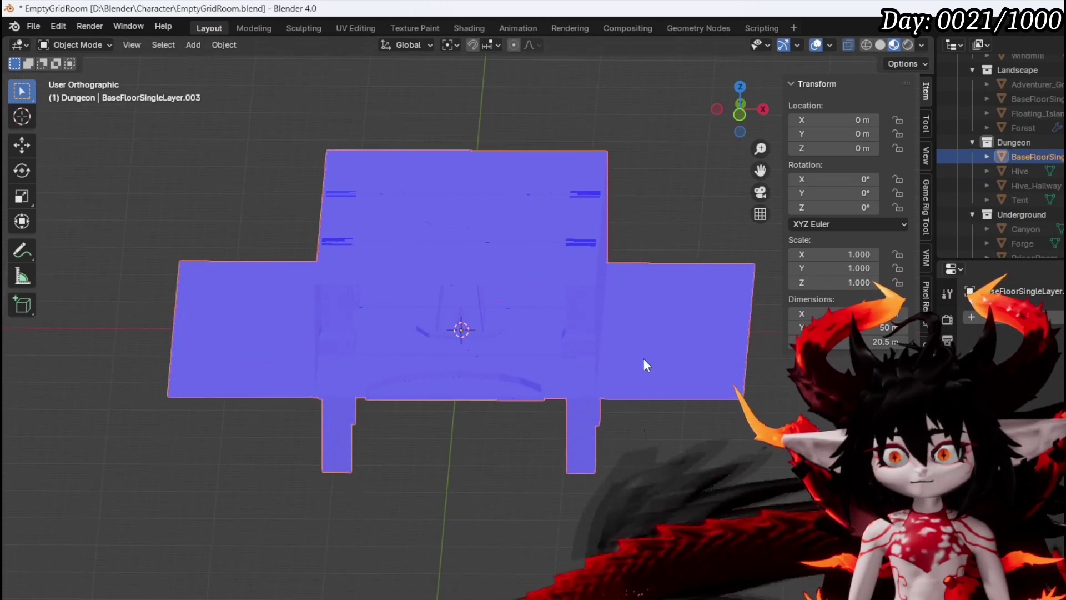
click(78, 48)
click(79, 48)
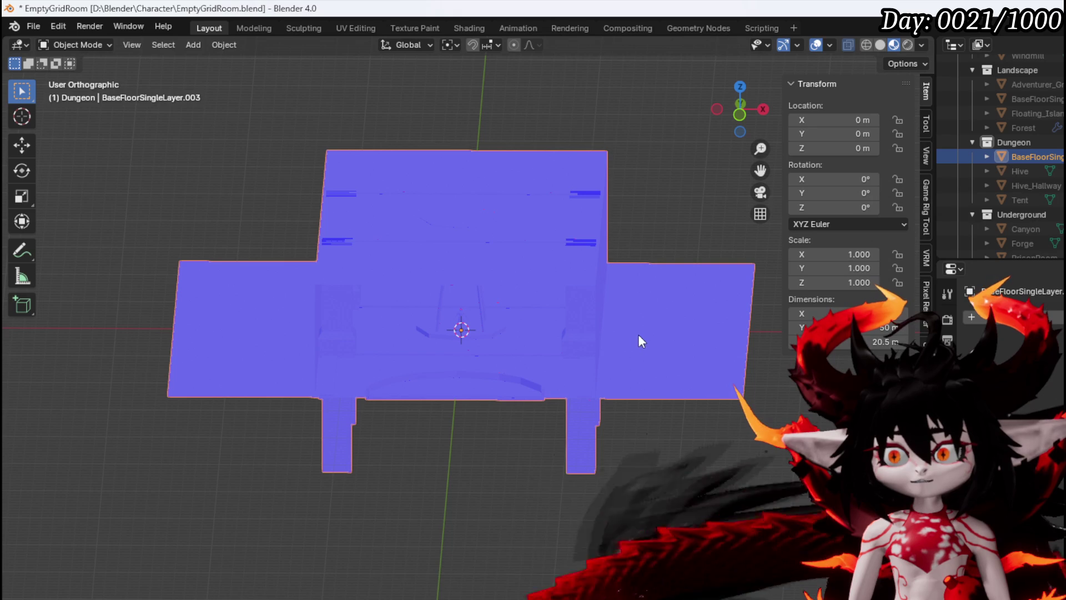
click(83, 45)
click(83, 70)
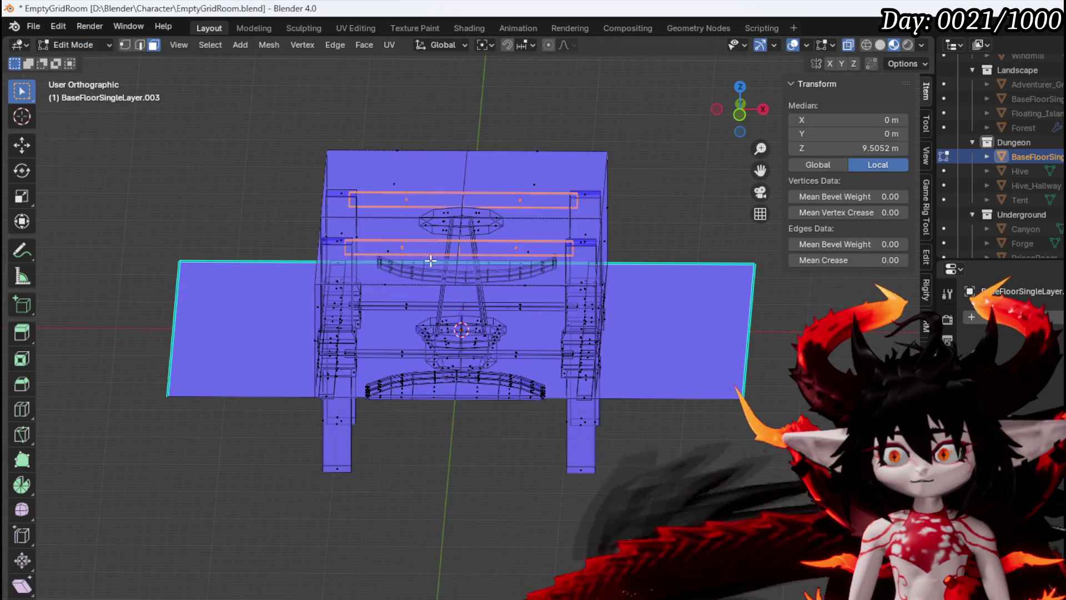
In vertex mode, select the whole connected floor plane and delete its vertices.
click(678, 350)
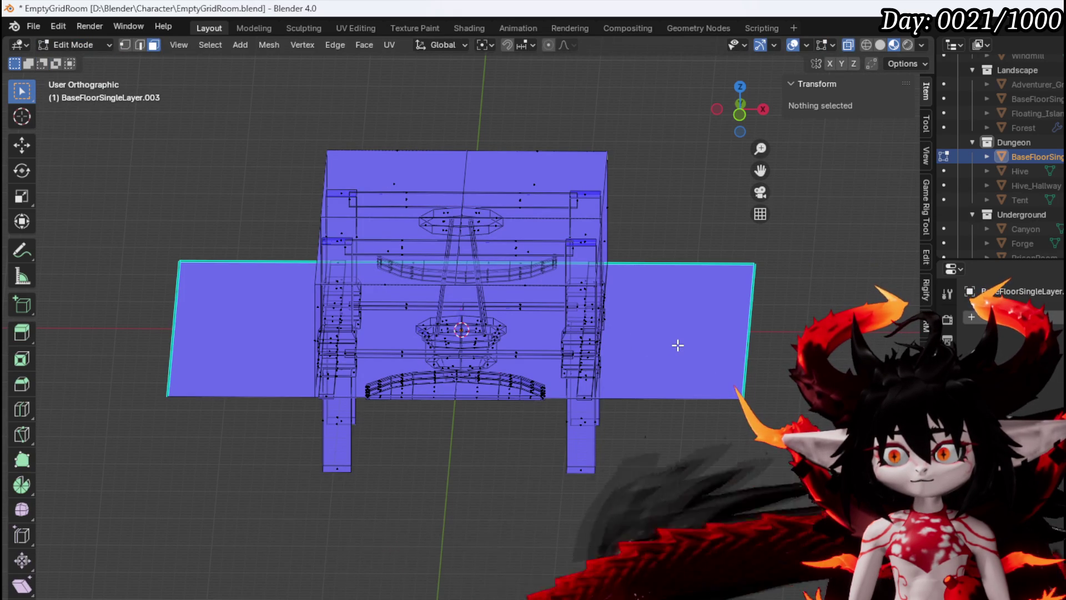
scroll(434, 323, up, 5)
click(541, 325)
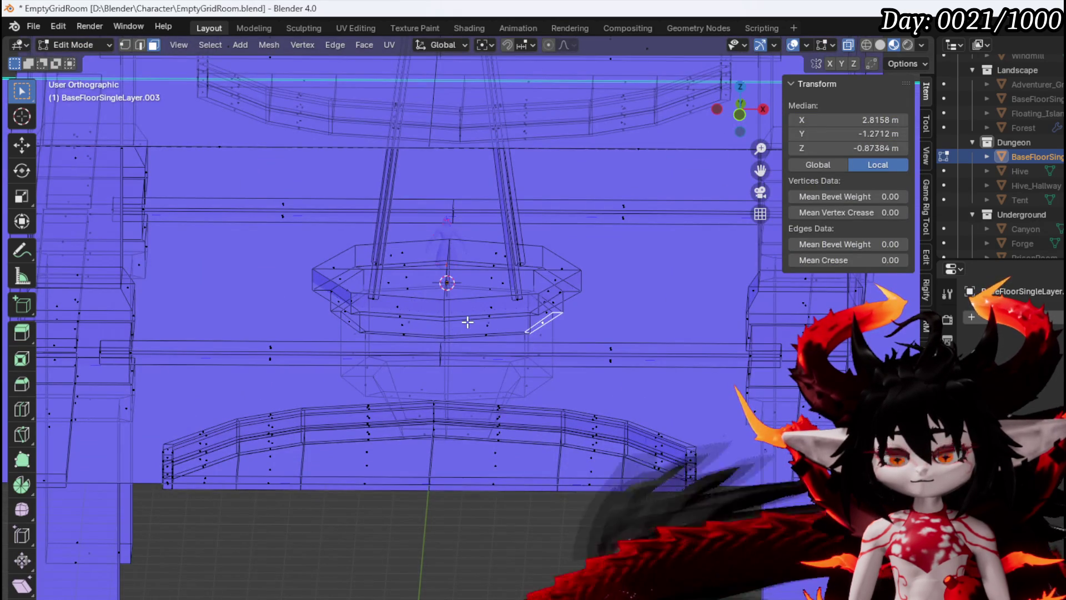
key(1)
scroll(468, 322, down, 6)
click(743, 398)
key(ctrl+l)
key(x)
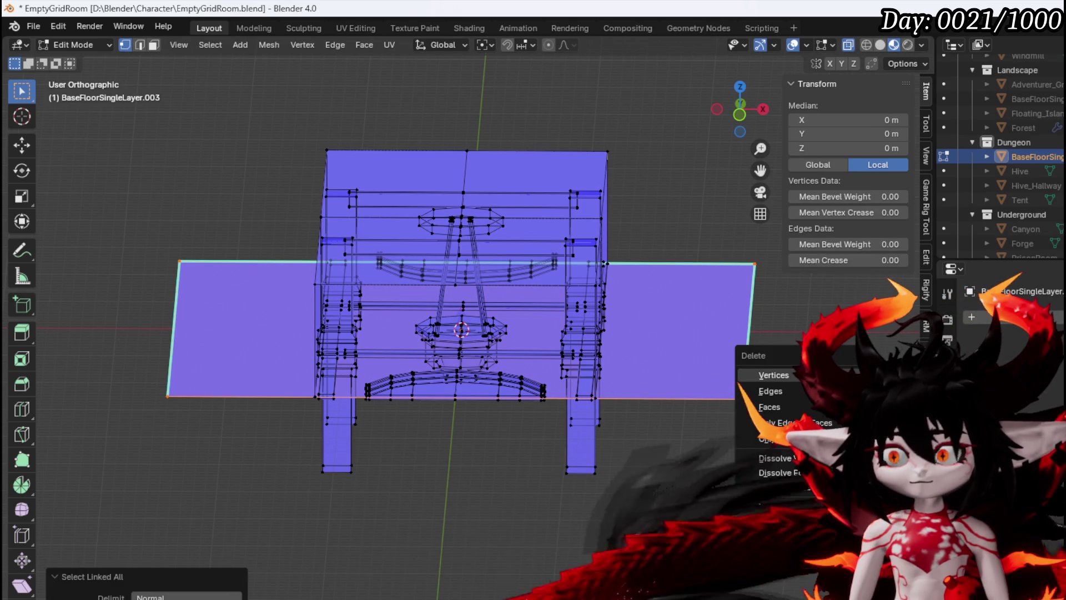
click(773, 375)
scroll(563, 362, up, 5)
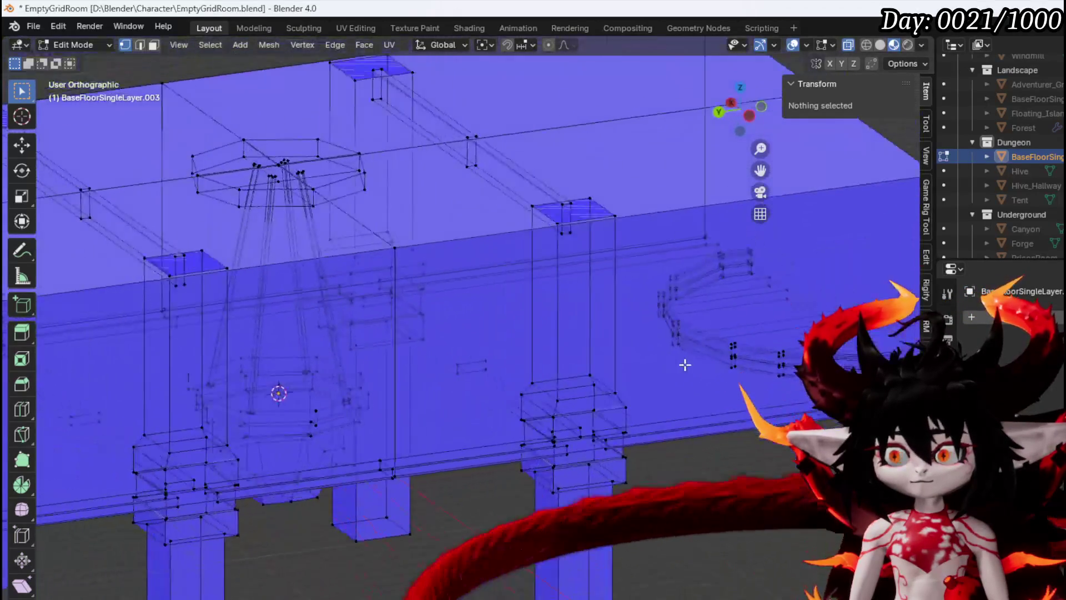
mouse_move(685, 364)
mouse_down()
mouse_move(775, 352)
mouse_move(766, 370)
mouse_move(548, 374)
mouse_move(440, 298)
mouse_move(488, 355)
mouse_move(535, 345)
mouse_move(466, 340)
mouse_move(492, 344)
mouse_up()
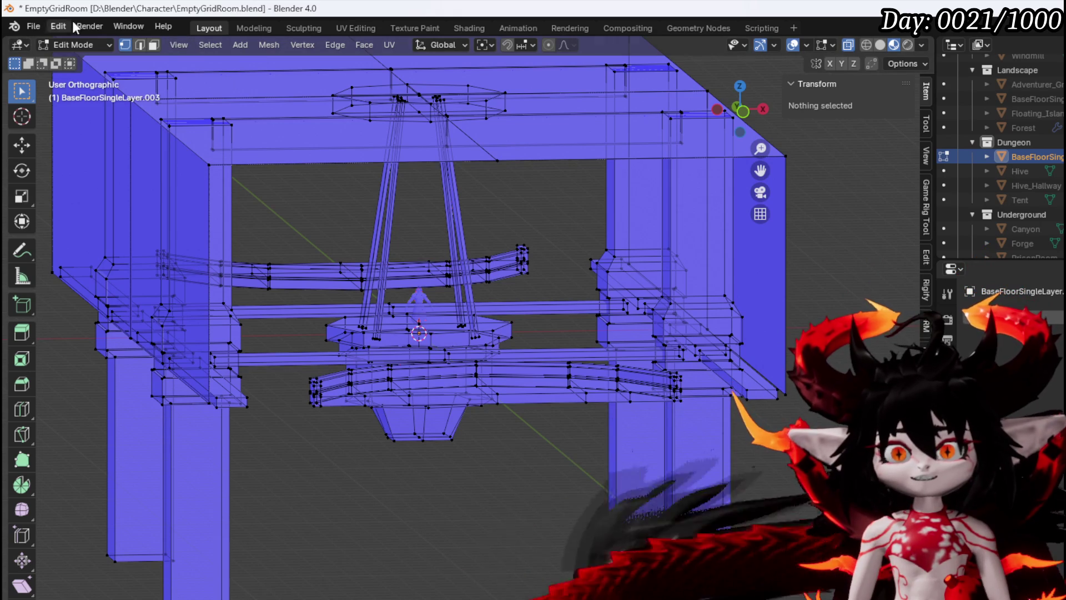
Save the blend file and return to Object Mode.
click(40, 28)
click(79, 117)
scroll(210, 112, down, 3)
click(77, 45)
click(72, 57)
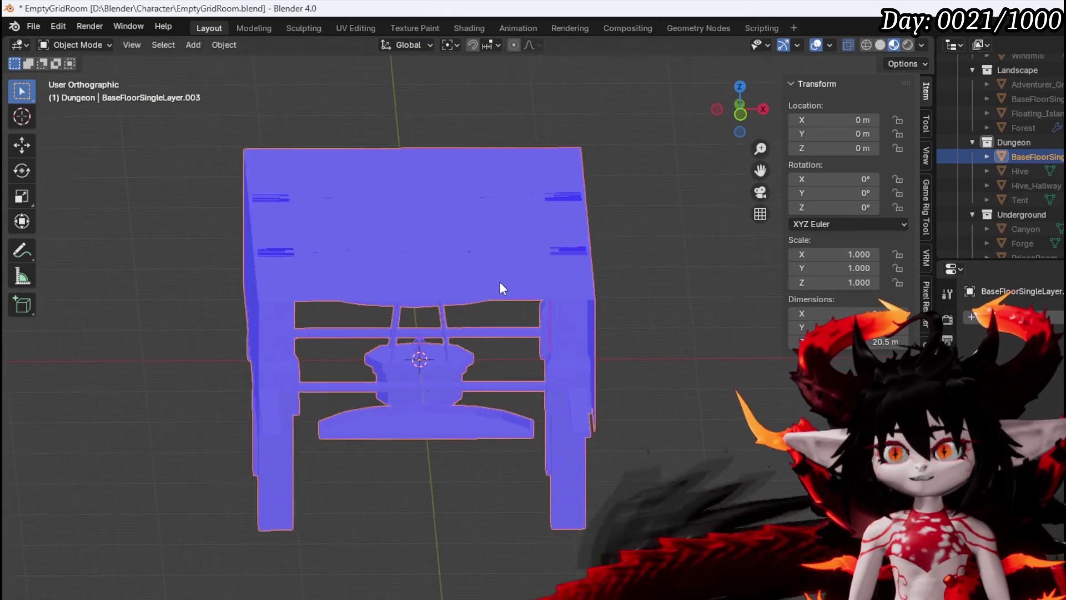
Rename the combined floor object to Cathedral.
scroll(501, 282, up, 5)
scroll(428, 272, down, 4)
drag(428, 272, 505, 287)
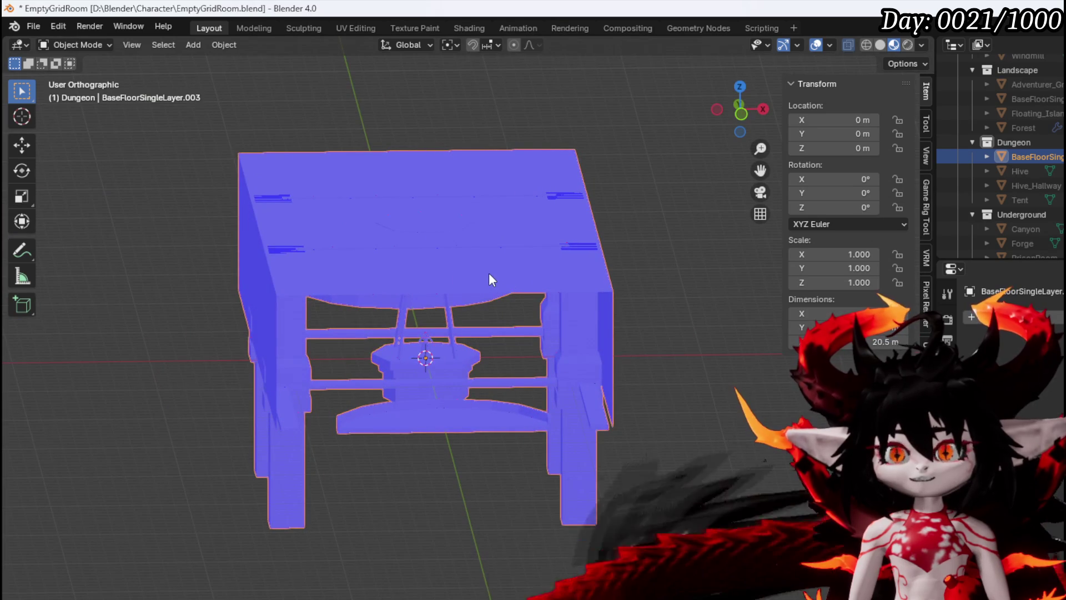
click(33, 27)
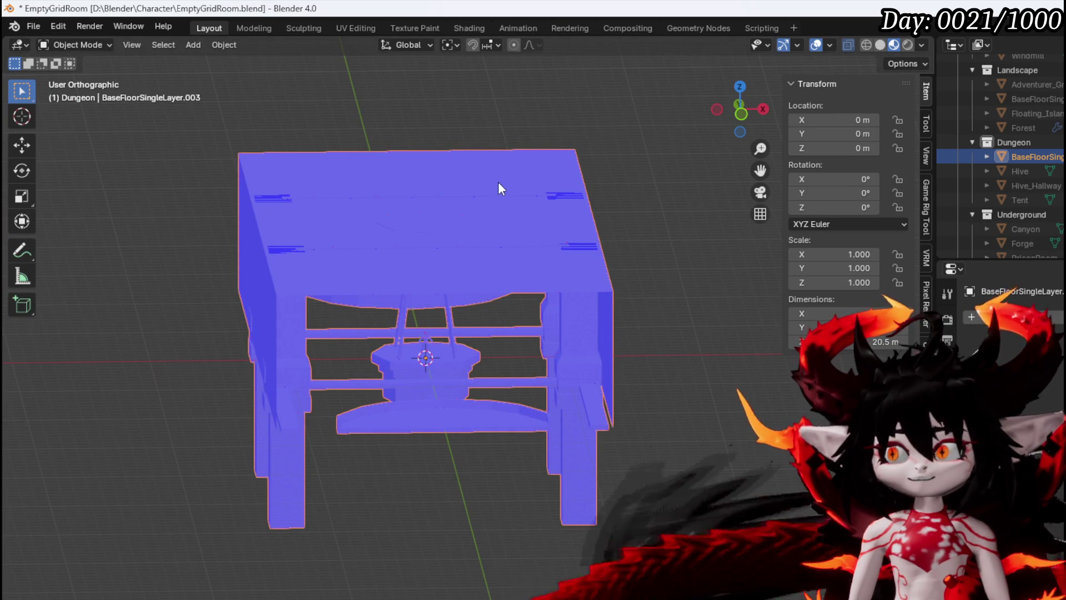
scroll(1024, 157, down, 1)
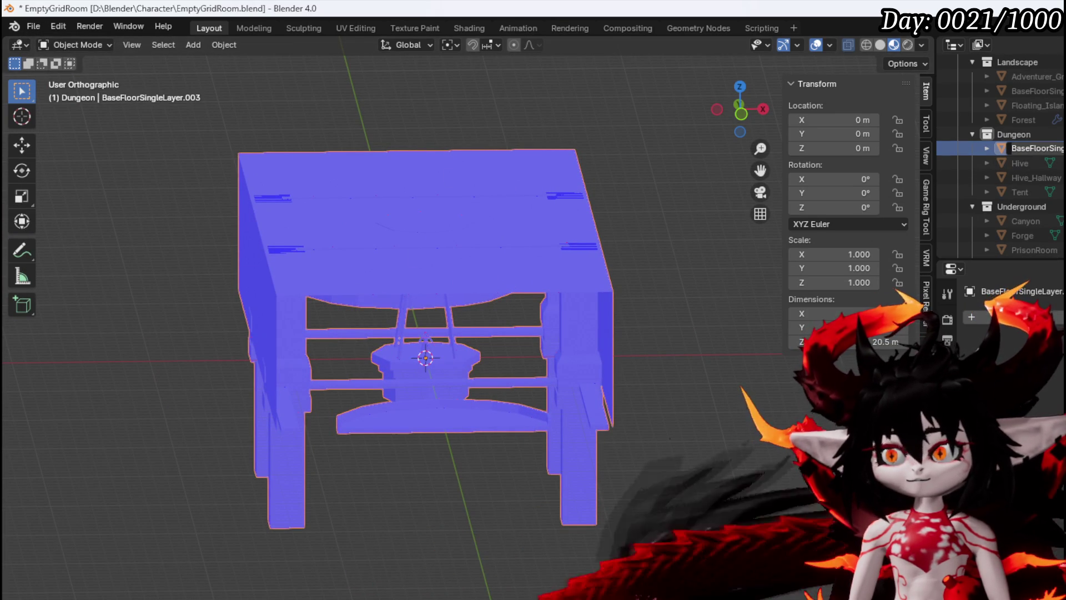
key(F2)
text(Cathe)
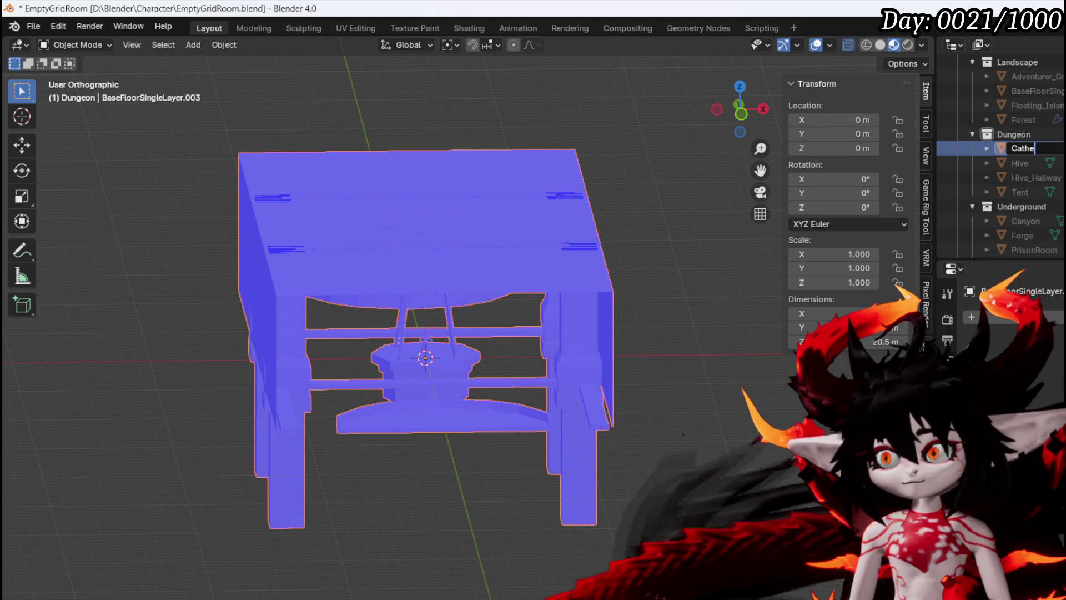
text(dral)
key(Return)
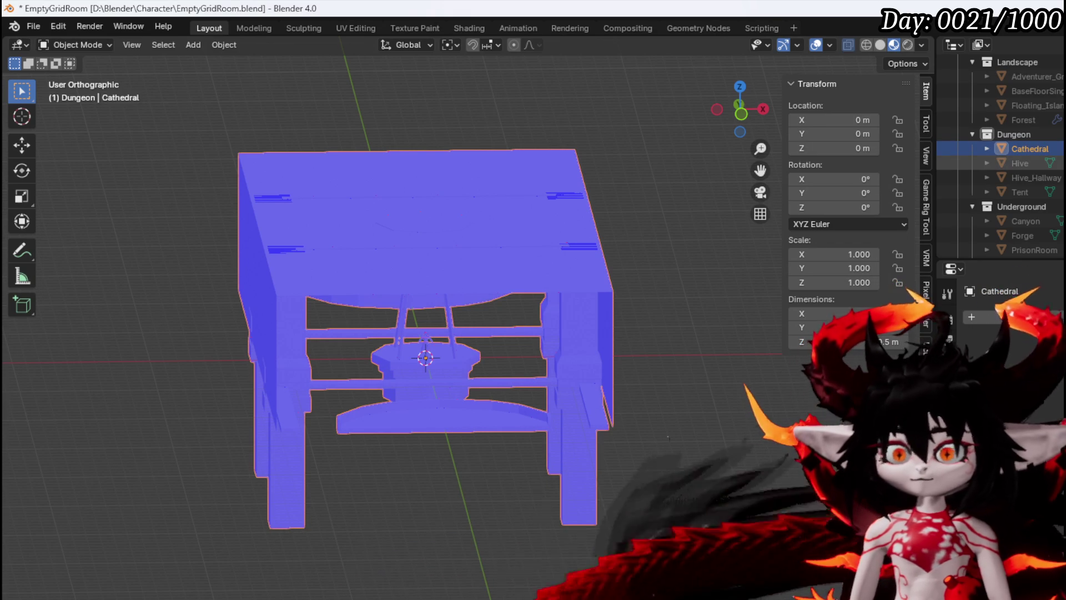
Export the selected Cathedral object through File › Export › FBX (.fbx).
click(32, 25)
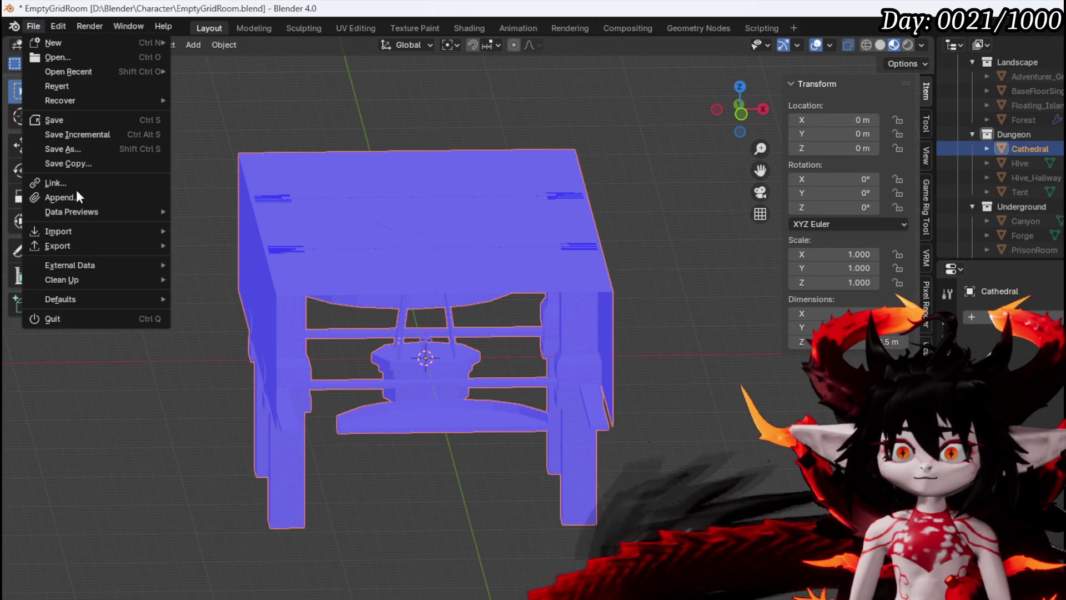
mouse_move(77, 244)
click(238, 375)
key(Escape)
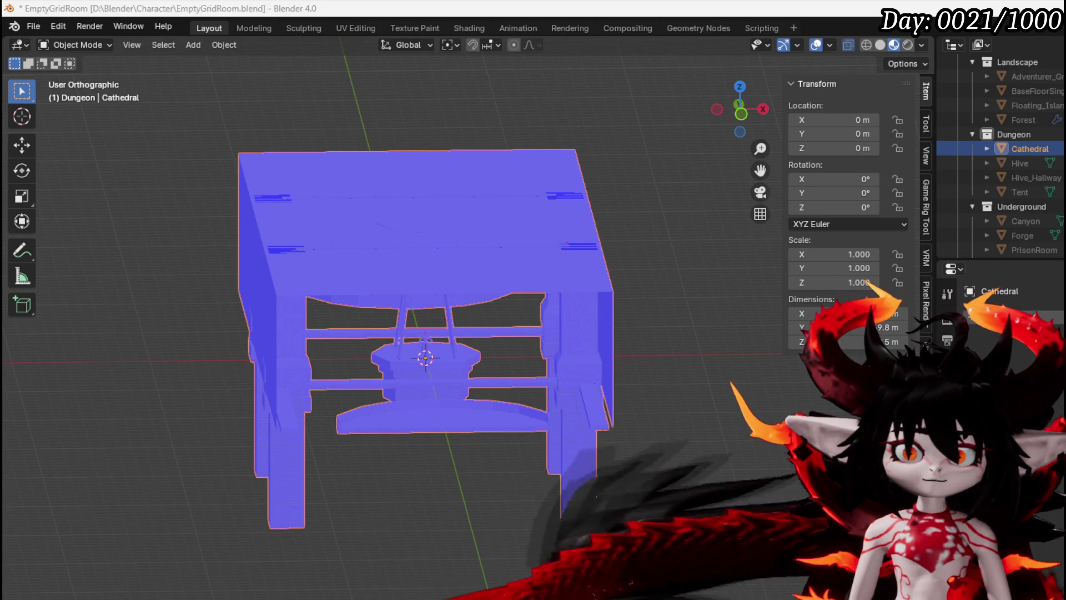
click(34, 27)
Save the Blender file.
click(71, 121)
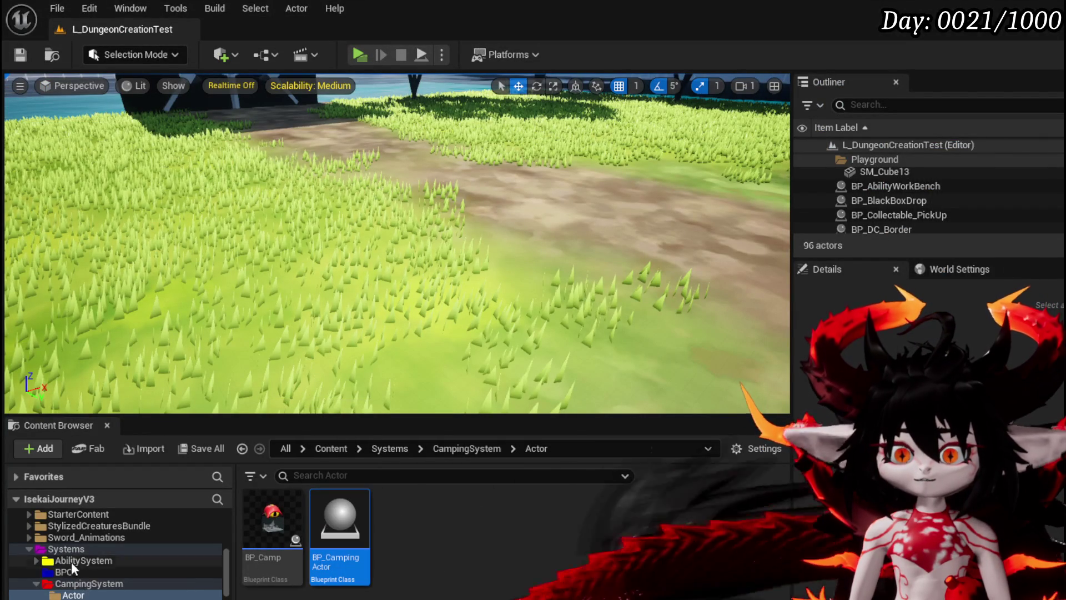
scroll(89, 580, up, 10)
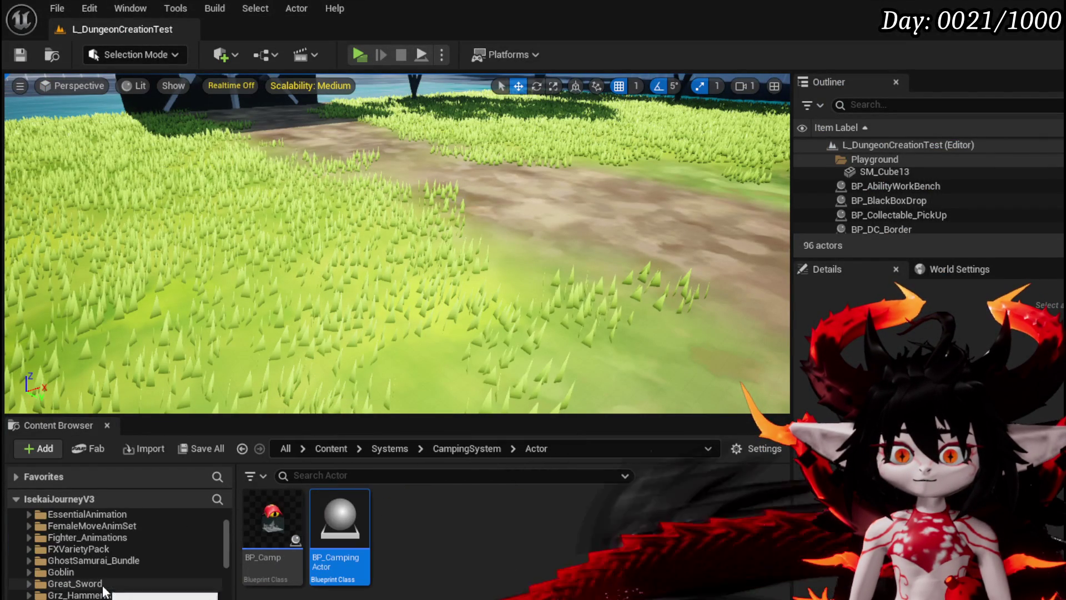
scroll(104, 589, up, 15)
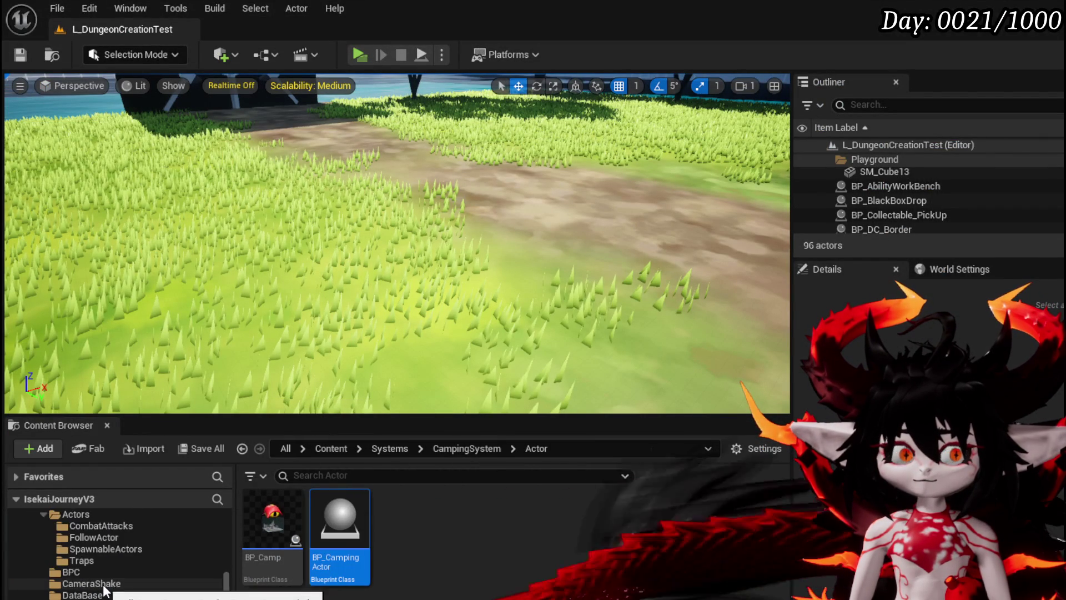
scroll(105, 590, down, 3)
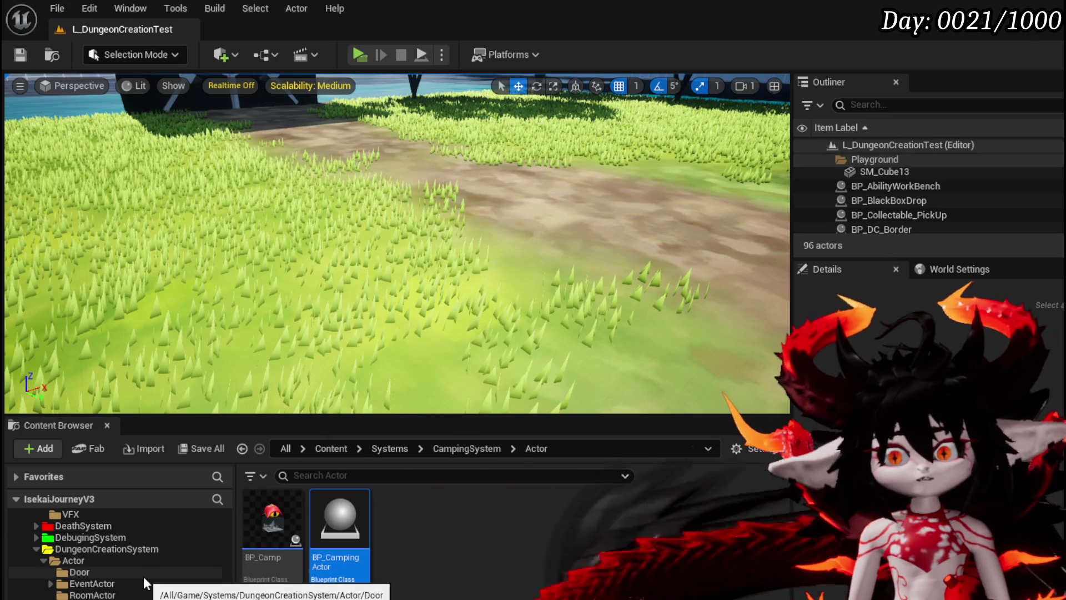
scroll(143, 575, down, 2)
Import Room_Cathedral.fbx into DungeonCreationSystem/StaticMesh with Force All Mesh as Type set to Static Mesh.
click(143, 575)
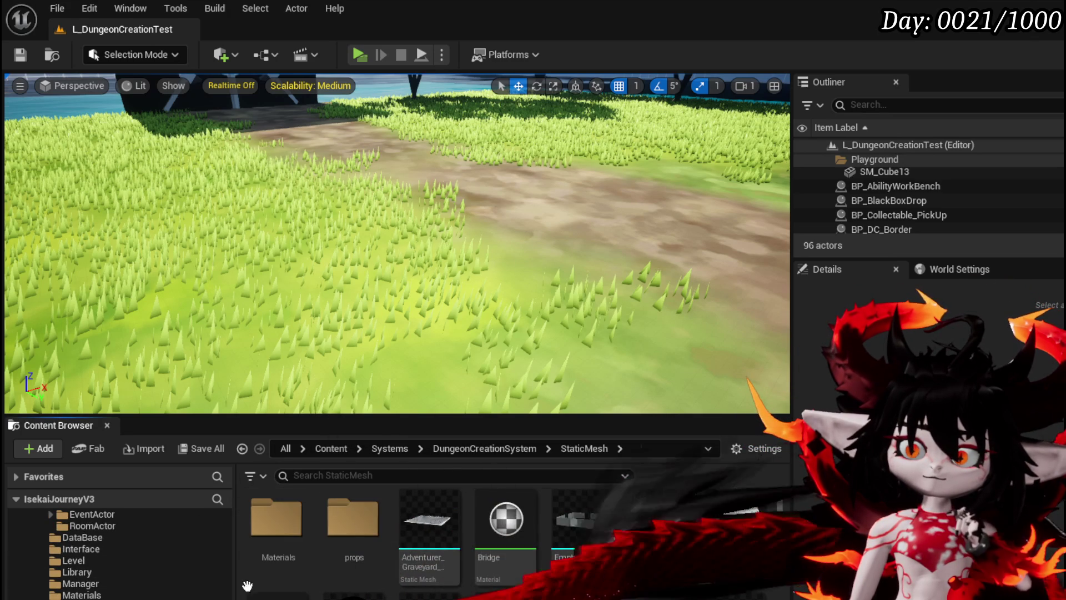
scroll(488, 555, down, 3)
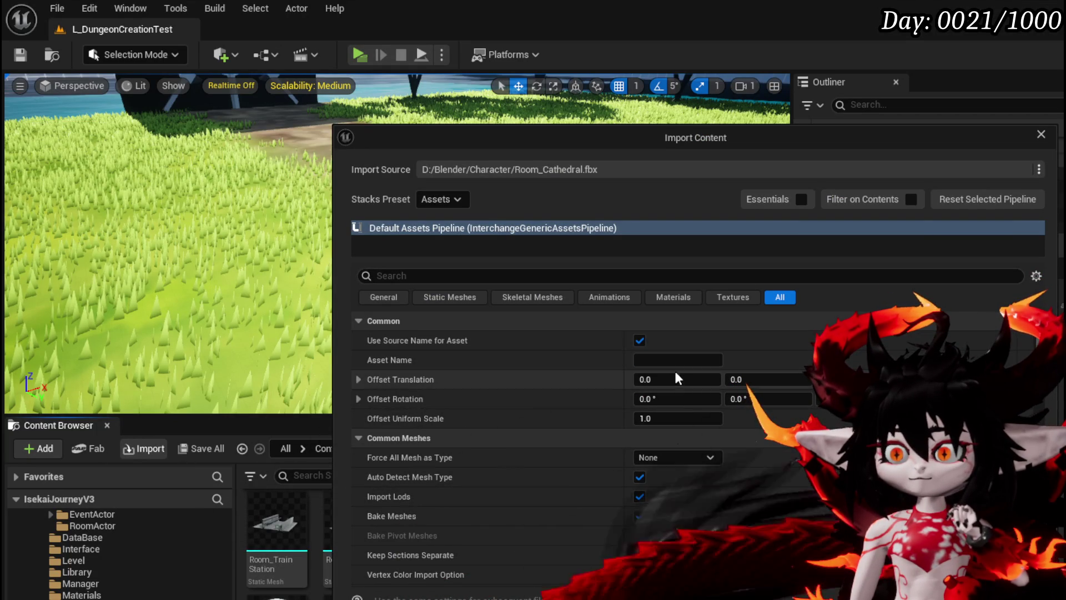
click(678, 457)
click(661, 485)
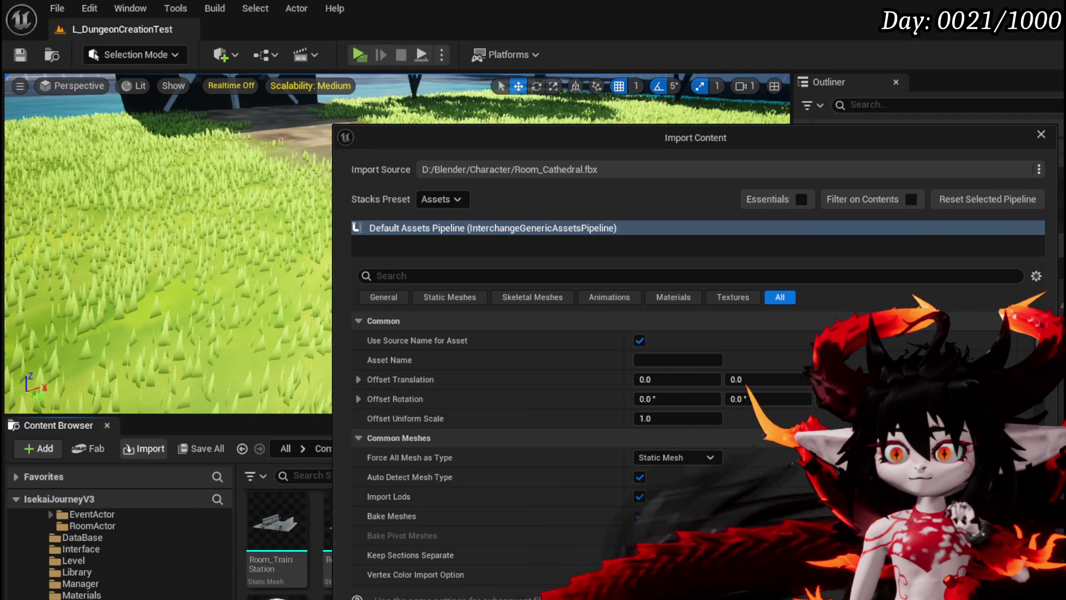
key(Return)
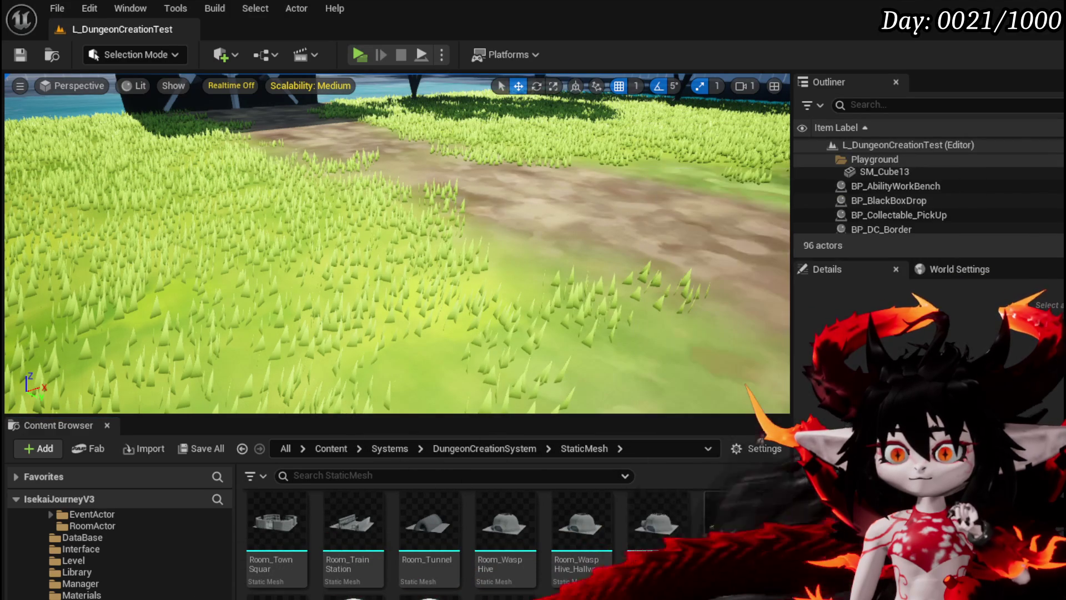
scroll(658, 533, up, 5)
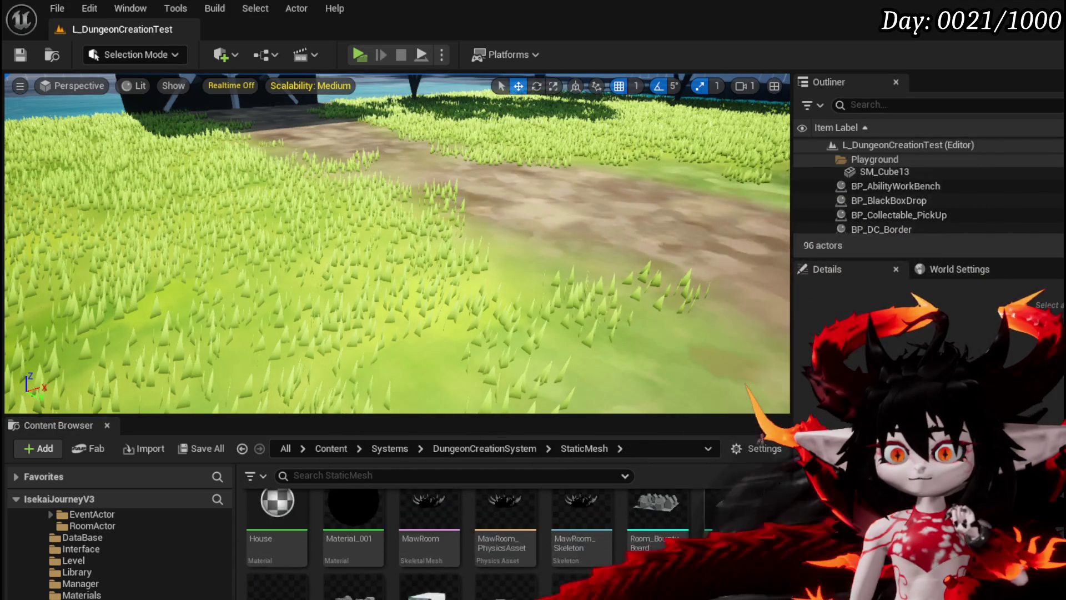
Place Room_Cathedral in the level, frame it, and fly around to inspect the room.
mouse_move(731, 502)
mouse_down()
mouse_move(414, 321)
mouse_move(483, 272)
mouse_up()
key(f)
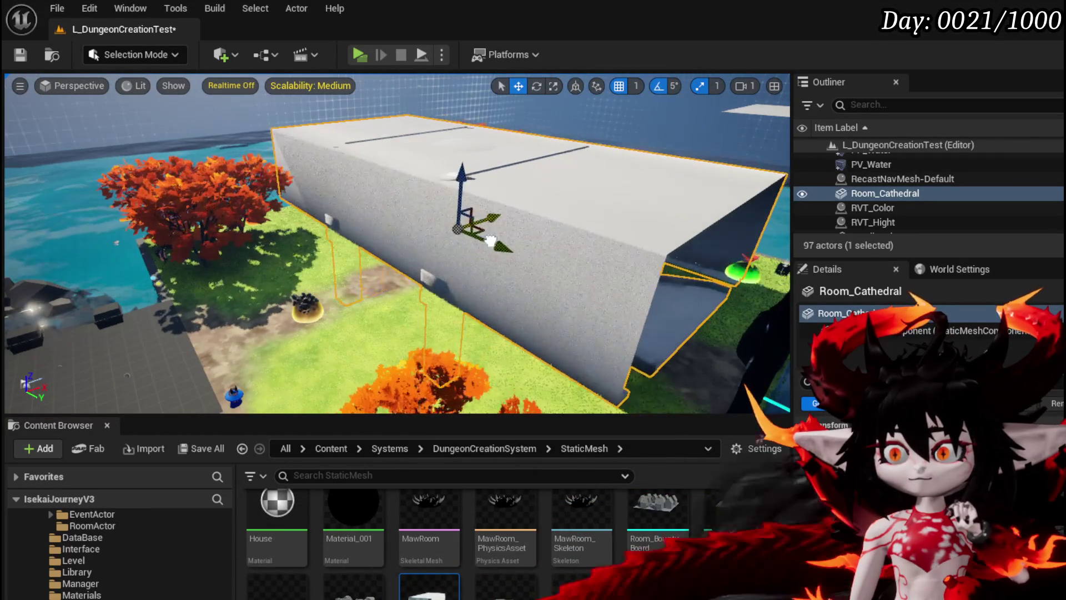
mouse_move(517, 268)
mouse_down()
mouse_move(578, 256)
mouse_move(549, 249)
mouse_move(534, 265)
mouse_up()
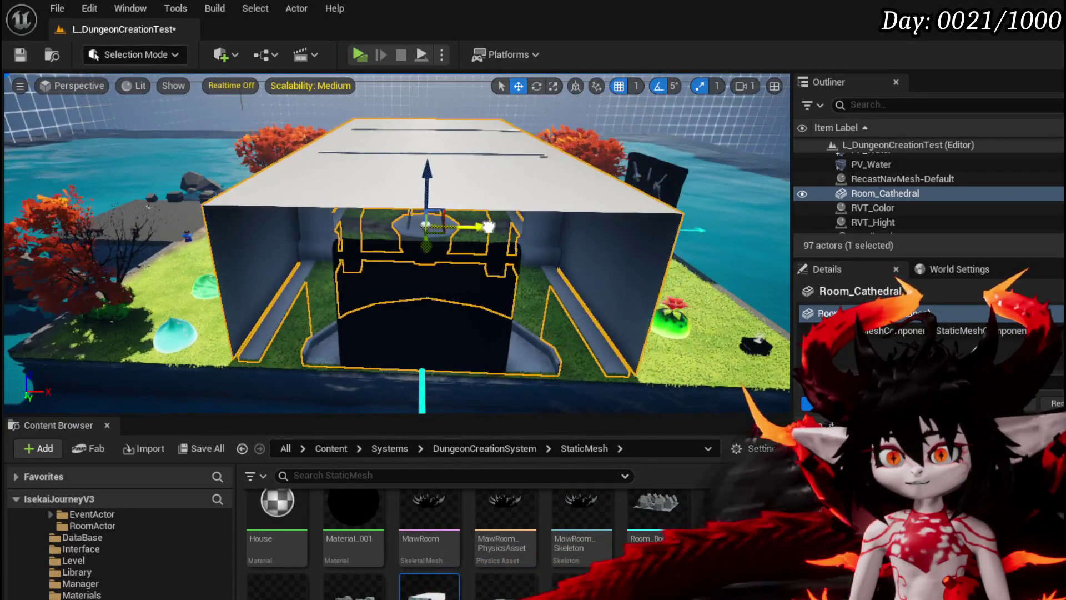
mouse_move(534, 266)
mouse_down()
mouse_move(516, 261)
mouse_move(561, 279)
mouse_up()
drag(416, 226, 401, 237)
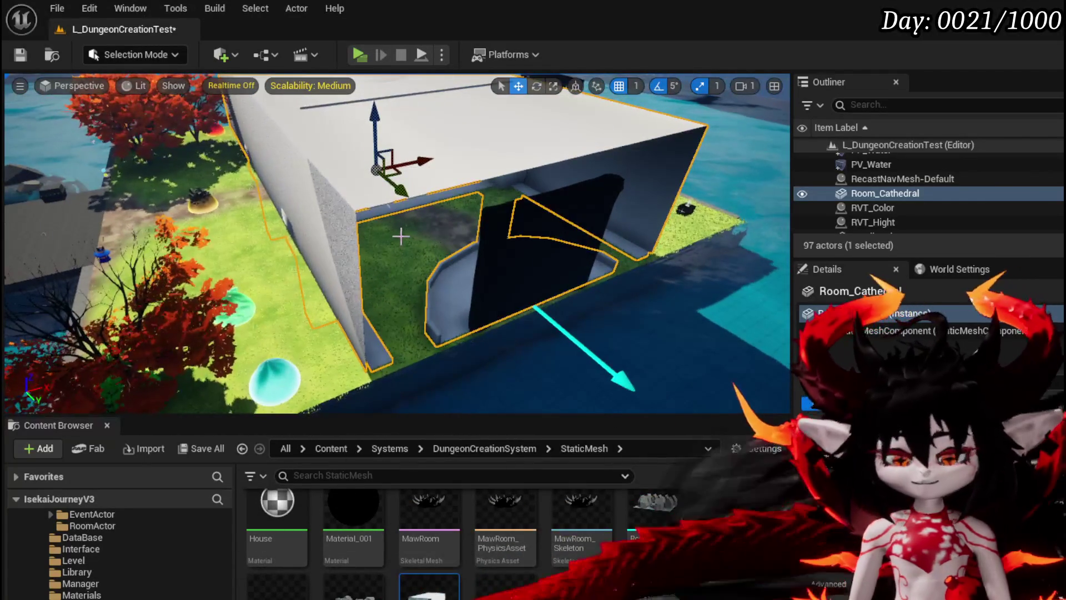
Delete the test room, save the level, and open Room_Cathedral in the Static Mesh Editor.
key(Delete)
click(20, 54)
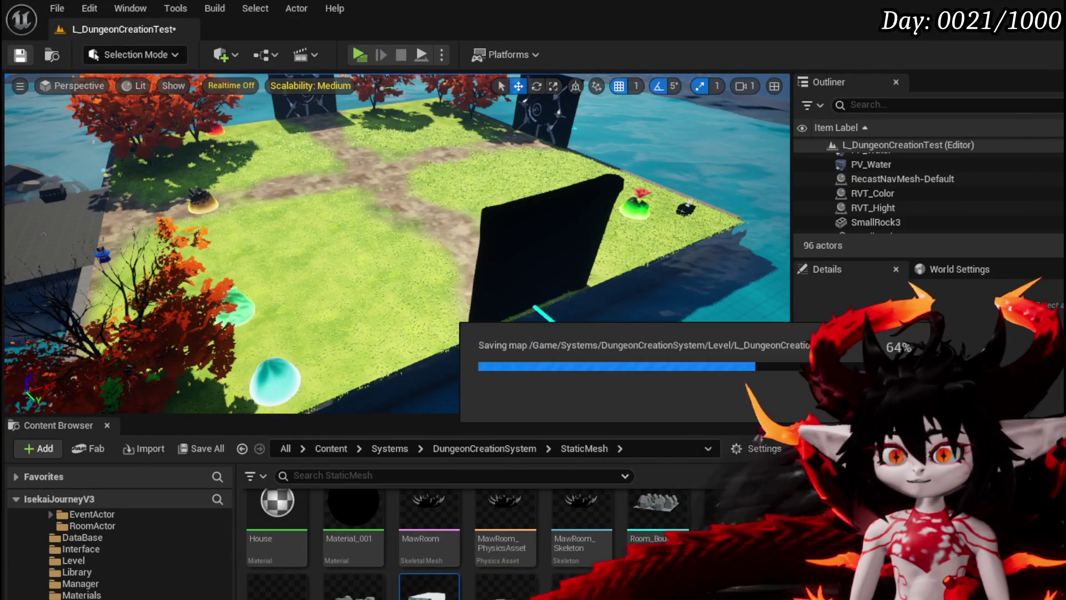
double_click(422, 591)
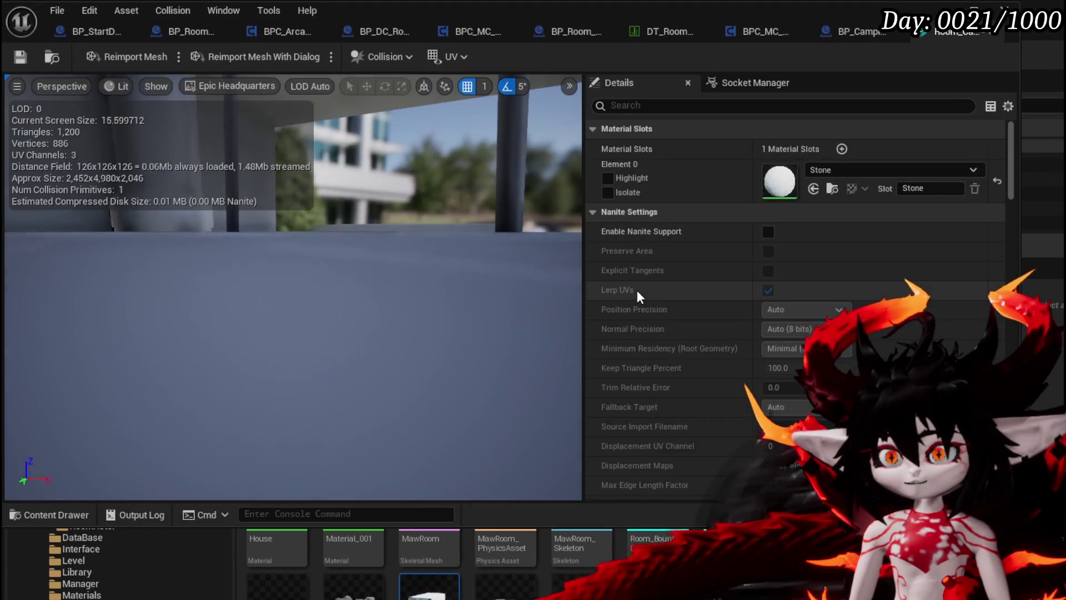
Assign WorldGridMaterial to Room_Cathedral's Stone material slot.
click(839, 173)
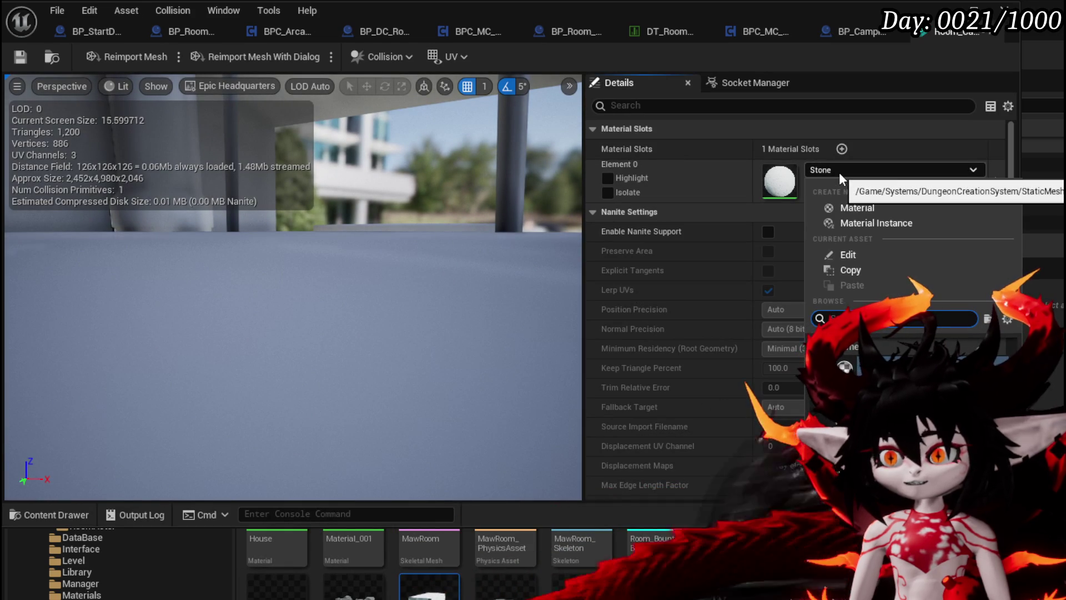
text(Wo)
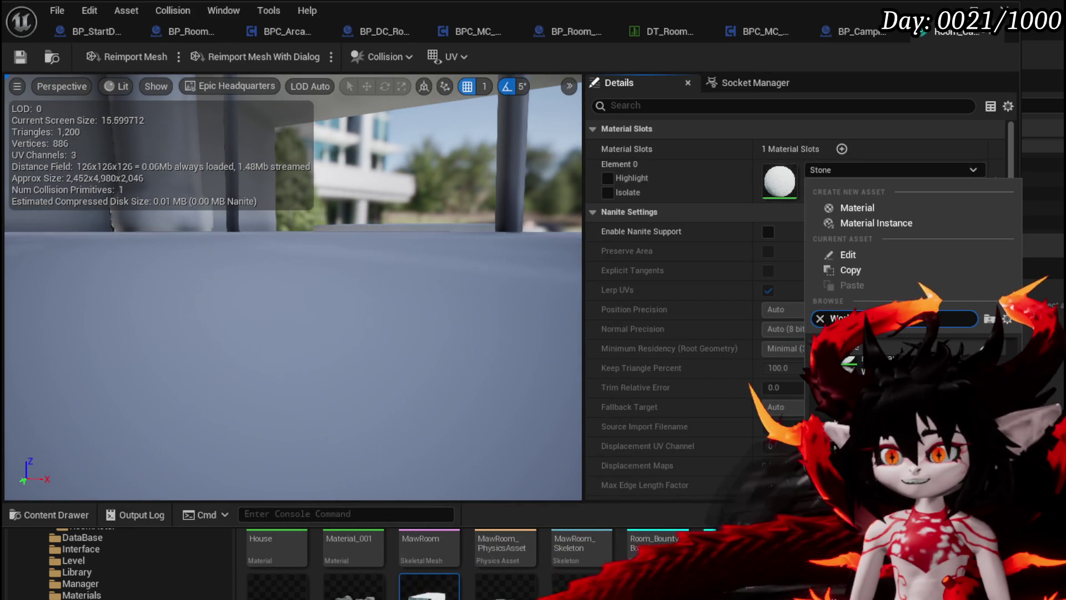
key(Return)
mouse_move(348, 277)
mouse_down()
mouse_move(355, 261)
mouse_move(333, 244)
mouse_move(275, 227)
mouse_move(374, 292)
mouse_up()
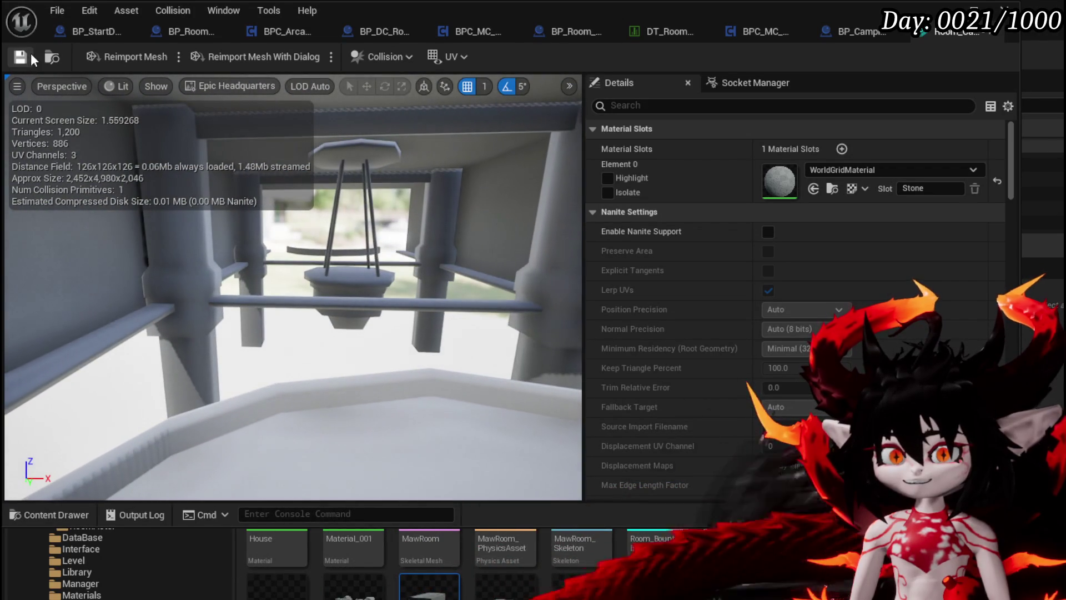
Set Collision Complexity to Use Complex Collision As Simple.
scroll(767, 275, down, 10)
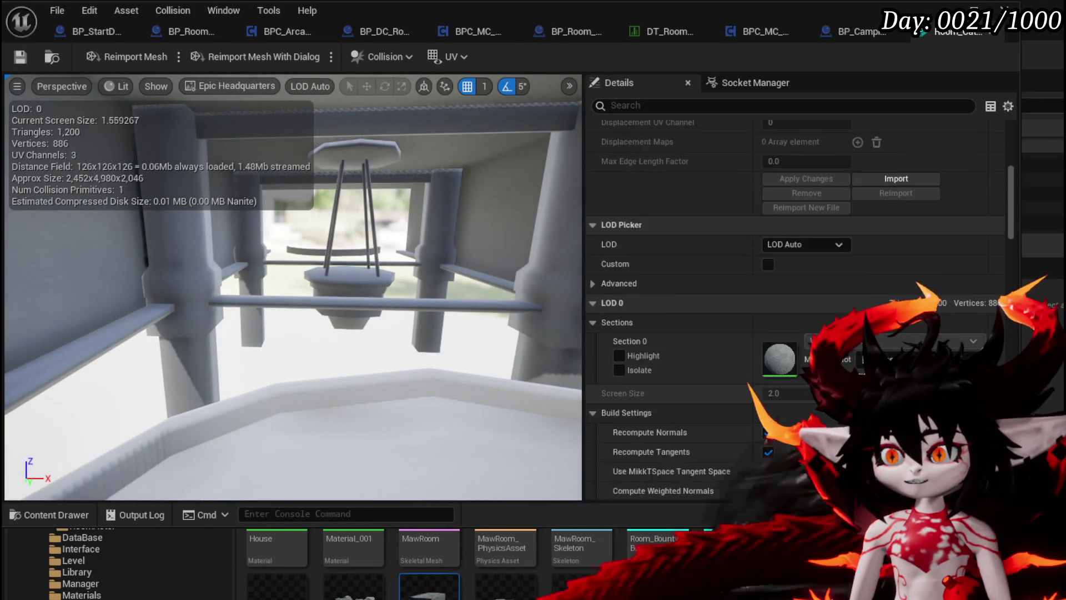
scroll(767, 275, down, 15)
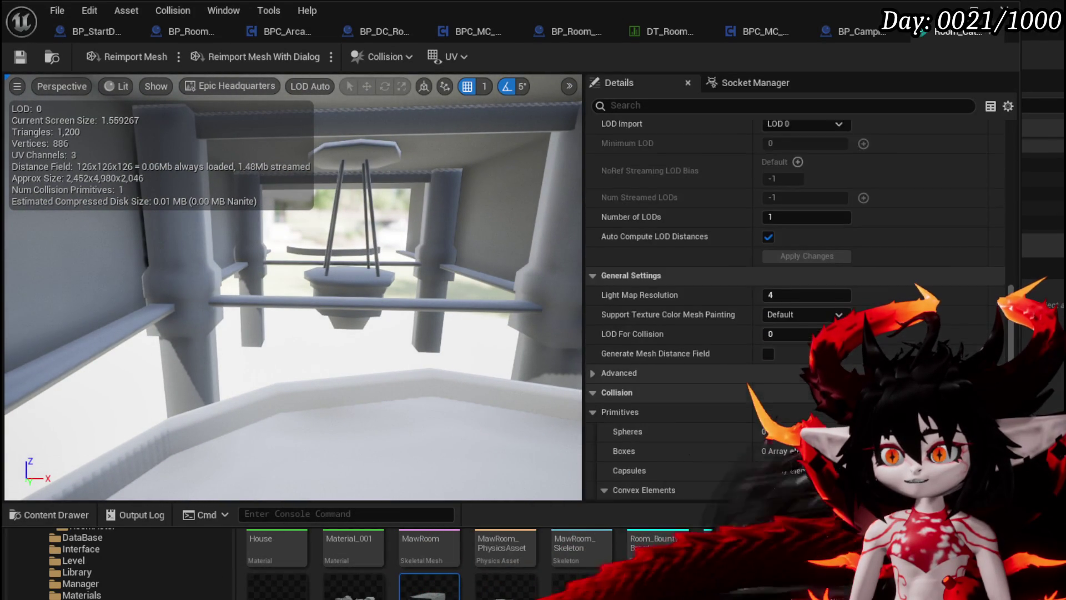
scroll(779, 244, down, 6)
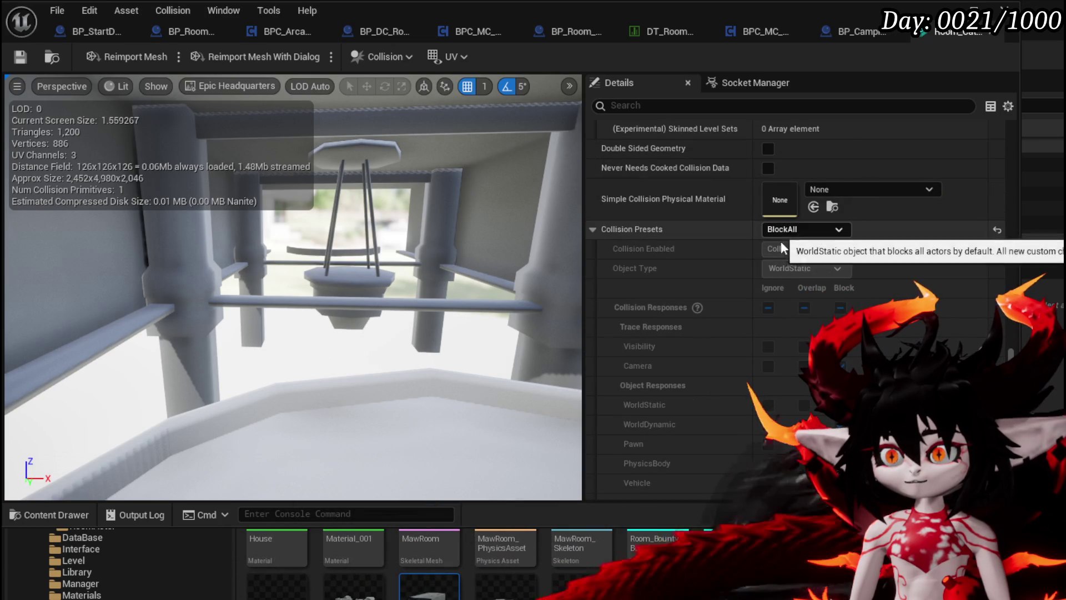
scroll(780, 228, down, 7)
click(785, 348)
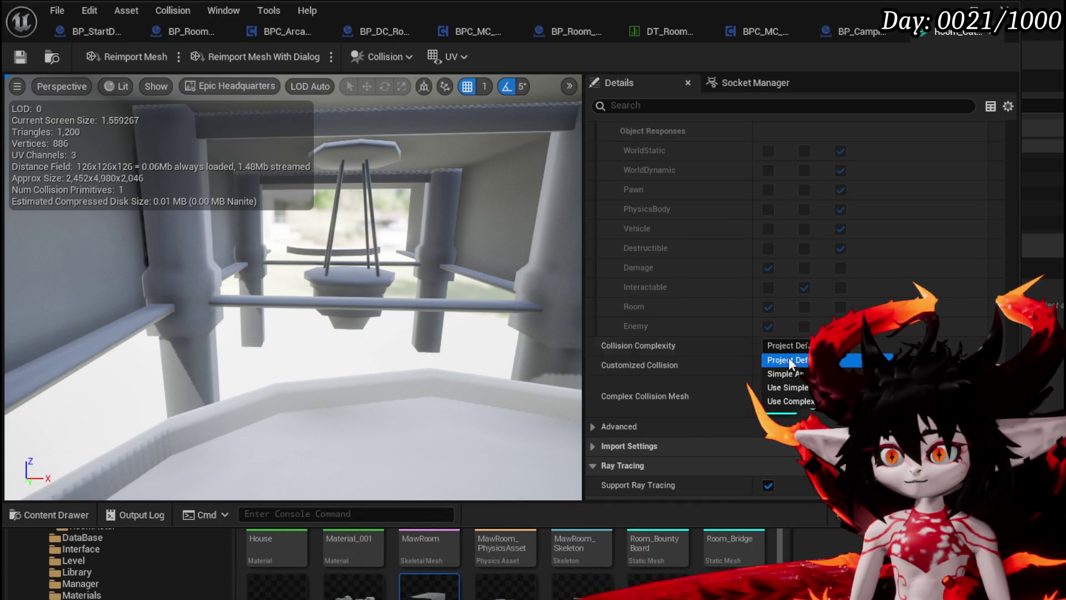
click(801, 401)
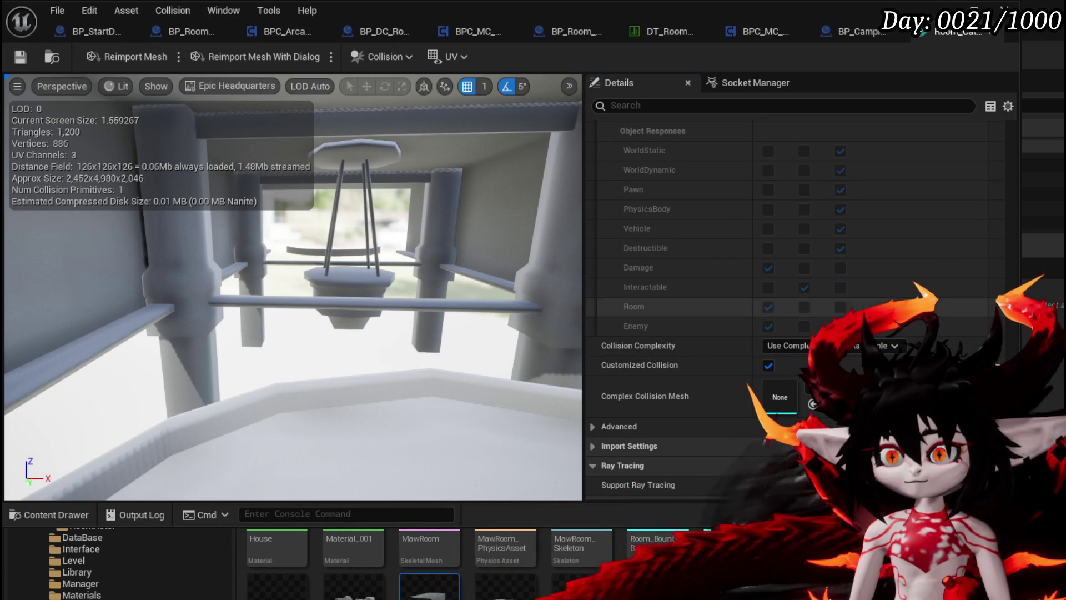
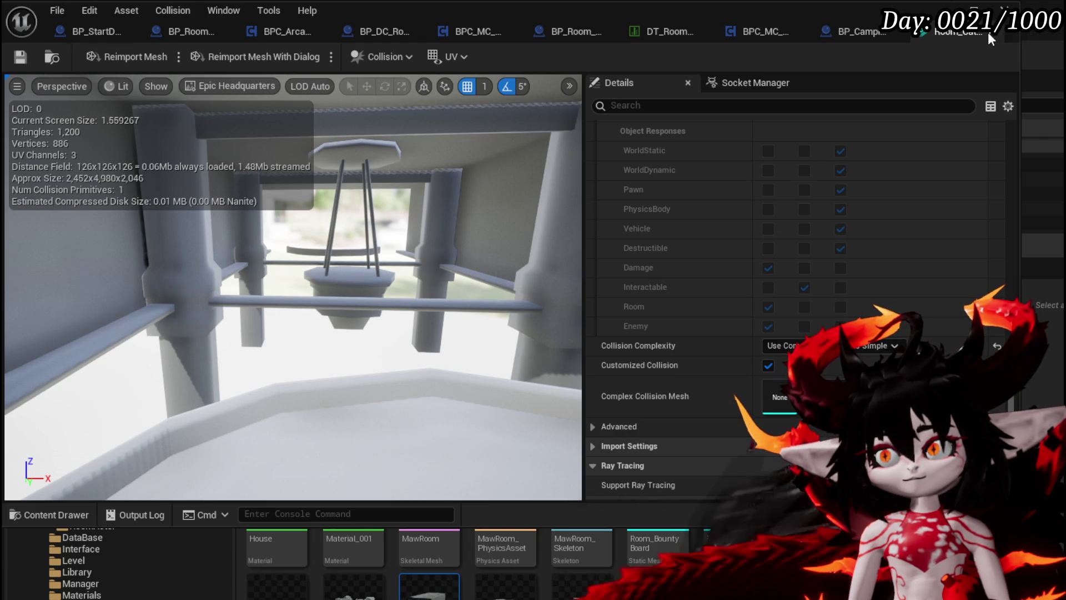
Close the mesh editor, open the room data table and add a new row.
click(988, 32)
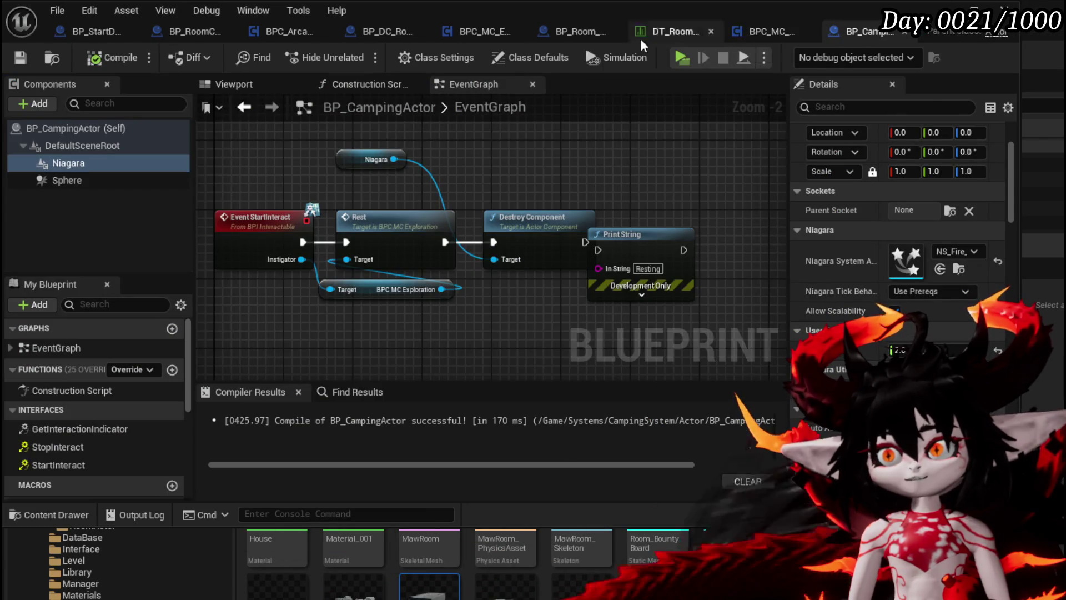
click(674, 34)
scroll(95, 234, up, 2)
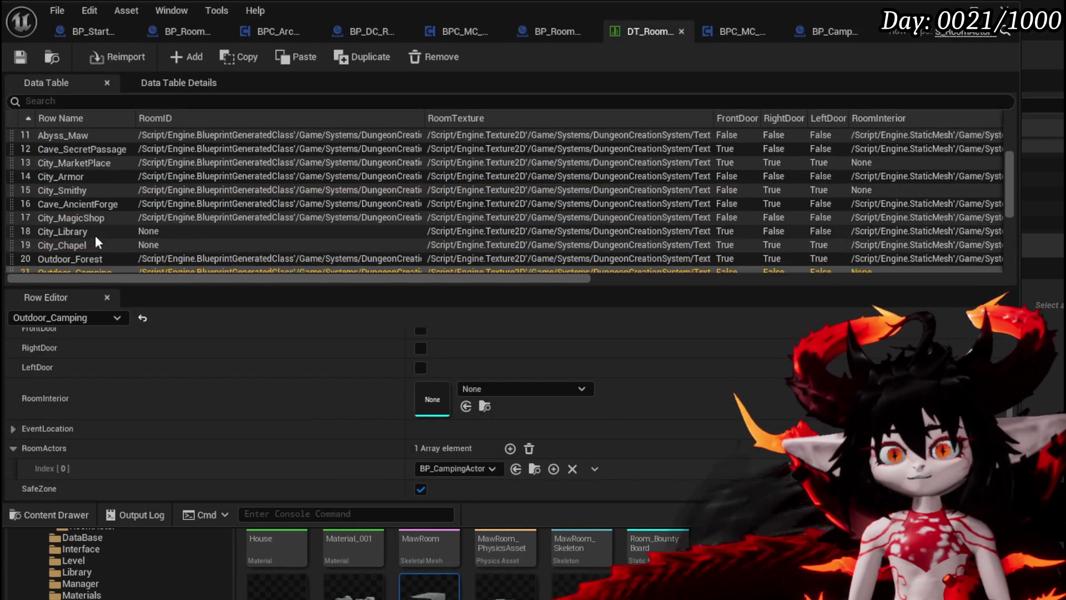
click(182, 58)
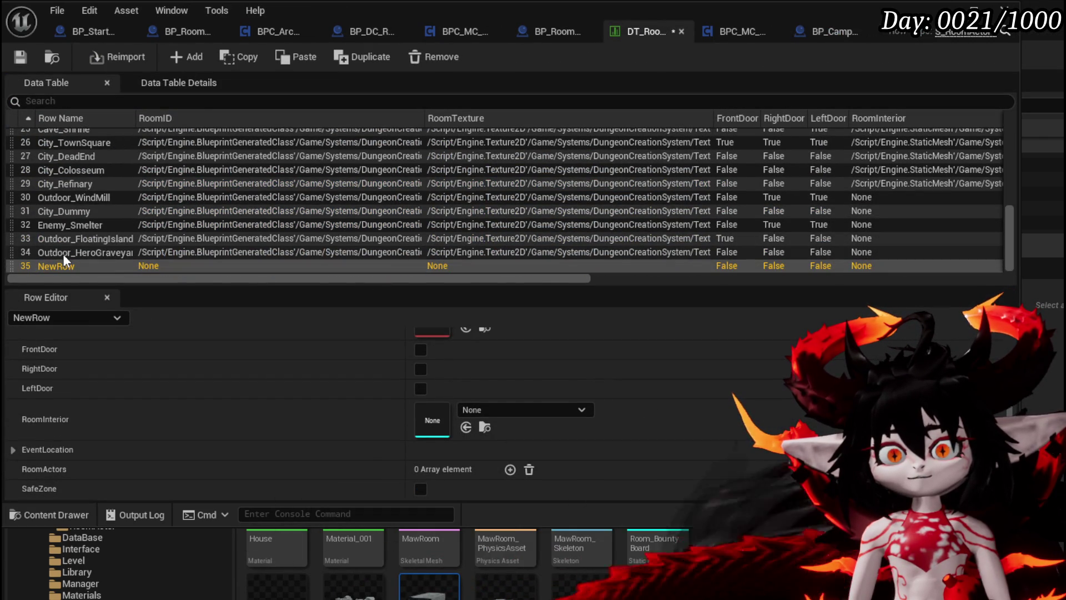
Rename the new row to Enemy_Cathedral and return to the level editor.
double_click(54, 263)
scroll(175, 194, up, 10)
scroll(174, 193, down, 2)
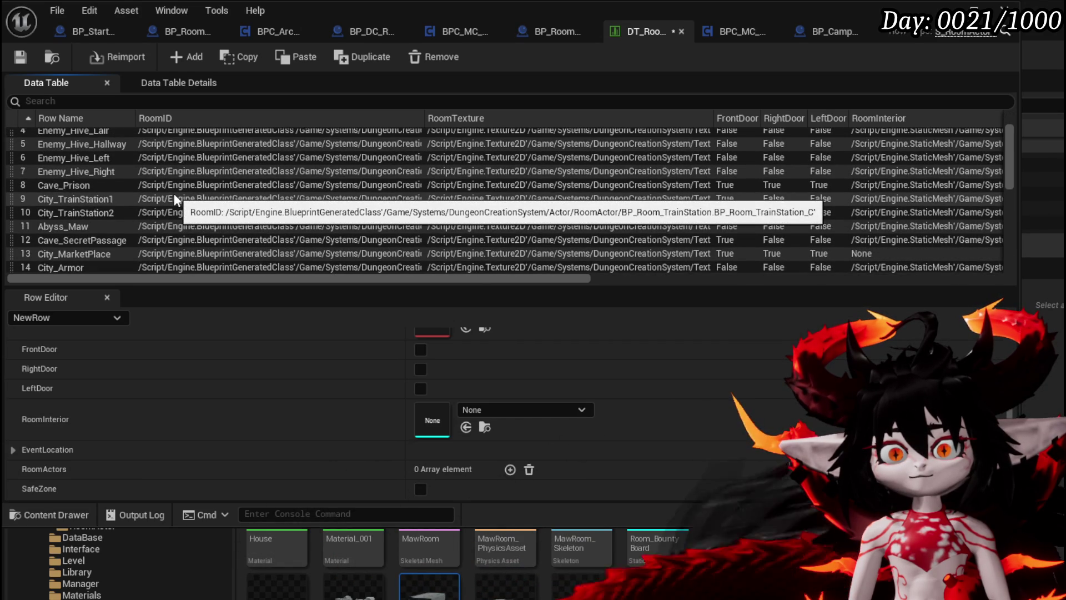
scroll(174, 193, up, 2)
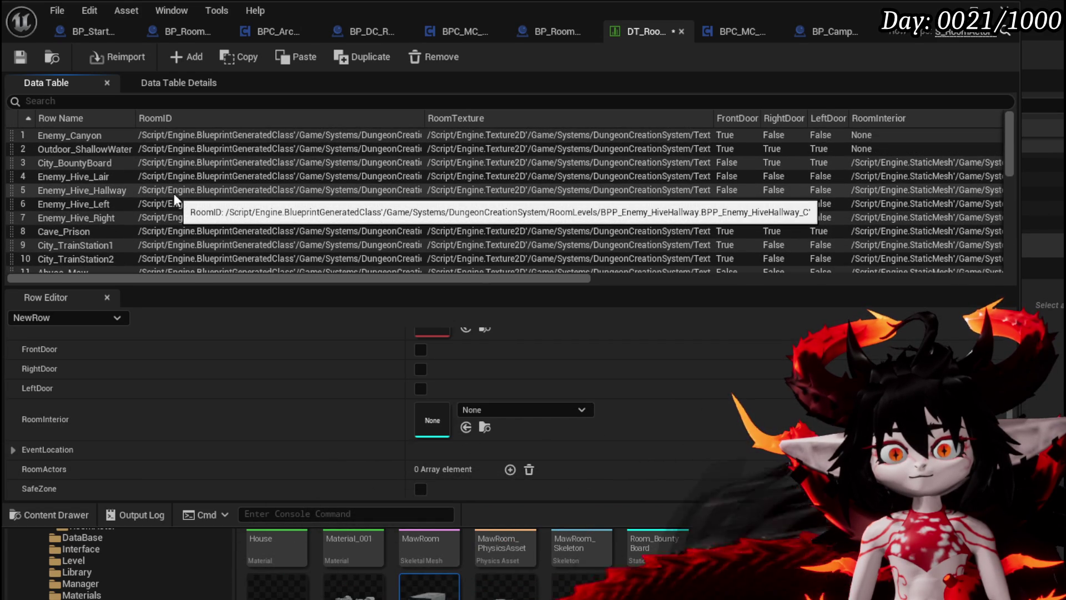
scroll(174, 193, down, 15)
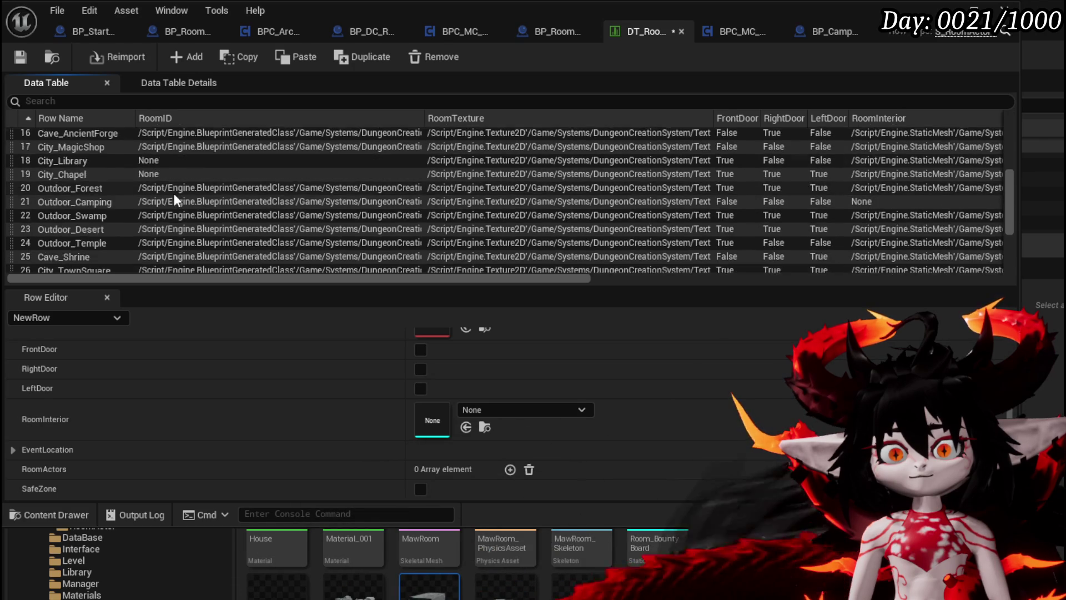
double_click(50, 265)
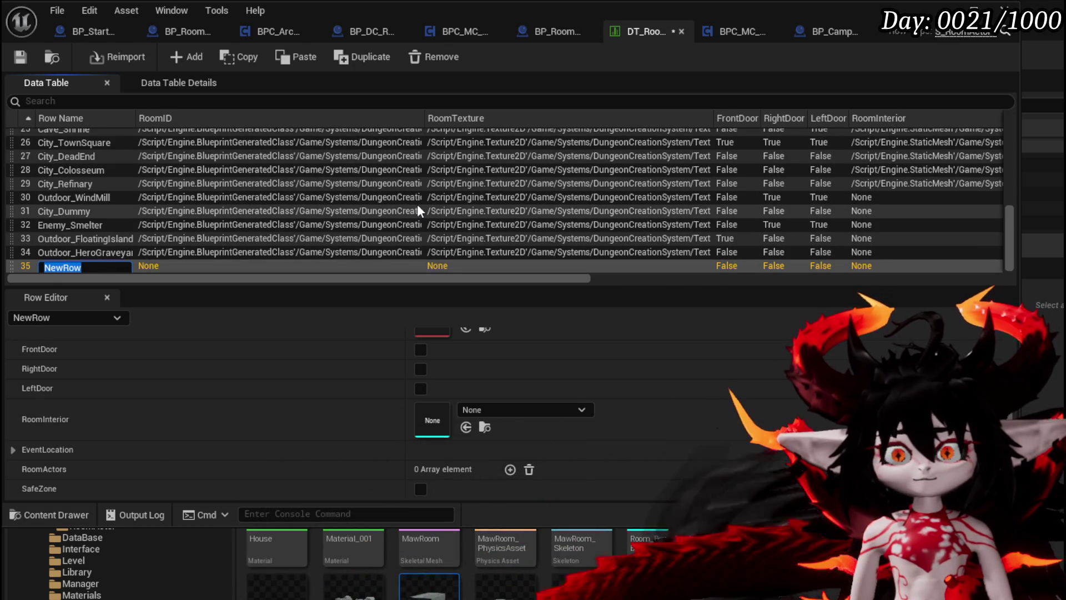
text(Enemy-)
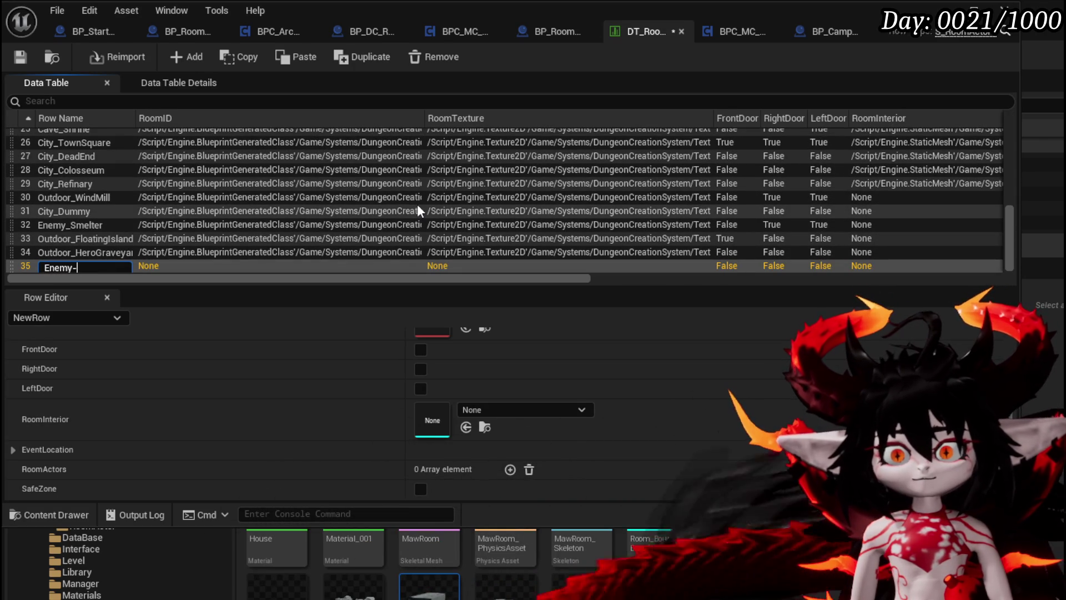
key(BackSpace)
text(_Cathe)
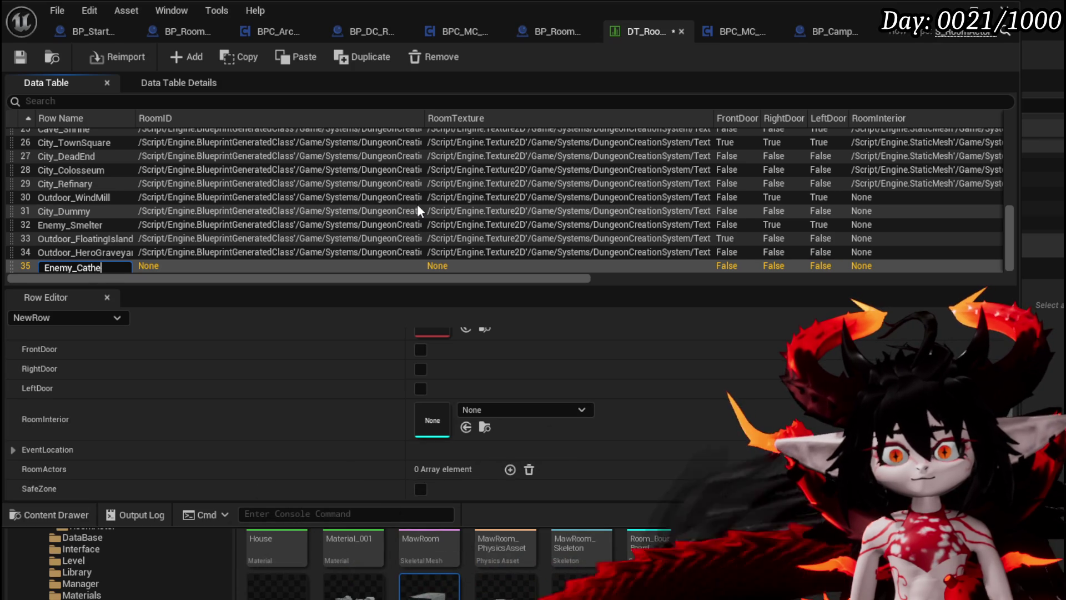
text(dral)
key(Return)
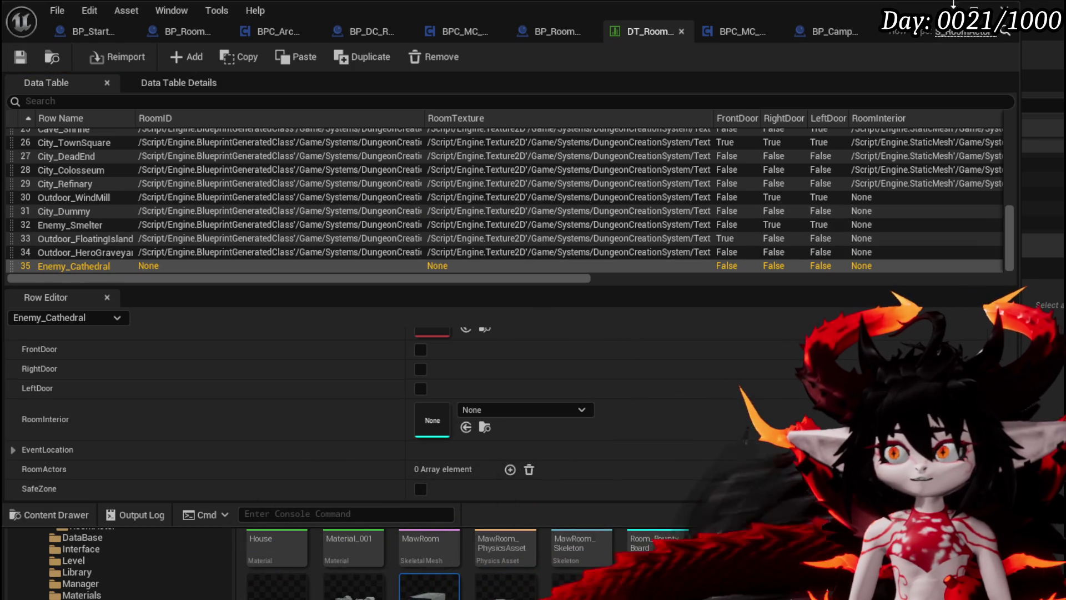
click(953, 7)
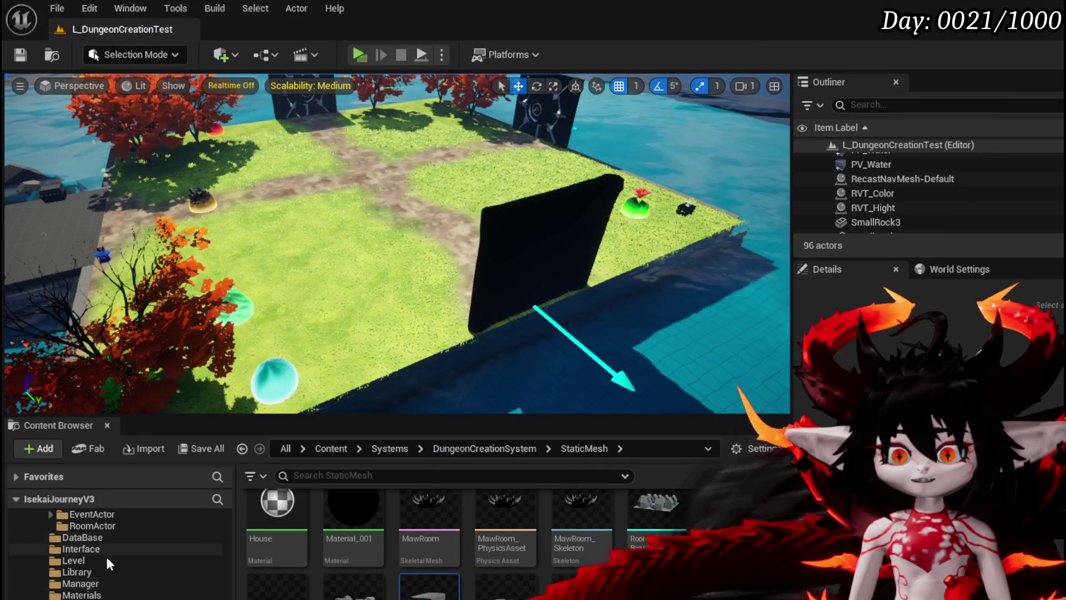
In RoomActor, derive BP_Room_Cathedral from BP_Room_Base and open it in the blueprint editor.
scroll(81, 550, up, 1)
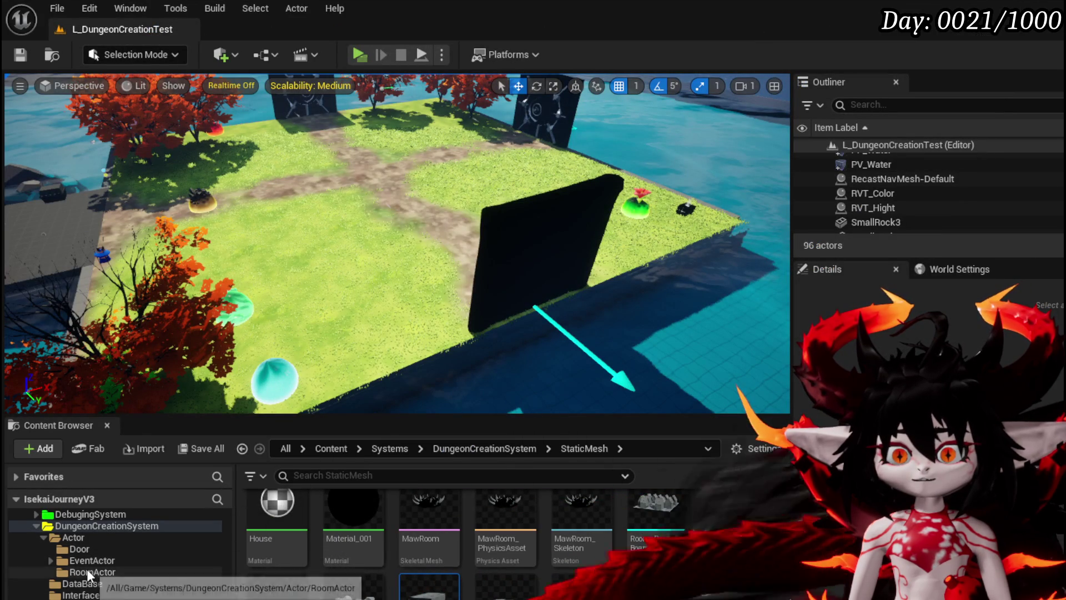
click(88, 572)
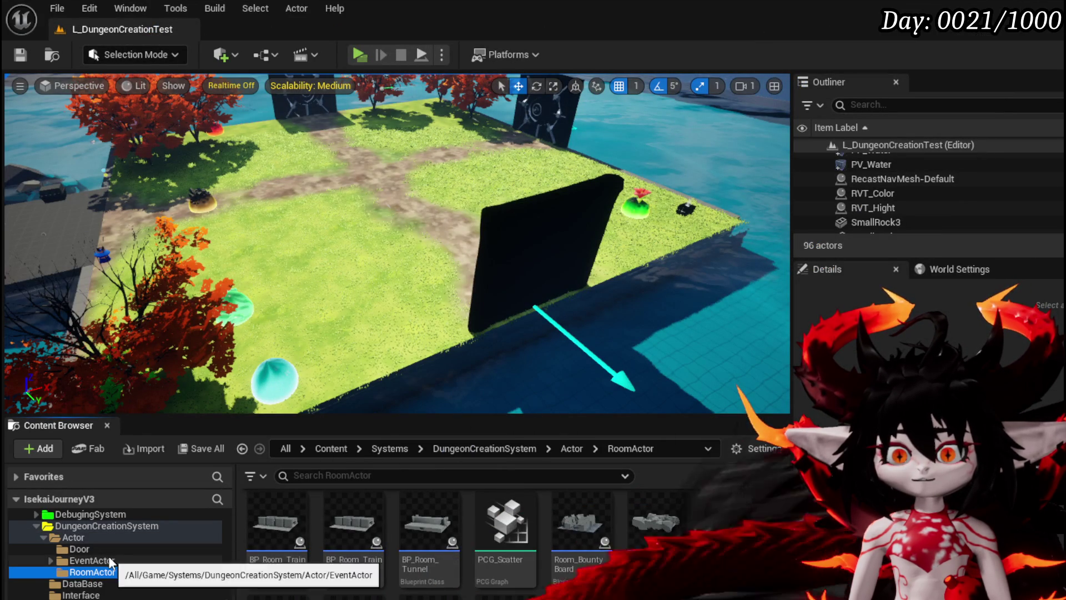
right_click(355, 516)
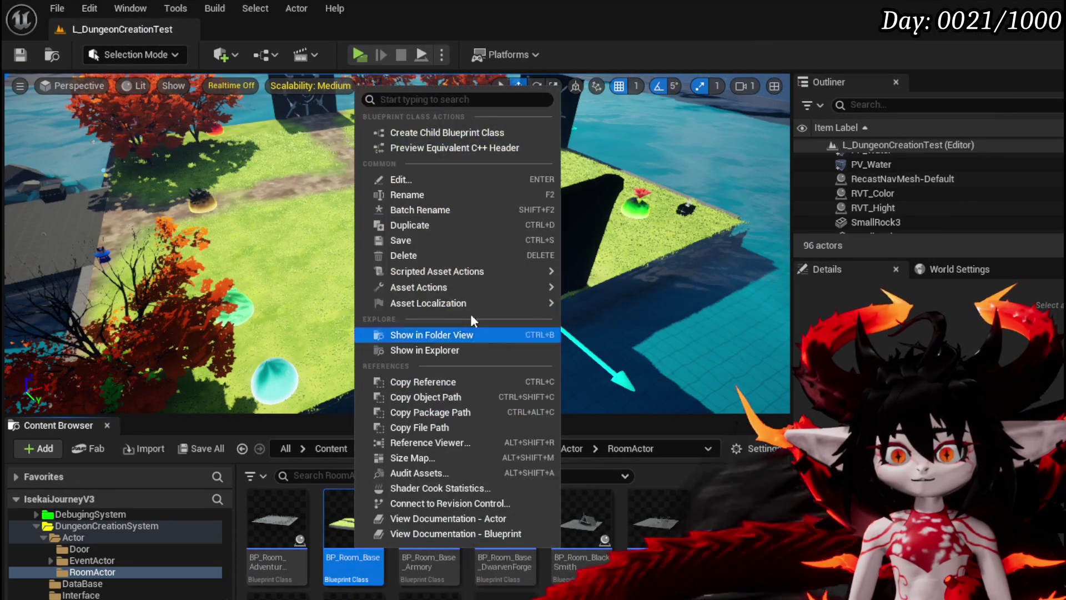
click(438, 133)
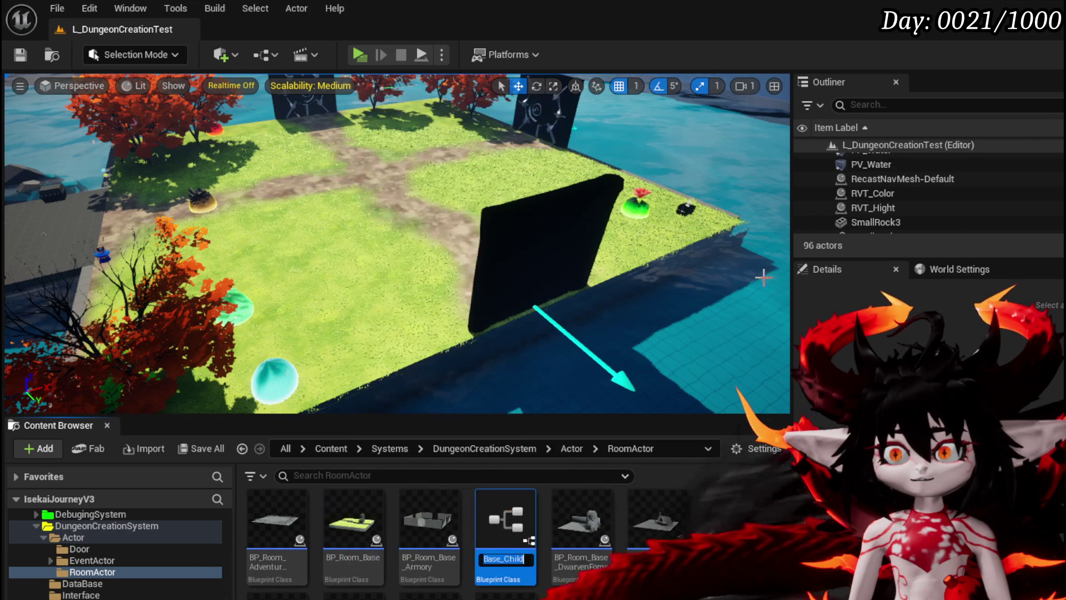
text(BP_)
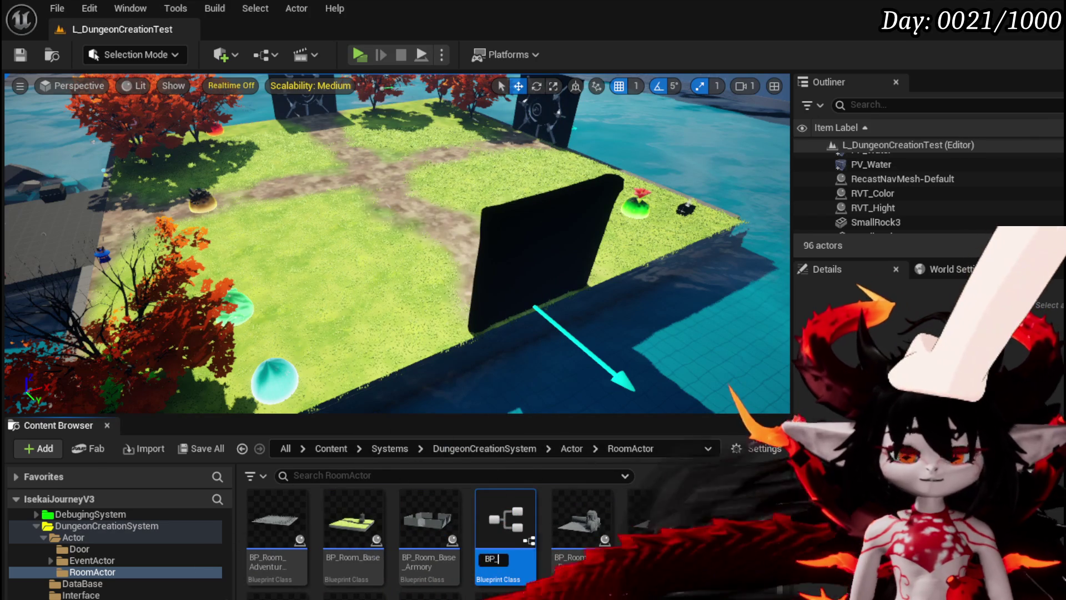
text(Room_)
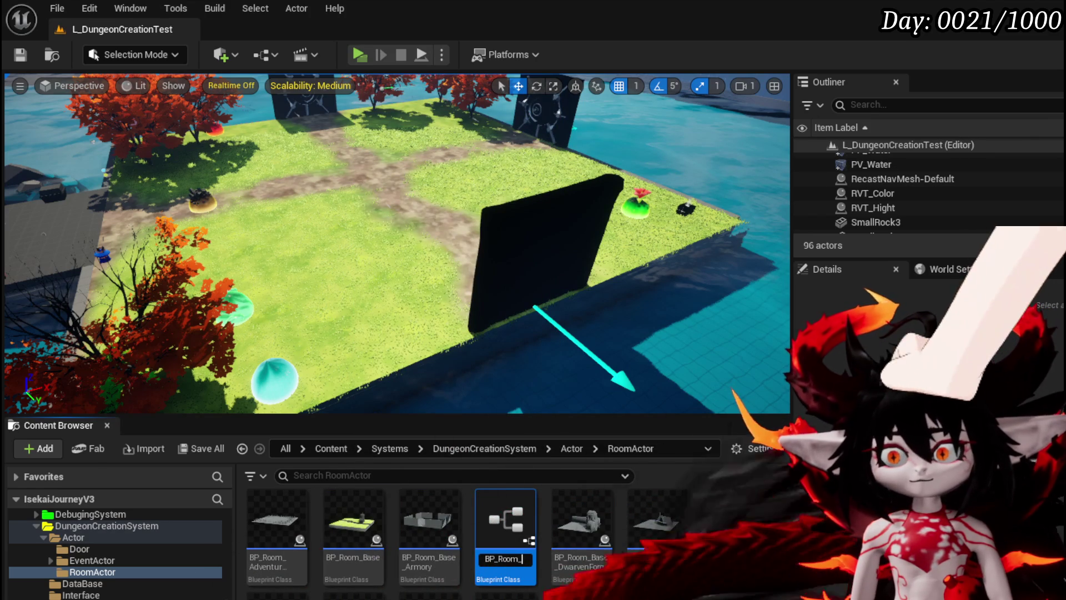
key(Return)
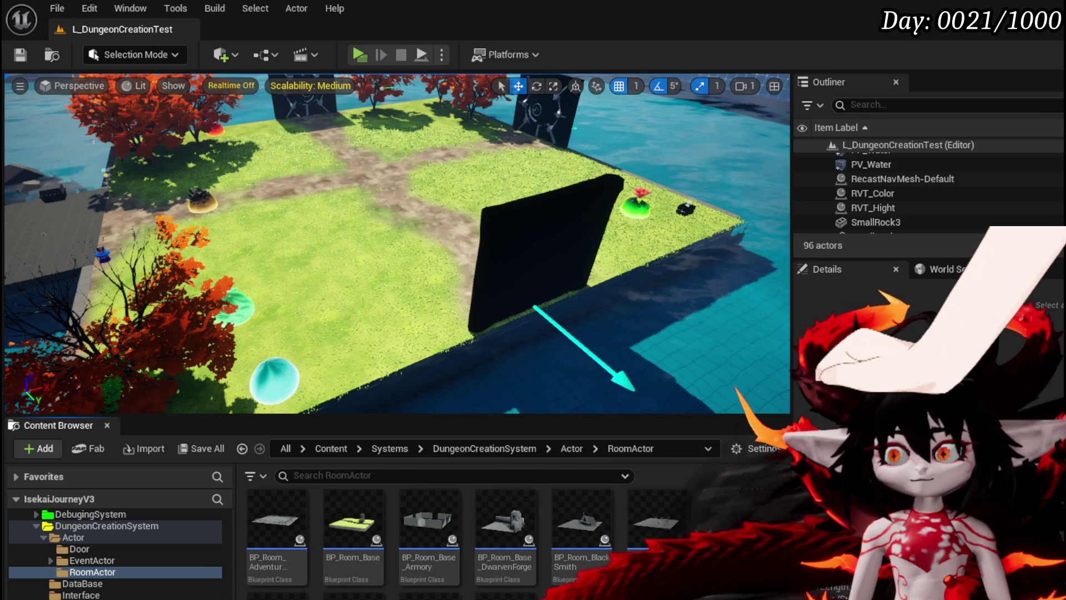
double_click(730, 508)
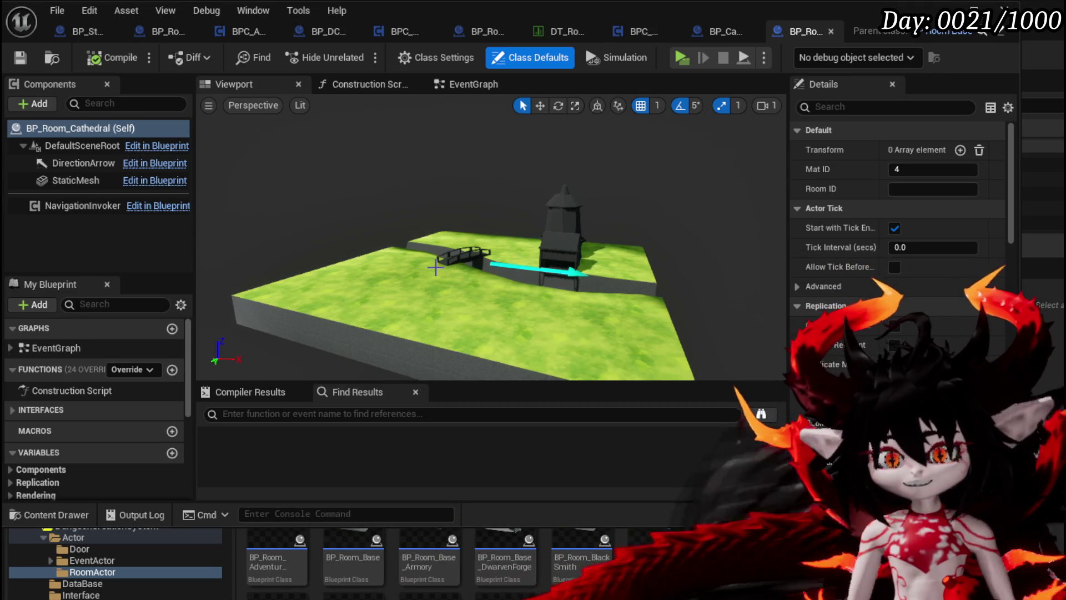
Set the StaticMesh component's mesh to the cathedral room mesh and compile.
click(71, 175)
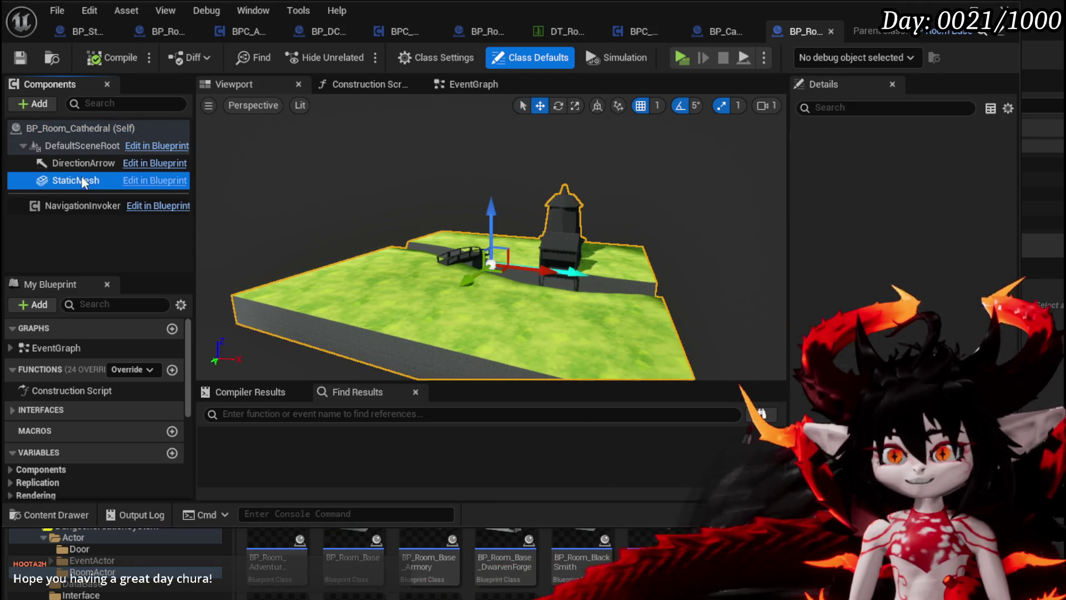
scroll(899, 182, down, 2)
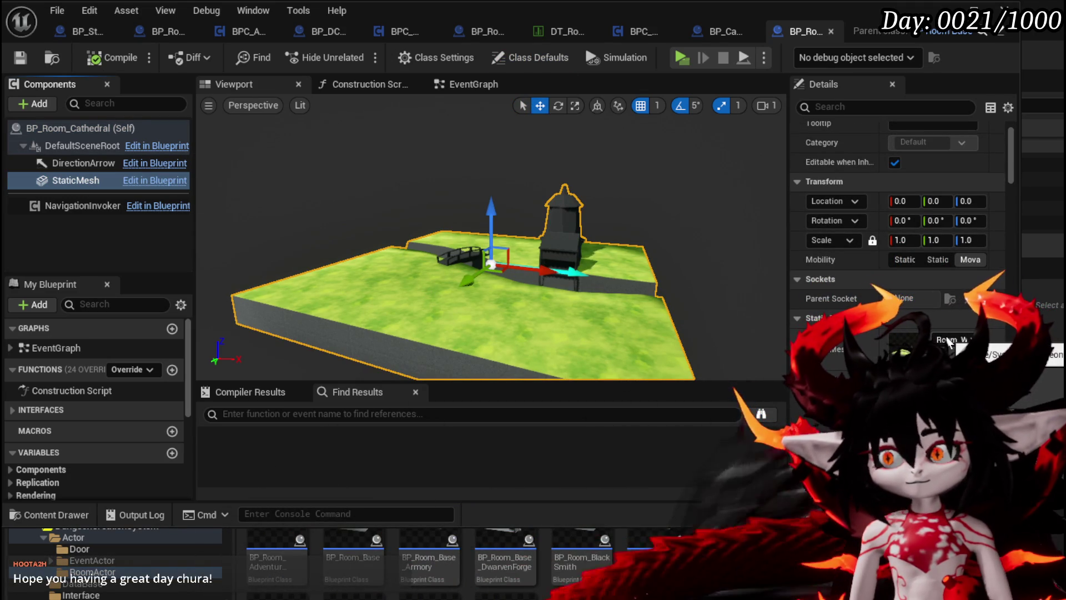
click(951, 342)
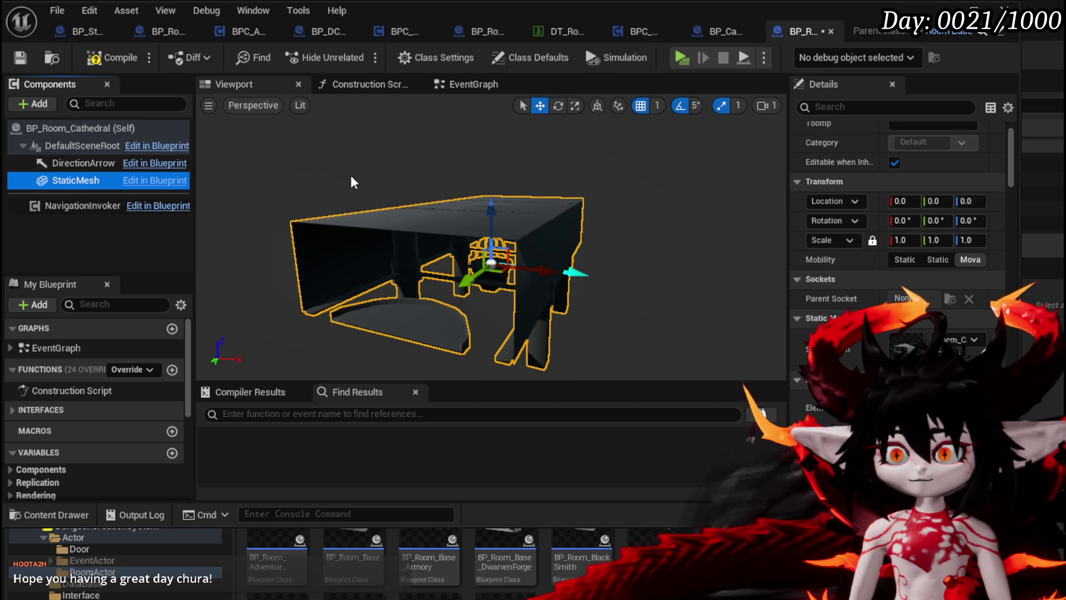
click(98, 58)
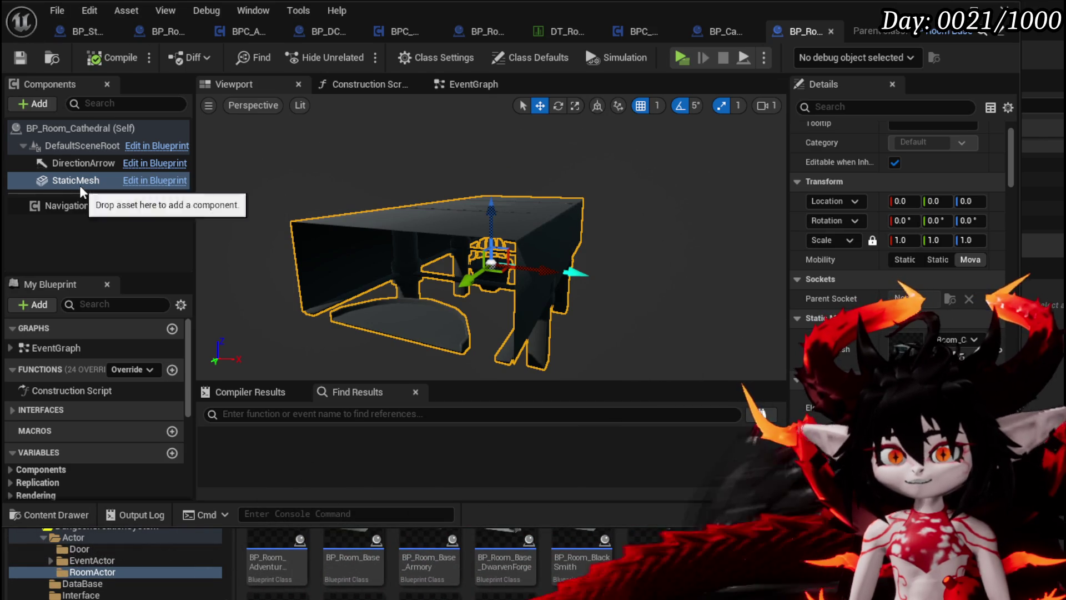
Look over the cathedral room, then go back to the room data table.
mouse_move(545, 182)
mouse_down()
mouse_move(499, 193)
mouse_move(493, 151)
mouse_up()
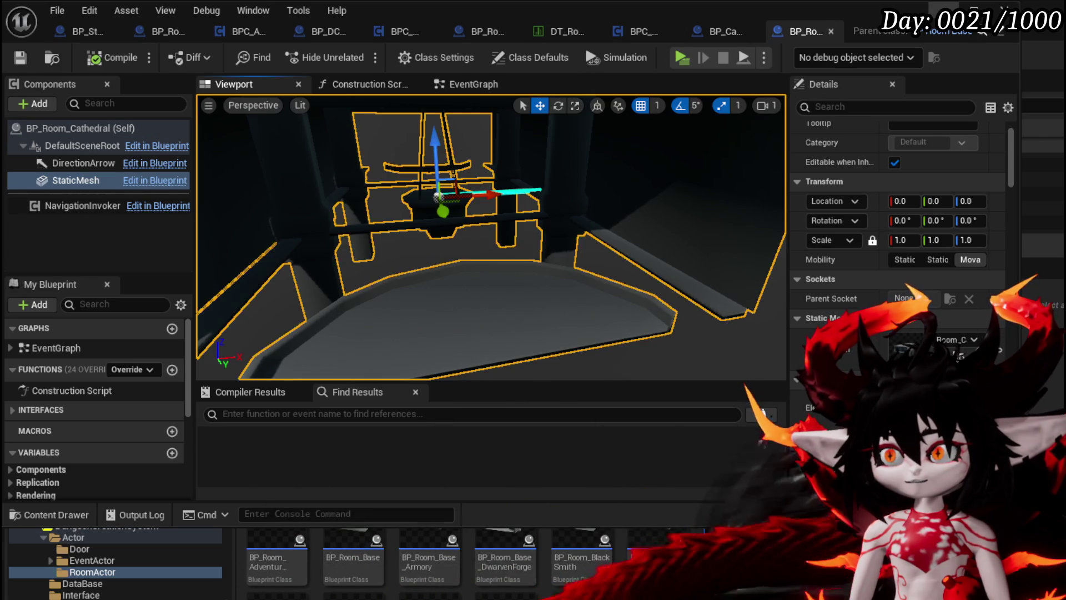
click(975, 12)
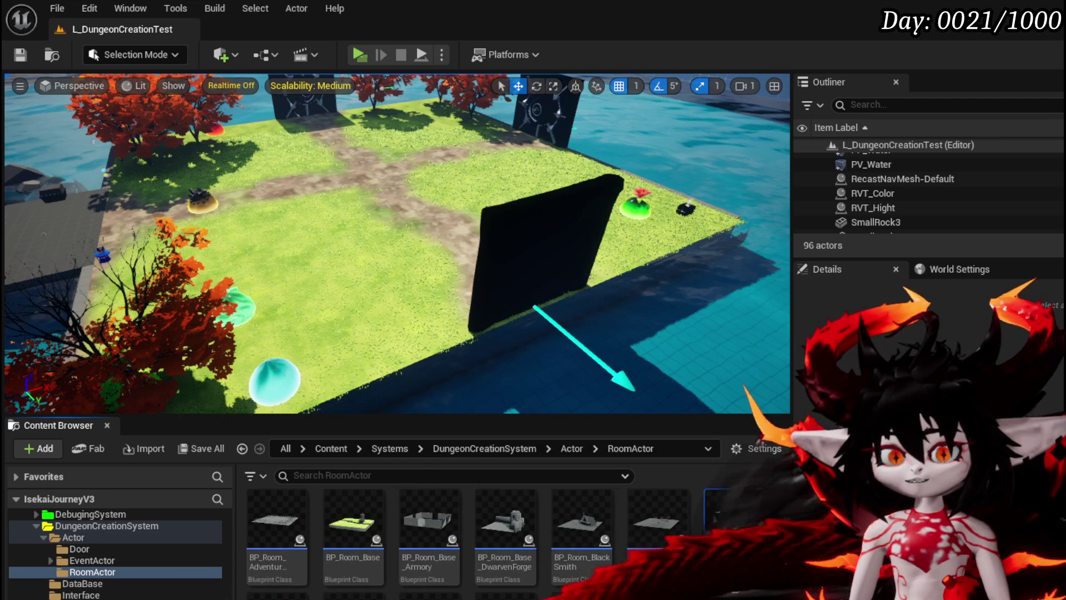
double_click(733, 550)
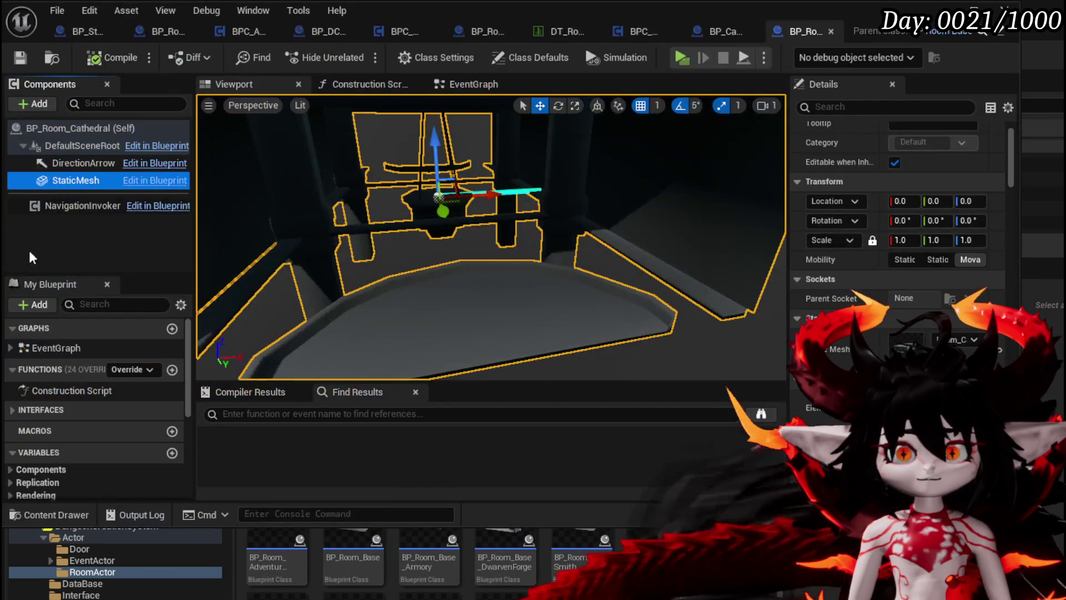
click(564, 31)
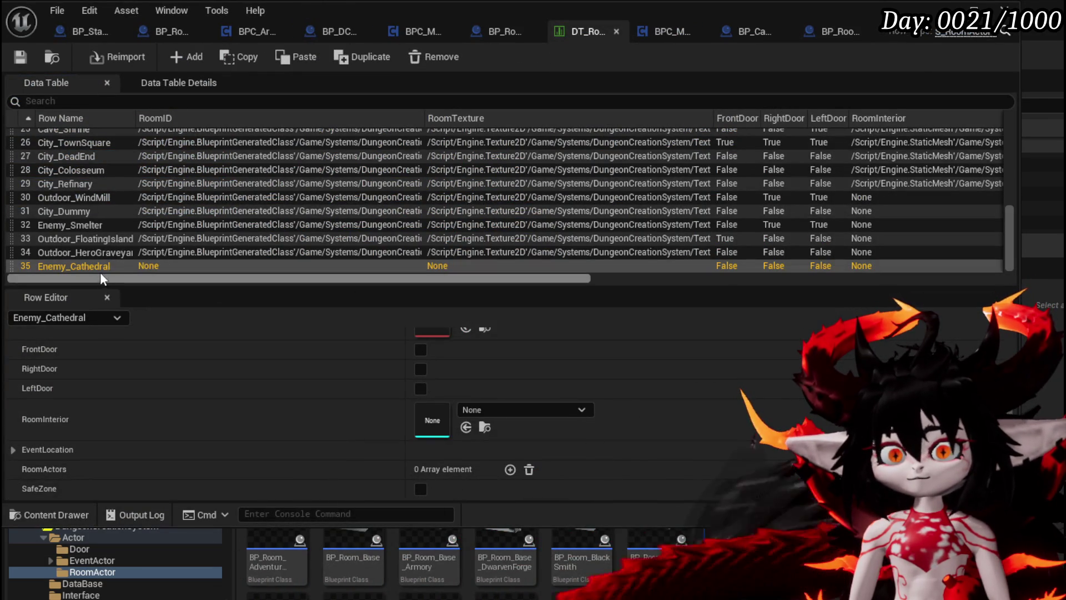
Set Enemy_Cathedral's RoomID to BP_Room_Cathedral, enable FrontDoor, and save the data table.
scroll(481, 352, up, 3)
click(461, 359)
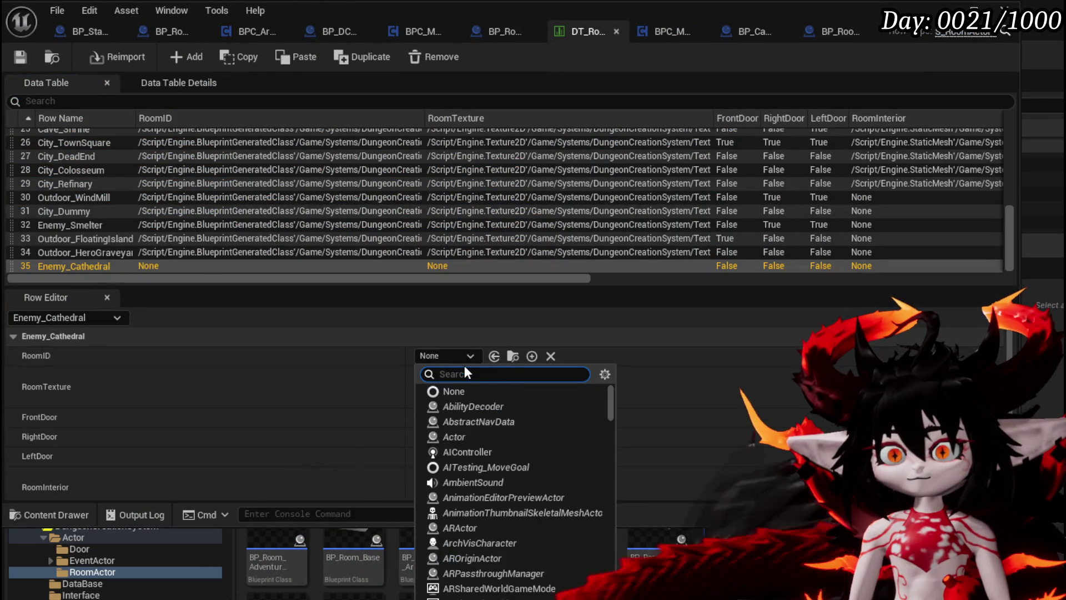
text(Cathe)
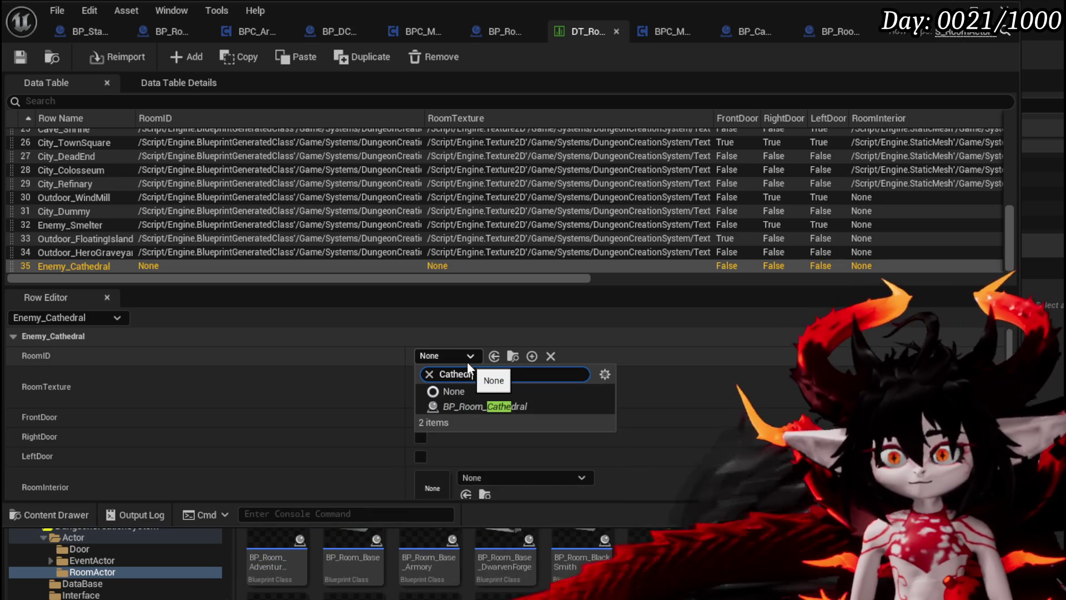
click(477, 409)
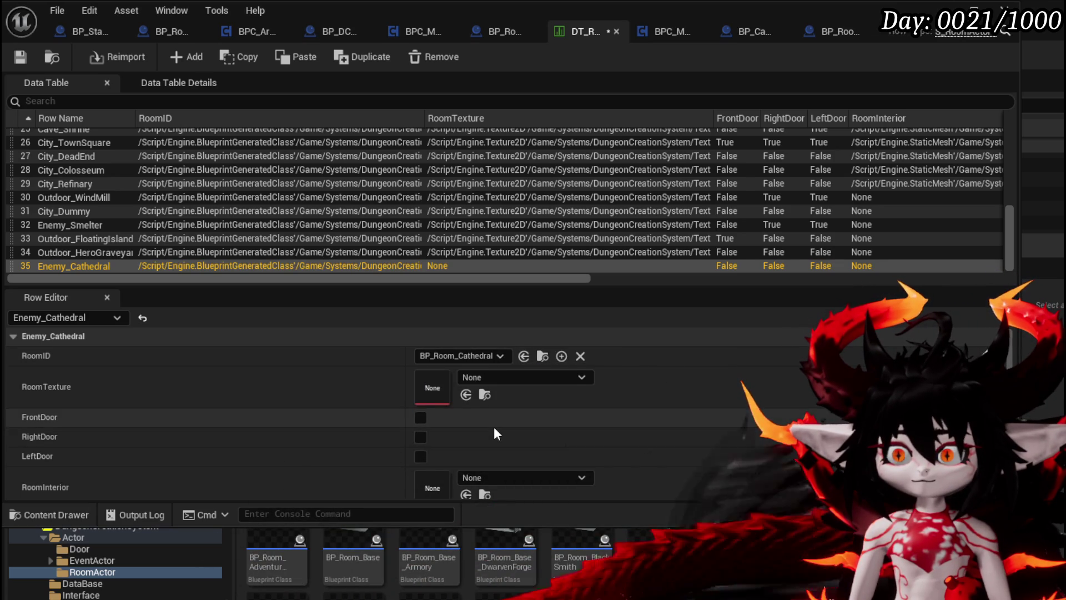
scroll(495, 427, down, 1)
click(420, 394)
scroll(391, 406, down, 2)
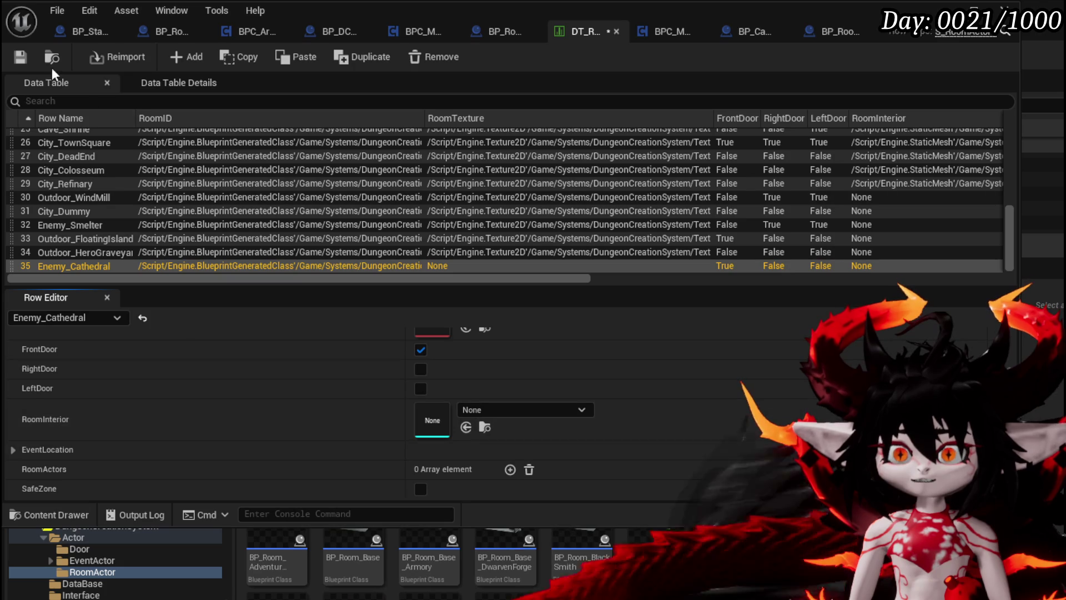
key(ctrl+s)
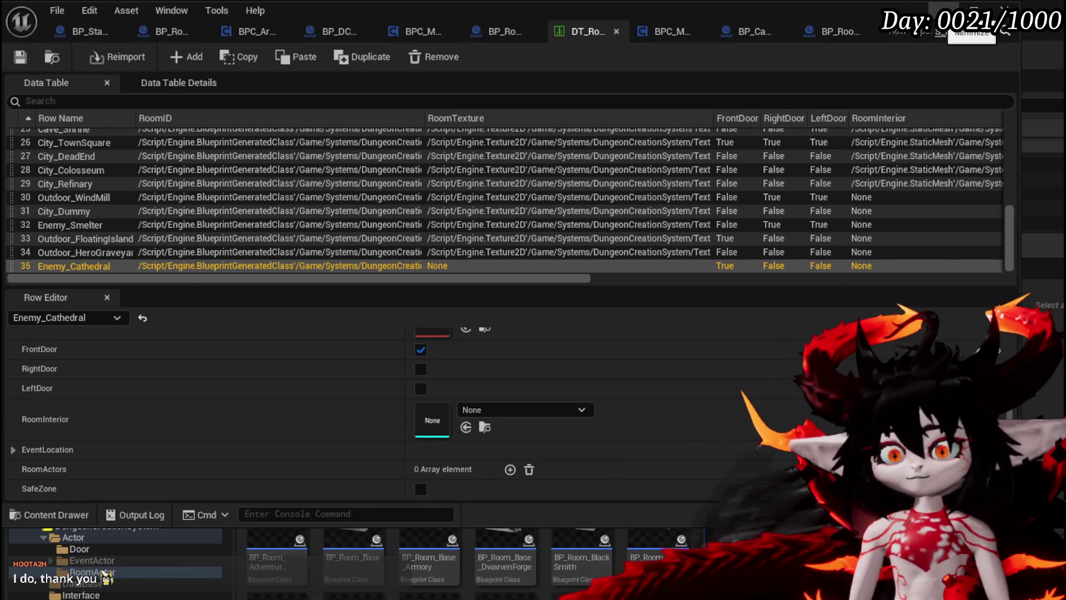
click(972, 12)
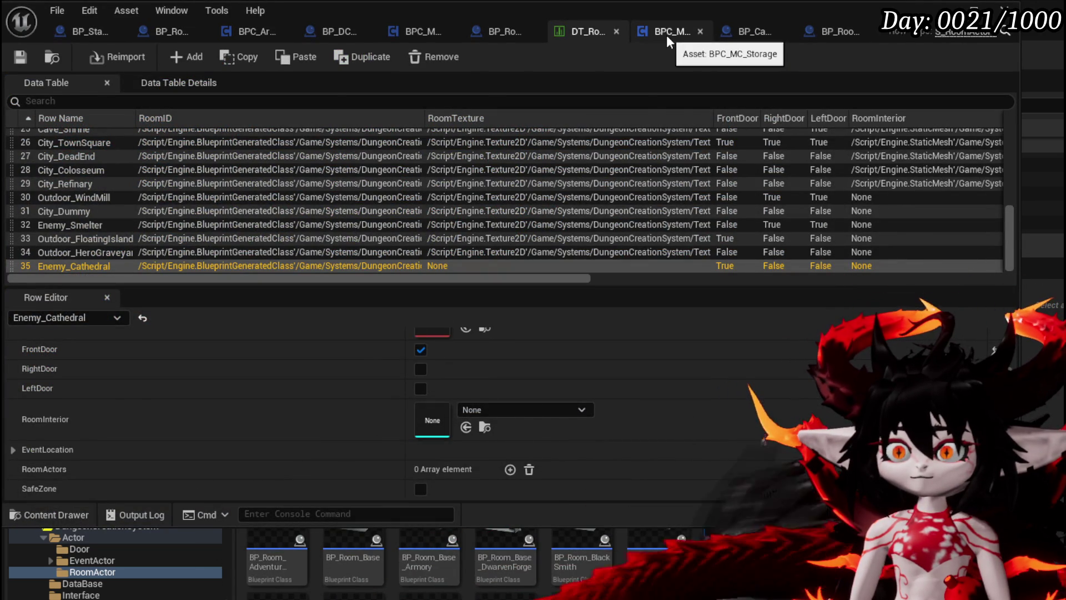
Add Enemy_Cathedral at index 15 of Current Room Card Deck and save BPC_MC_Storage.
click(666, 35)
scroll(786, 233, up, 2)
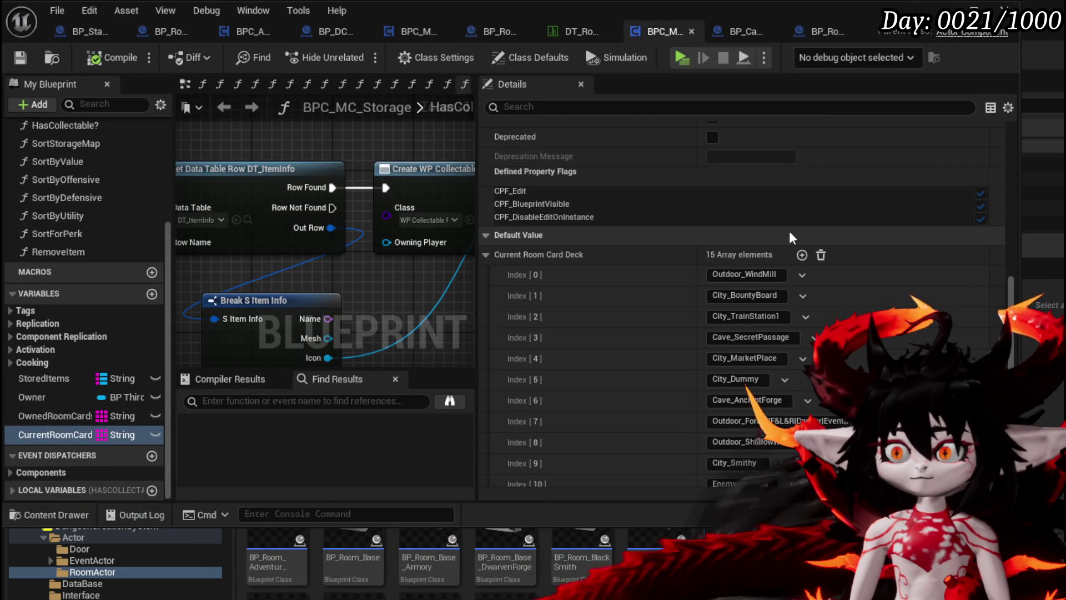
click(801, 254)
scroll(791, 389, down, 3)
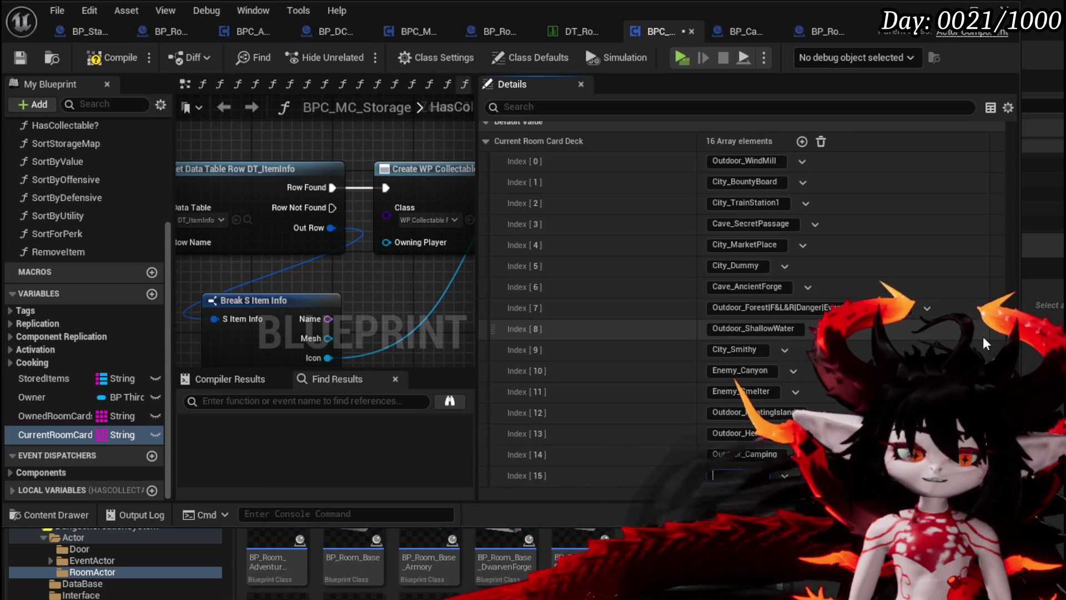
text(Enemy)
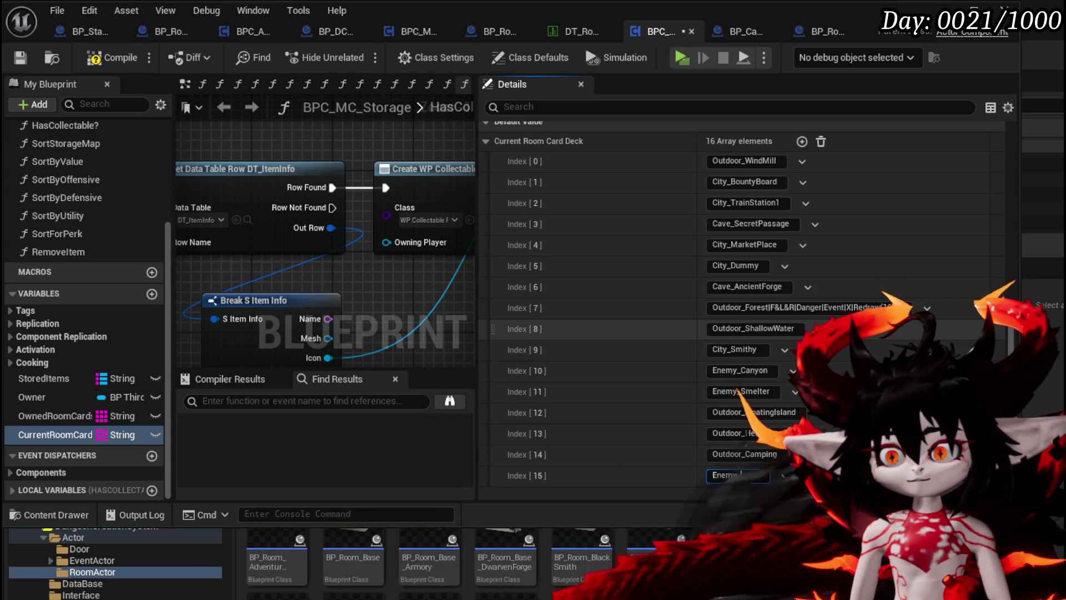
key(BackSpace)
key(BackSpace)
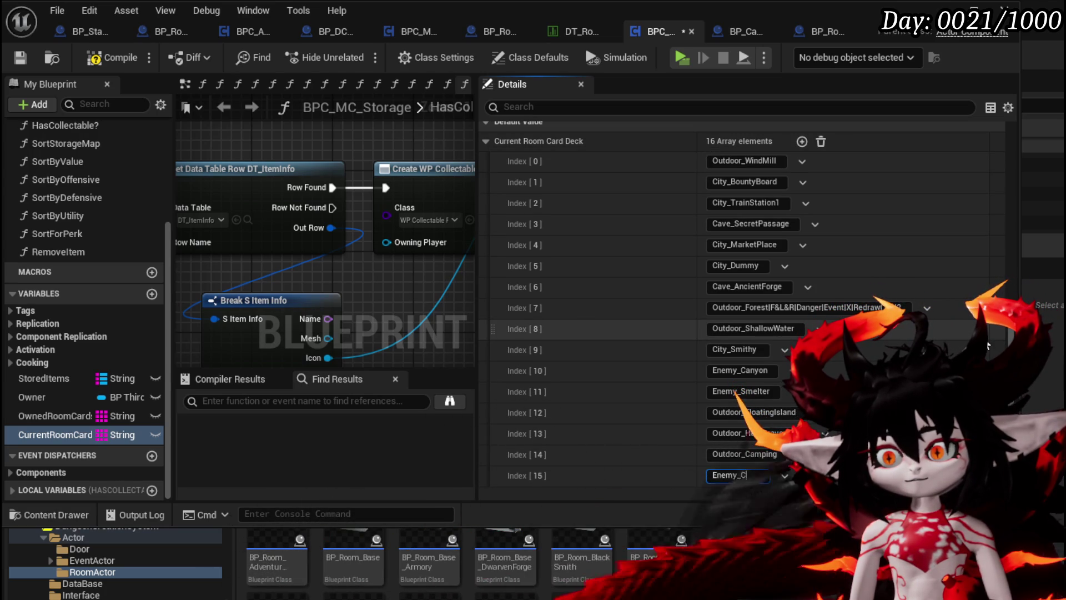
text(athedral)
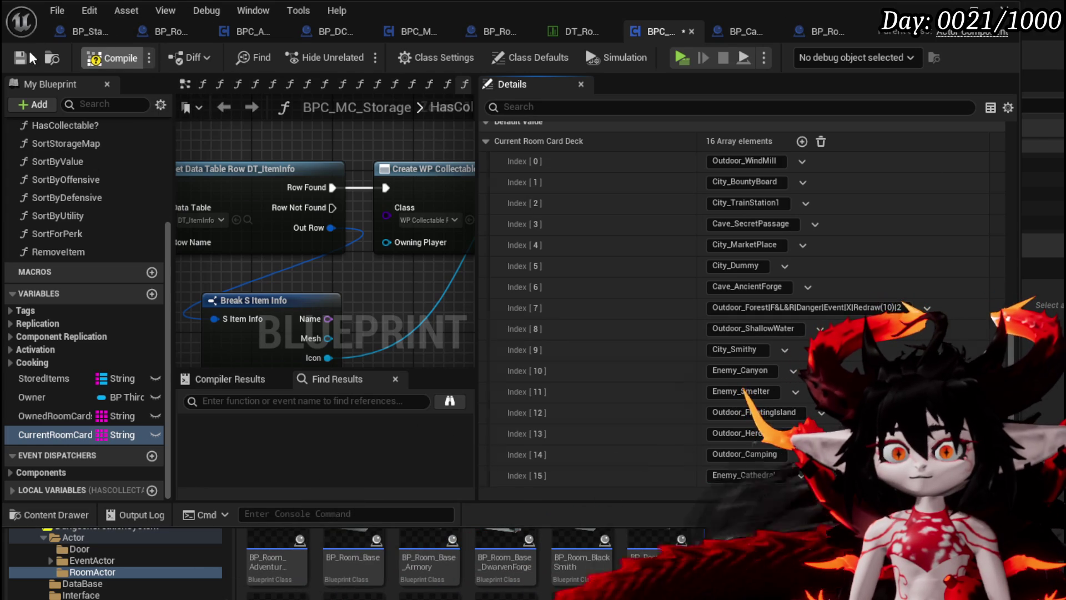
key(ctrl+s)
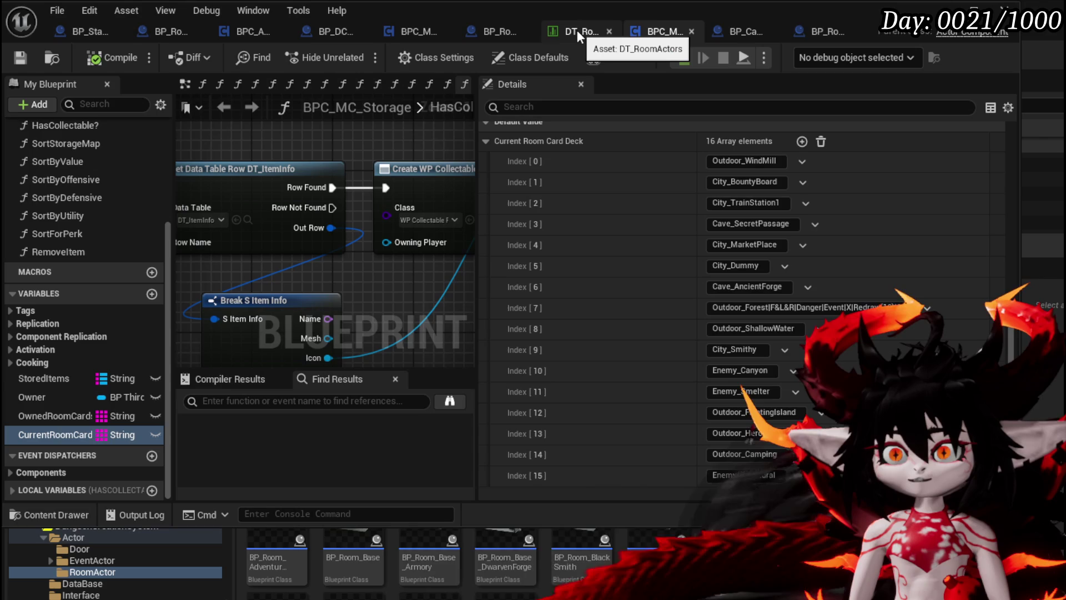
click(578, 30)
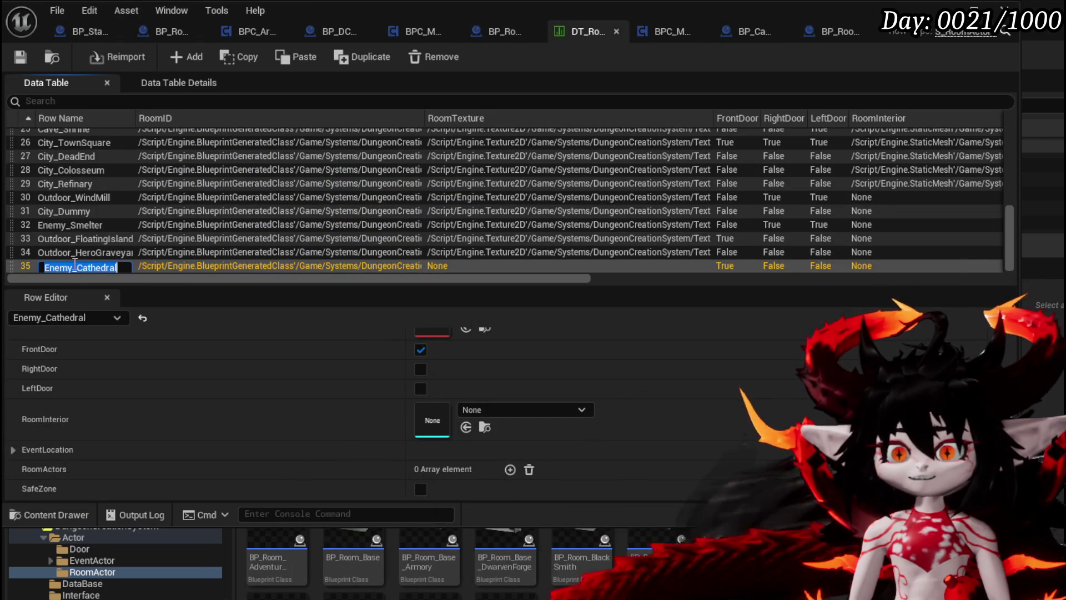
Start a play session, walk to the gate, and pick the TrainStation1 and Canyon rooms.
click(671, 29)
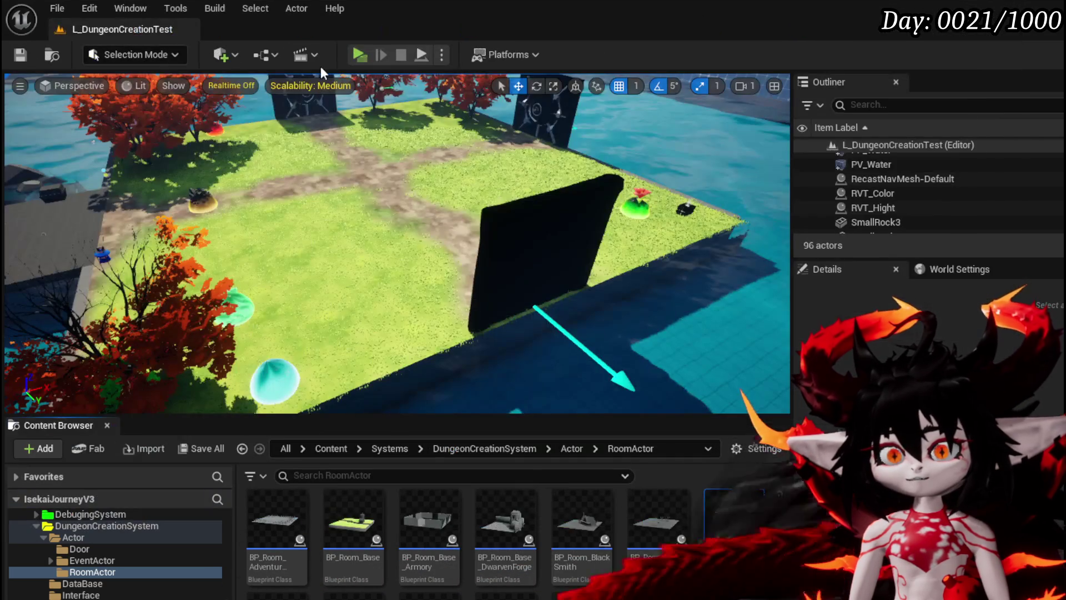
click(351, 53)
key(w)
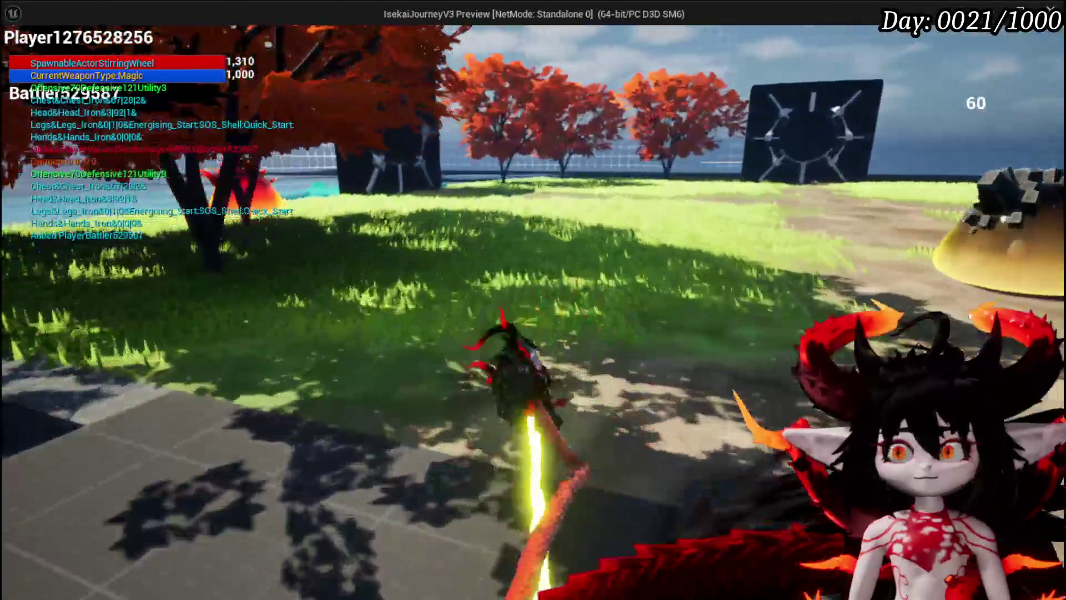
key(w)
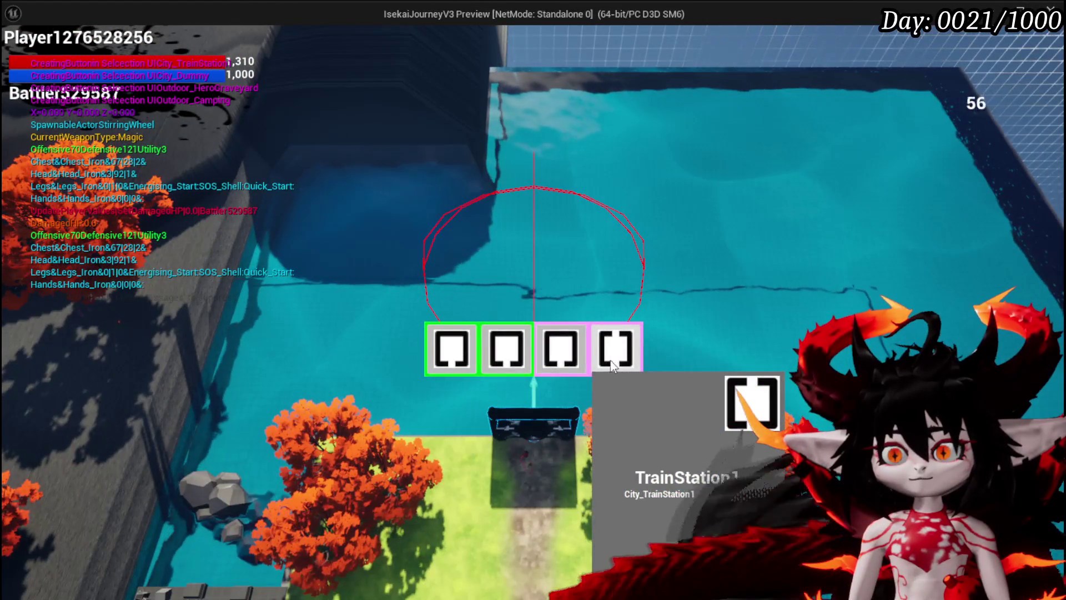
click(636, 349)
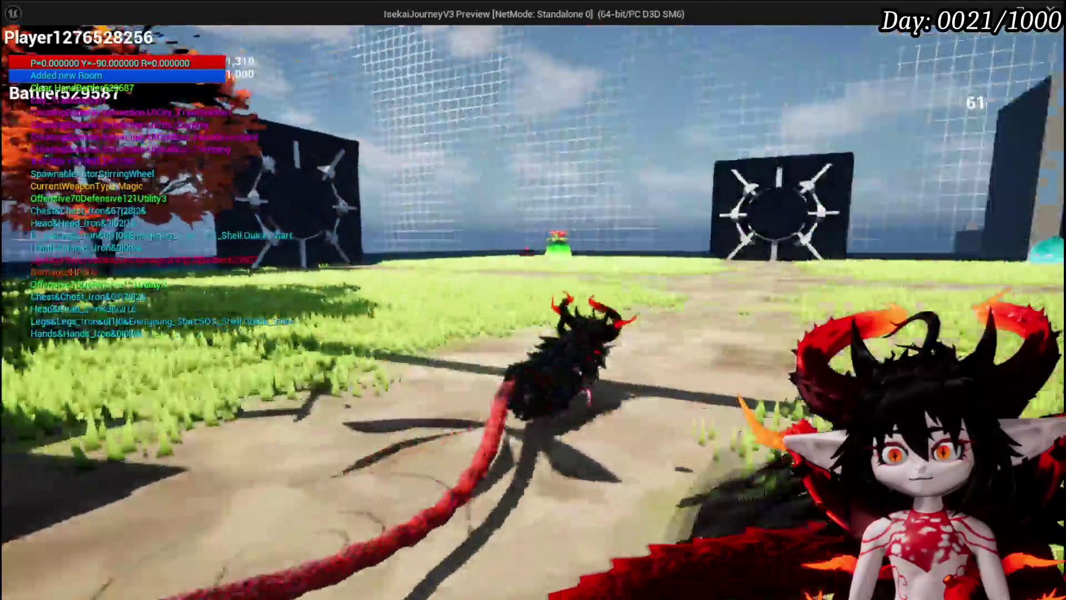
key(w)
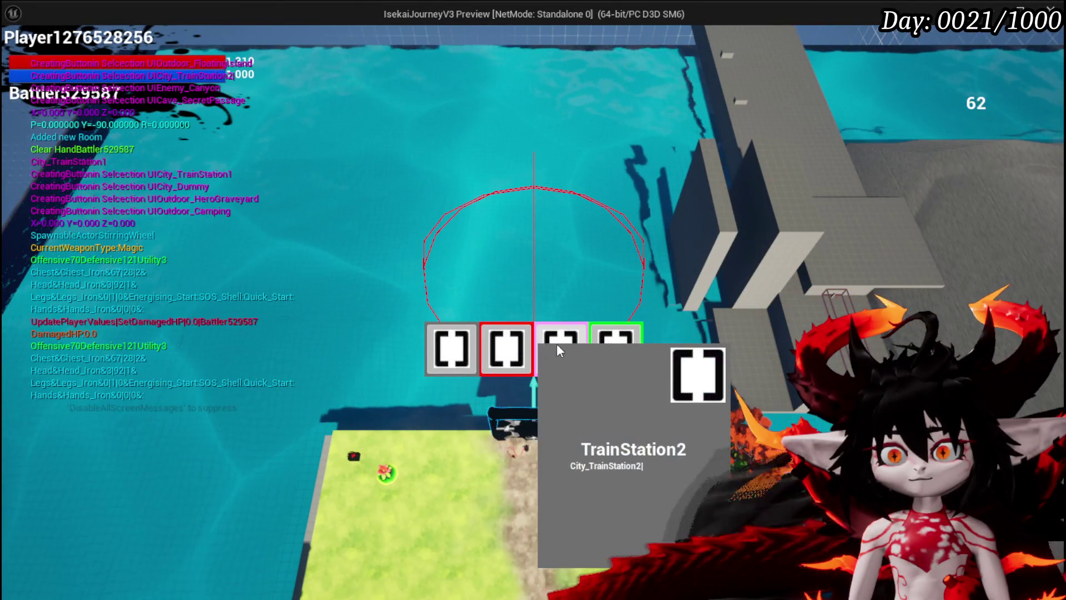
click(510, 347)
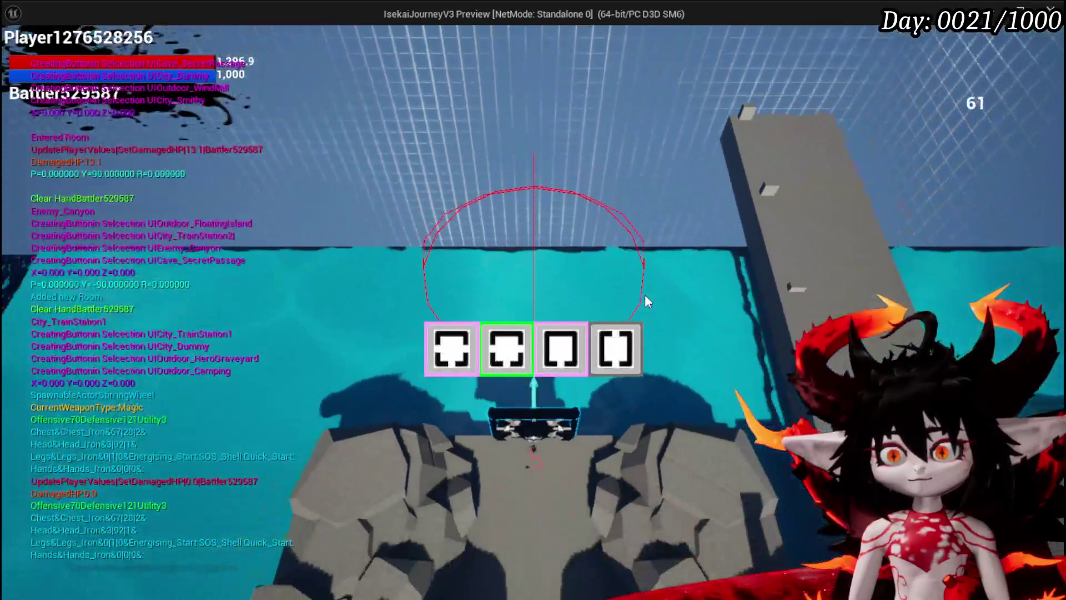
Pick Smithy, Smelter, Camping and MarketPlace rooms, then the Cathedral room card.
mouse_move(522, 340)
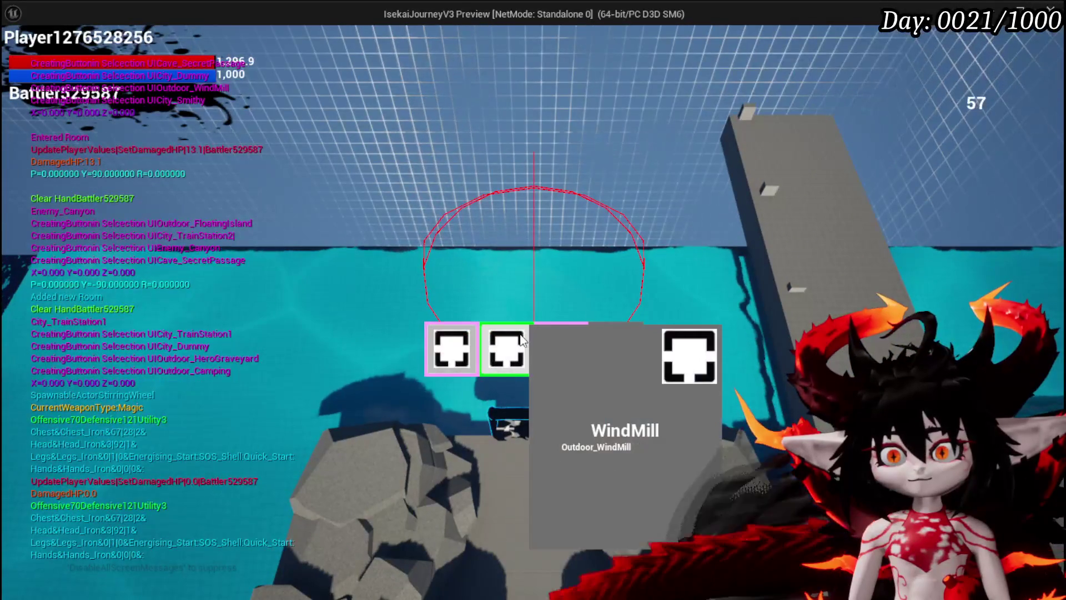
click(615, 350)
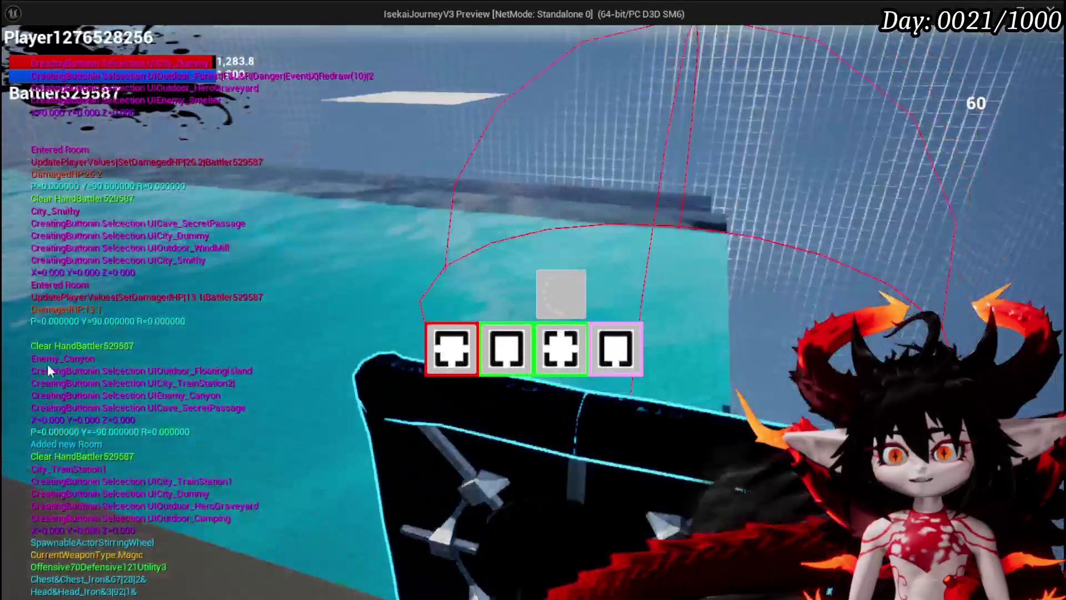
mouse_move(508, 358)
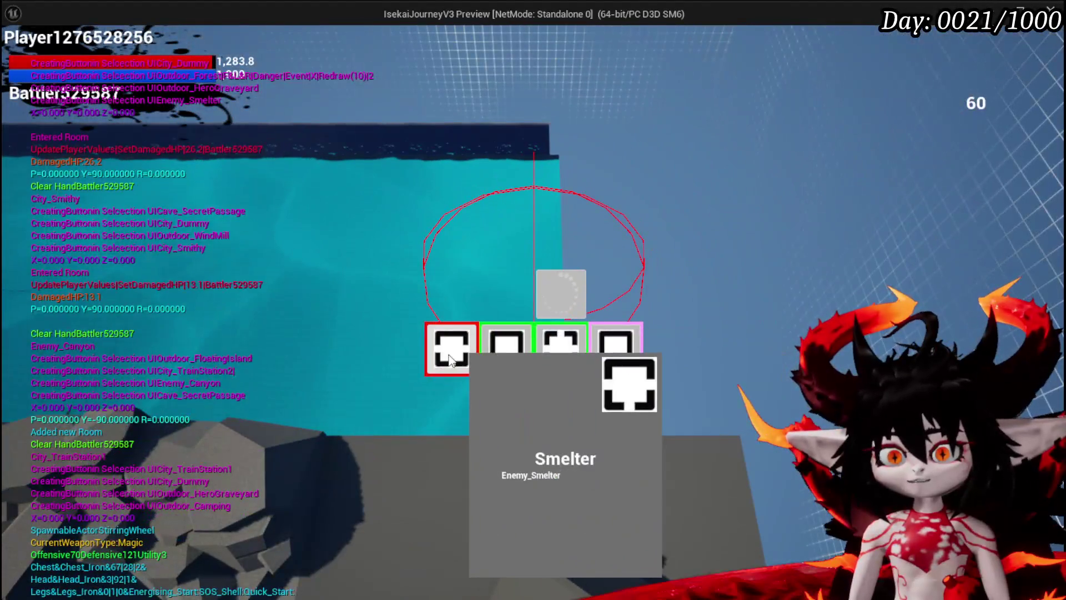
mouse_move(604, 367)
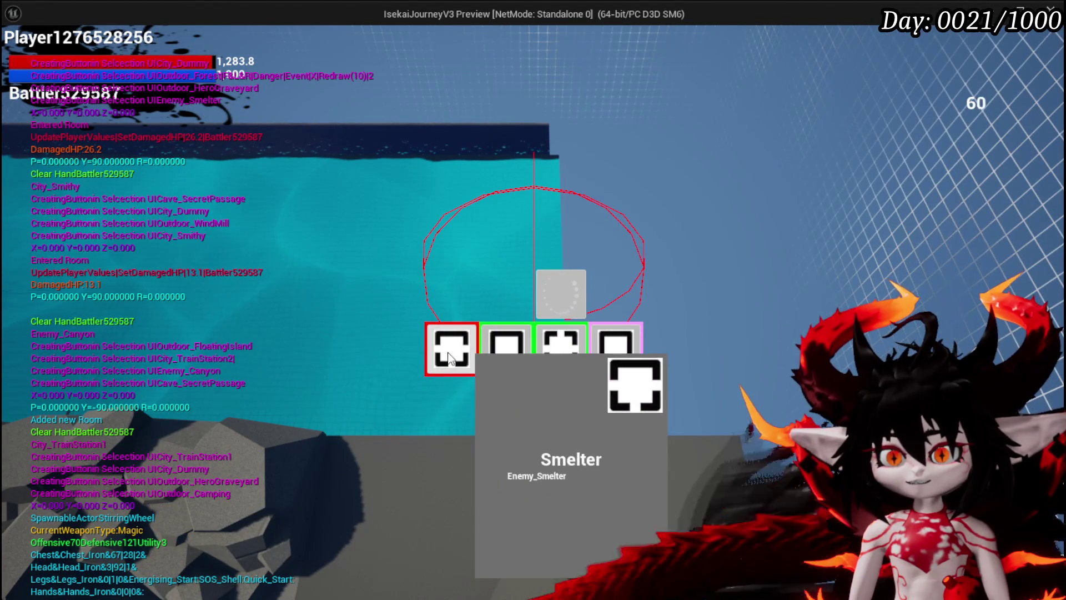
click(561, 347)
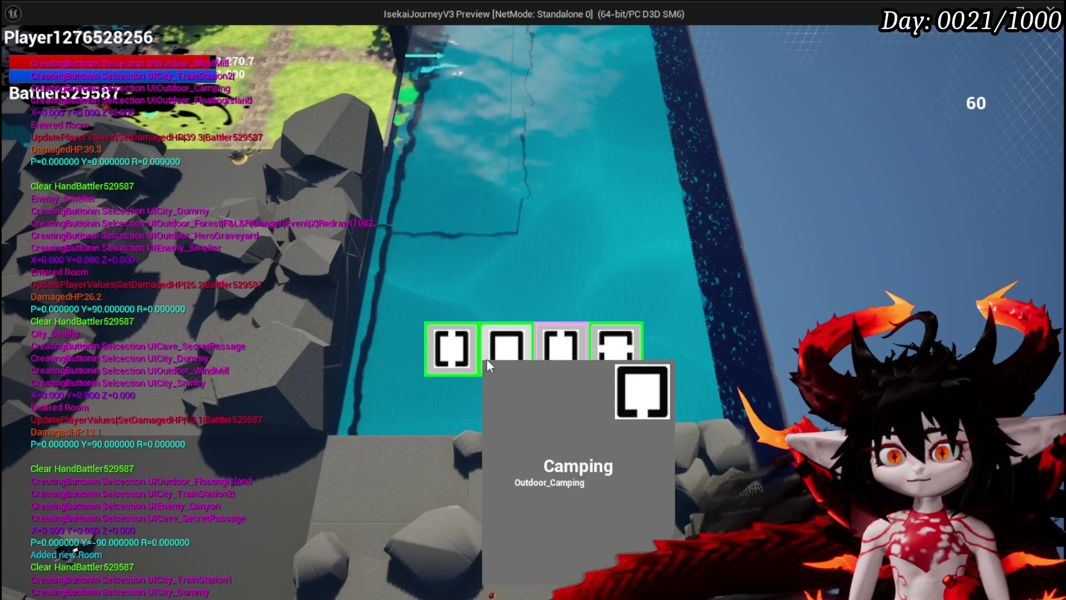
click(522, 358)
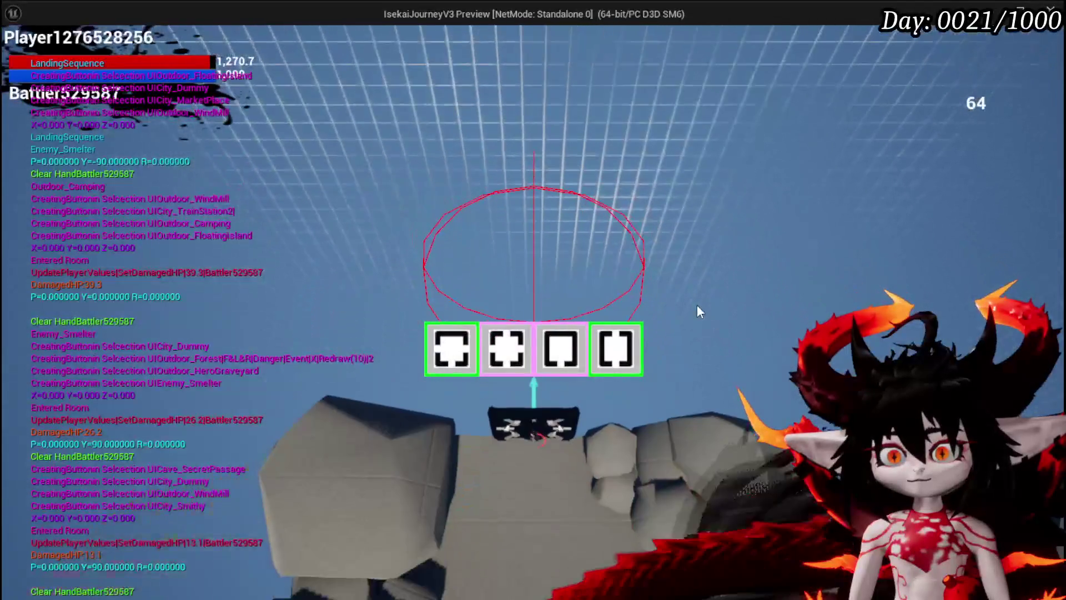
click(507, 349)
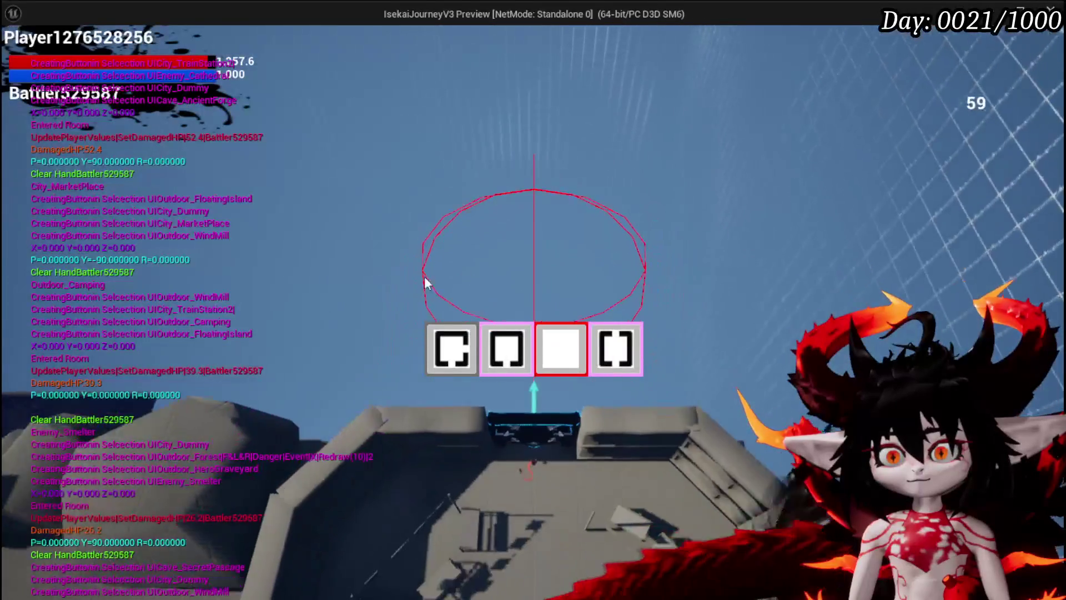
mouse_move(559, 335)
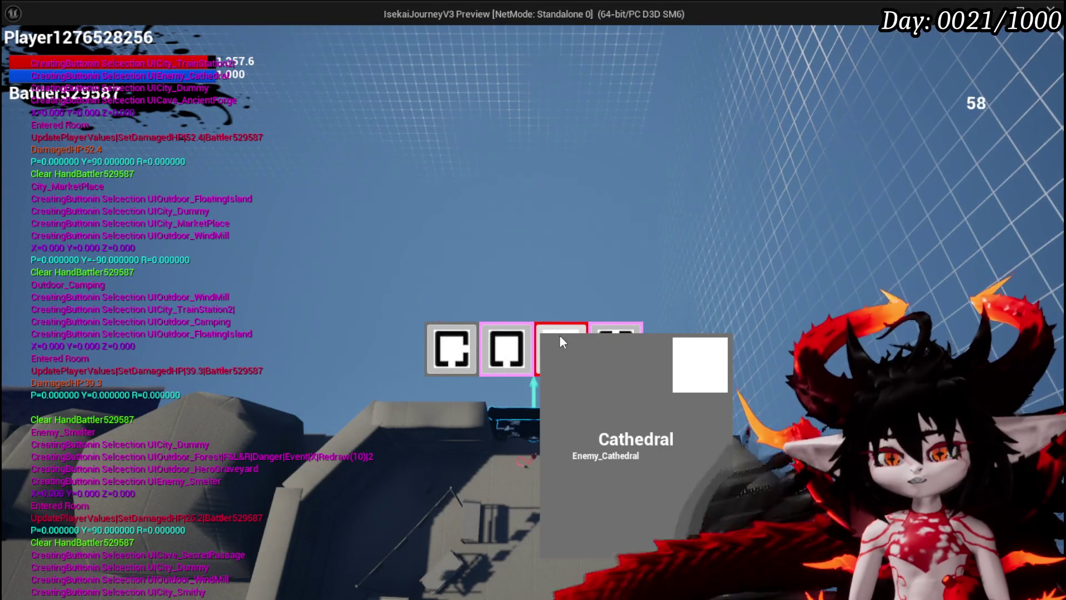
click(559, 334)
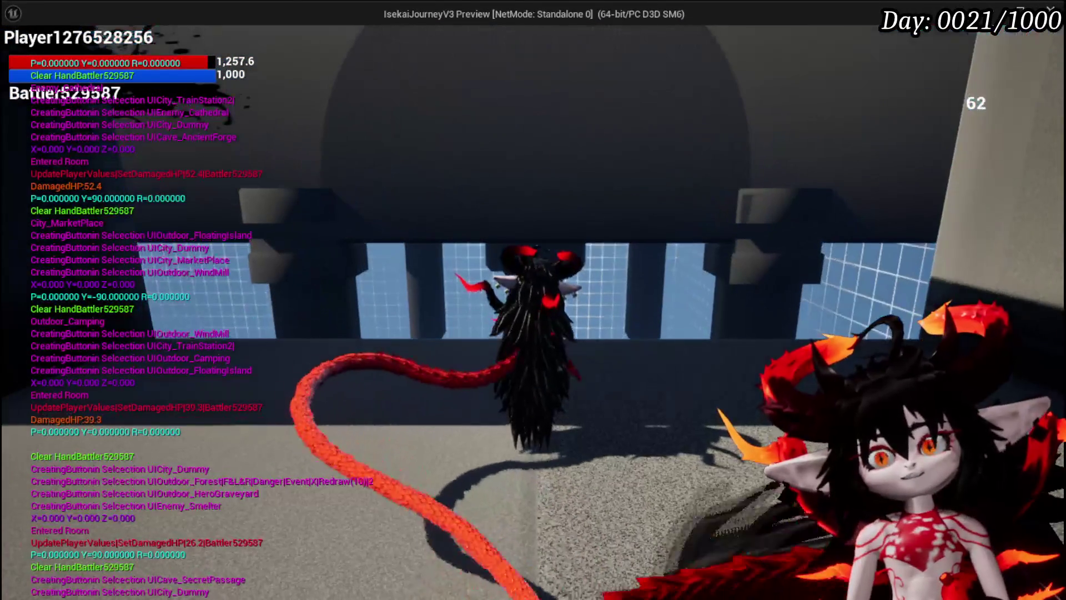
Stop playing, rotate BP_Room_Cathedral's mesh to Z 90, and save the blueprint.
key(Escape)
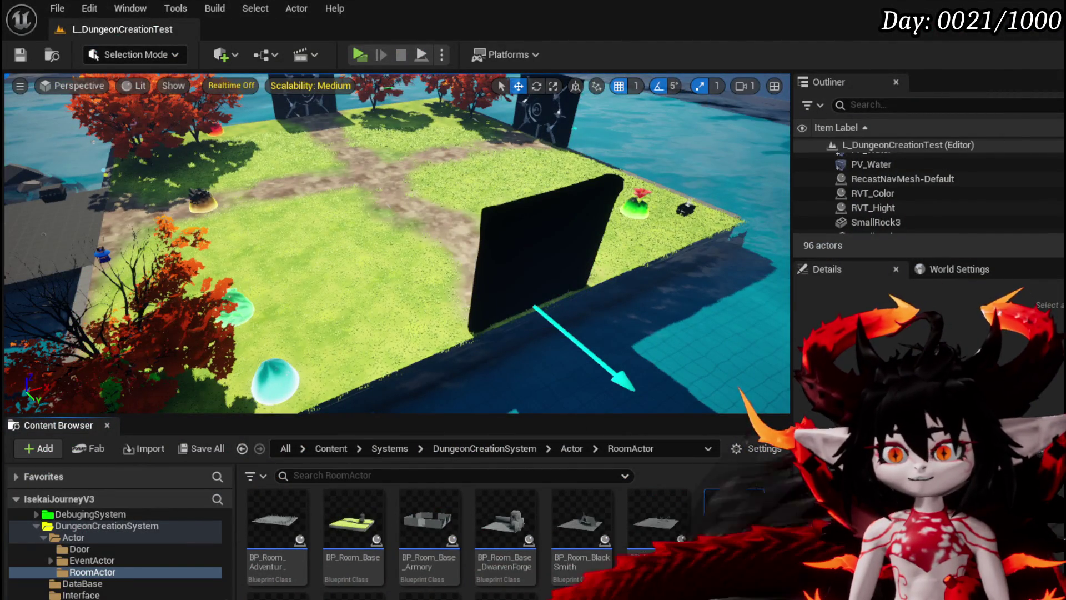
double_click(732, 511)
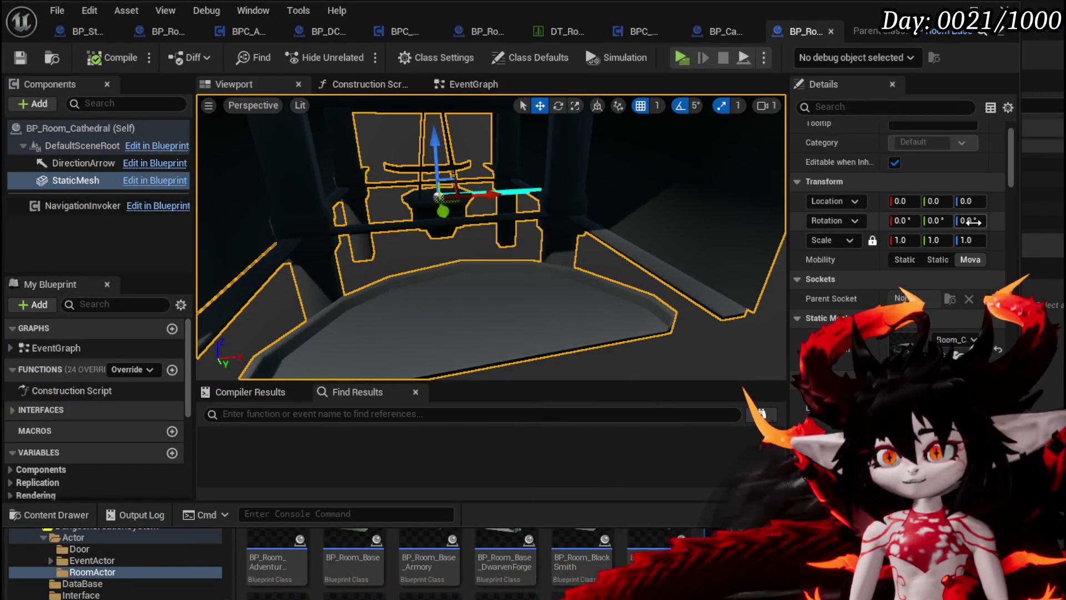
text(0)
key(Return)
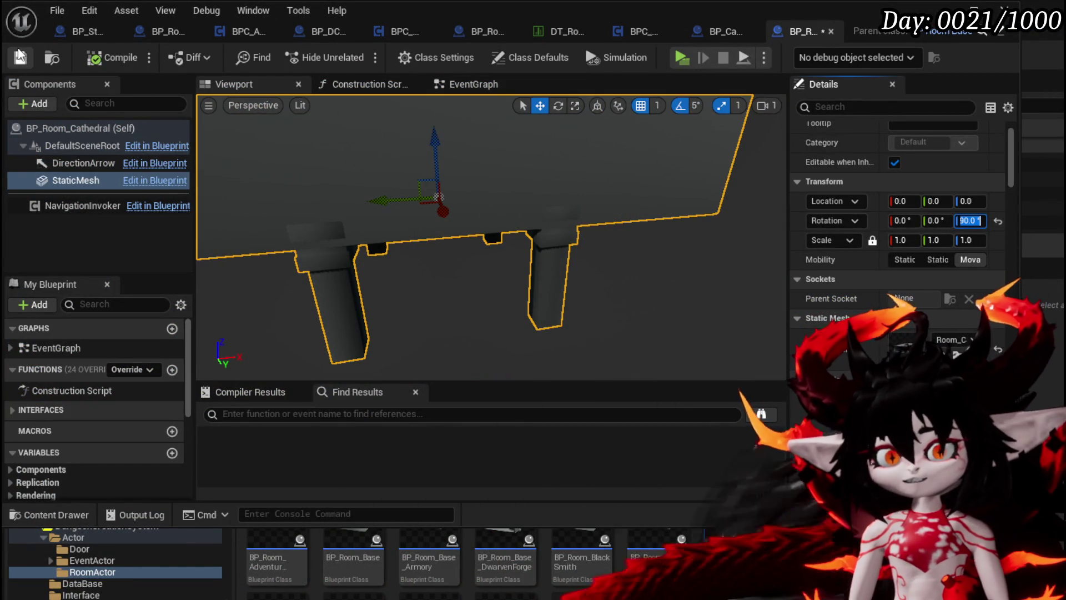
click(19, 55)
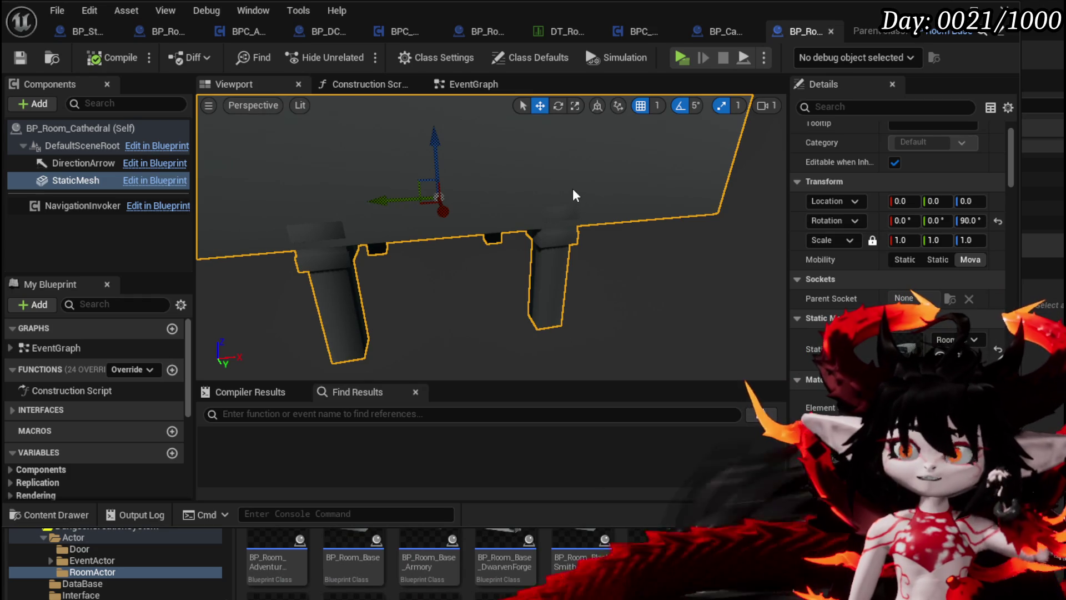
Set Enemy_Cathedral's RoomTexture to Room_Forward and start a new play session.
click(564, 31)
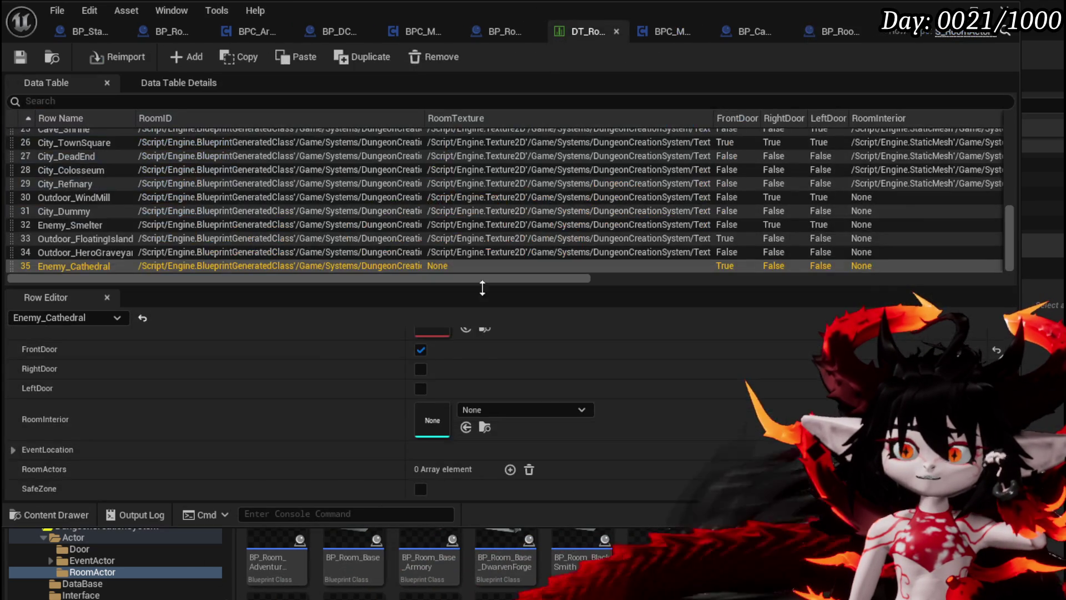
scroll(488, 352, up, 2)
click(582, 380)
text(Ro)
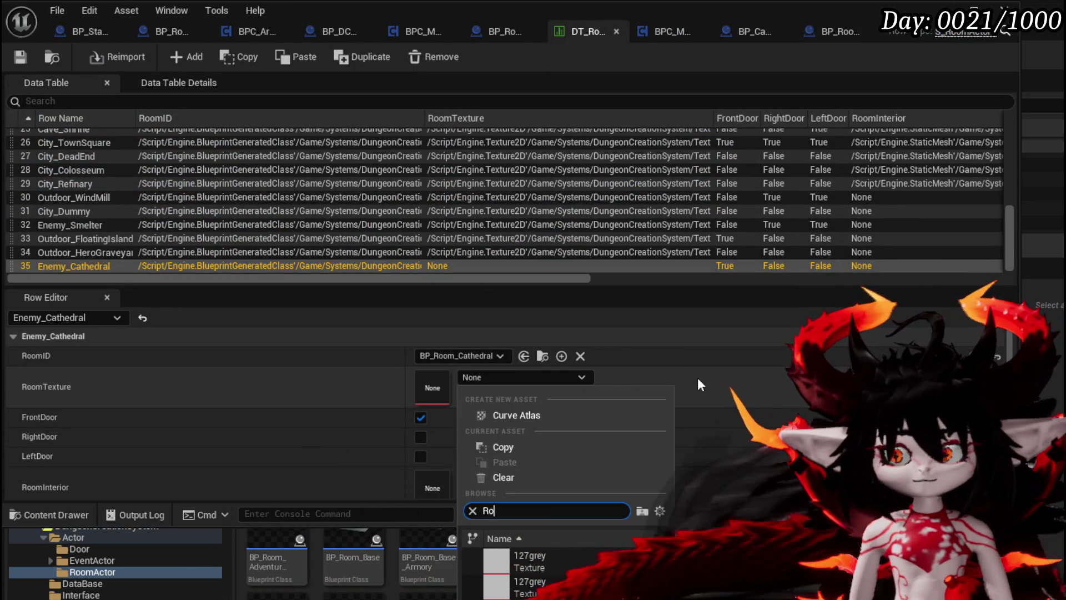
text(om)
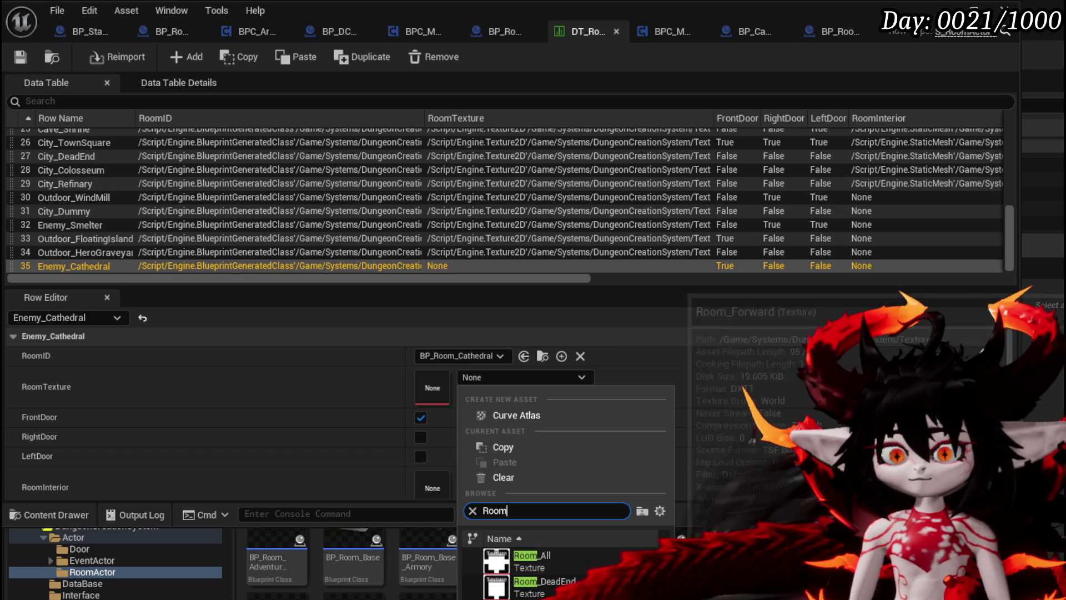
key(Down)
key(Down)
key(Return)
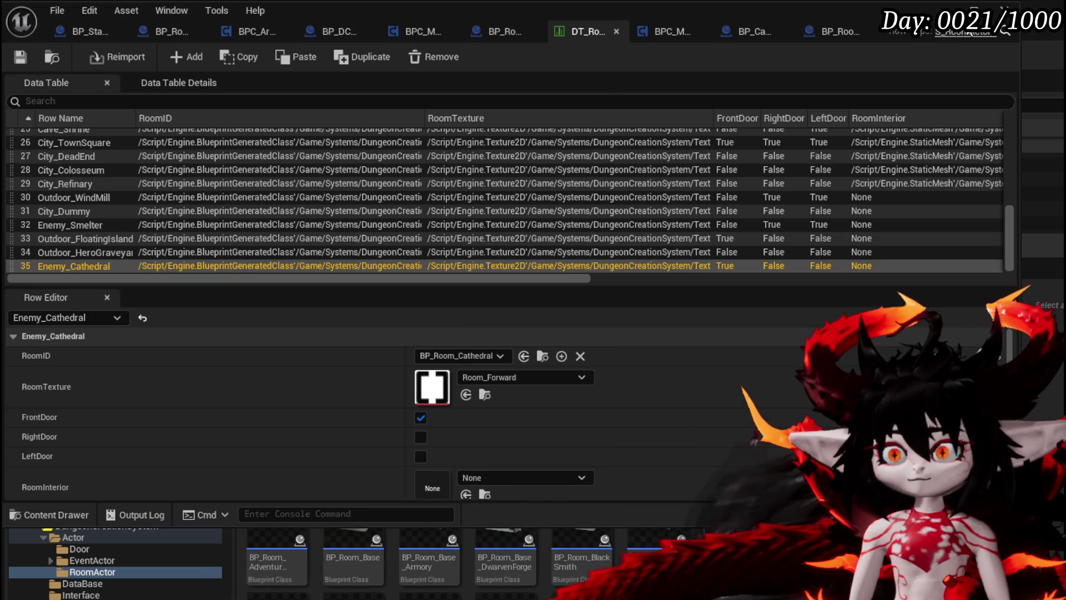
click(921, 12)
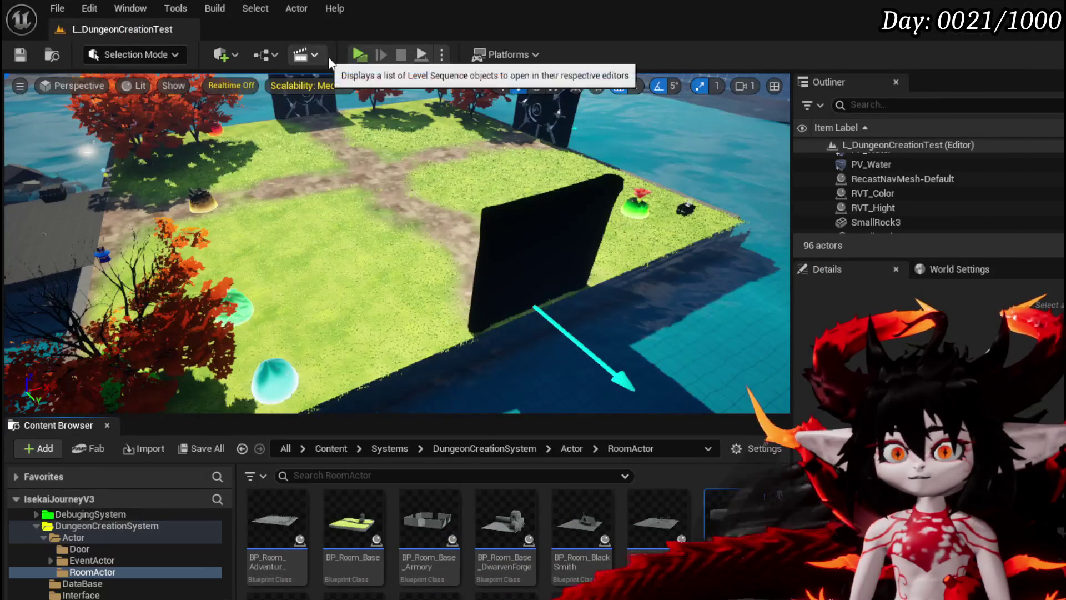
click(356, 56)
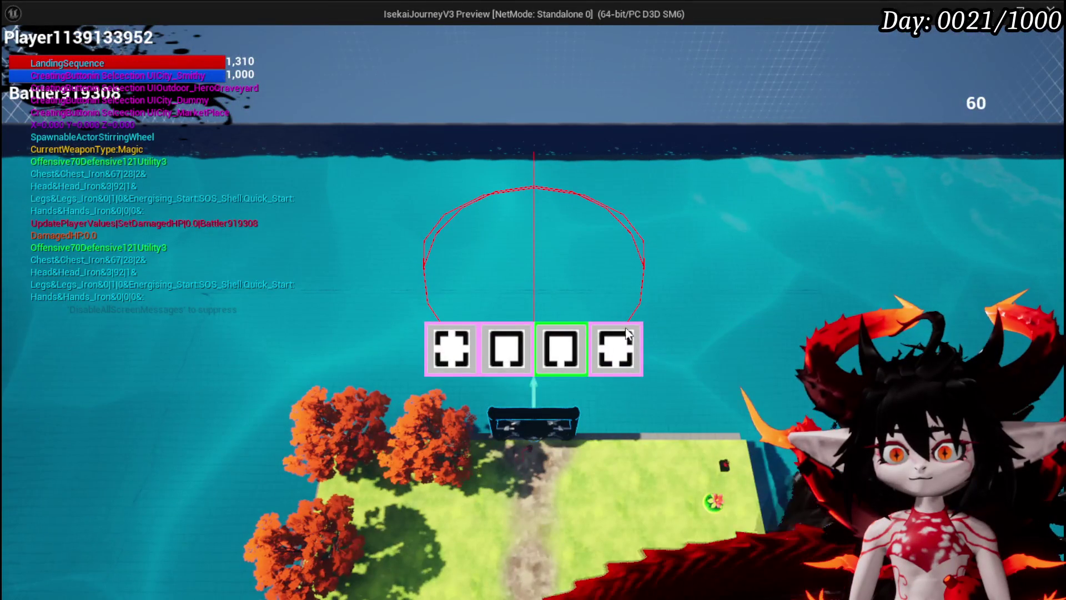
Choose the MarketPlace room and walk the character through its portal.
click(616, 349)
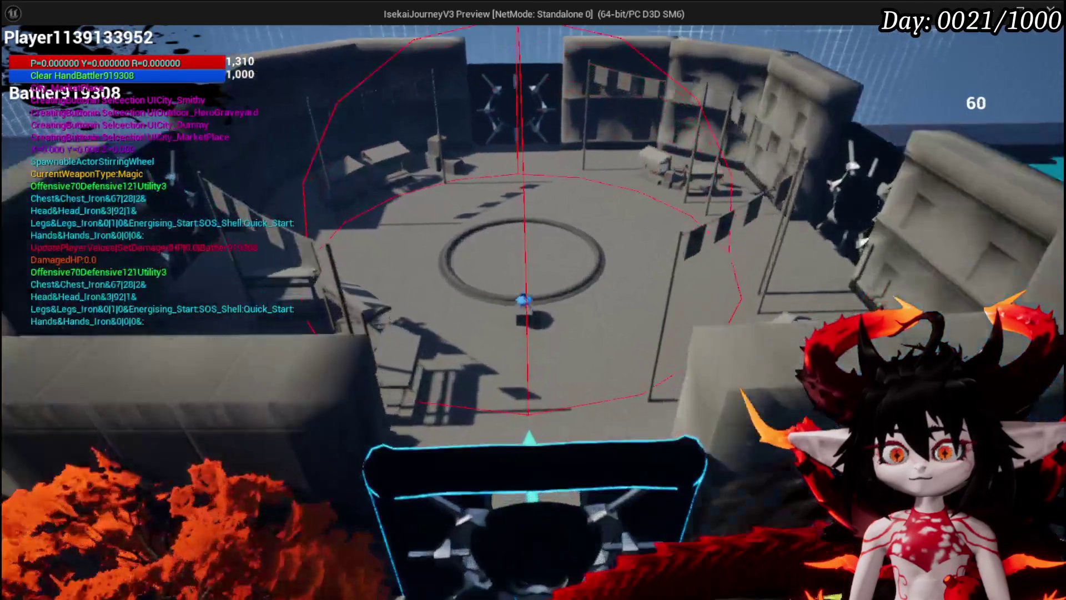
key(w)
key(w)
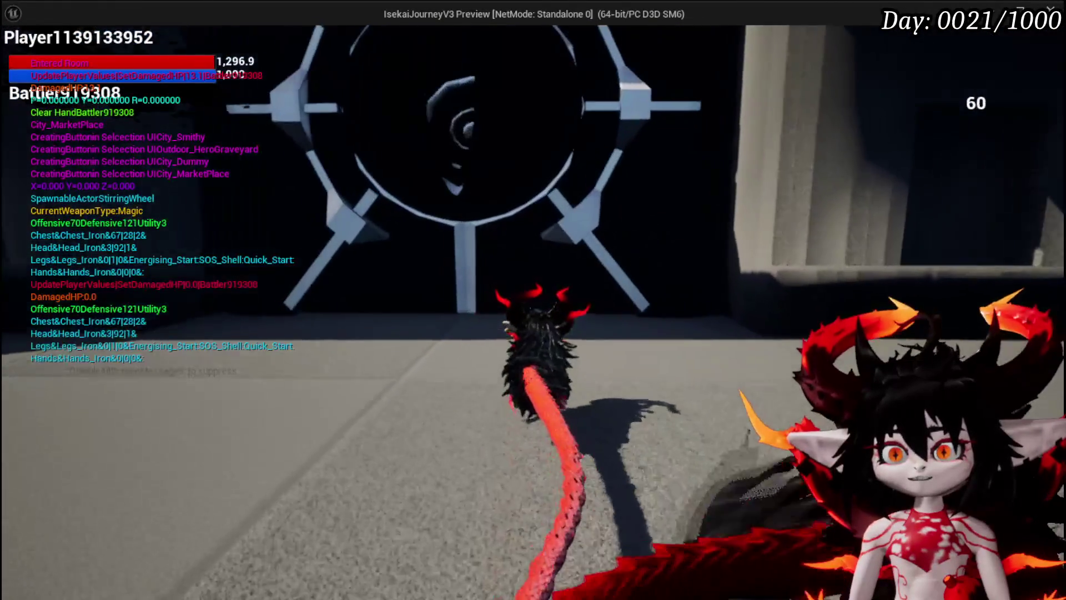
key(w)
key(s)
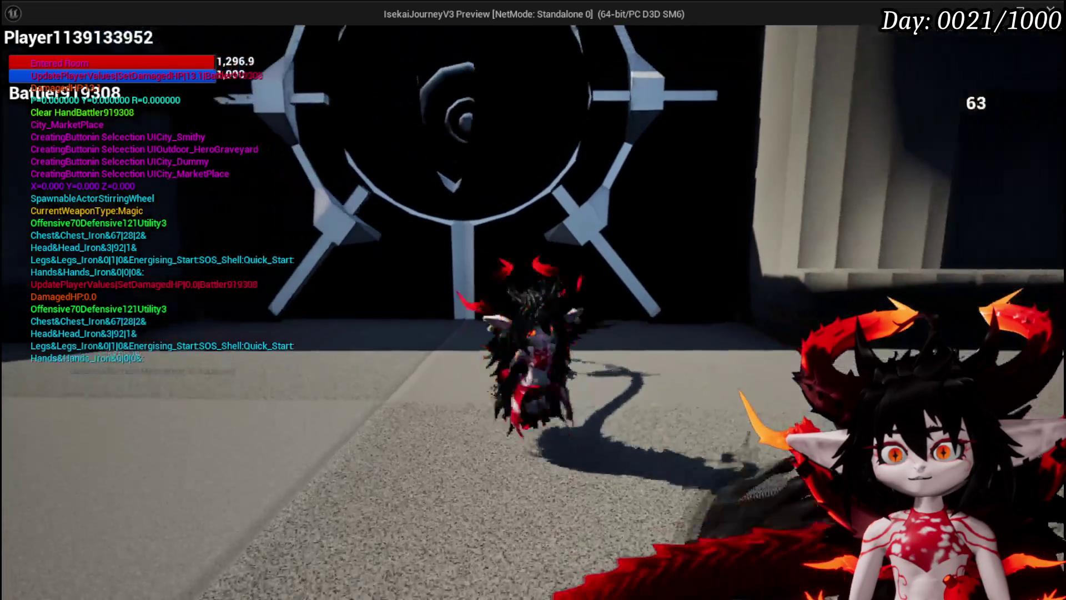
key(w)
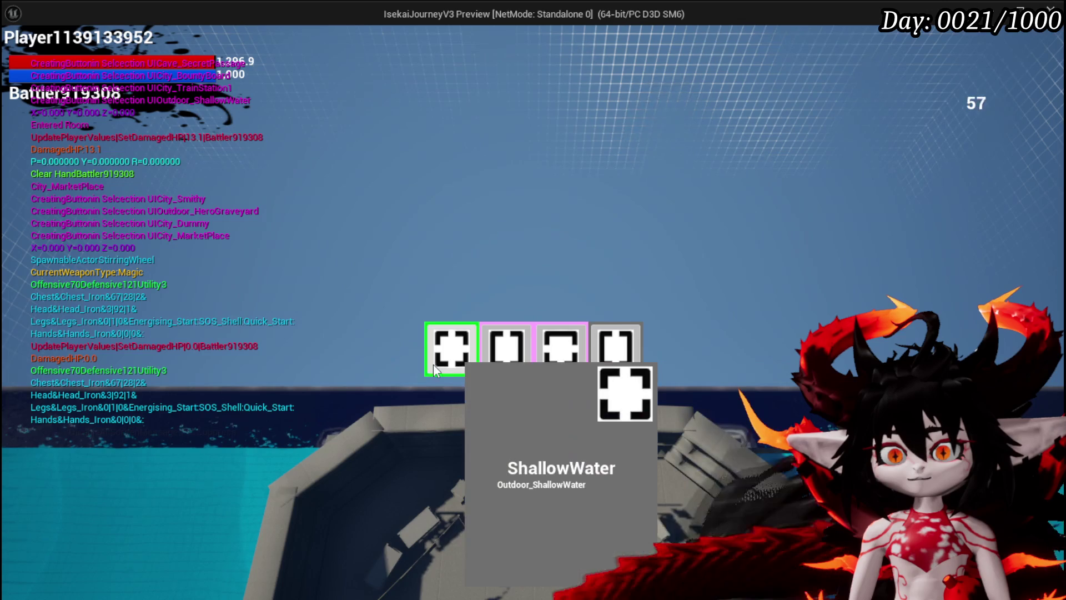
Choose ShallowWater, then the Cathedral room, and stop the play session.
click(451, 348)
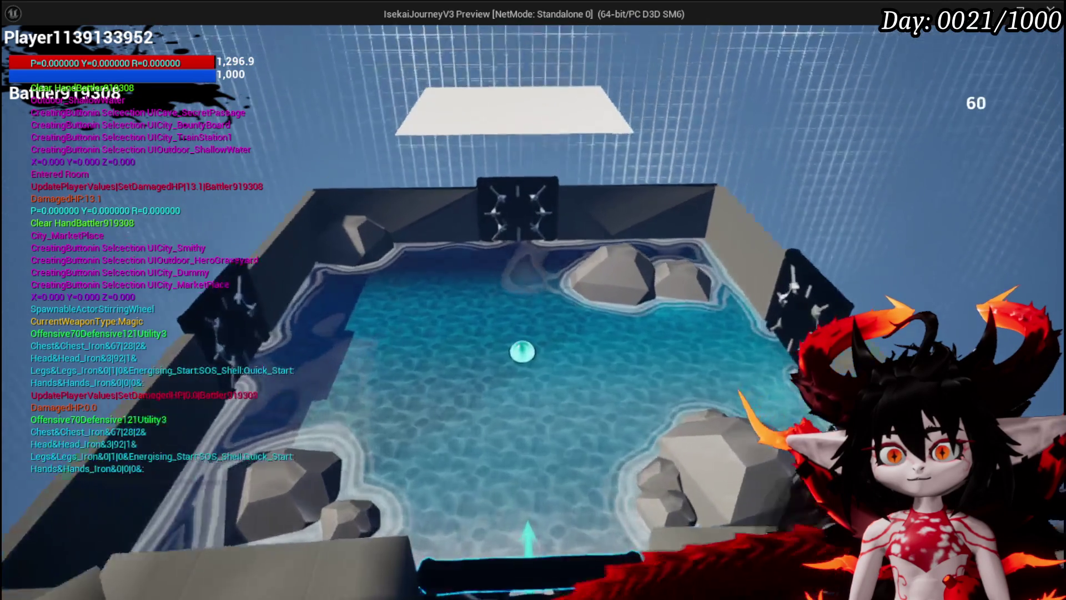
key(w)
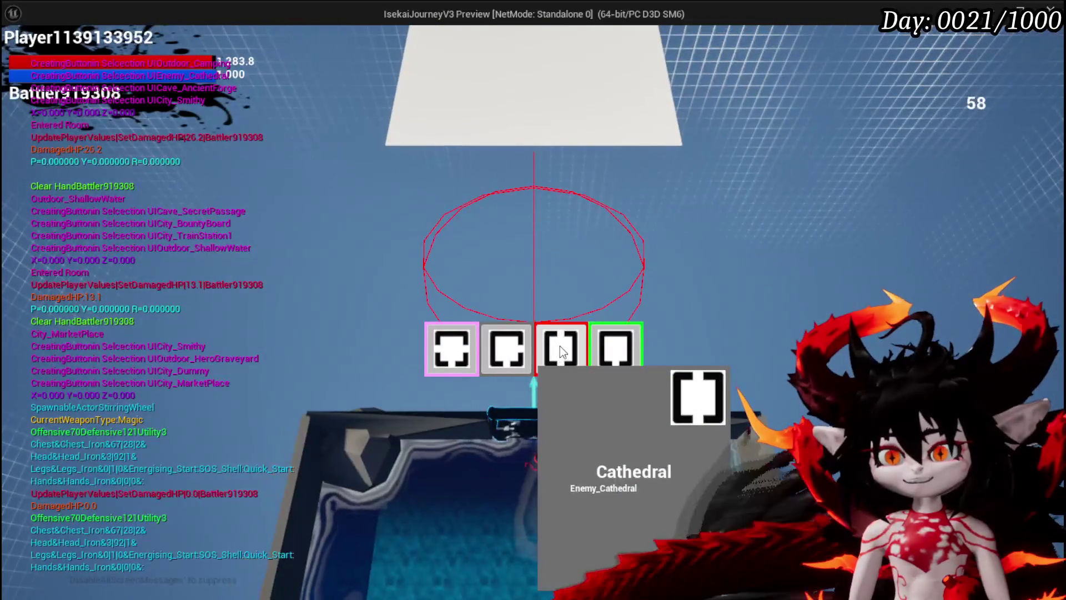
click(559, 345)
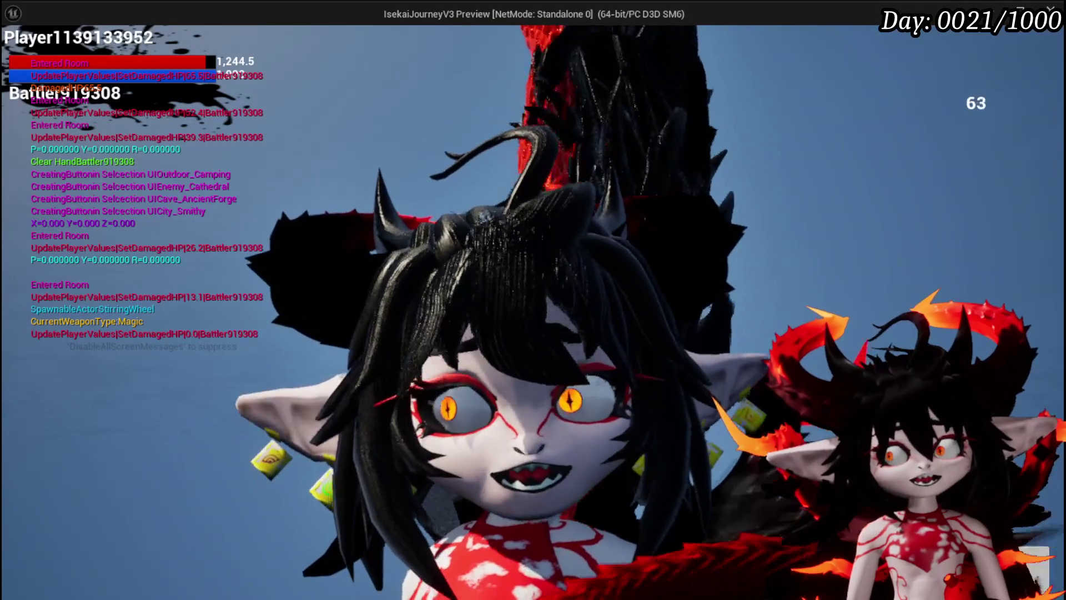
key(Escape)
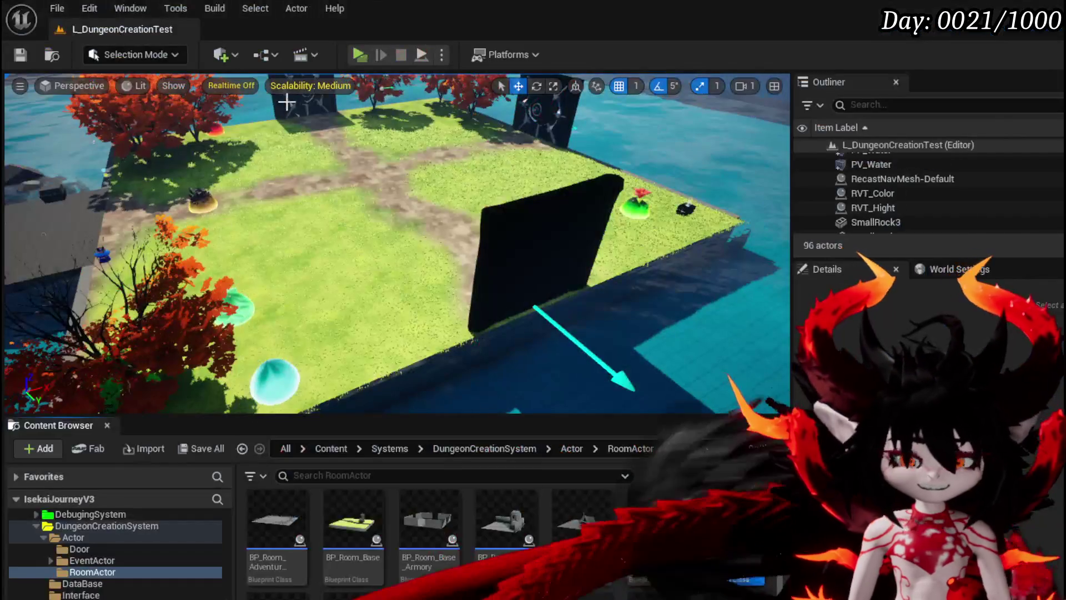
Save the L_DungeonCreationTest level and browse to the CombatSystem > Actors > Traps folder.
click(24, 52)
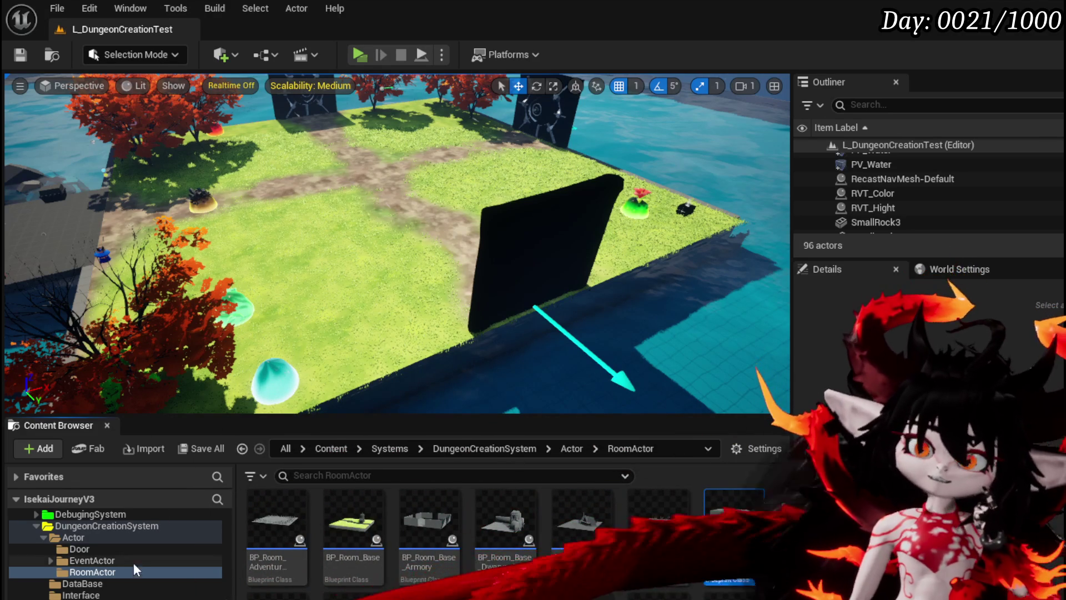
scroll(118, 548, down, 2)
scroll(119, 548, up, 3)
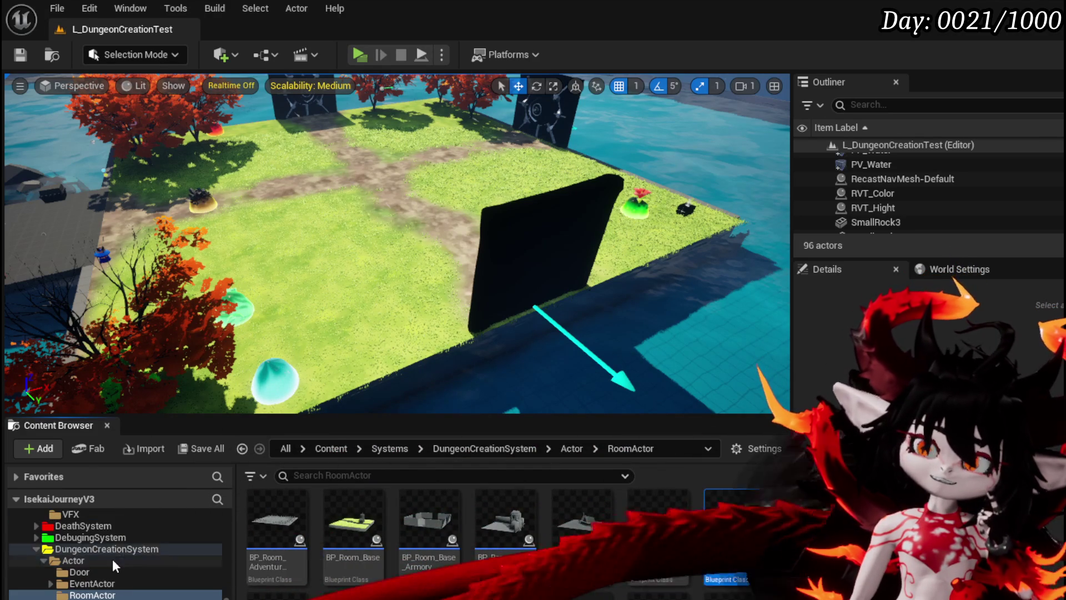
scroll(114, 558, up, 5)
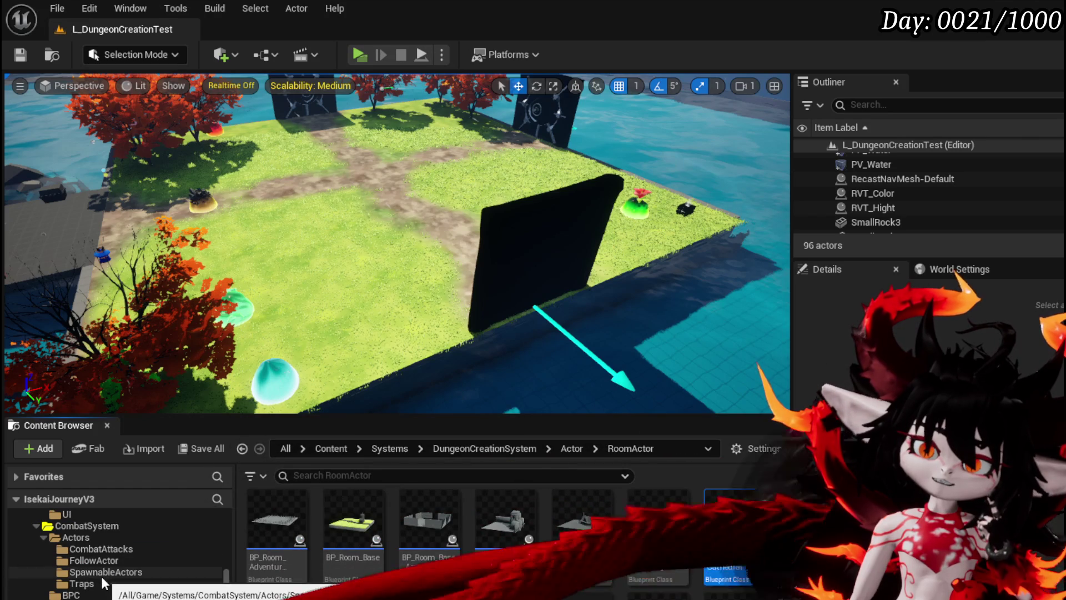
click(83, 583)
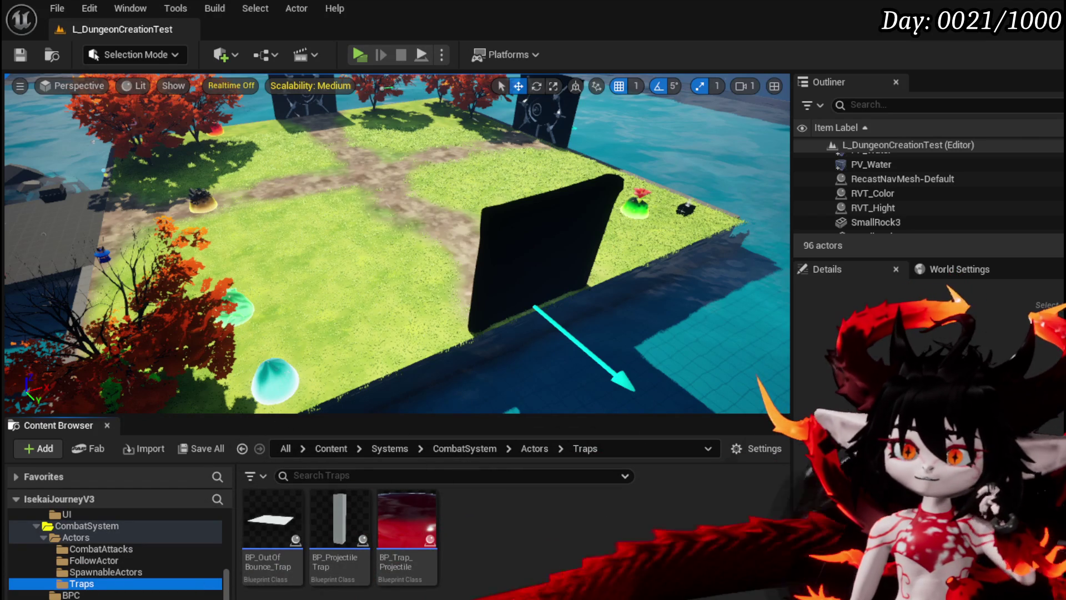
Open BP_OutOfBounce_Trap and inspect its Server_TrapTrigger and Update Player Values nodes.
double_click(261, 538)
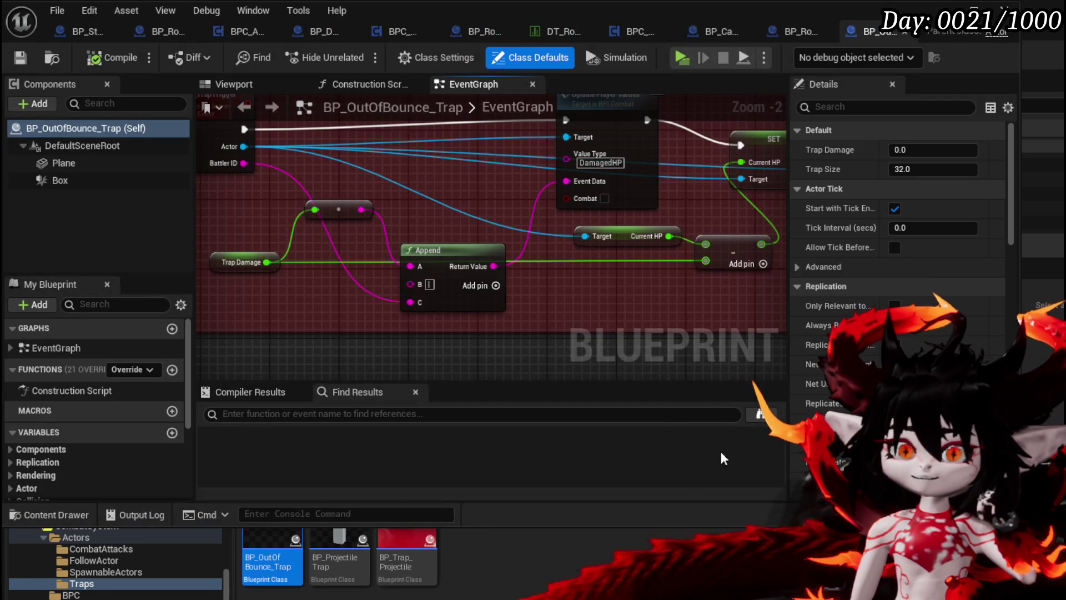
scroll(472, 305, down, 4)
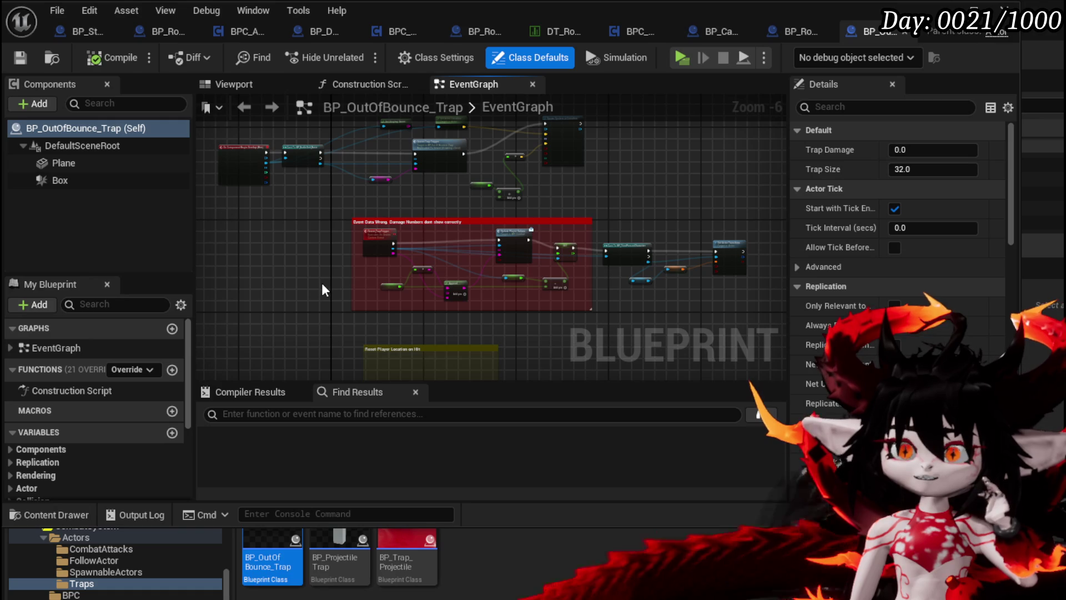
scroll(321, 284, up, 4)
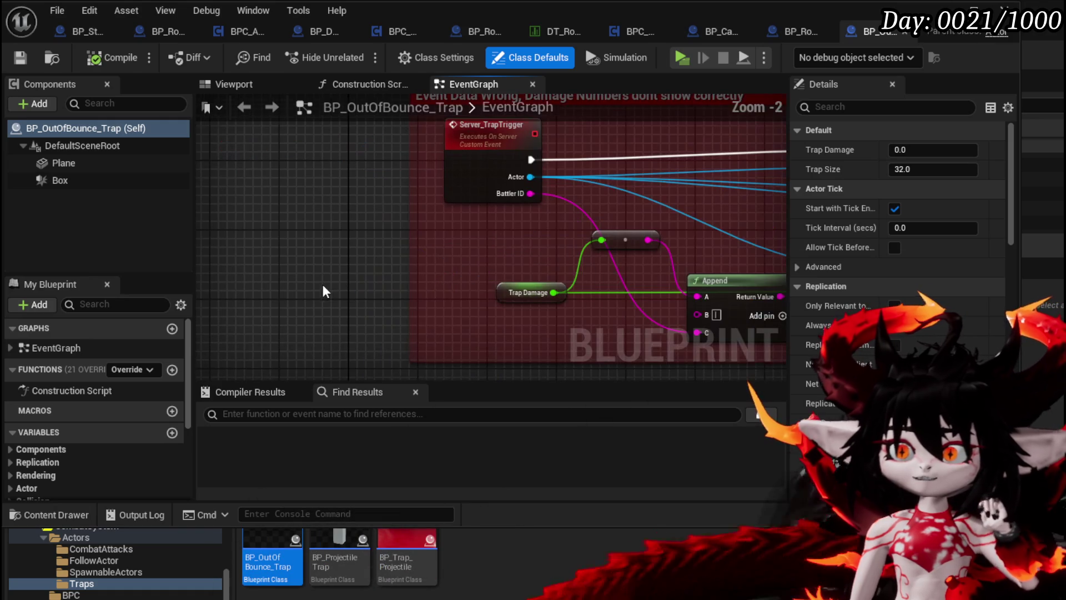
scroll(86, 449, down, 5)
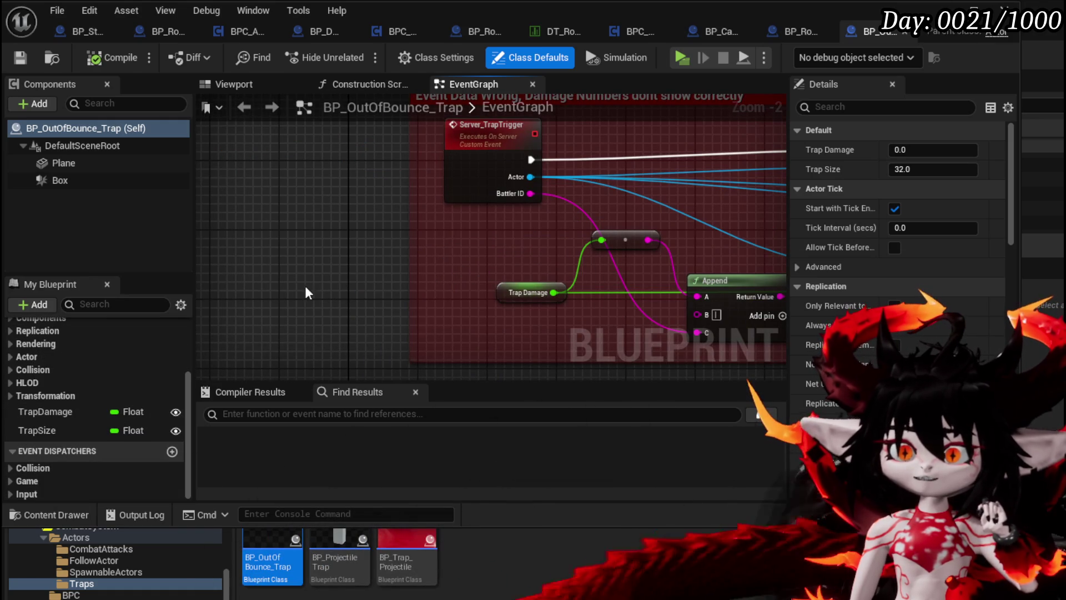
scroll(327, 267, down, 3)
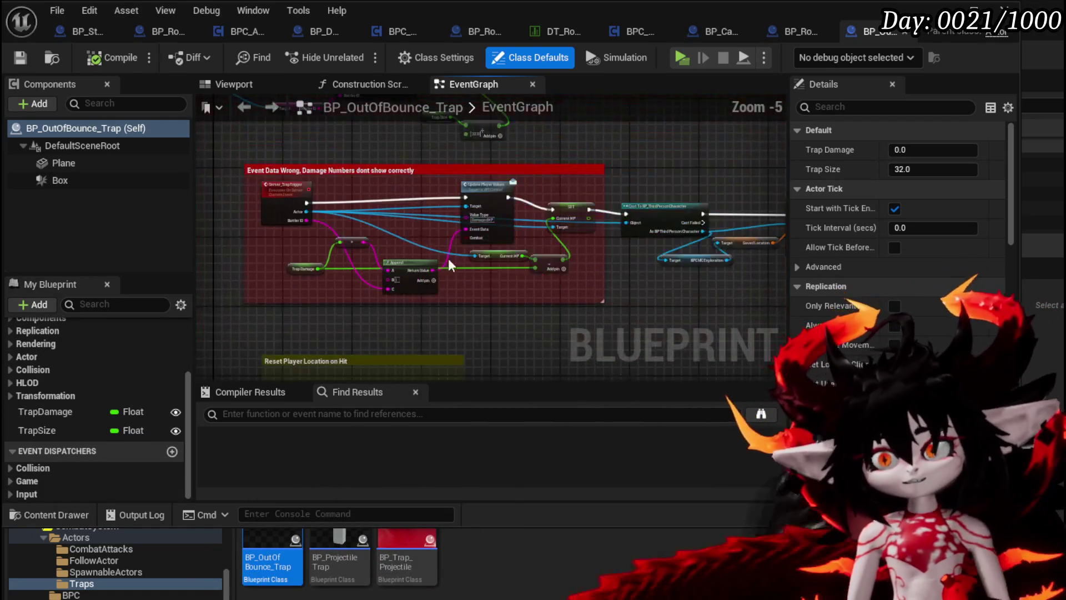
scroll(499, 261, up, 3)
mouse_move(519, 319)
mouse_down()
mouse_move(295, 320)
mouse_move(622, 314)
mouse_up()
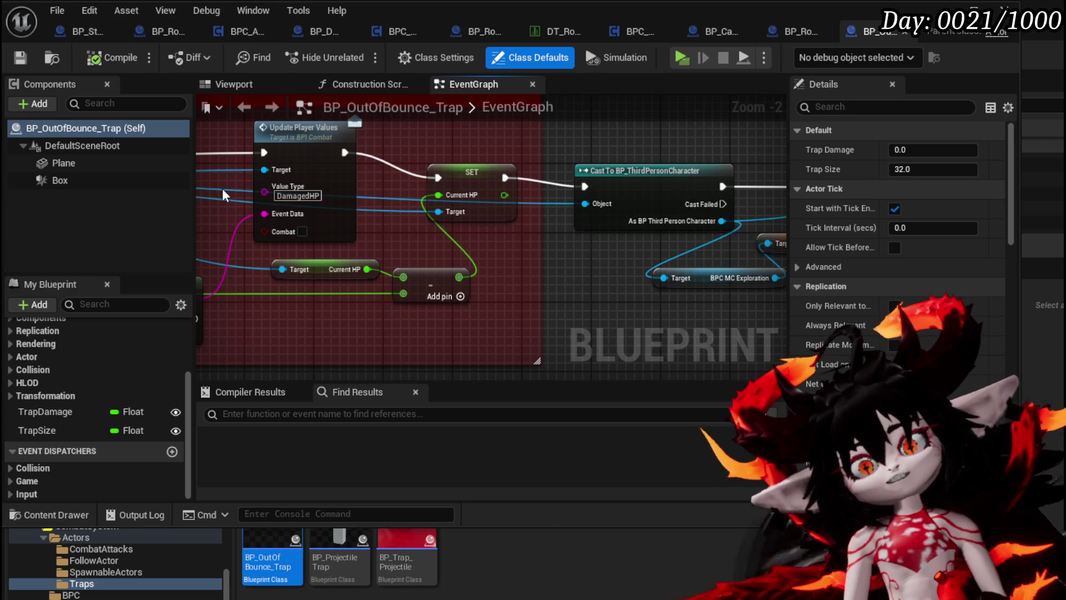
mouse_move(372, 201)
mouse_down()
mouse_move(749, 237)
mouse_move(670, 243)
mouse_up()
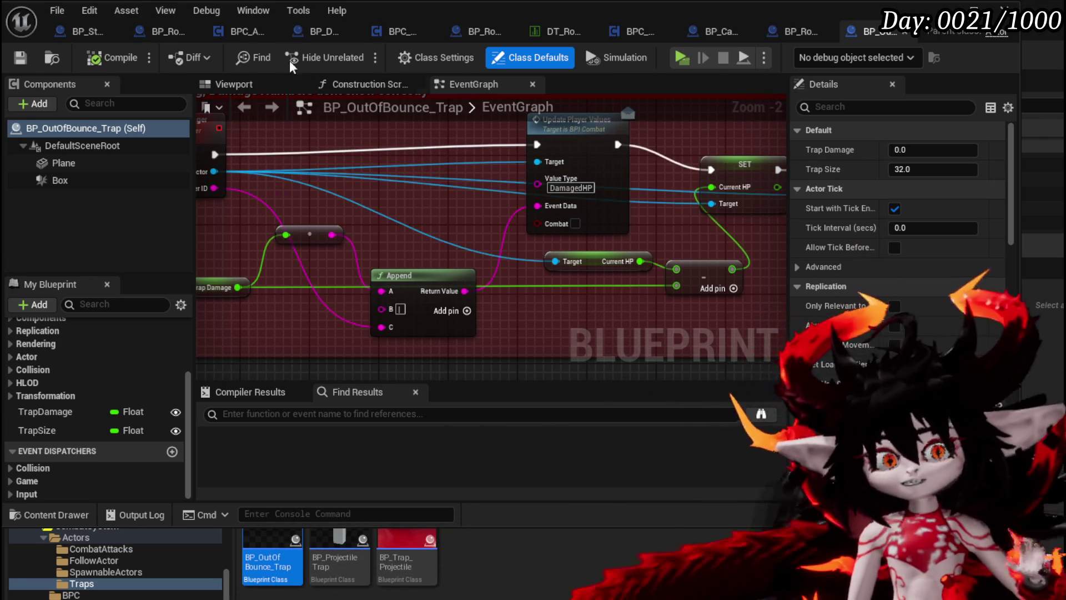
Save the BP_OutOfBounce_Trap blueprint from its Viewport view.
click(233, 83)
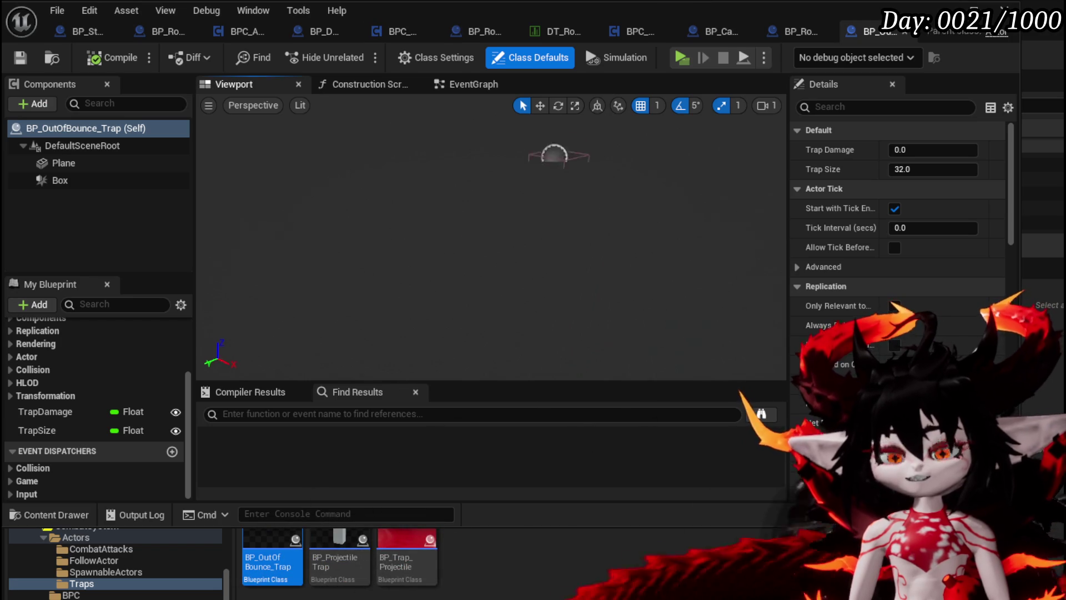
drag(398, 178, 431, 168)
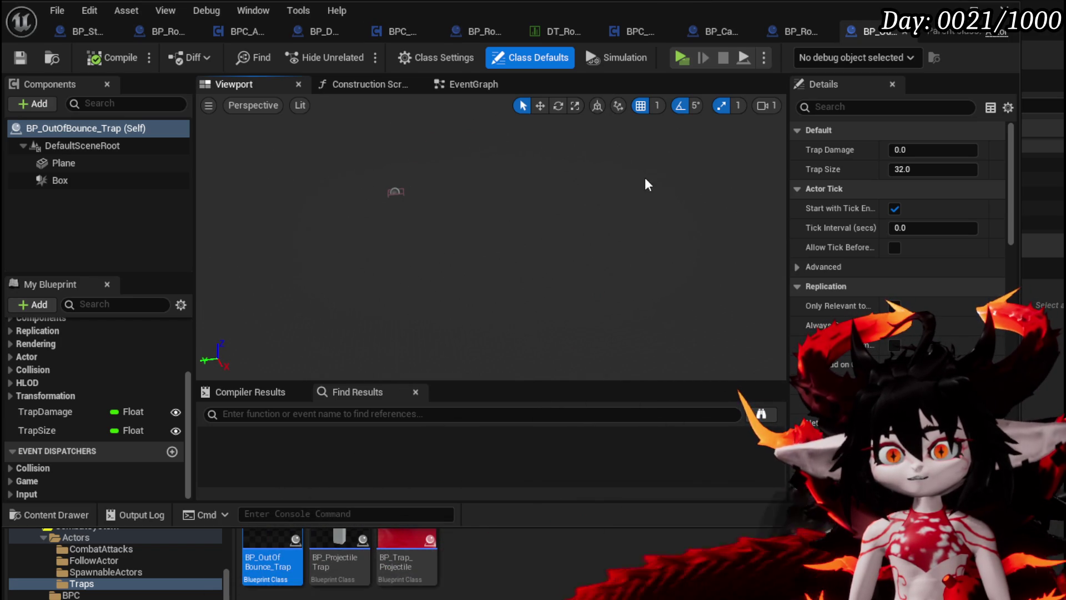
key(ctrl+s)
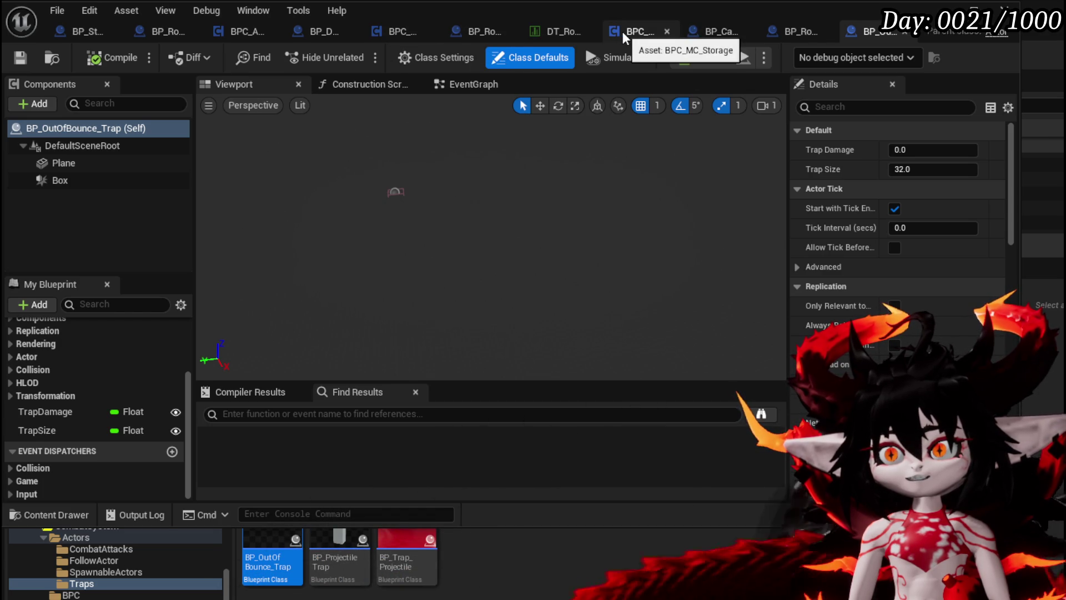
Close the BP_CampingActor blueprint editor, leaving BPC_MC_Storage showing.
click(701, 33)
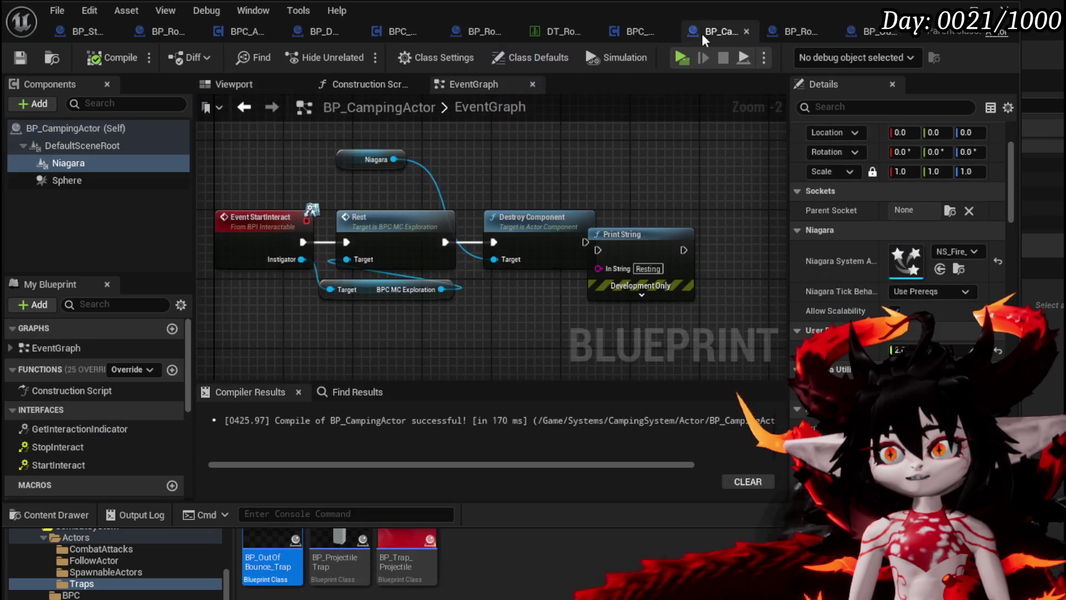
key(F2)
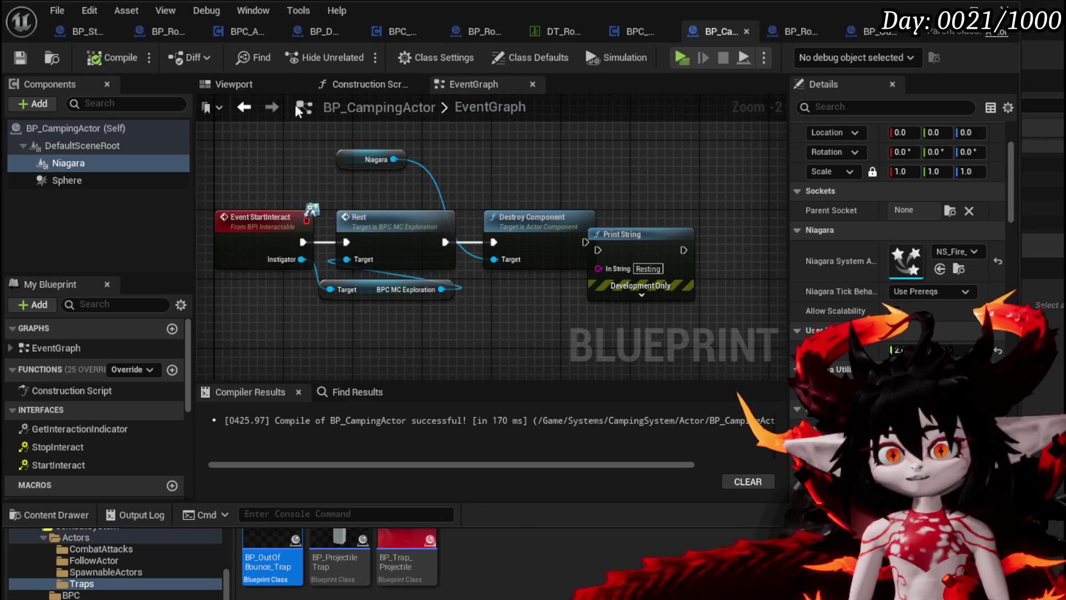
click(239, 82)
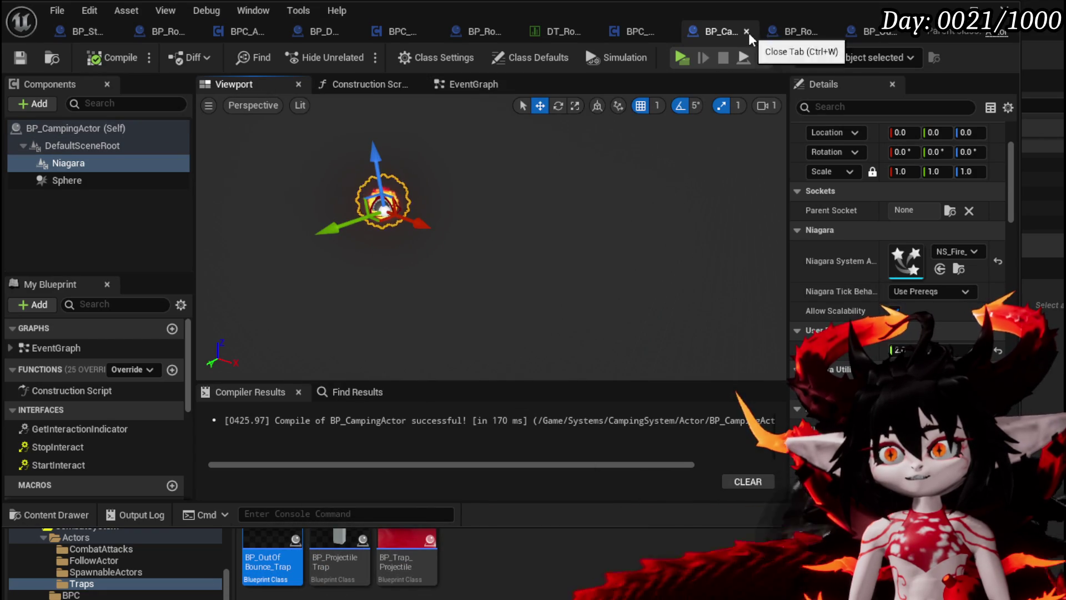
key(ctrl+w)
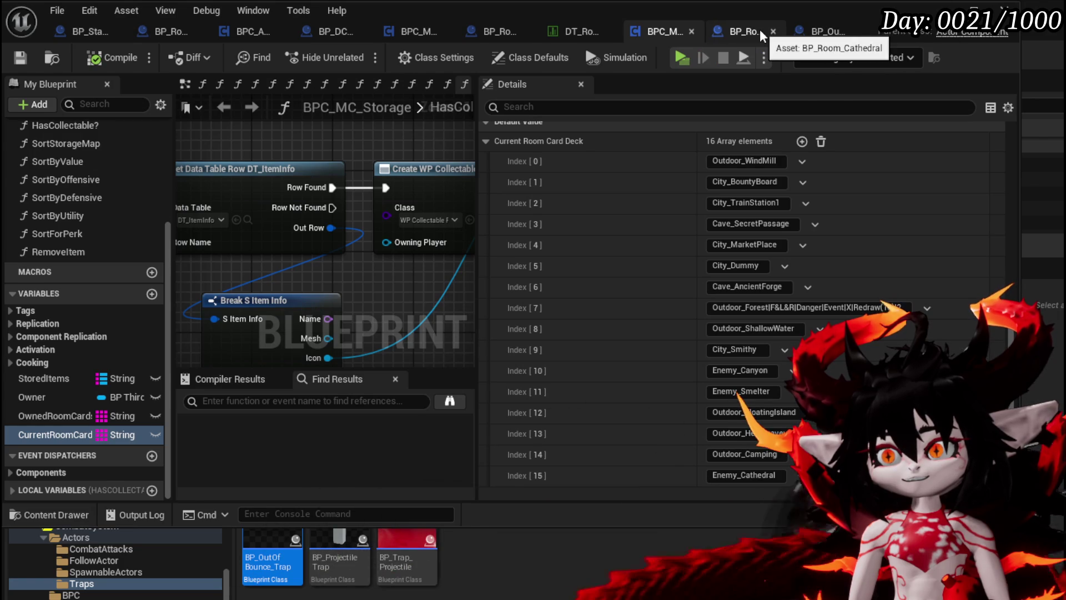
Add an Arrow component to the BP_Room_Cathedral blueprint.
click(743, 31)
drag(393, 204, 353, 157)
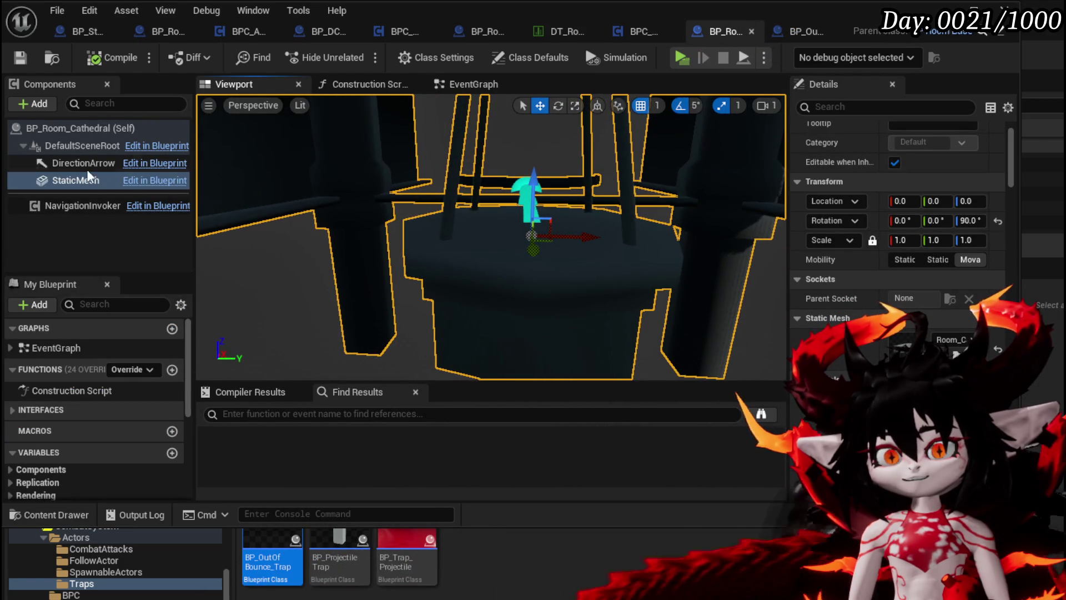
click(35, 104)
text(Arra)
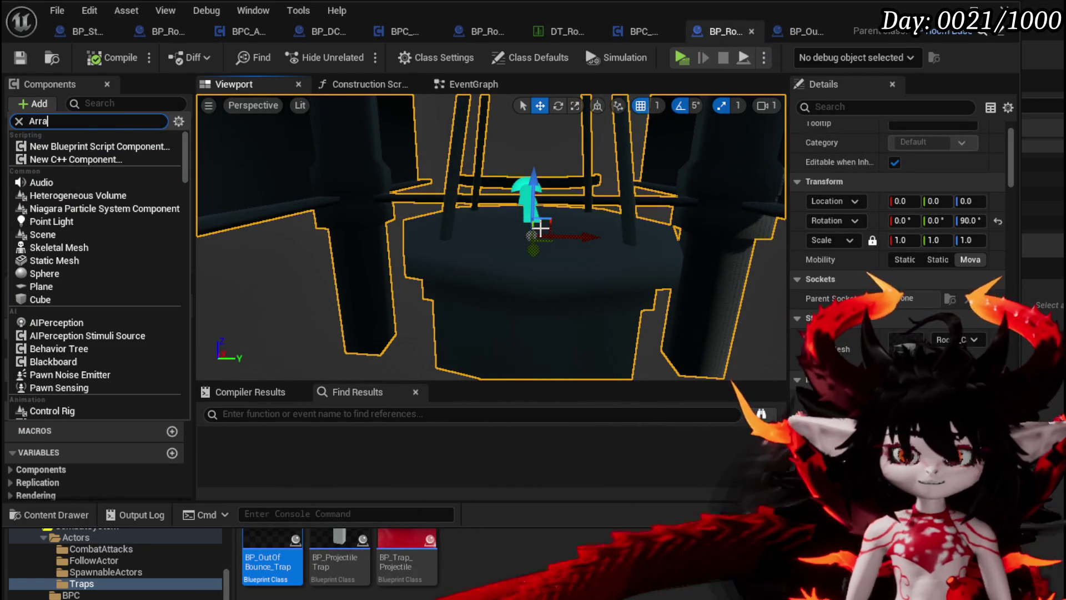
key(Escape)
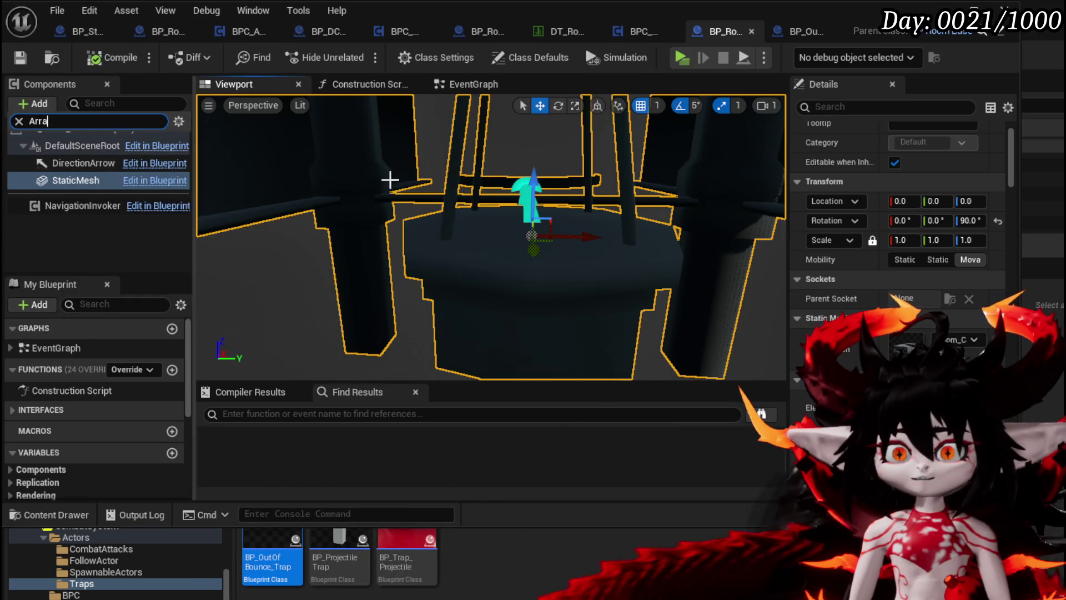
click(35, 104)
key(Escape)
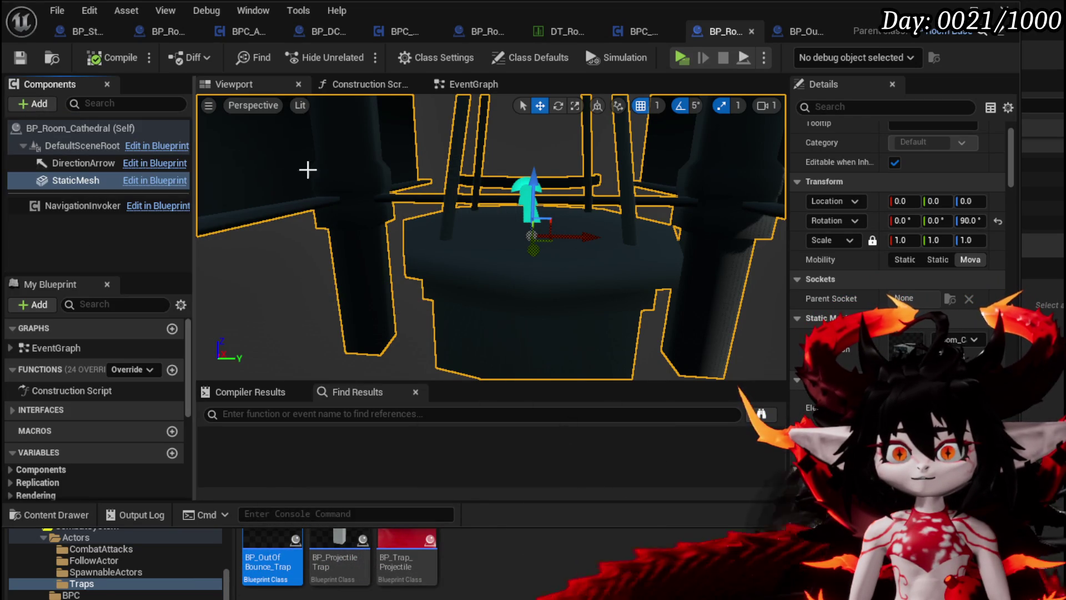
click(35, 104)
text(Ar)
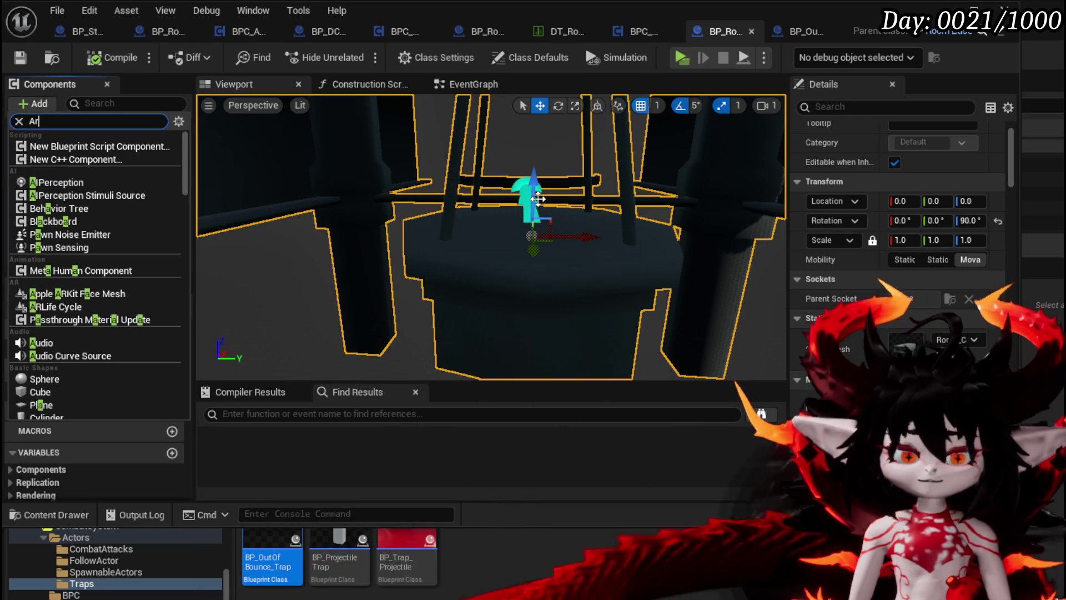
text(row)
click(66, 146)
Move the Arrow down to Location Z -500 and compile the Cathedral room.
drag(533, 211, 538, 320)
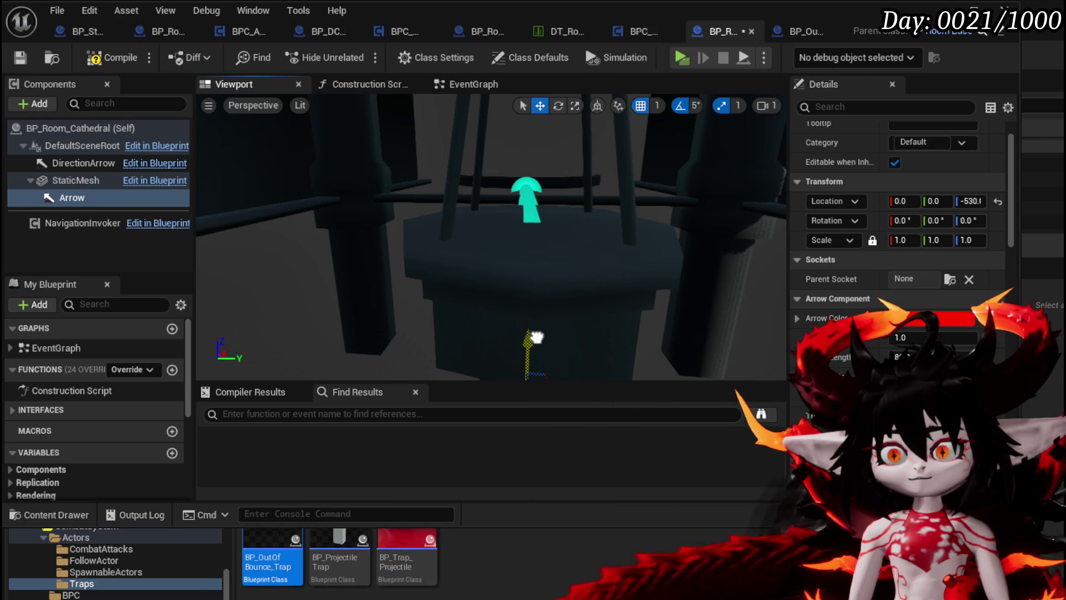
scroll(536, 329, up, 3)
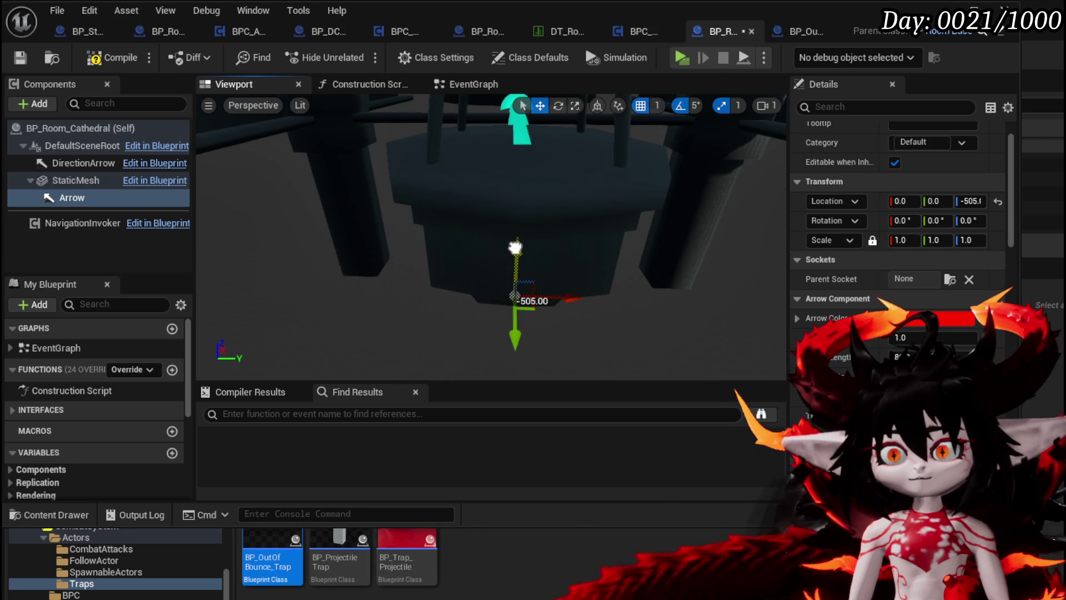
drag(515, 249, 515, 253)
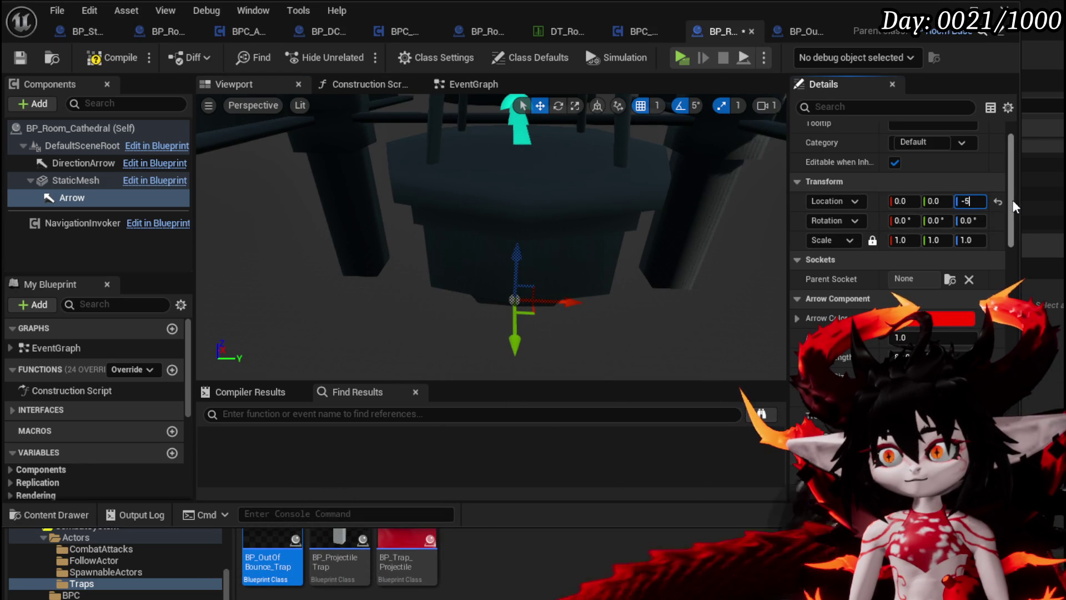
text(00)
key(Return)
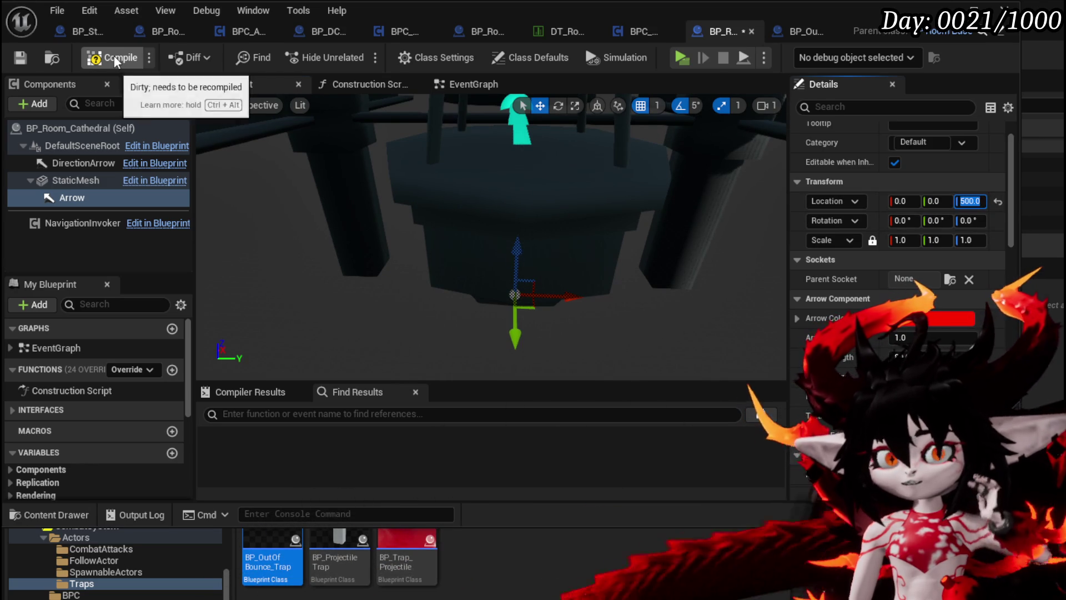
click(114, 55)
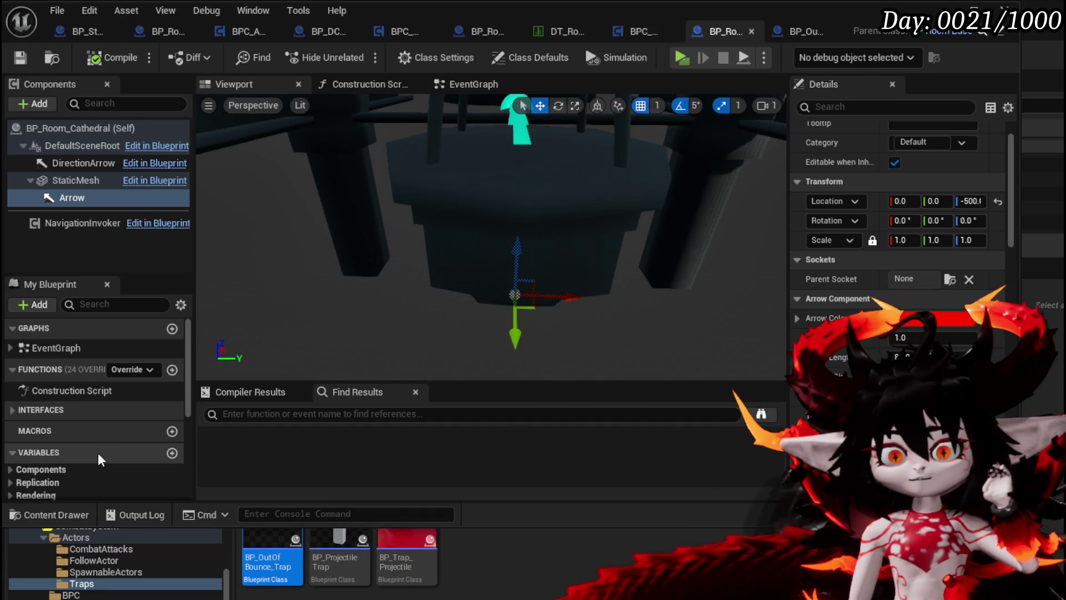
Override SpawnAditionals and pass the Arrow component through Make Array into the parent call's Array input.
click(139, 369)
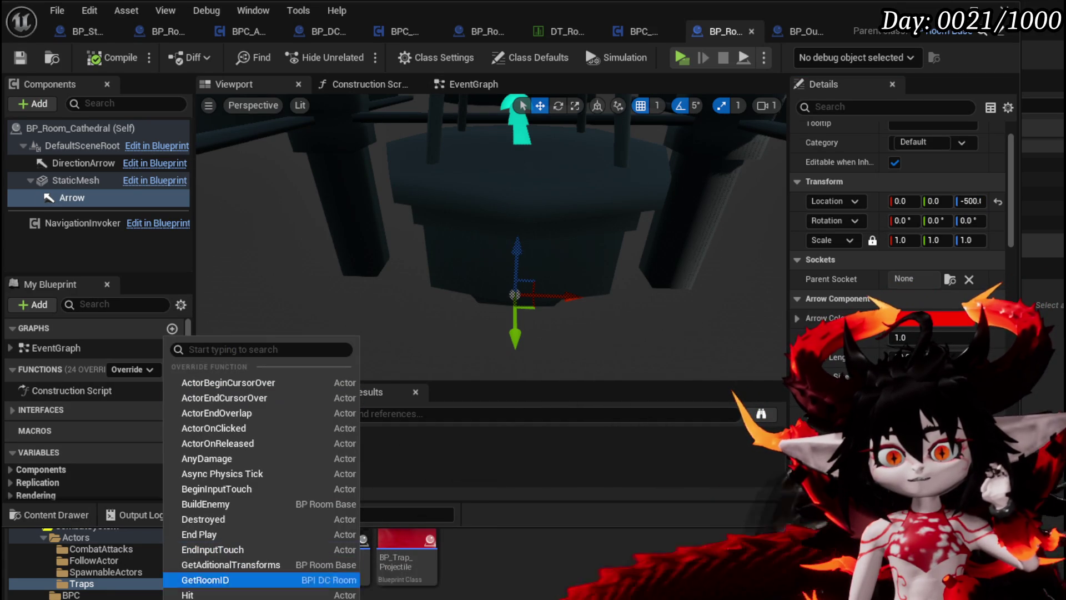
click(222, 555)
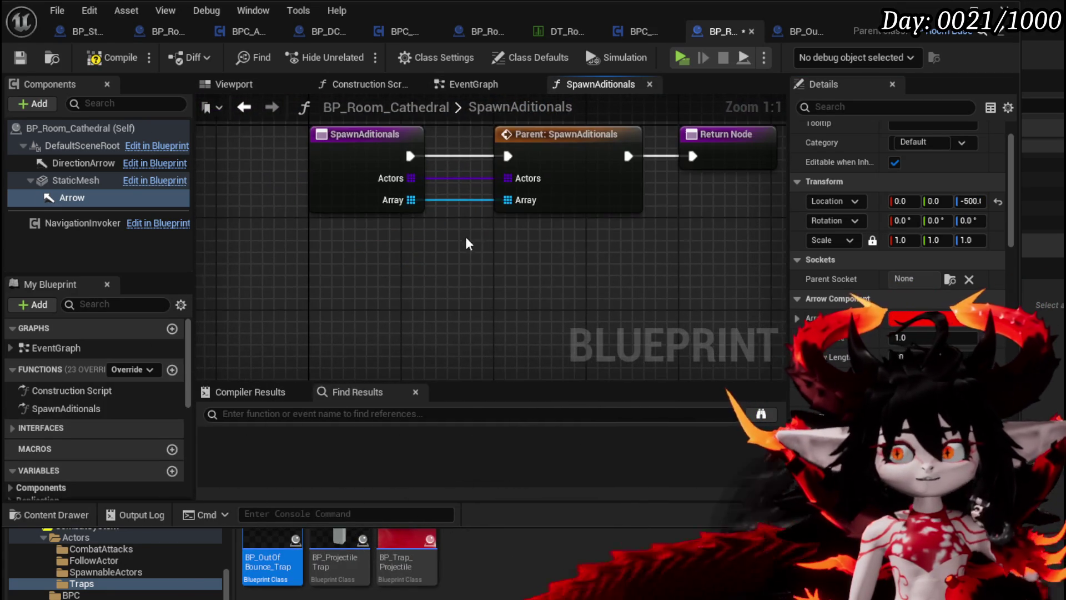
drag(521, 200, 512, 291)
text(for each)
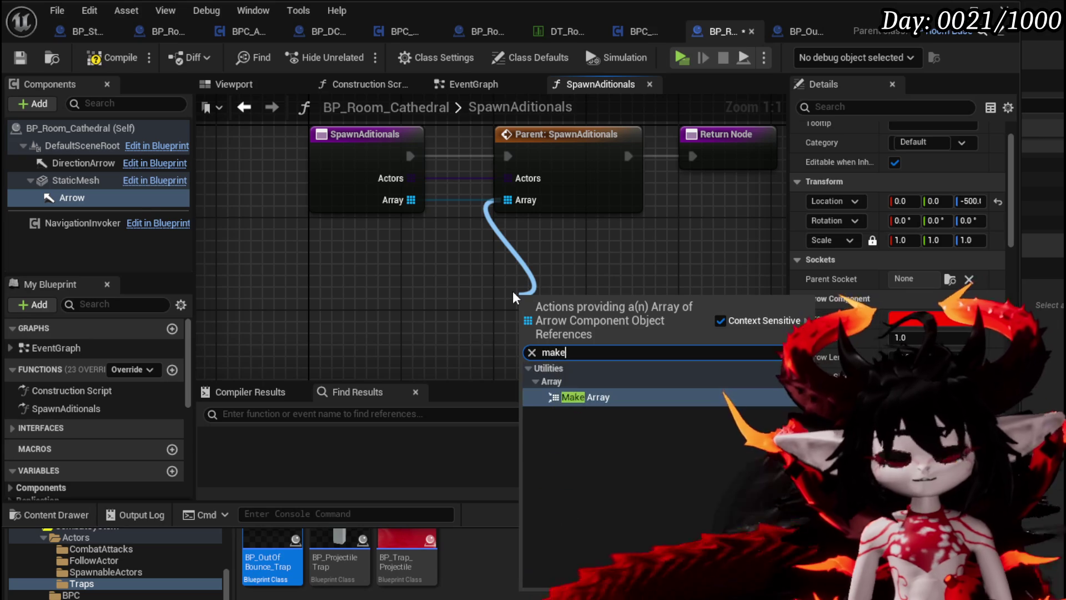
key(Return)
drag(89, 200, 468, 319)
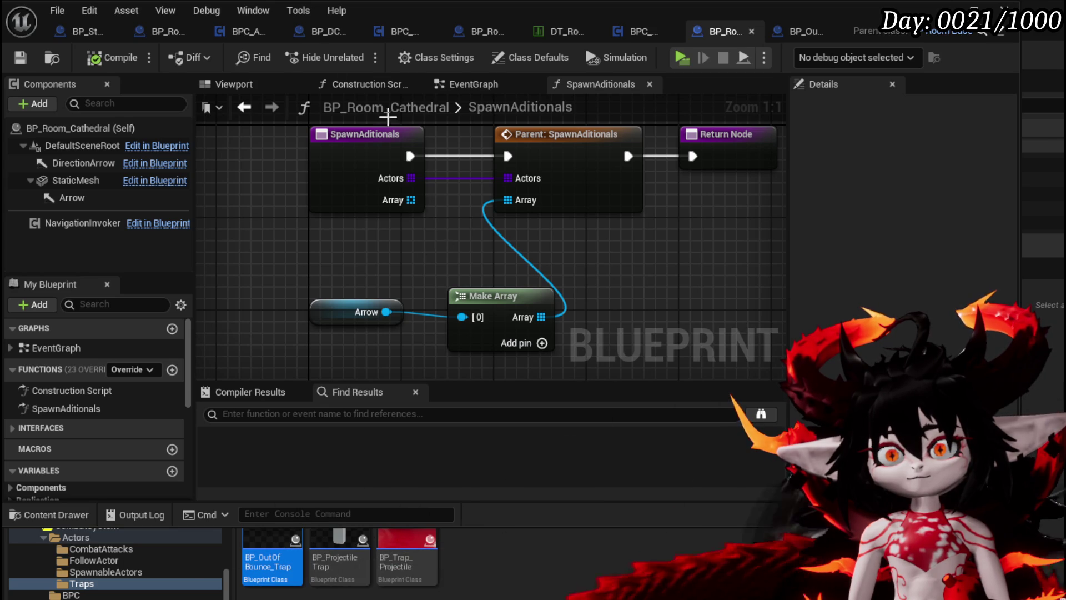
click(471, 87)
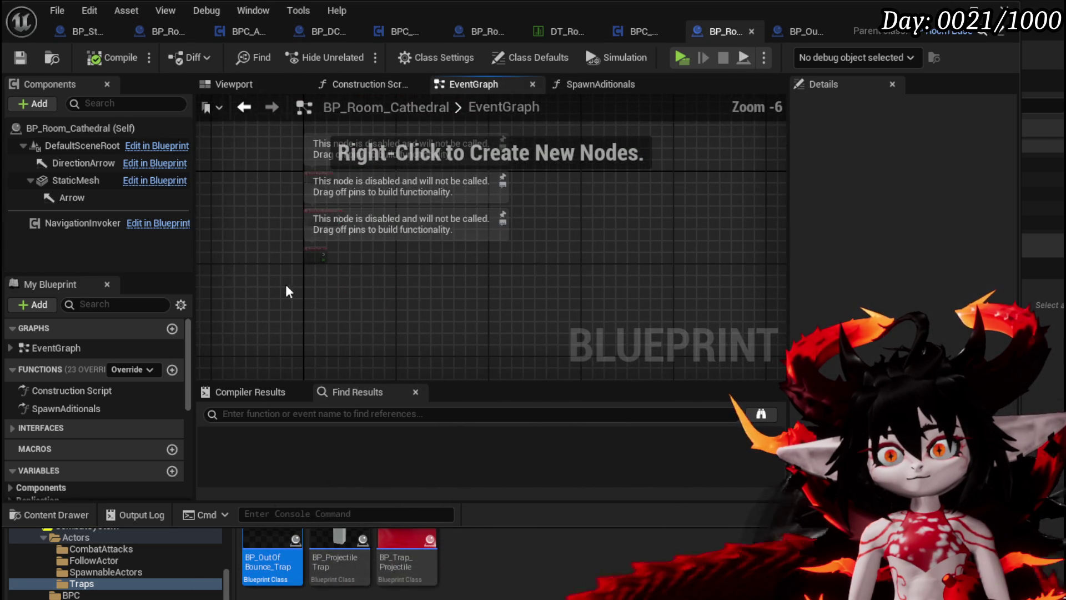
Delete the disabled default event nodes from the Cathedral EventGraph, then return to the rooms data table.
key(Delete)
scroll(295, 268, up, 3)
right_click(371, 192)
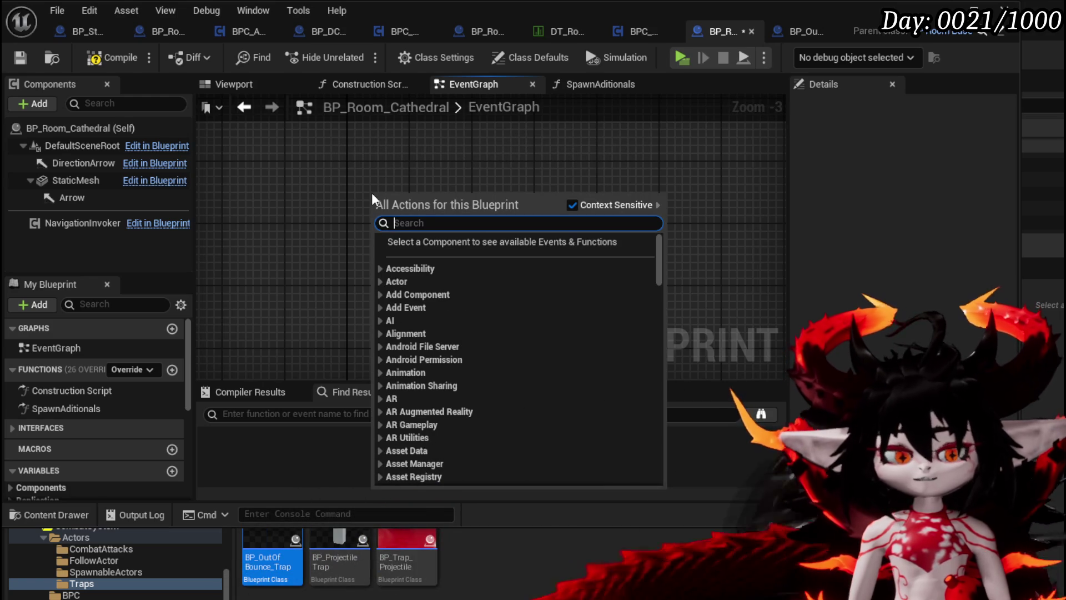
text(Spawn)
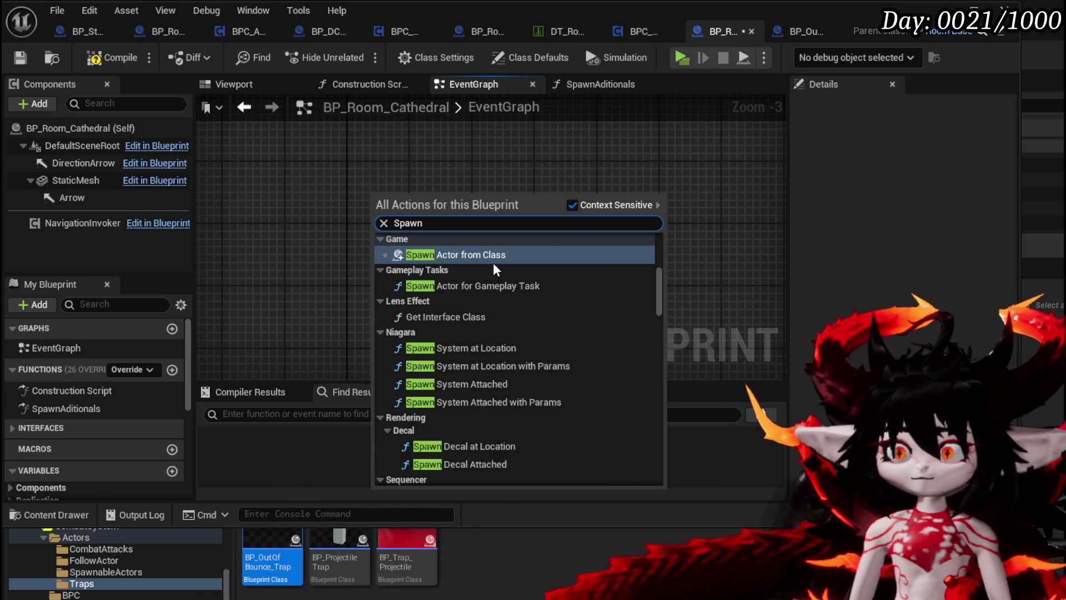
scroll(581, 273, up, 3)
scroll(582, 272, up, 5)
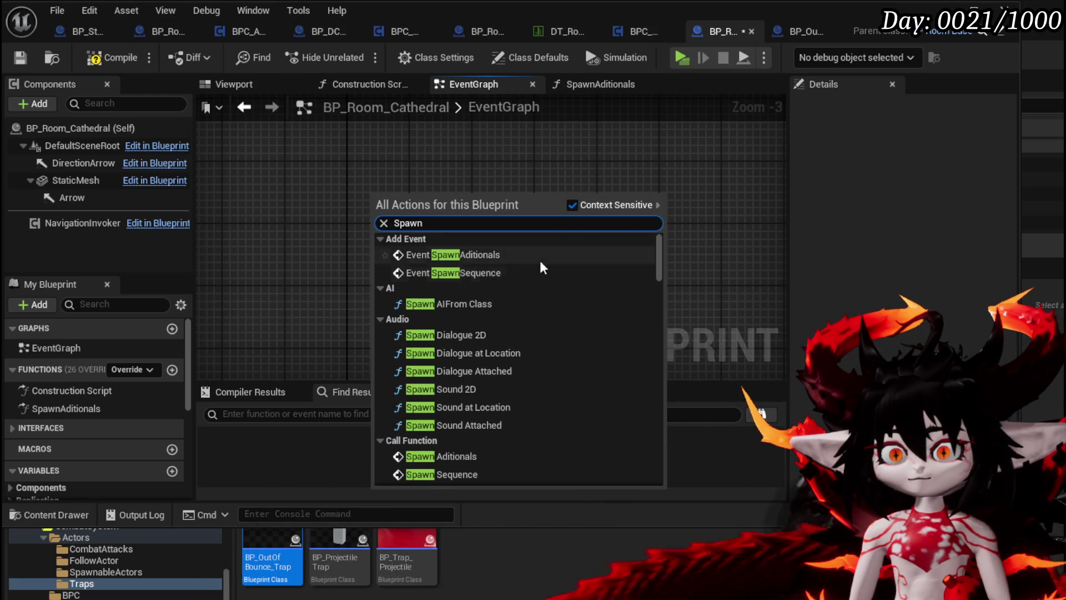
click(518, 175)
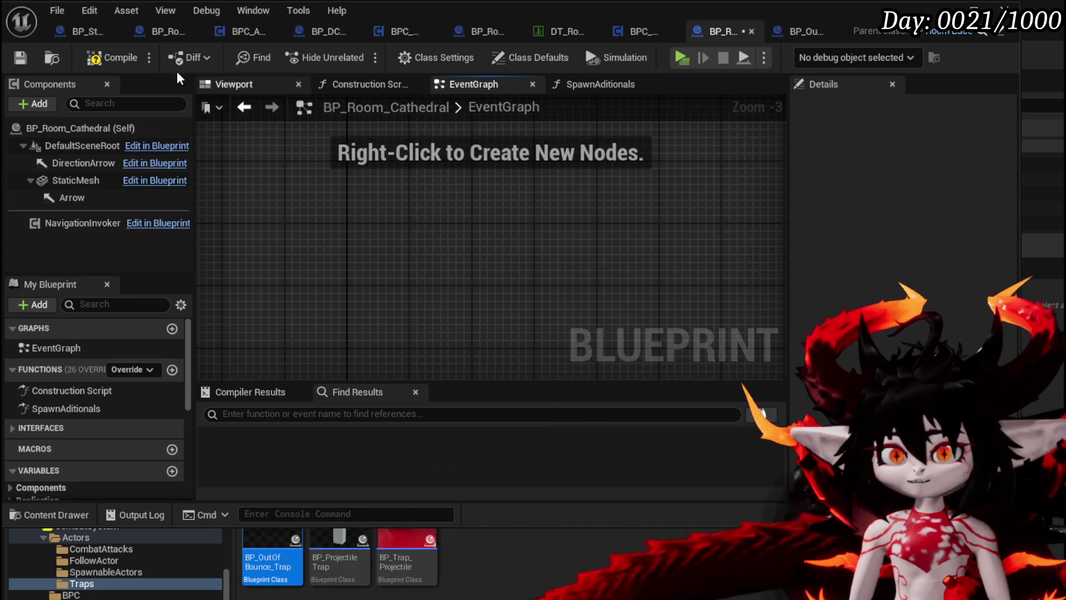
click(567, 31)
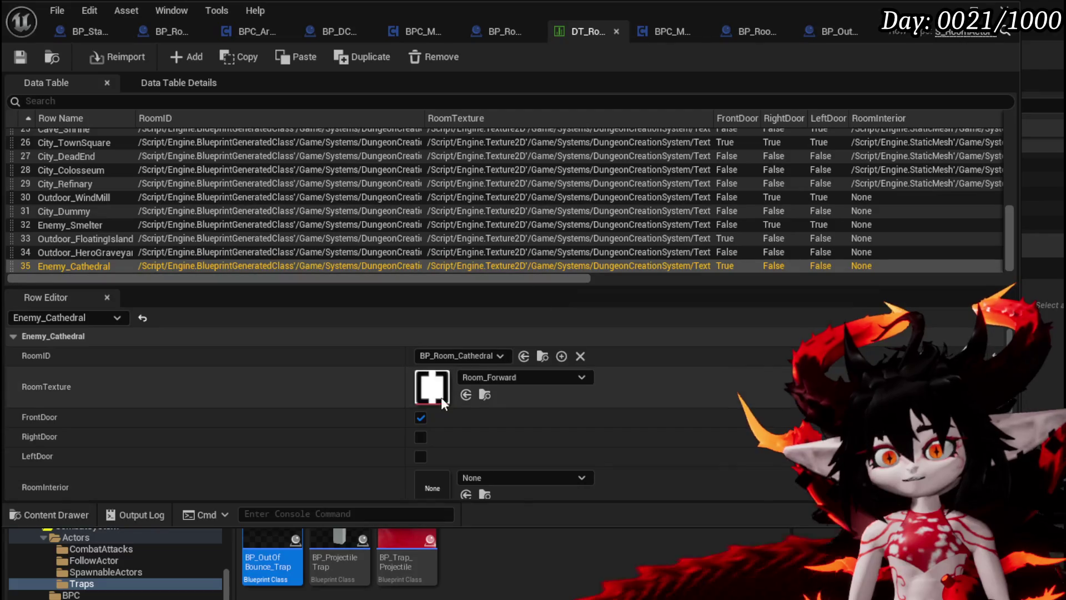
Search RoomInterior's asset choices for 'OutOf' and 'BP_', leaving RoomInterior unchanged.
scroll(456, 381, down, 2)
click(471, 409)
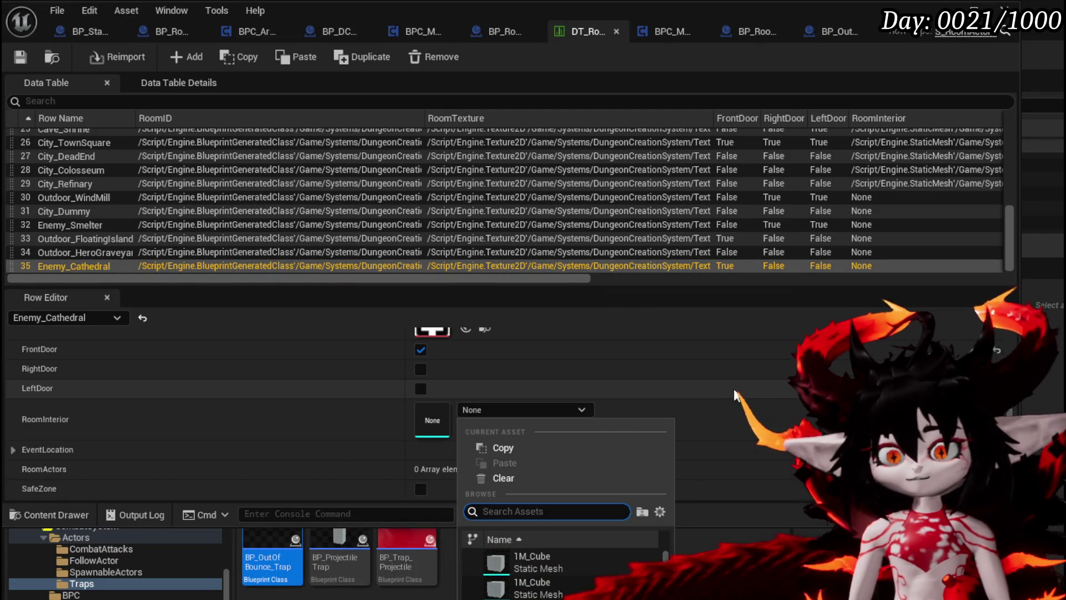
text(OutOf)
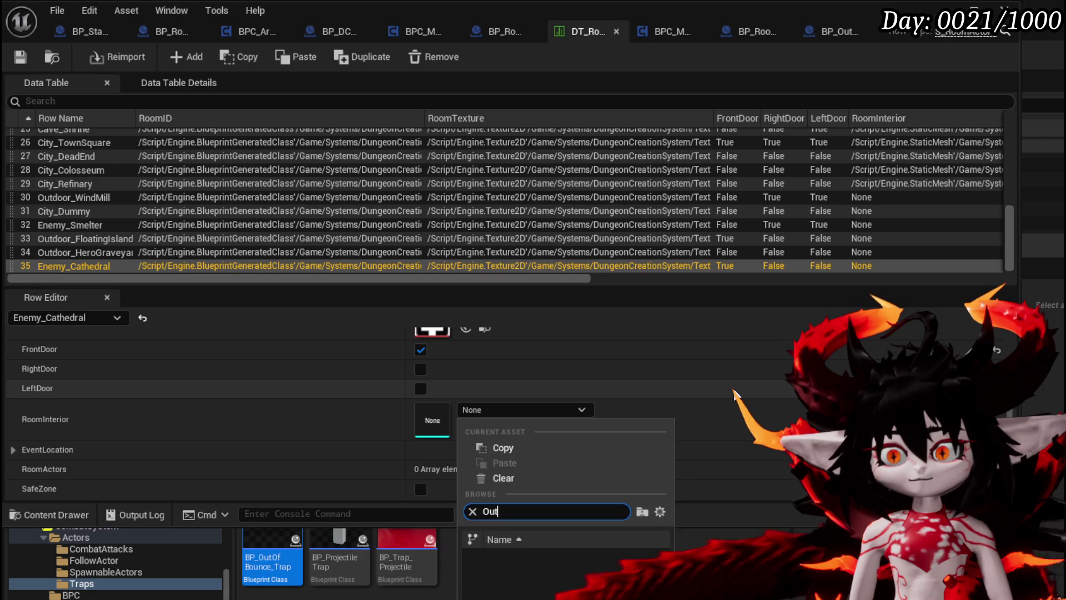
key(BackSpace)
key(BackSpace)
key(BackSpace)
text(BP_)
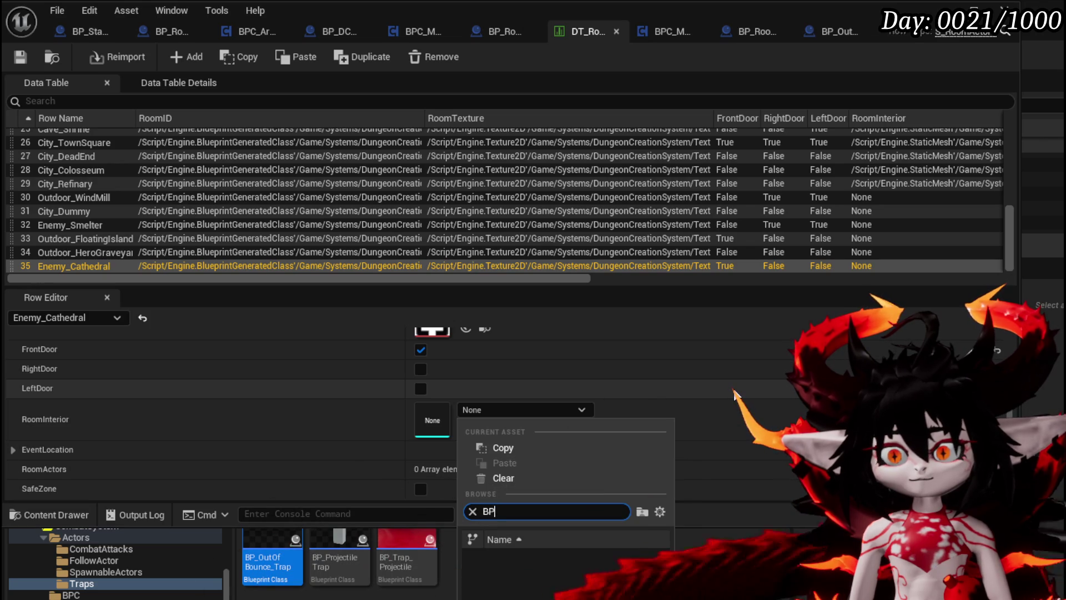
key(BackSpace)
key(BackSpace)
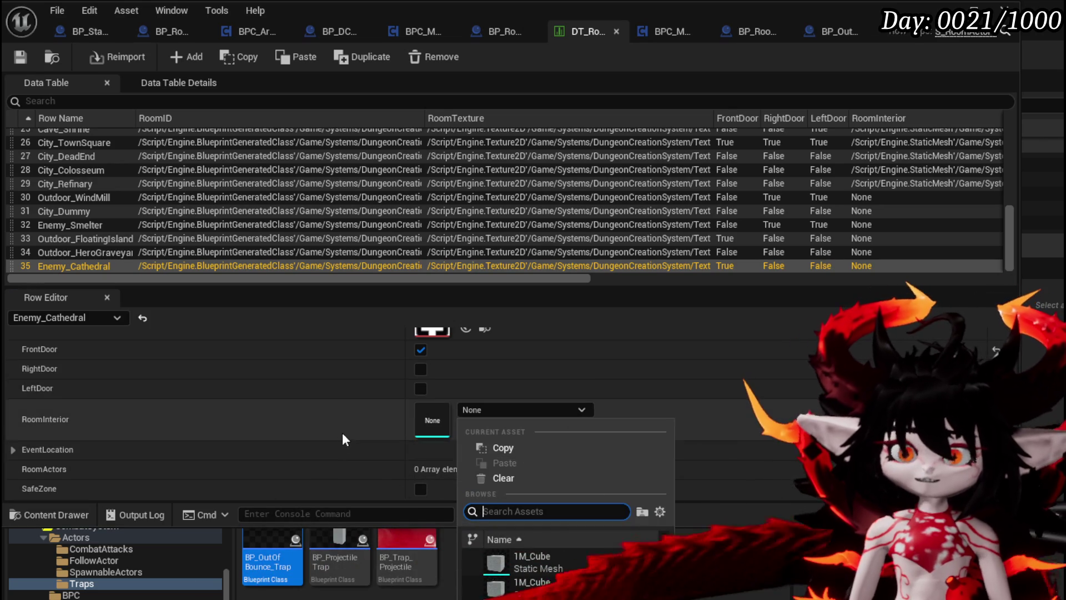
click(348, 442)
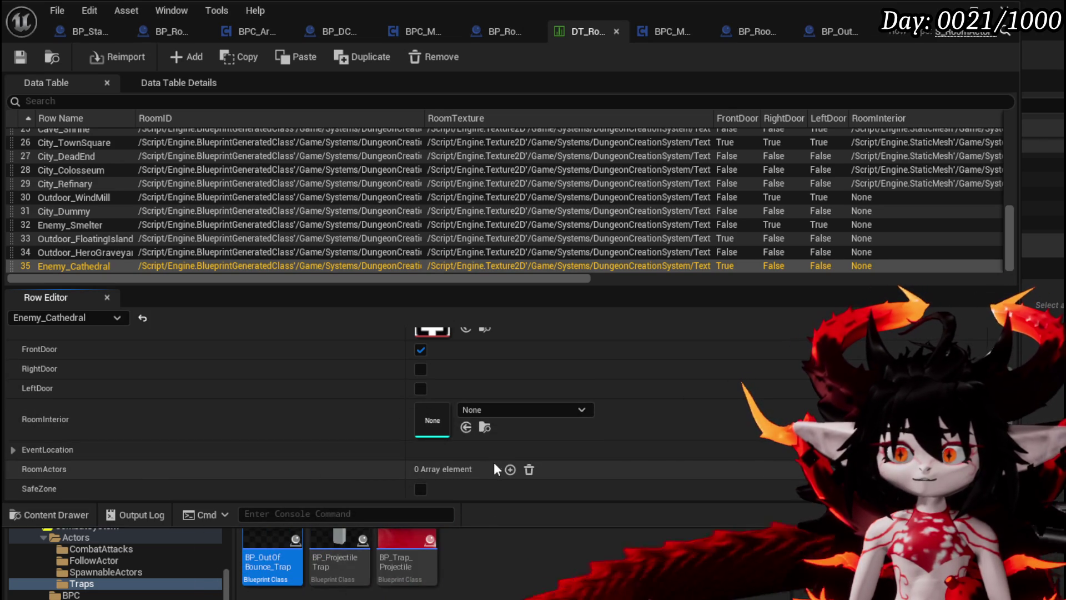
Add BP_OutOfBounce_Trap as Enemy_Cathedral's RoomActors element [0] and save the data table.
click(510, 469)
click(435, 488)
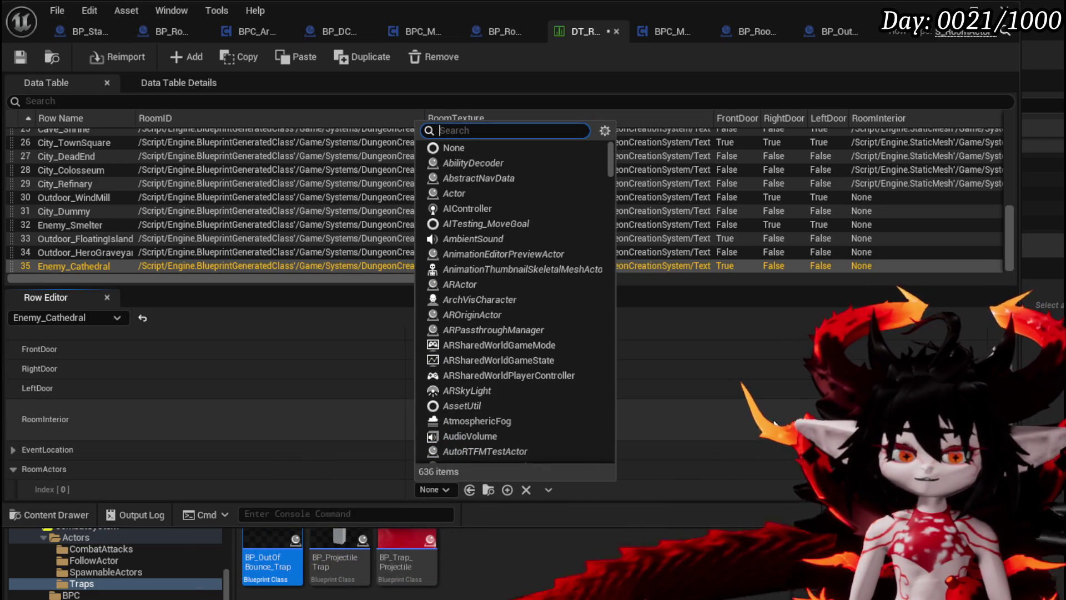
text(OutOf)
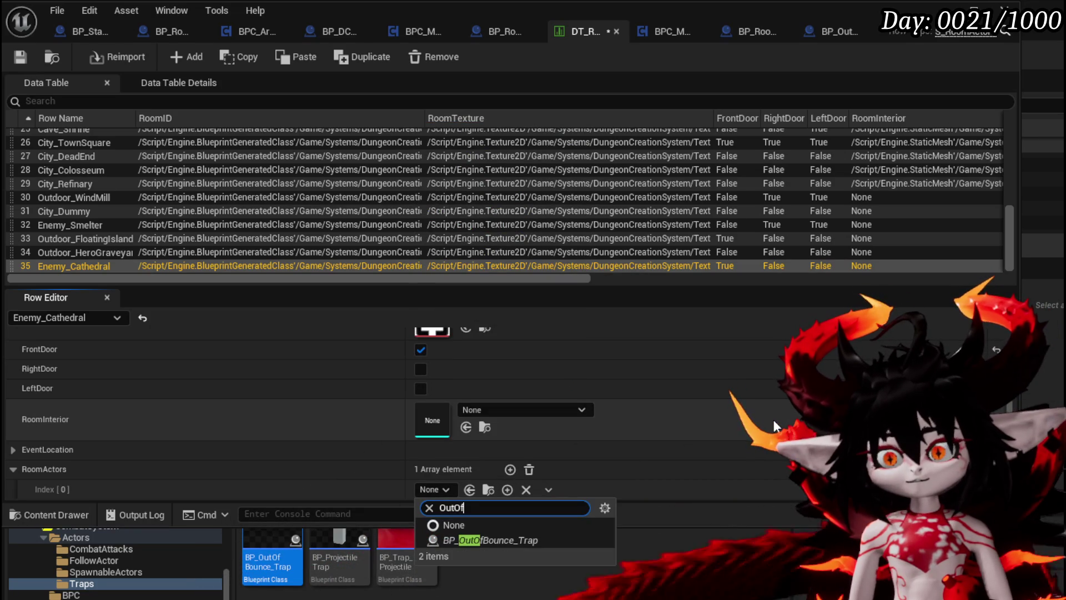
click(493, 540)
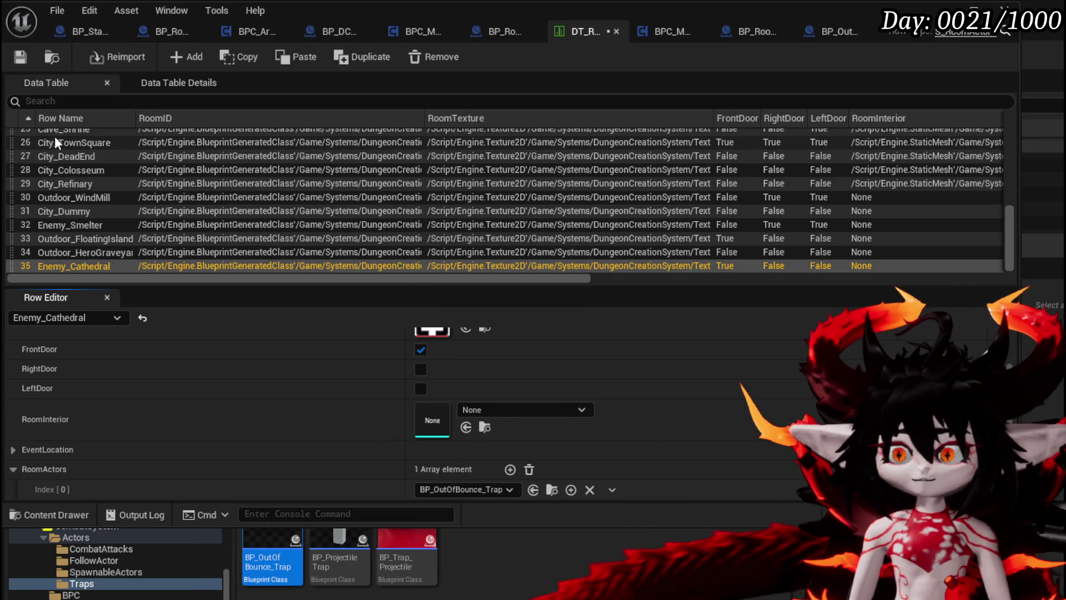
click(22, 56)
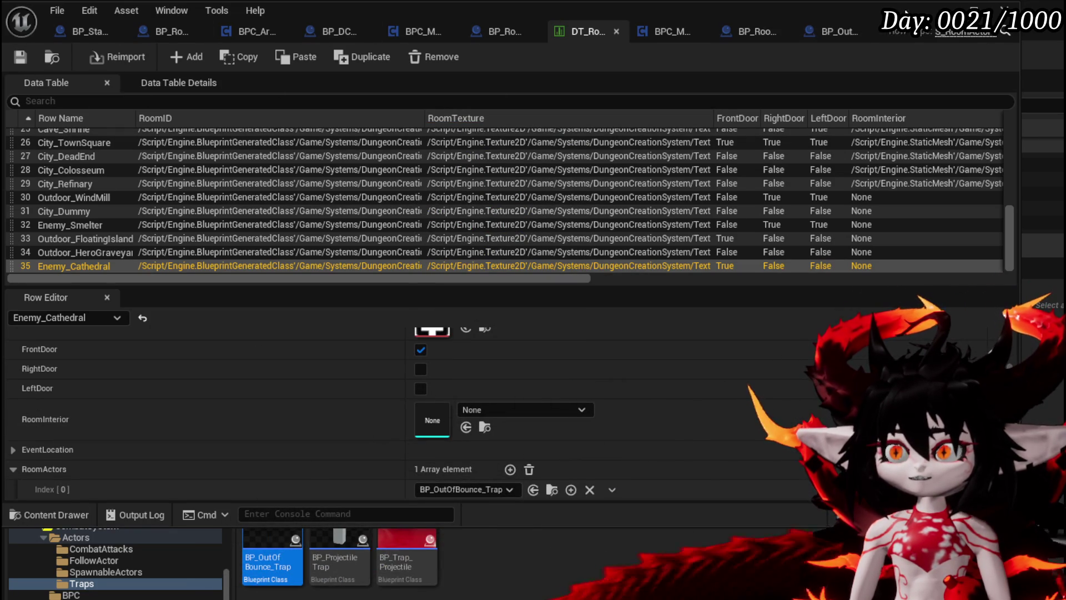
key(alt+Tab)
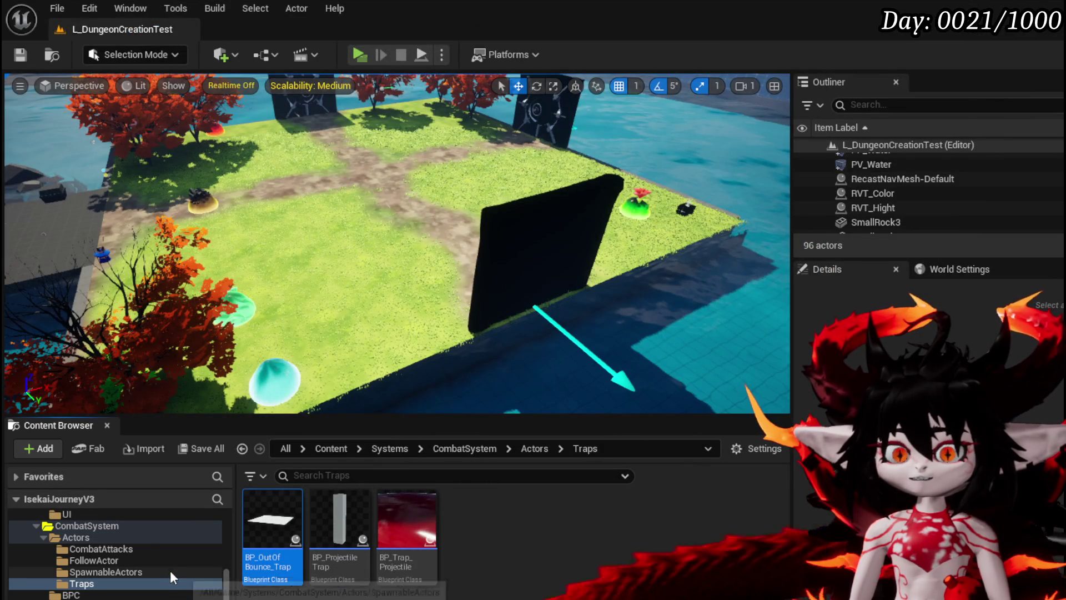
Browse the CombatAttacks, Traps and SpawnableActors folders in the Content Browser.
click(119, 547)
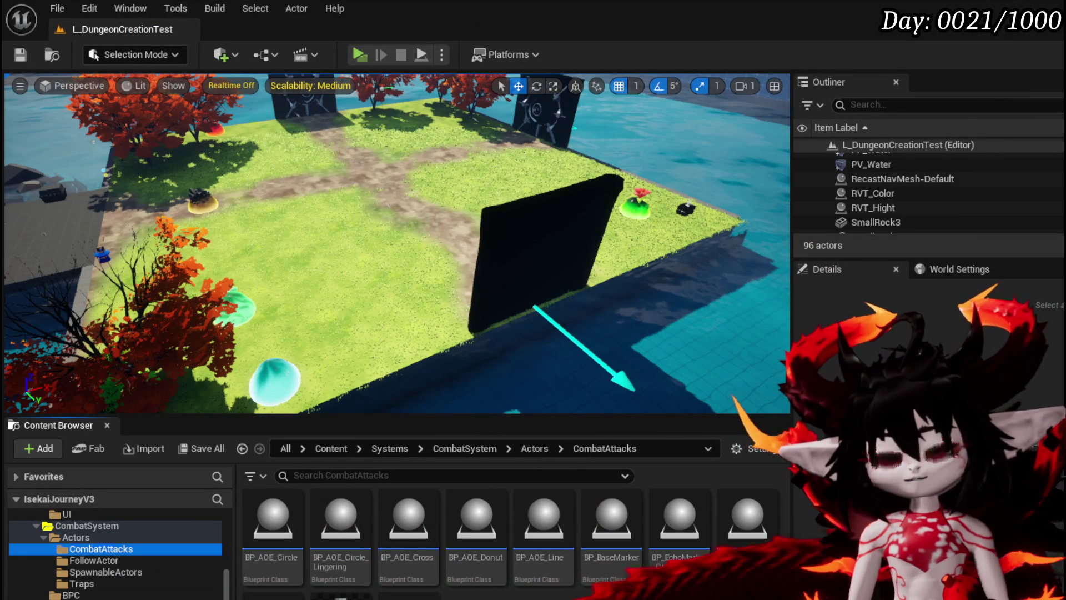
click(82, 583)
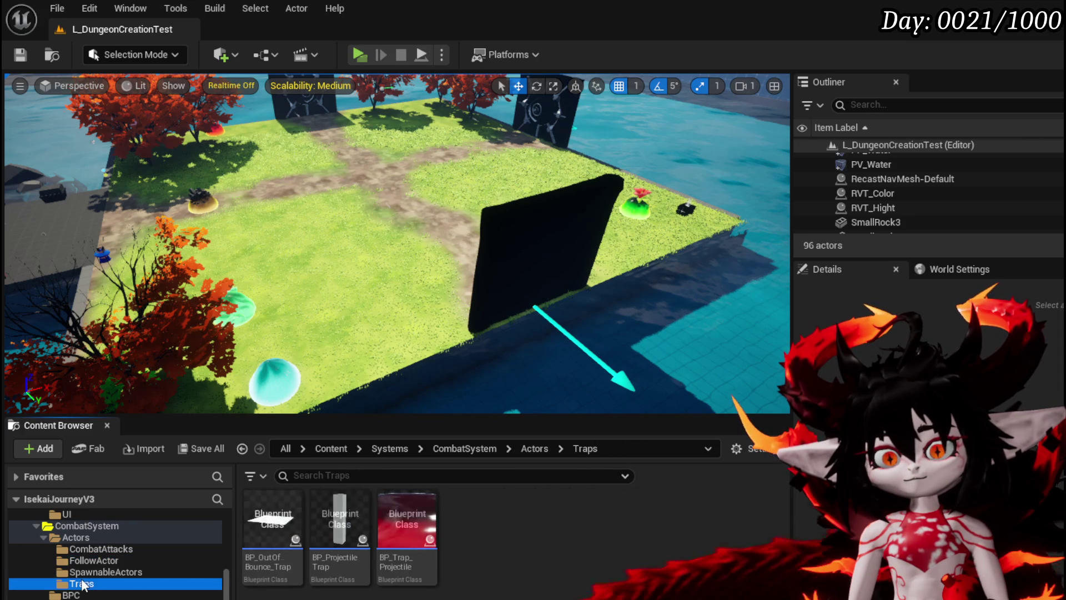
click(102, 572)
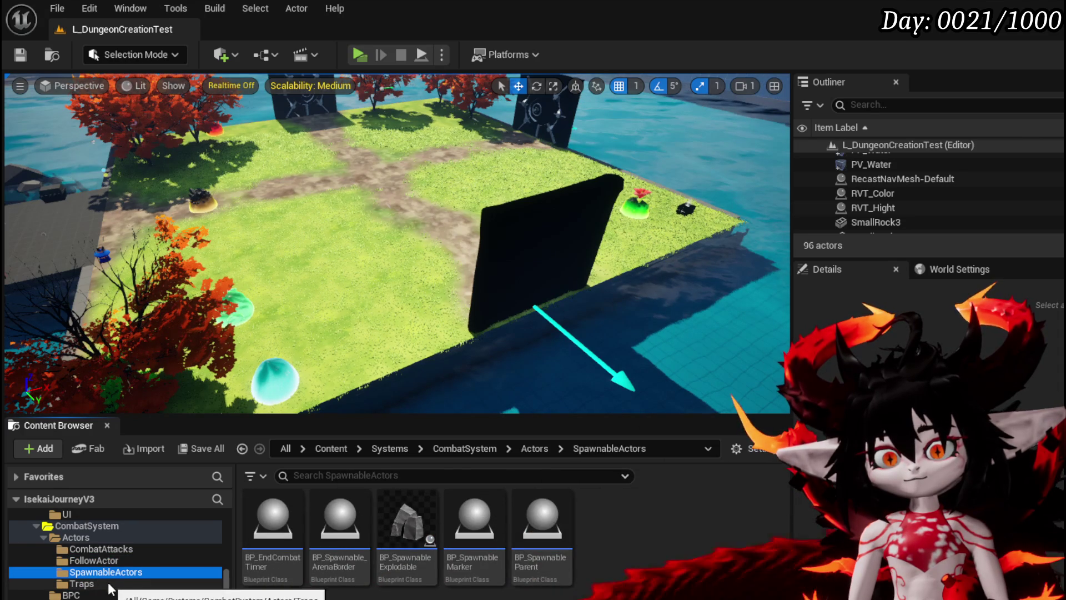
scroll(90, 544, down, 5)
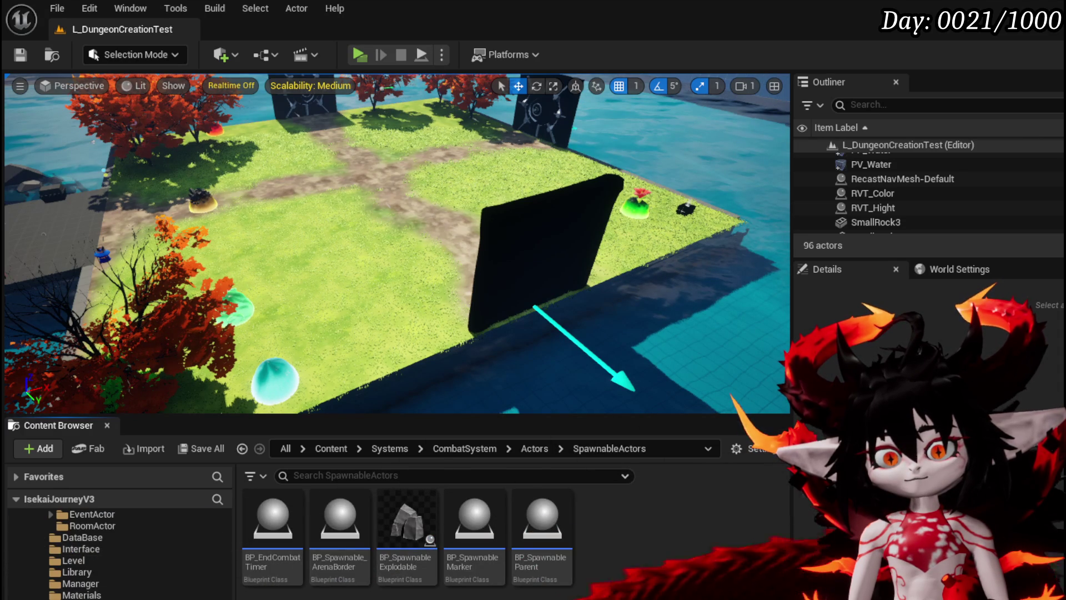
scroll(85, 547, down, 5)
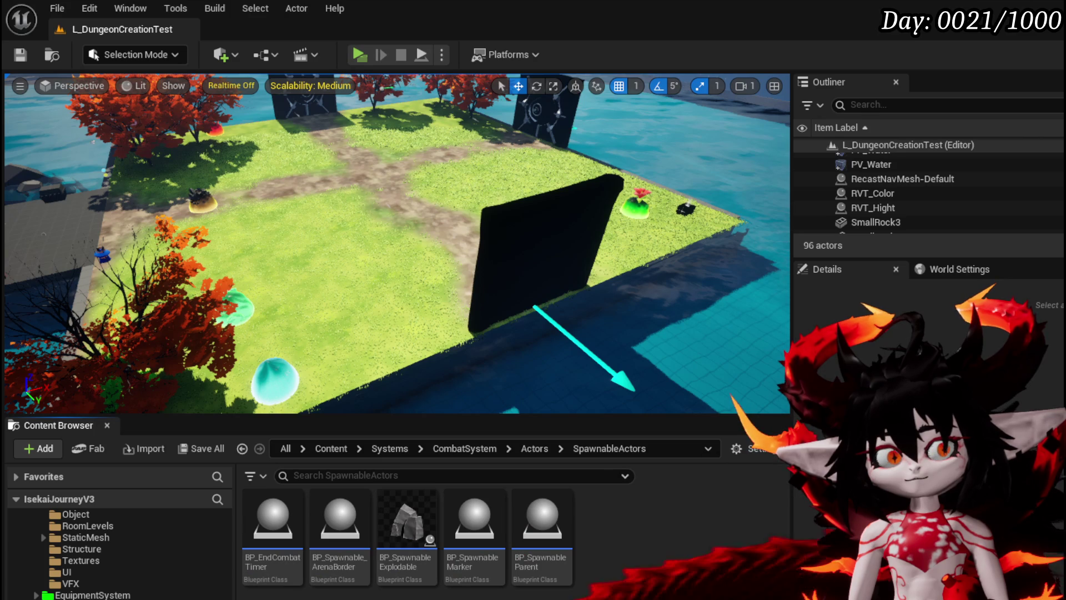
scroll(89, 550, down, 4)
scroll(89, 549, down, 2)
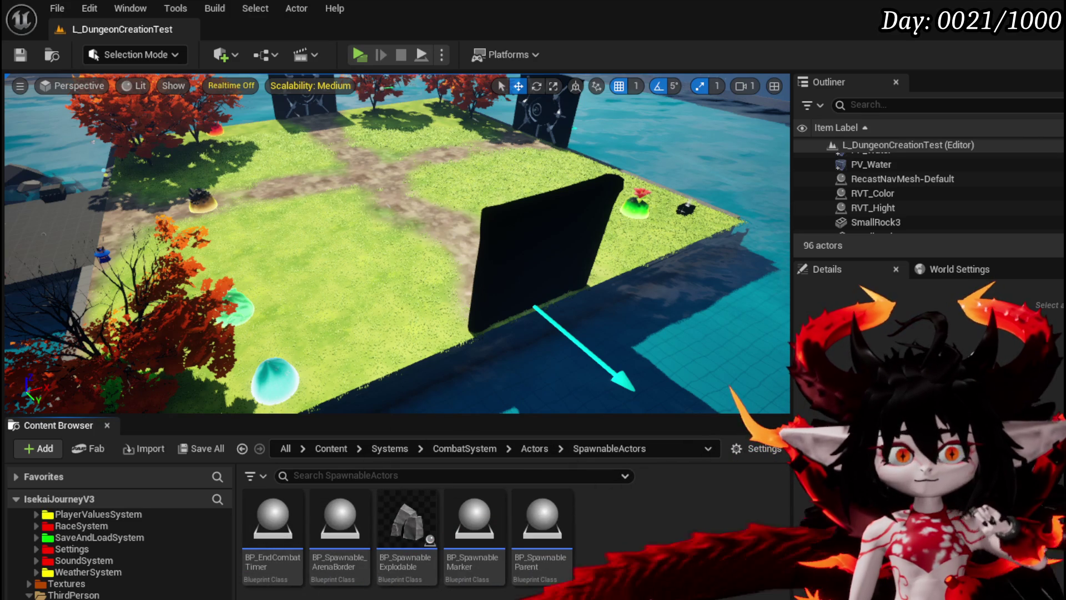
scroll(89, 550, up, 10)
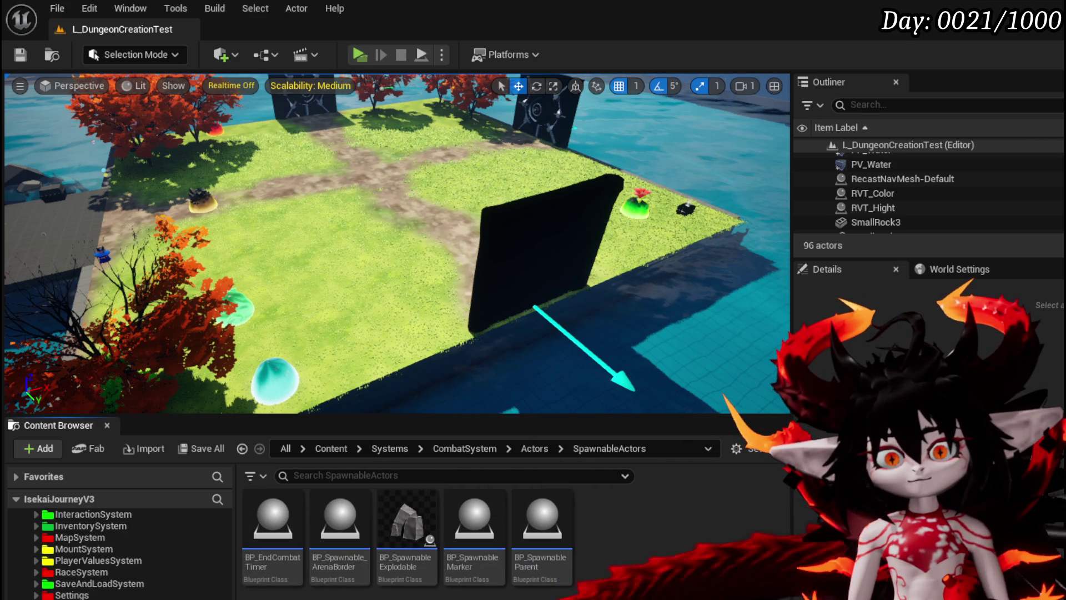
scroll(89, 550, up, 3)
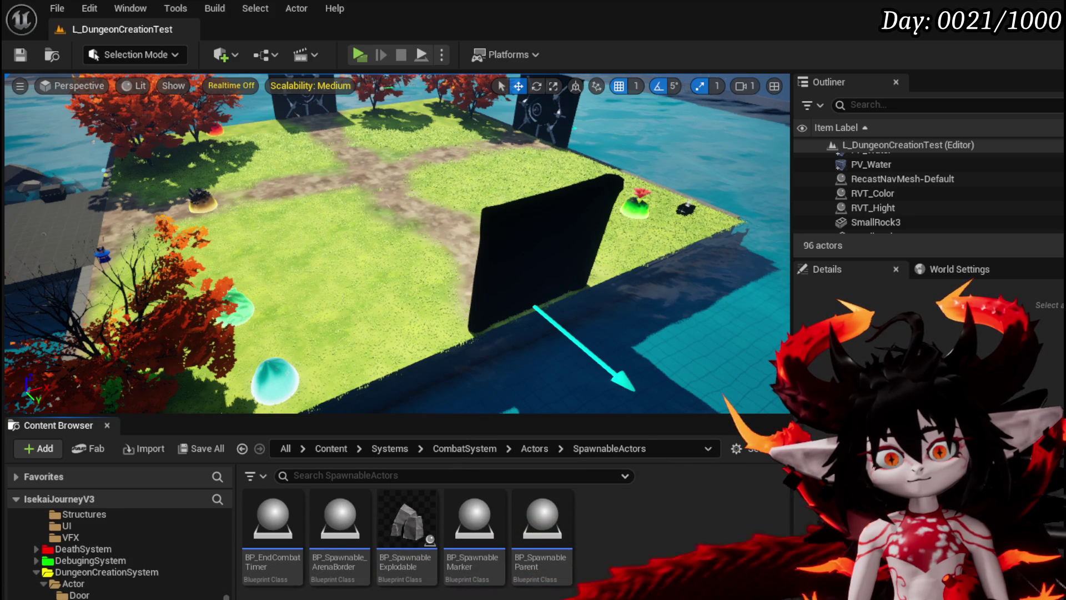
Go back to the RoomActor folder and open Room_Canyon.
key(alt+Left)
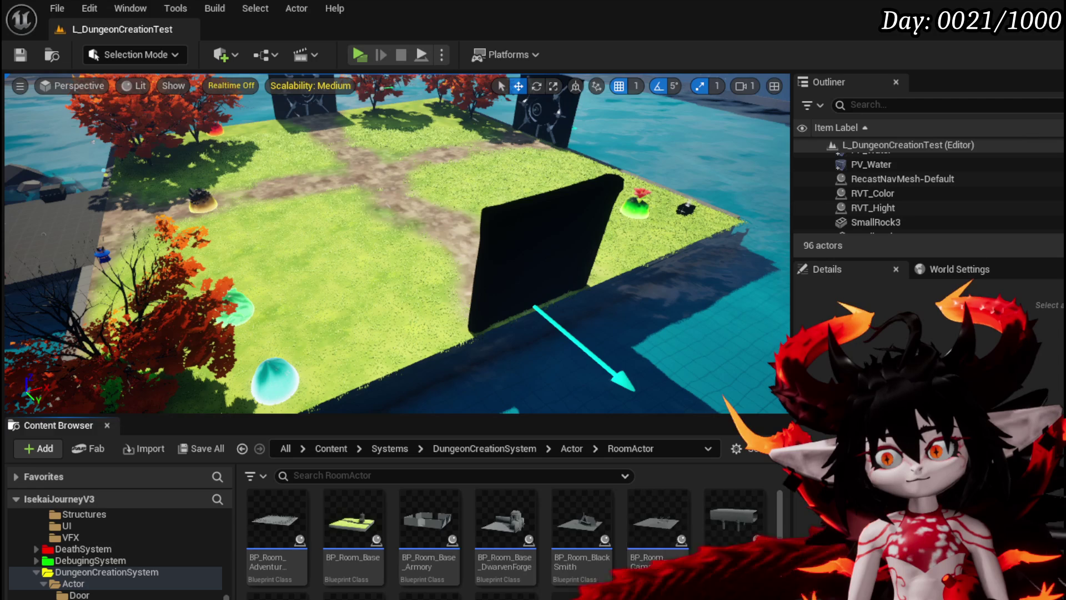
scroll(510, 542, down, 1)
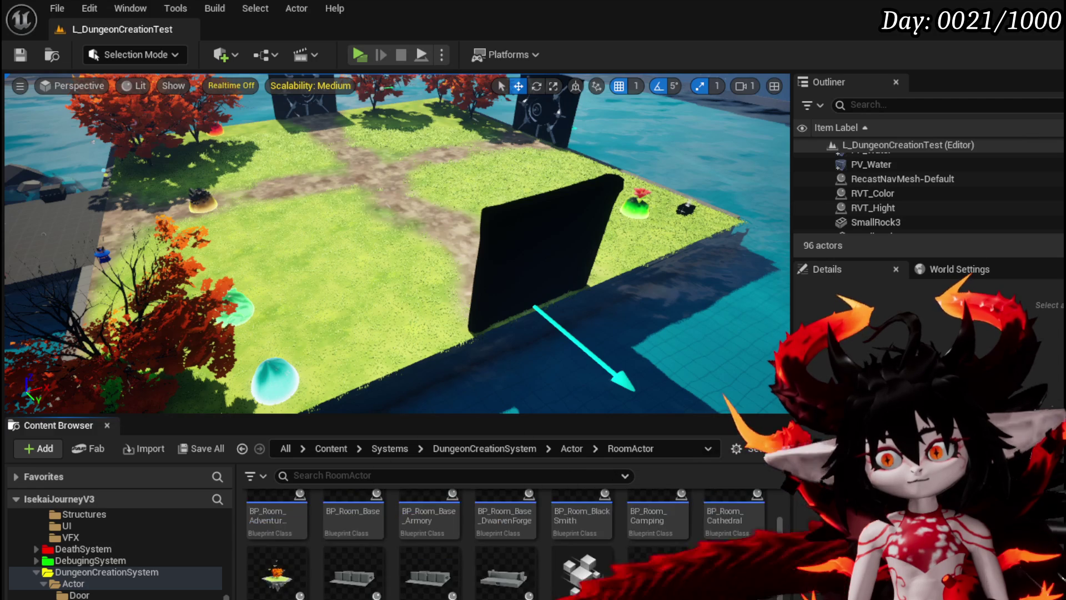
double_click(733, 574)
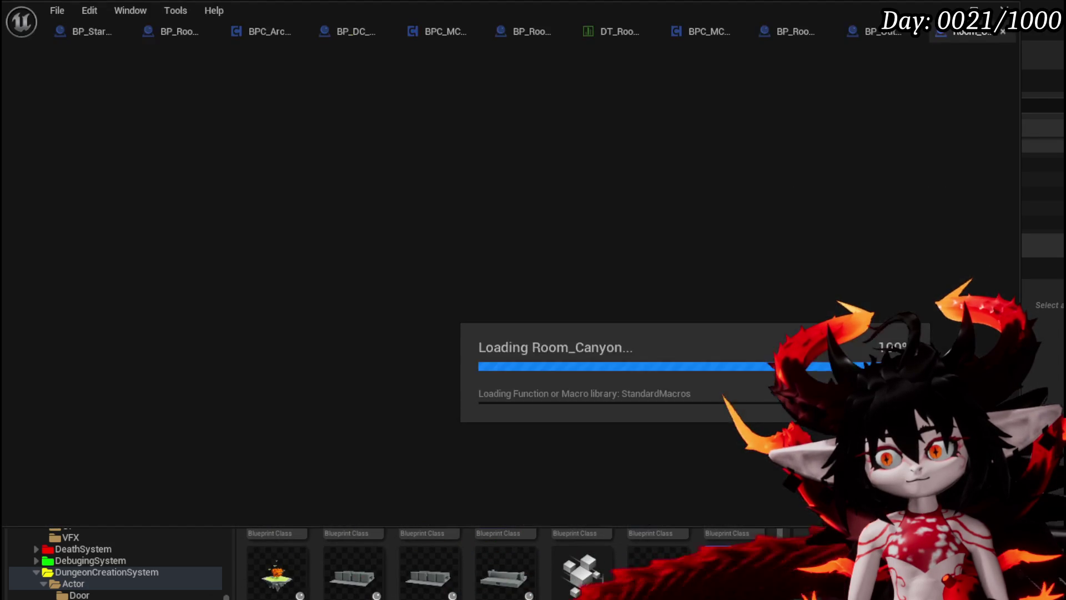
Review Room_Canyon's enemy-building nodes in its EventGraph.
scroll(540, 201, down, 1)
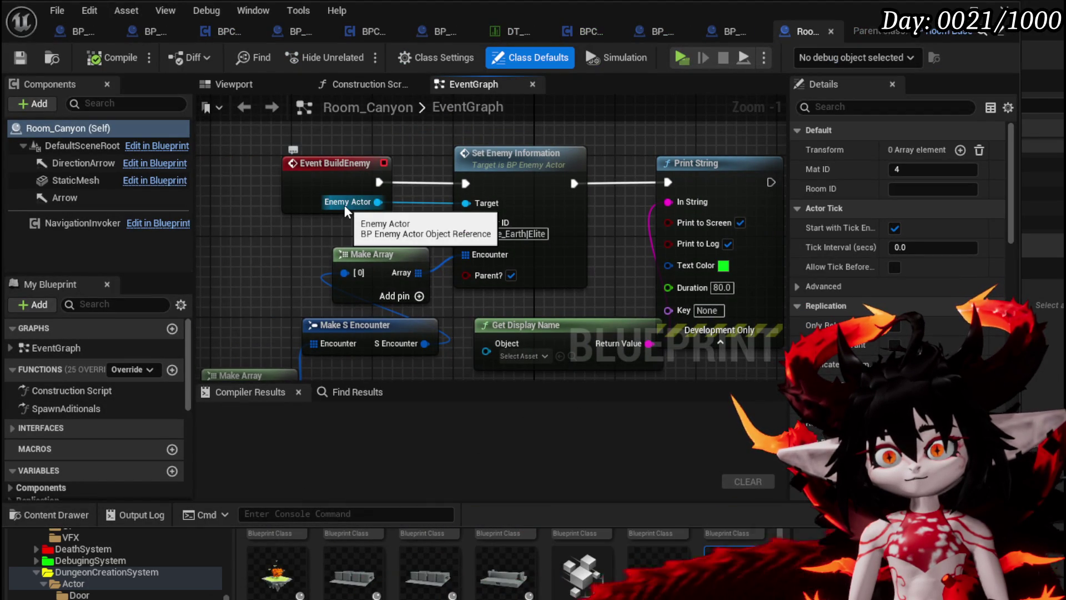
scroll(319, 222, down, 2)
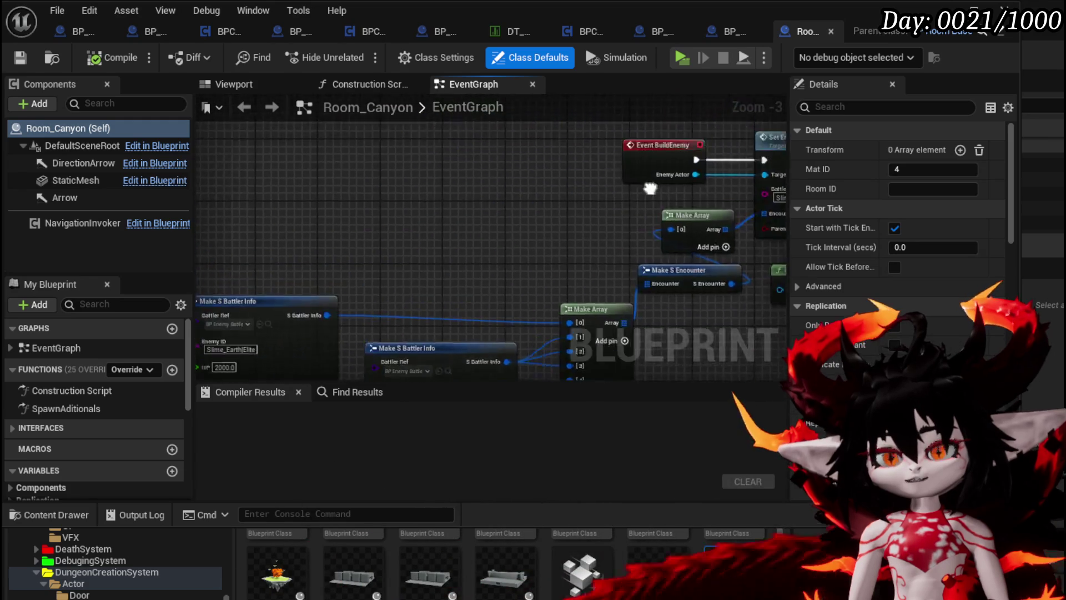
mouse_move(256, 149)
mouse_down()
mouse_move(588, 238)
mouse_move(577, 289)
mouse_move(588, 316)
mouse_up()
click(428, 144)
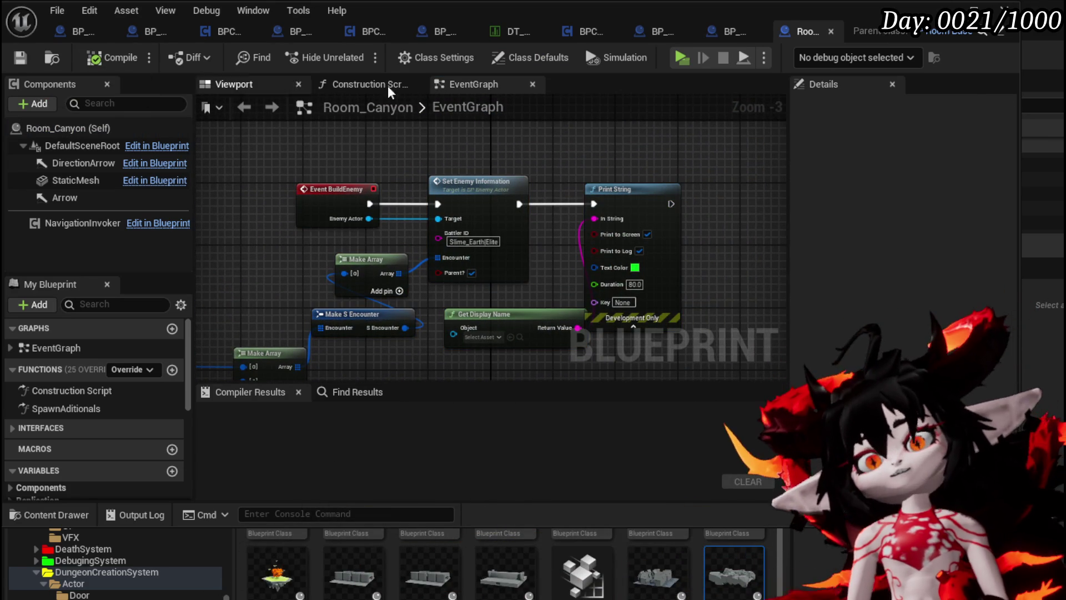
Close Room_Canyon and open BP_Room_Base from the Content Browser.
click(831, 32)
click(953, 32)
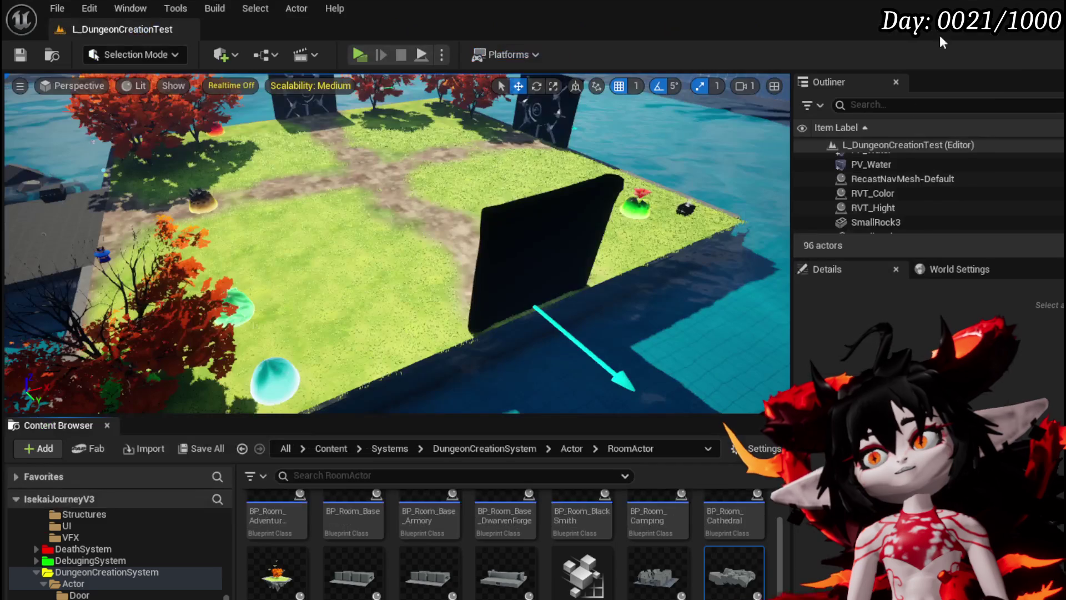
double_click(363, 525)
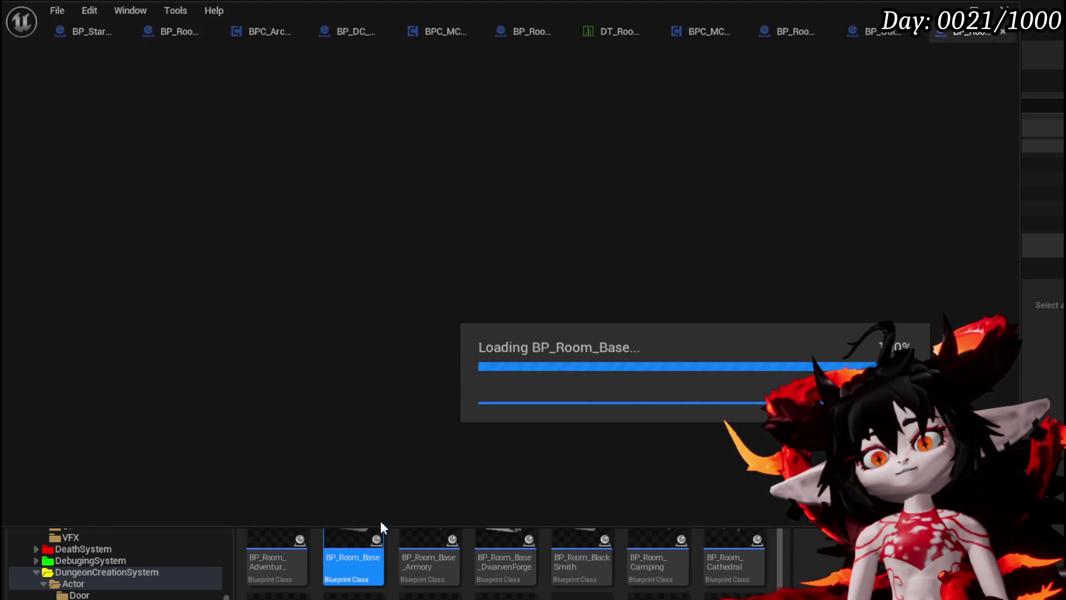
Frame BP_Room_Base's BuildEnemy custom event and its Enemy Actor input in the EventGraph.
scroll(455, 307, up, 8)
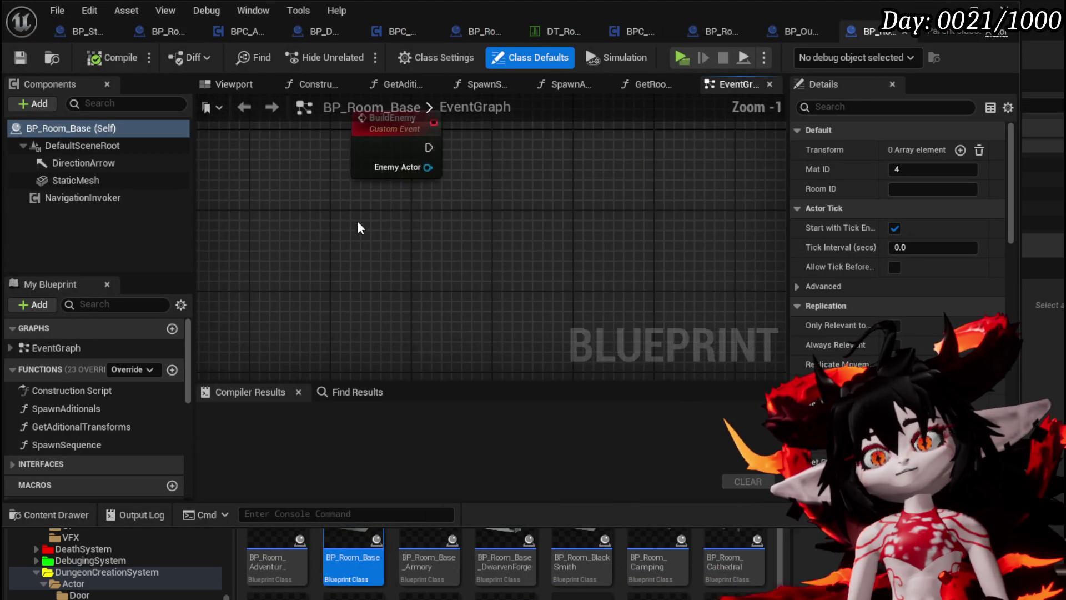
mouse_move(303, 264)
mouse_down()
mouse_move(593, 131)
mouse_move(589, 146)
mouse_up()
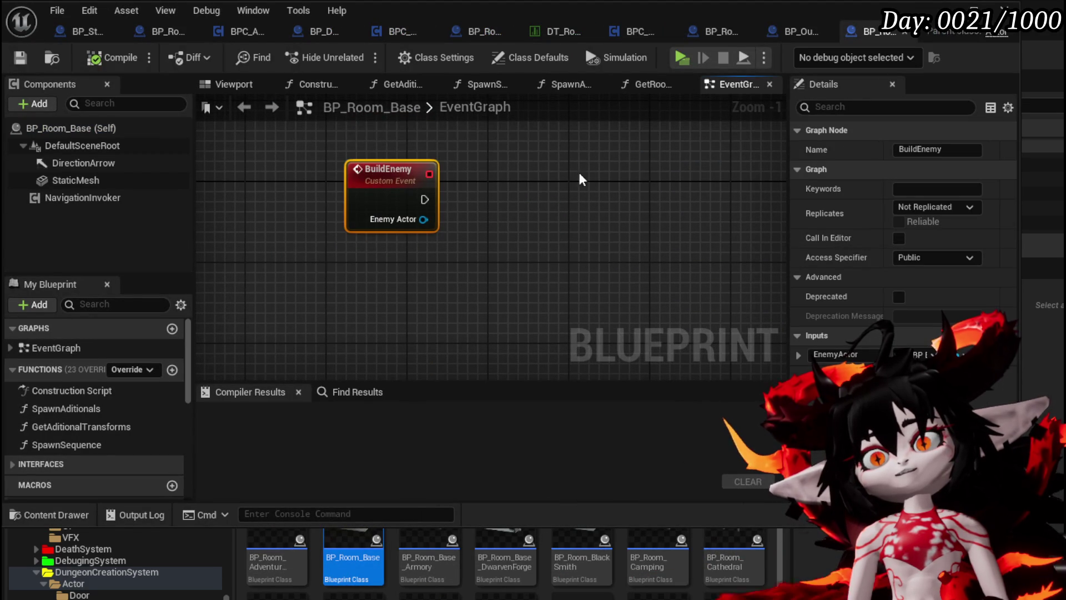
scroll(341, 150, down, 5)
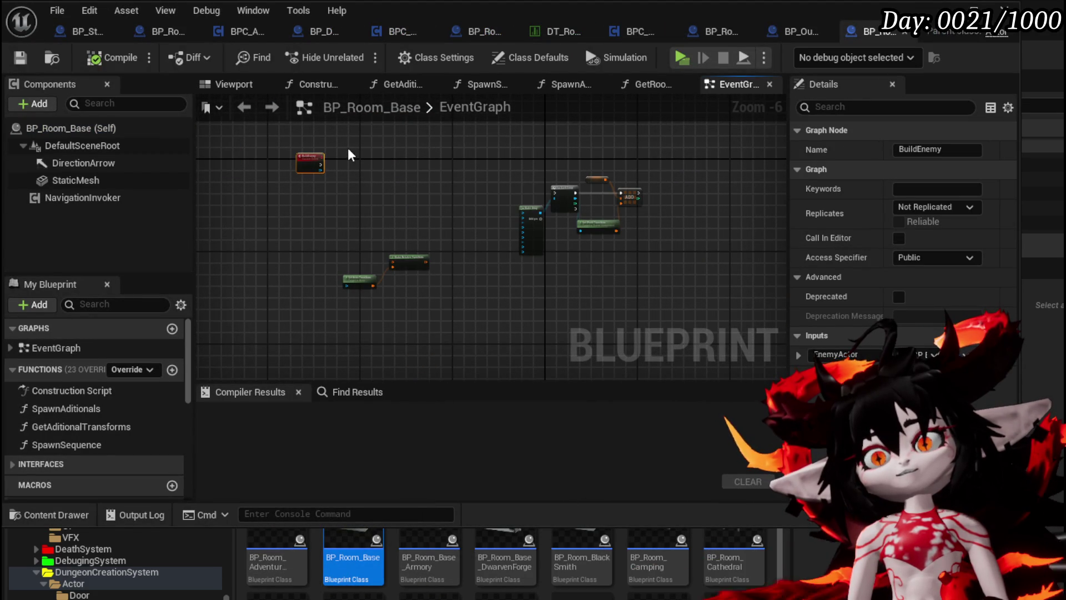
drag(637, 277, 638, 278)
click(413, 206)
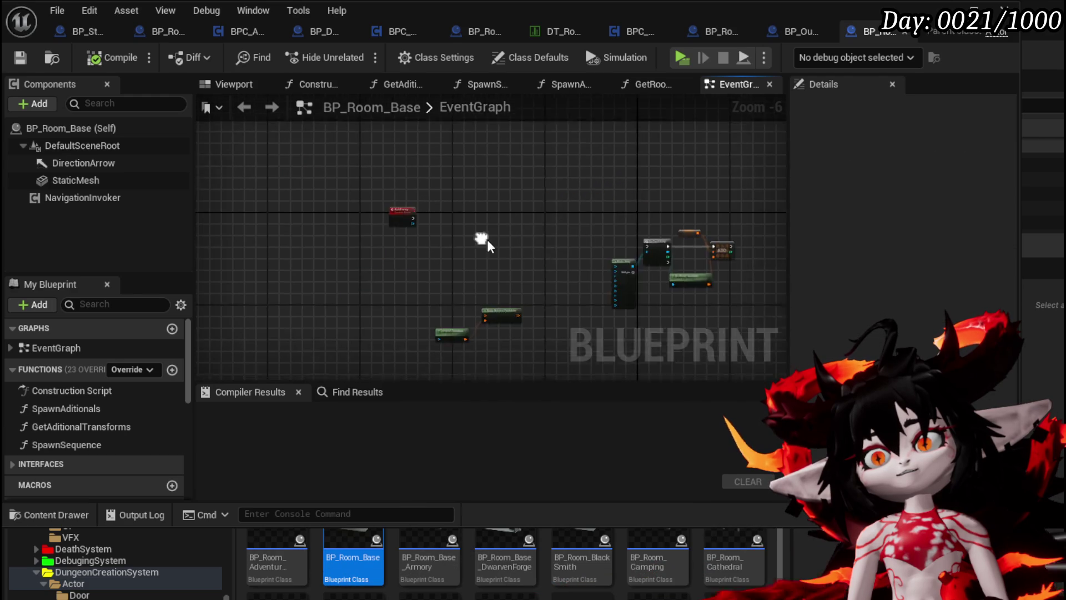
scroll(288, 139, up, 3)
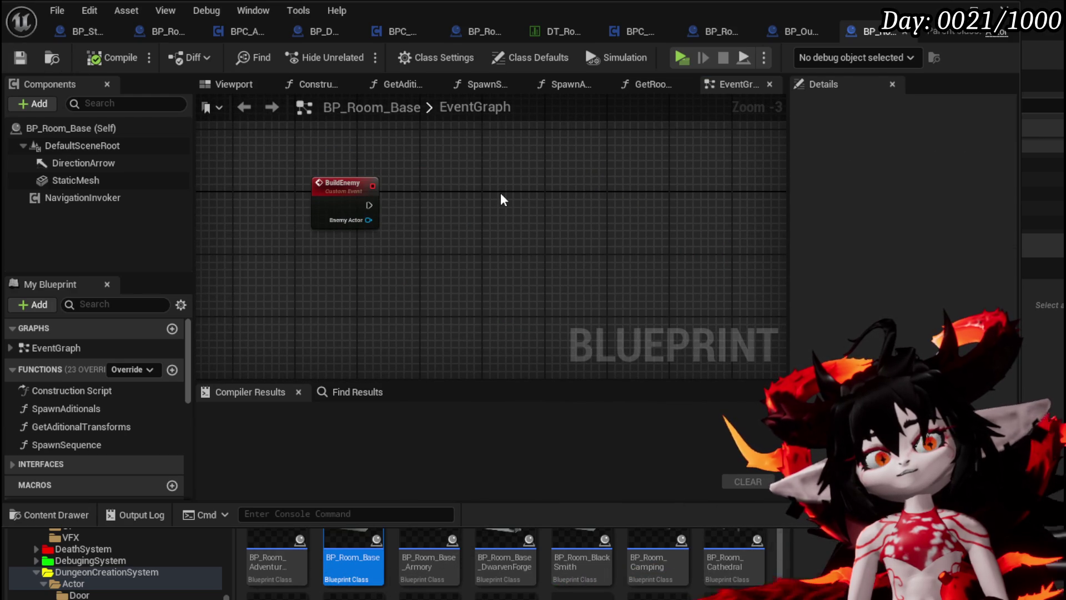
Open BP_DC_RoomManager's SpawnRoom function and locate its Build Room nodes.
click(328, 32)
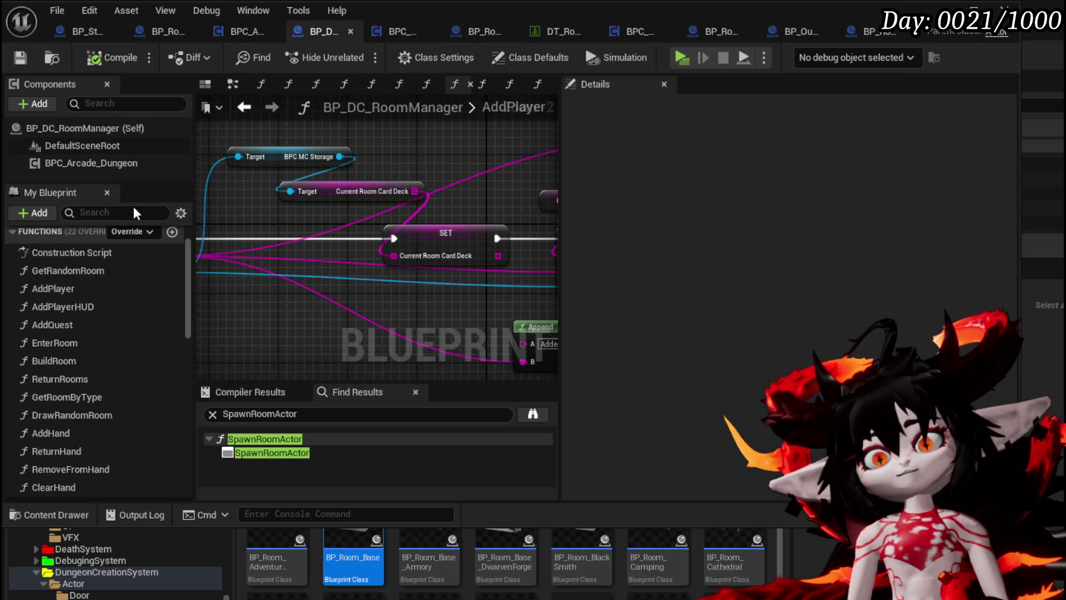
scroll(108, 366, down, 3)
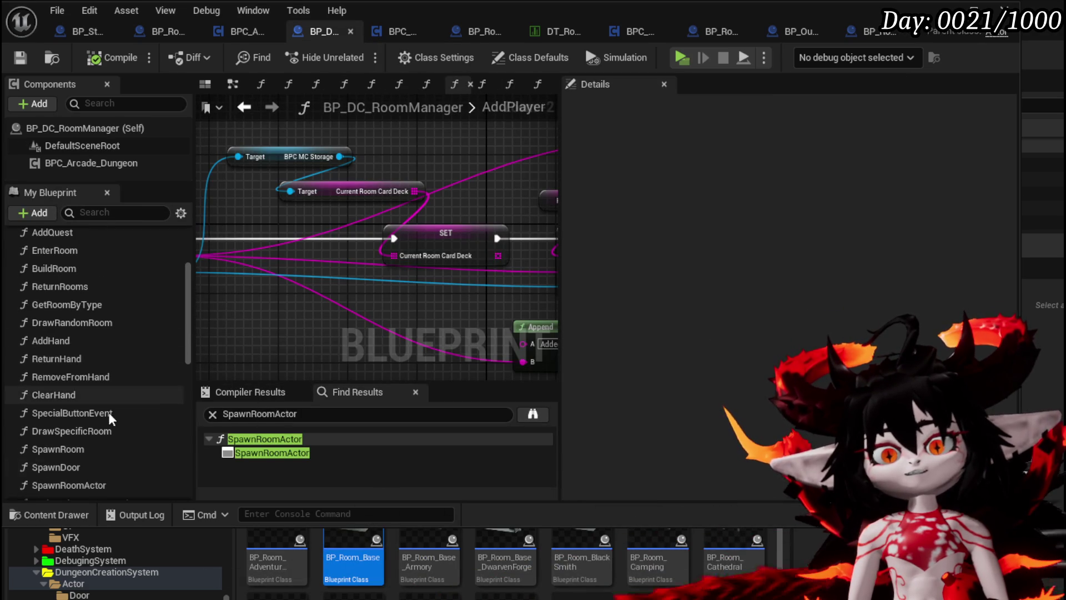
double_click(69, 449)
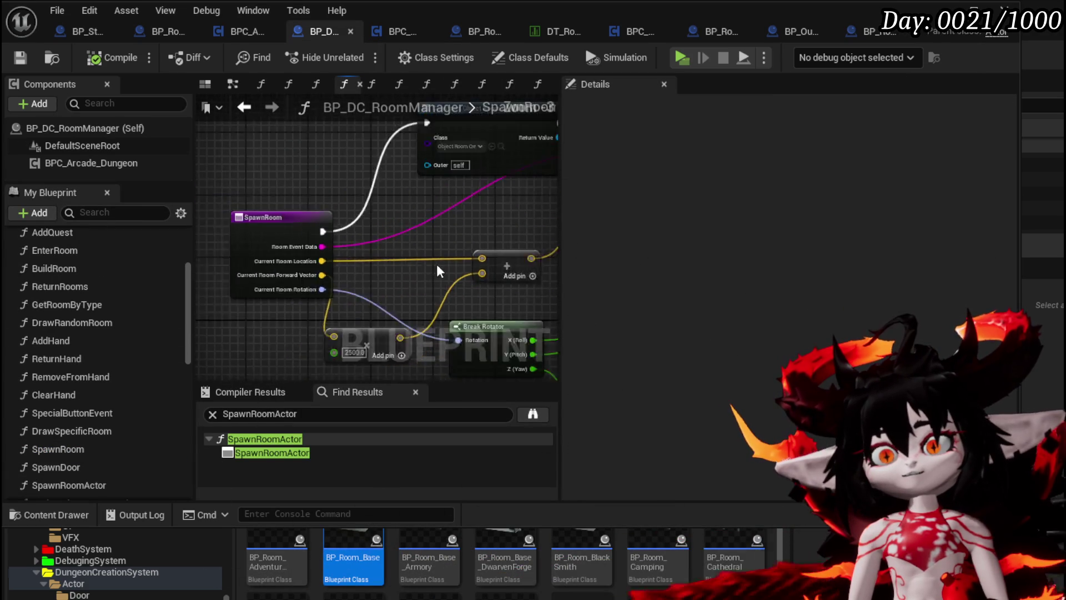
scroll(437, 264, down, 2)
drag(478, 302, 100, 307)
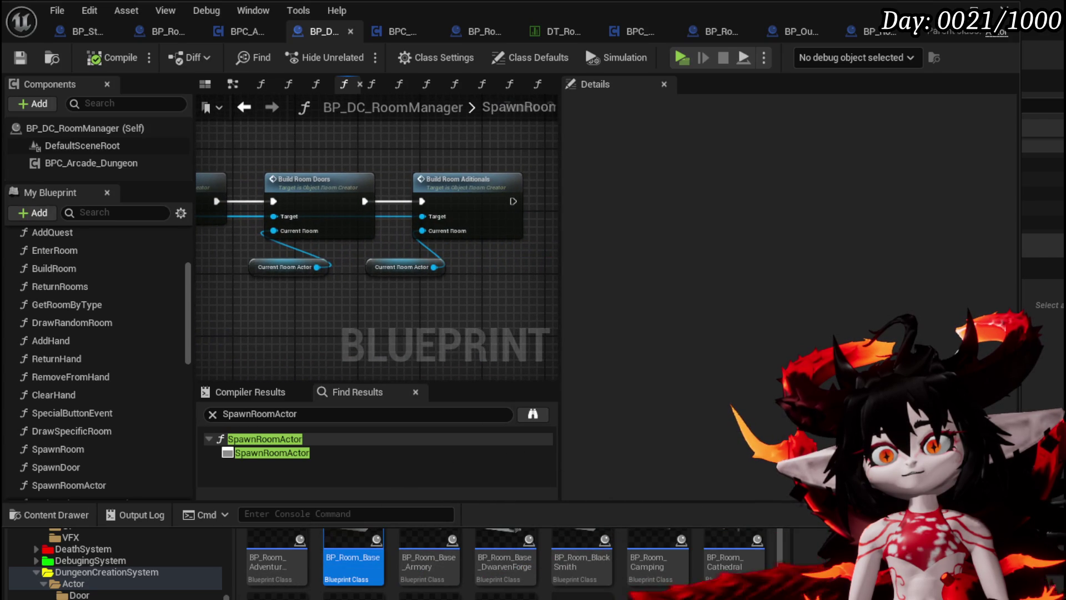
Drill into Build Room Aditionals, then BP_Room_Base's SpawnAditionals function.
double_click(476, 208)
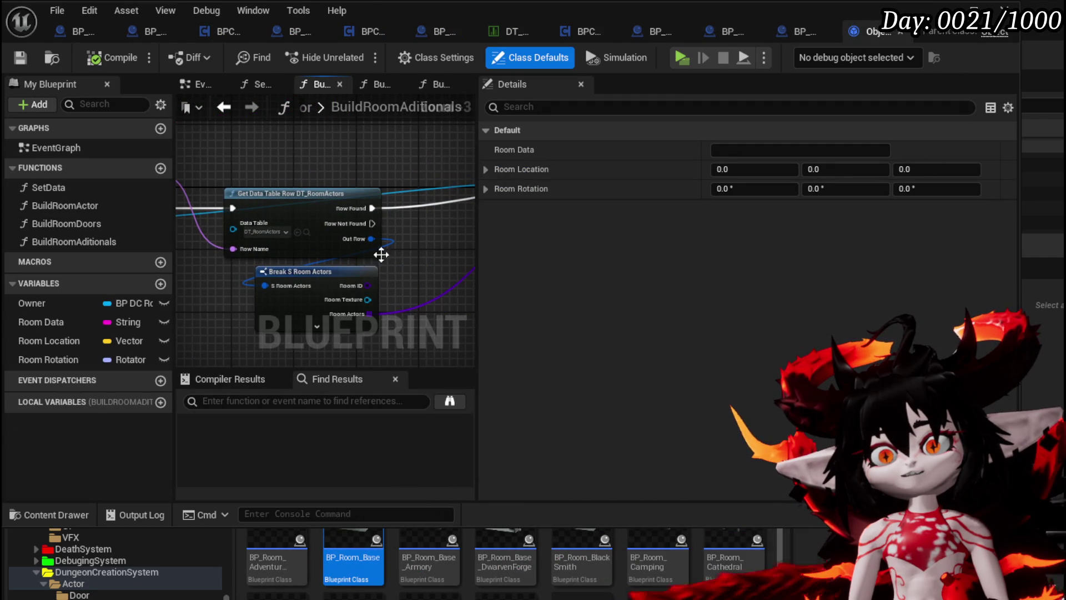
scroll(398, 251, down, 2)
scroll(283, 281, up, 2)
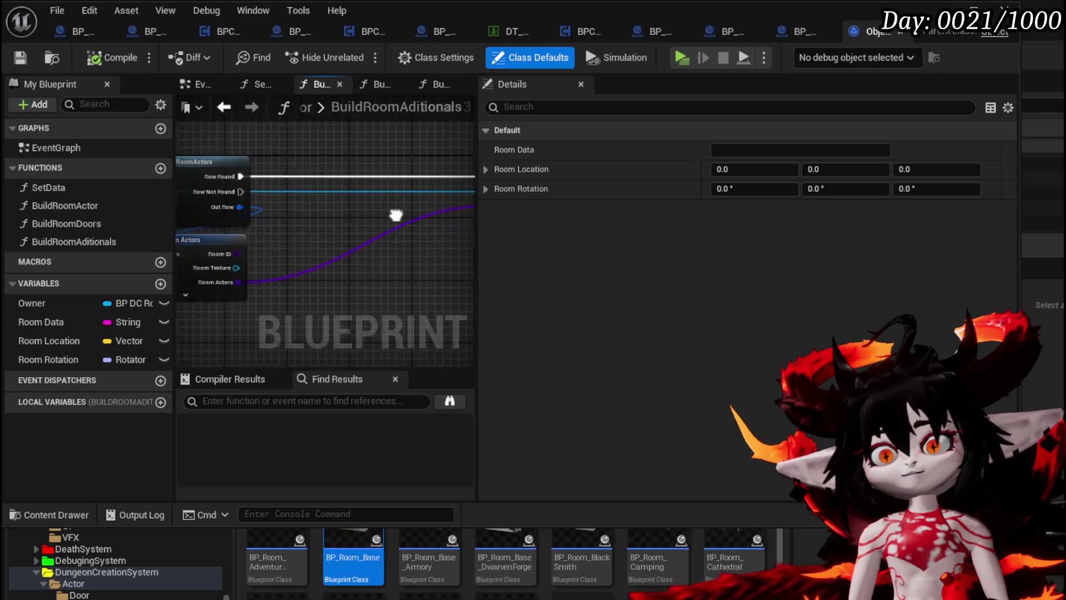
drag(327, 276, 201, 292)
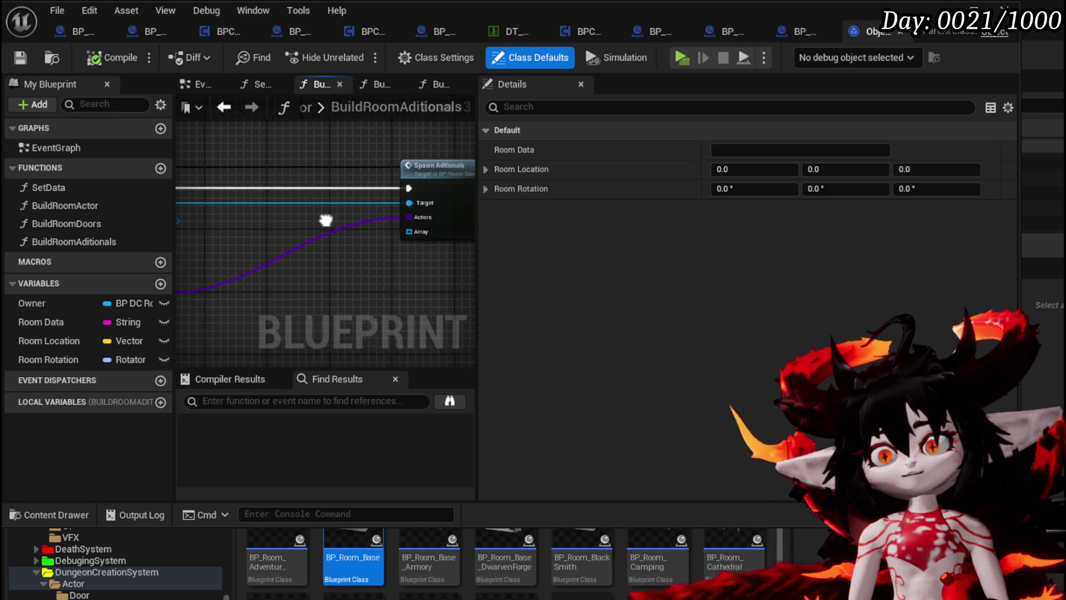
double_click(378, 201)
scroll(466, 225, up, 3)
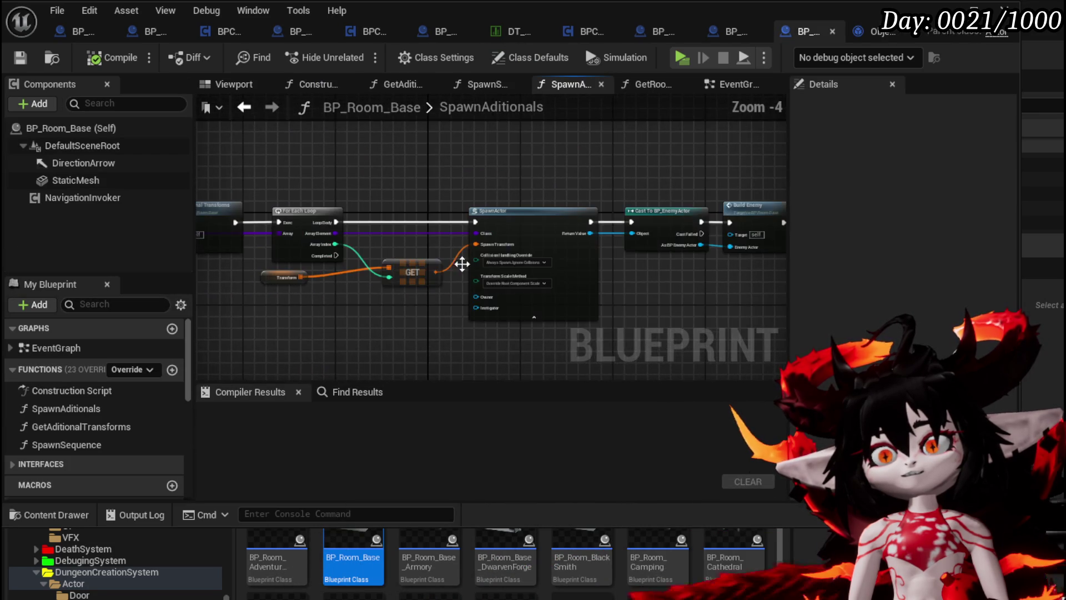
Inspect the SpawnAditionals loop, SpawnActor, Cast, Build Enemy and Return nodes.
scroll(412, 280, up, 2)
drag(348, 285, 588, 200)
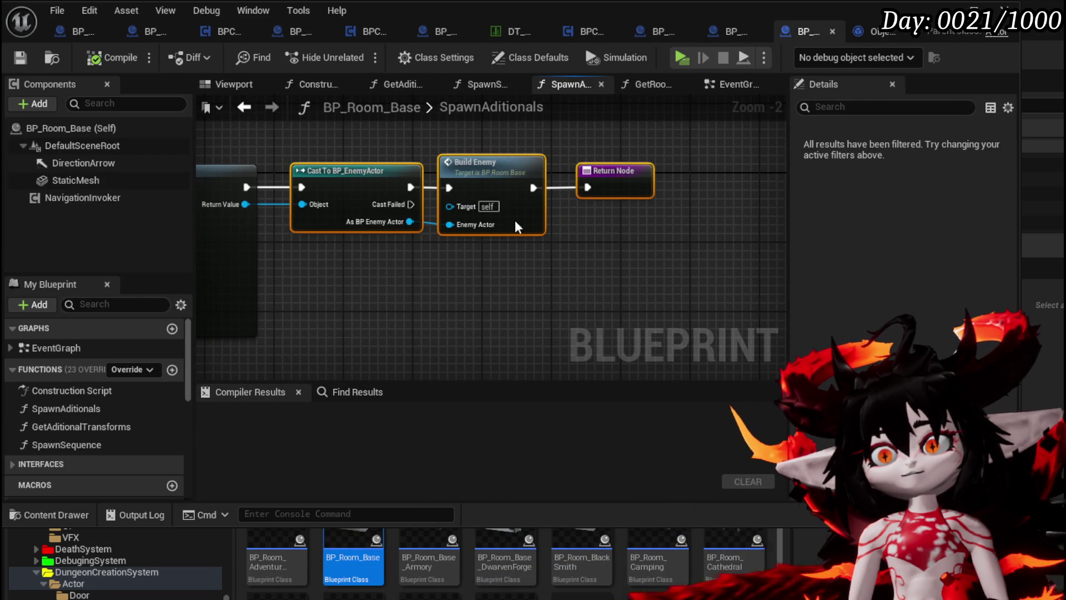
click(361, 277)
mouse_move(377, 276)
mouse_down()
mouse_move(532, 257)
mouse_move(381, 274)
mouse_up()
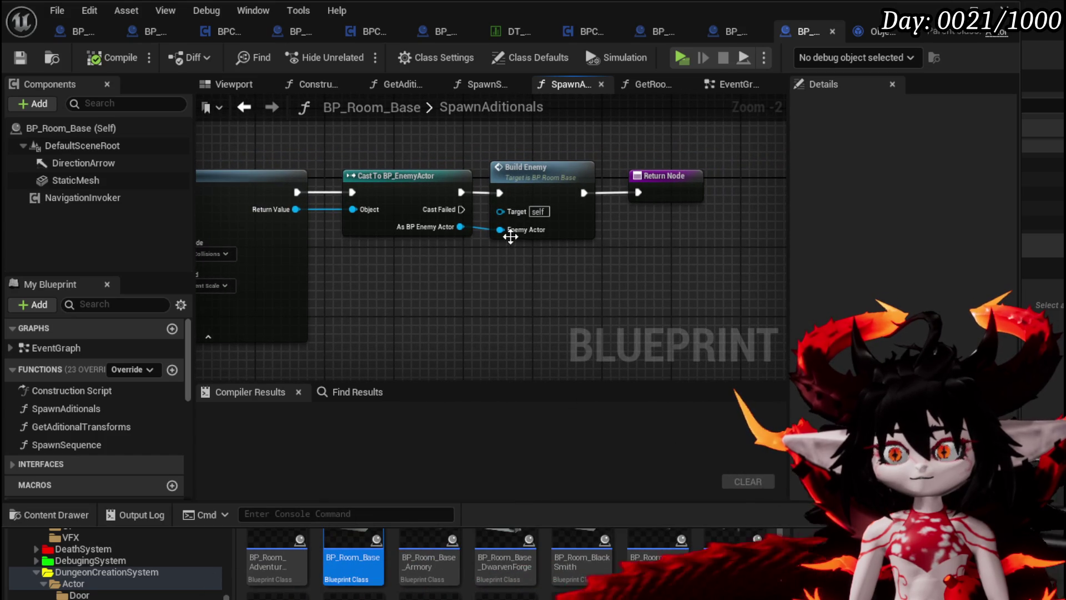
click(532, 164)
click(548, 305)
mouse_move(547, 305)
mouse_down()
mouse_move(552, 285)
mouse_move(729, 293)
mouse_up()
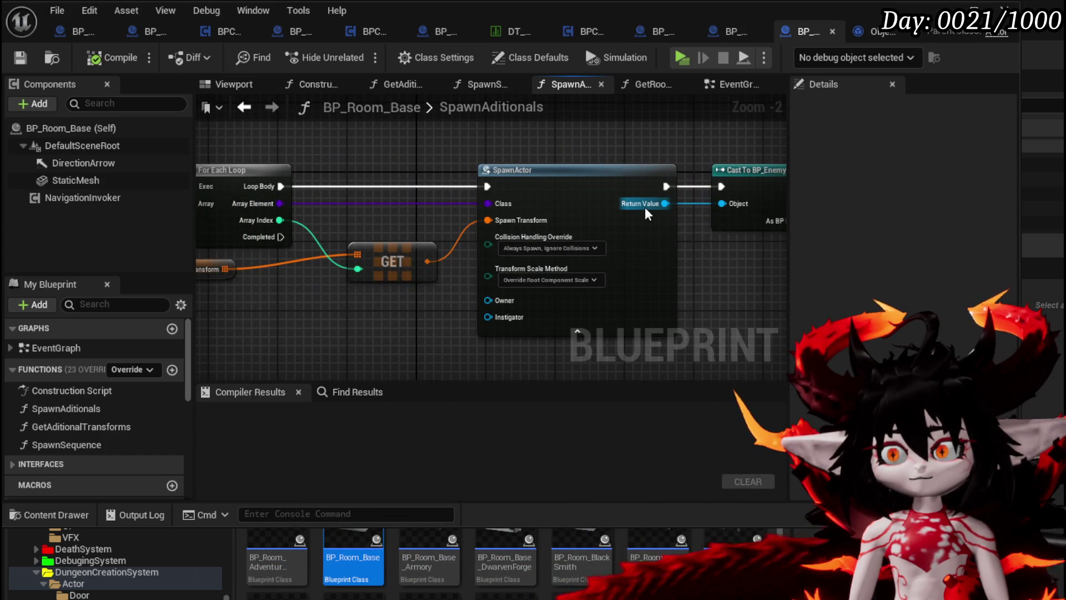
mouse_move(377, 178)
mouse_down()
mouse_move(651, 190)
mouse_move(871, 183)
mouse_move(261, 180)
mouse_up()
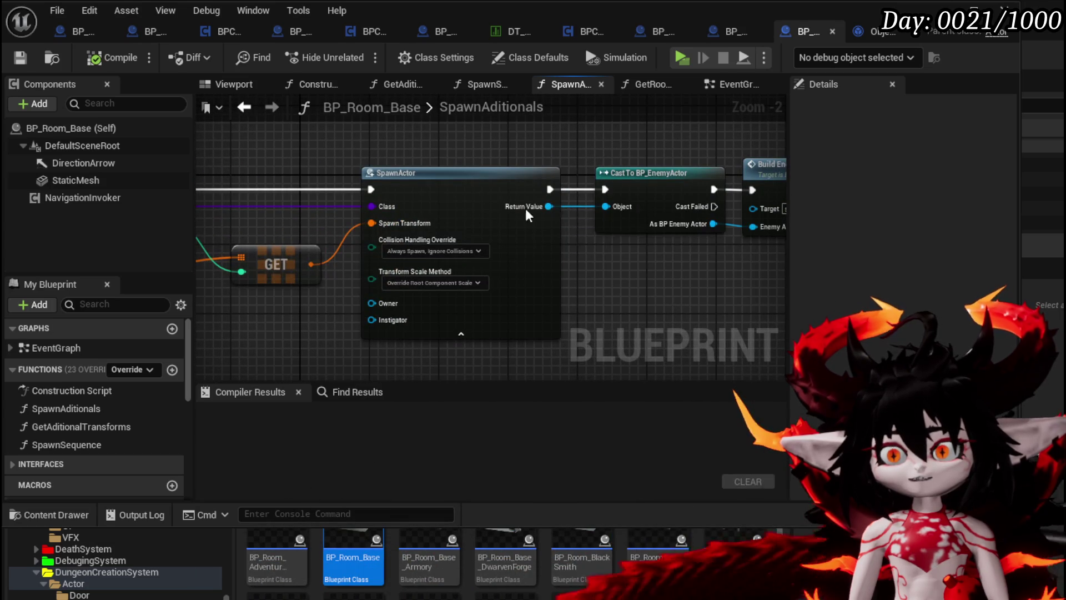
drag(742, 238, 428, 231)
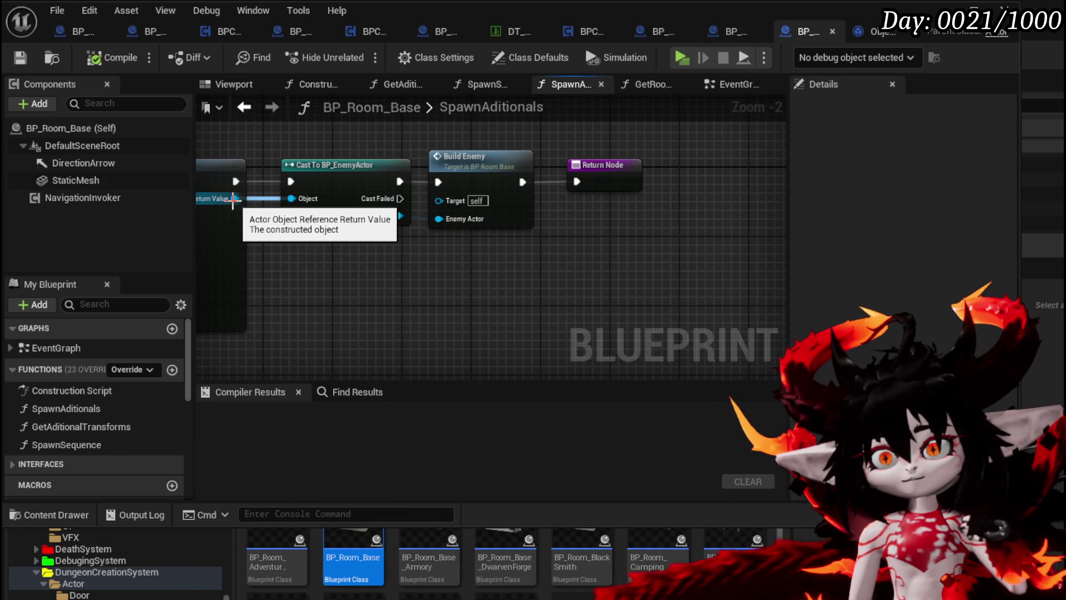
Return the spawned actor as output 'Spawned Actor', then compile and save BP_Room_Base.
drag(232, 200, 621, 185)
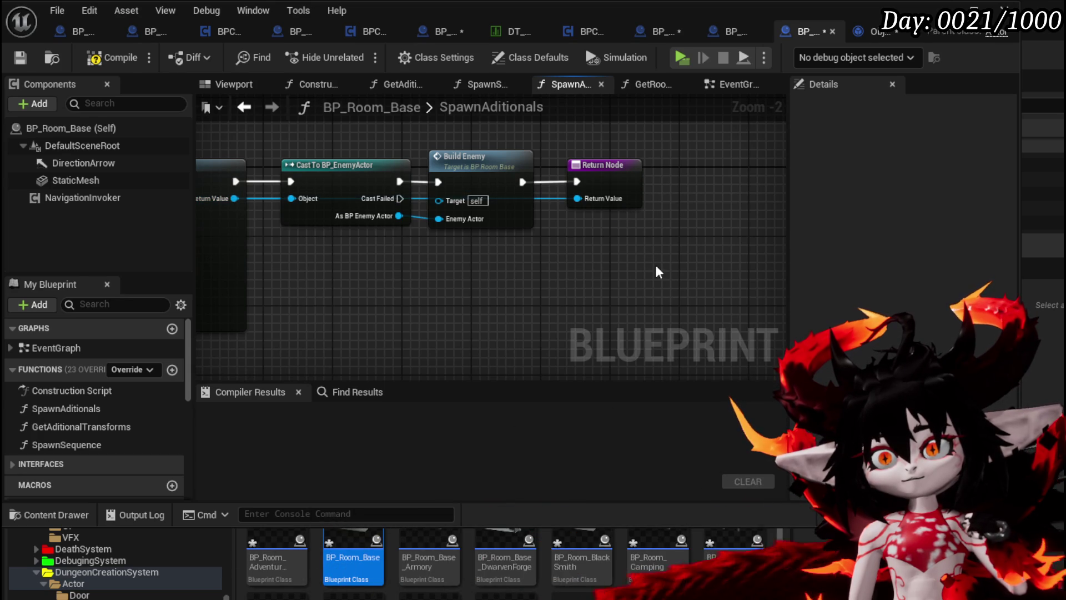
click(113, 57)
click(20, 57)
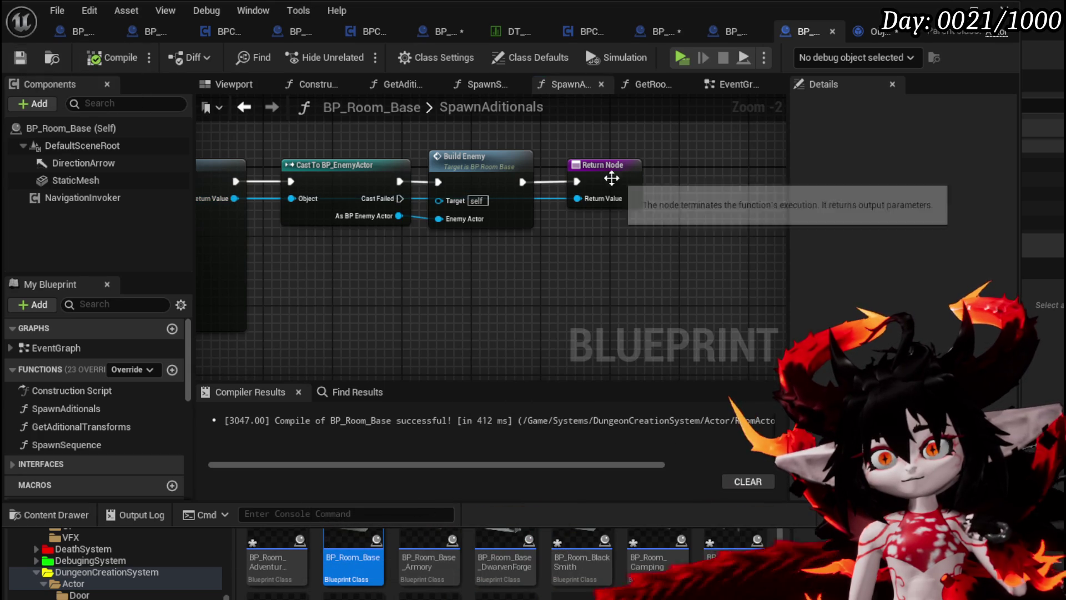
click(610, 176)
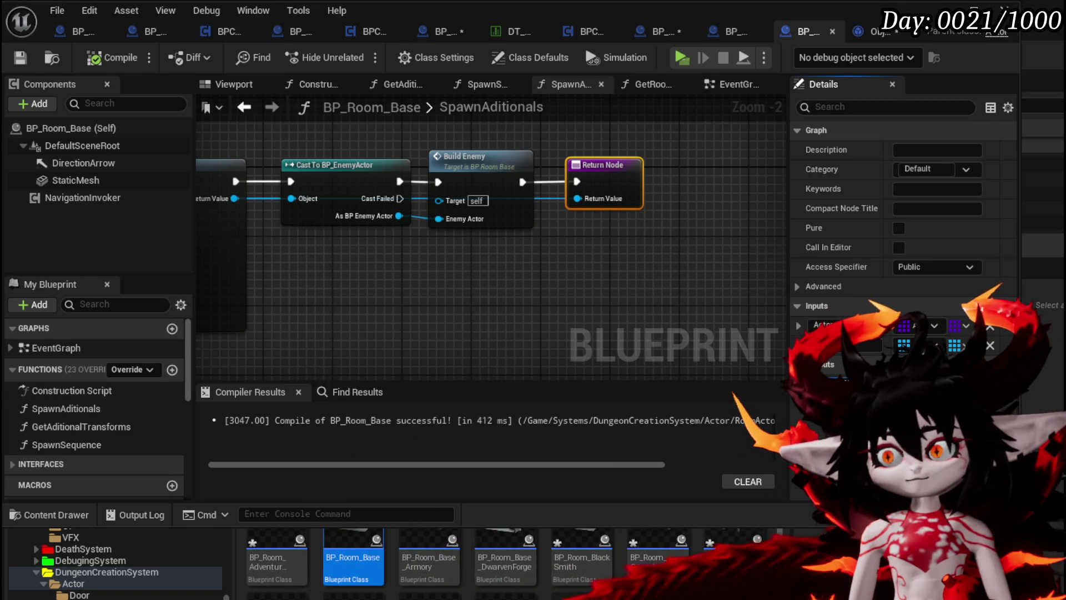
key(Return)
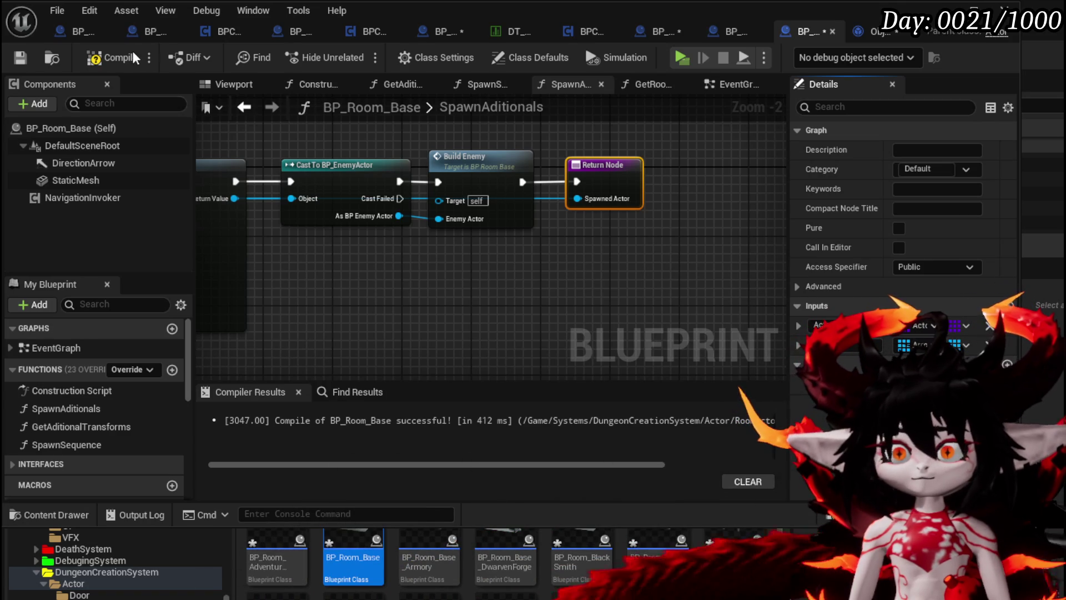
click(105, 58)
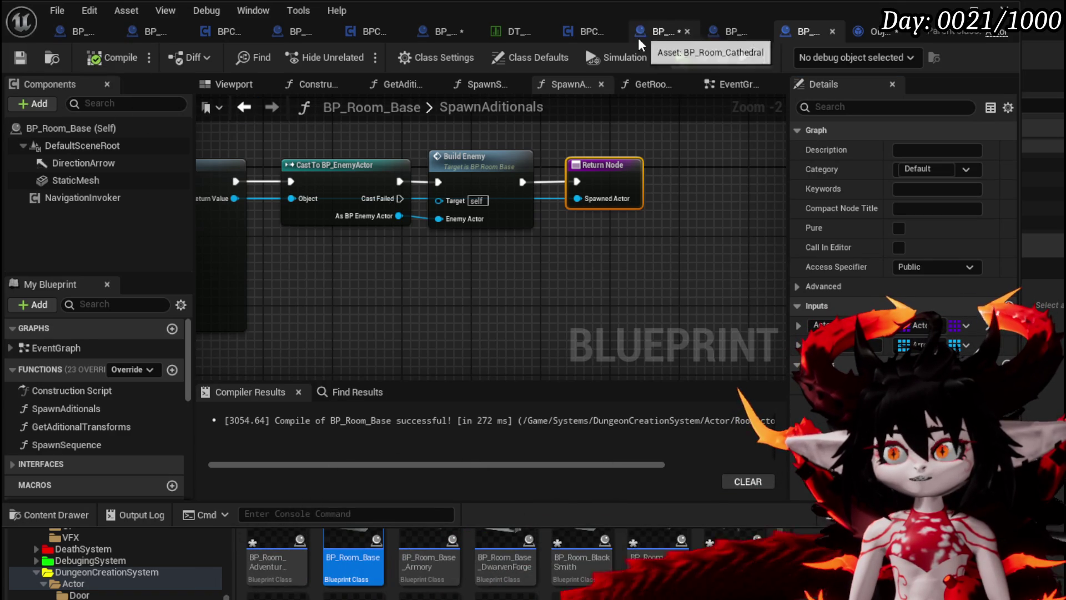
Save all modified assets and bring up BP_Room_Cathedral's SpawnAditionals Return Node.
key(ctrl+shift+s)
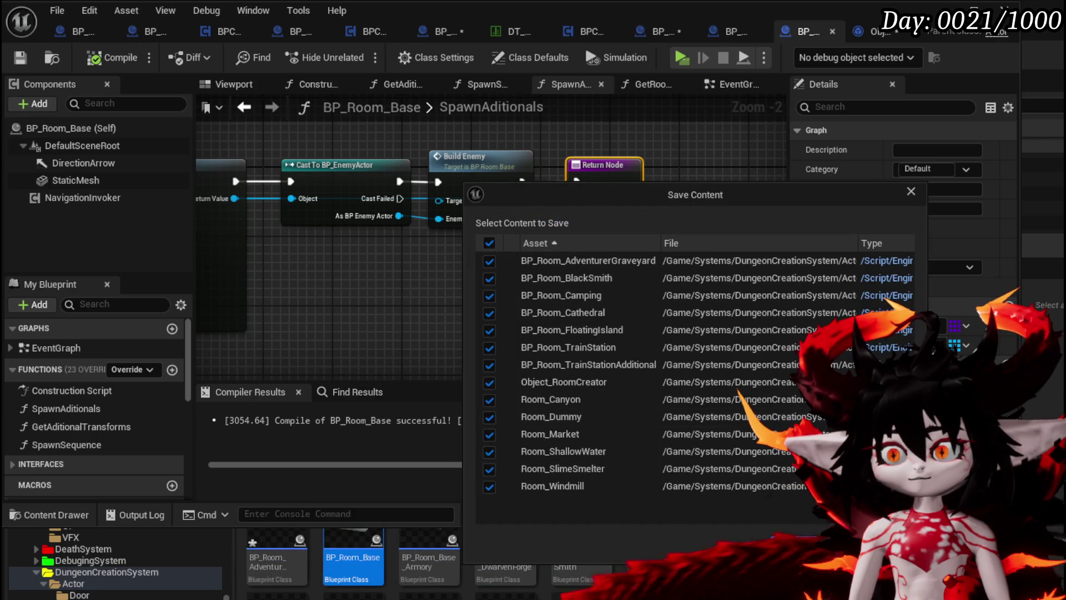
key(Return)
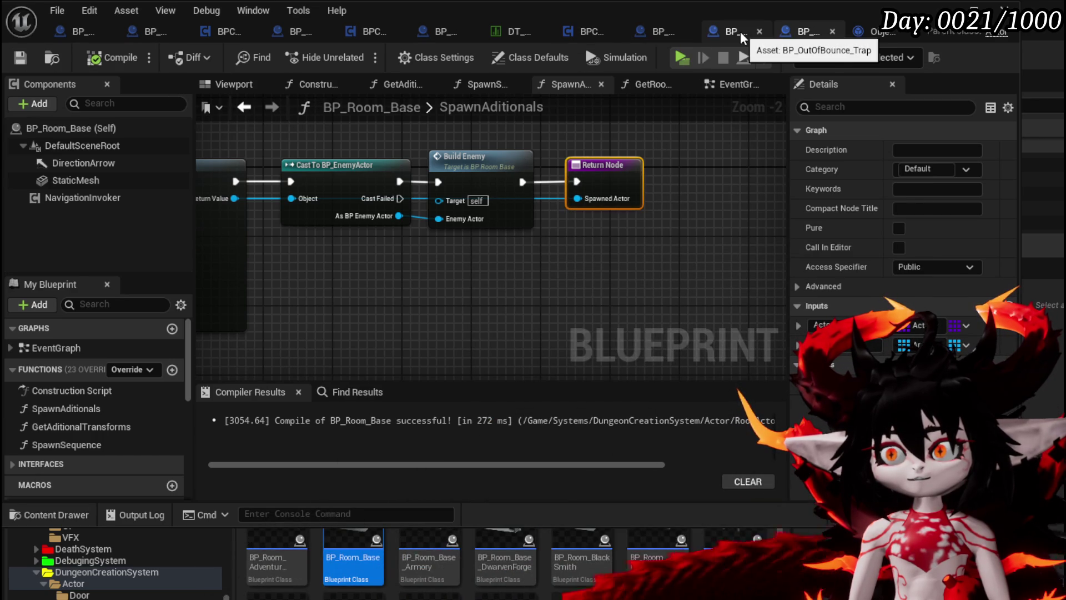
mouse_move(218, 298)
mouse_down()
mouse_move(496, 265)
mouse_move(623, 196)
mouse_up()
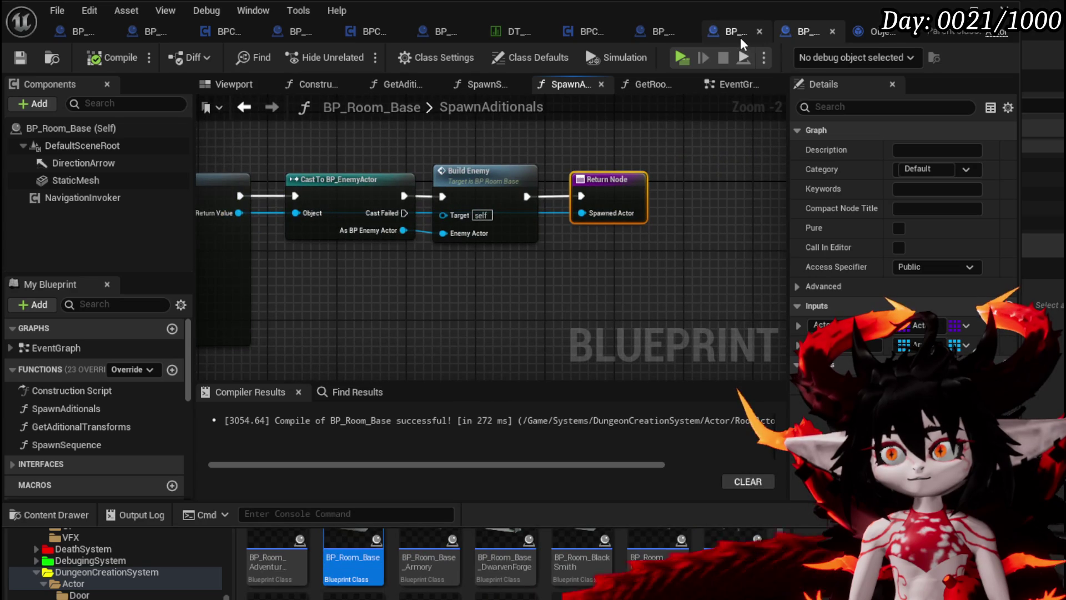
click(665, 32)
drag(713, 181, 486, 188)
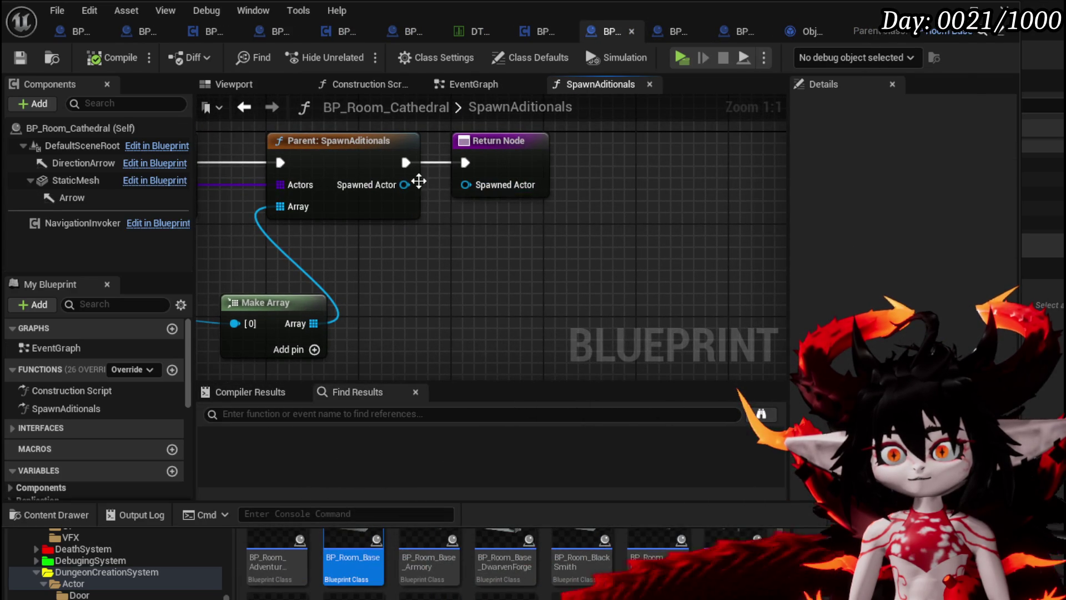
Shift the Cathedral's Return Node right, then go to BP_Room_Base's EventGraph.
drag(500, 141, 662, 140)
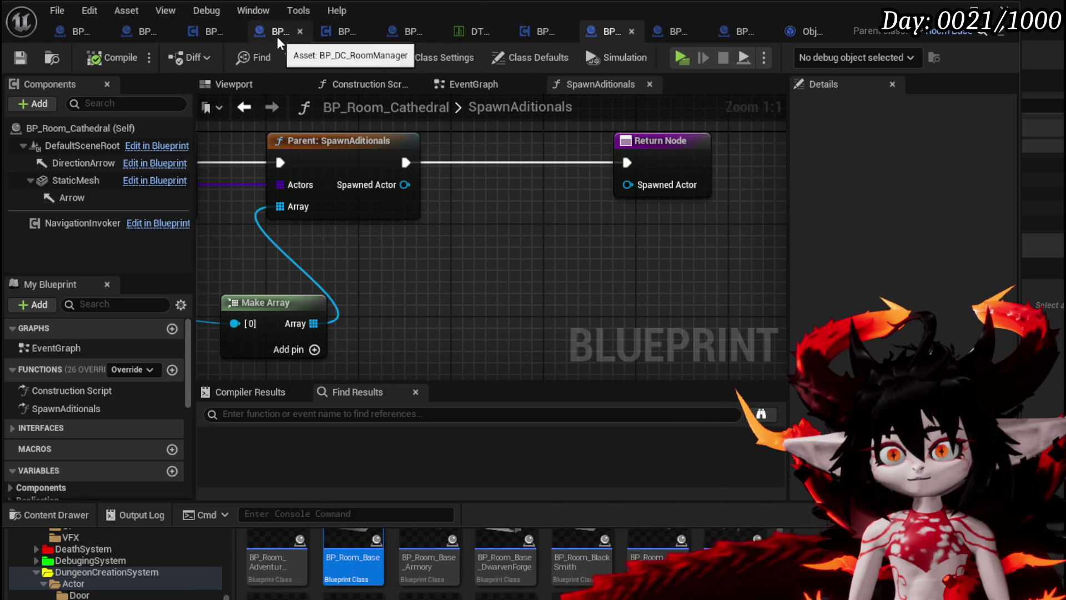
click(731, 35)
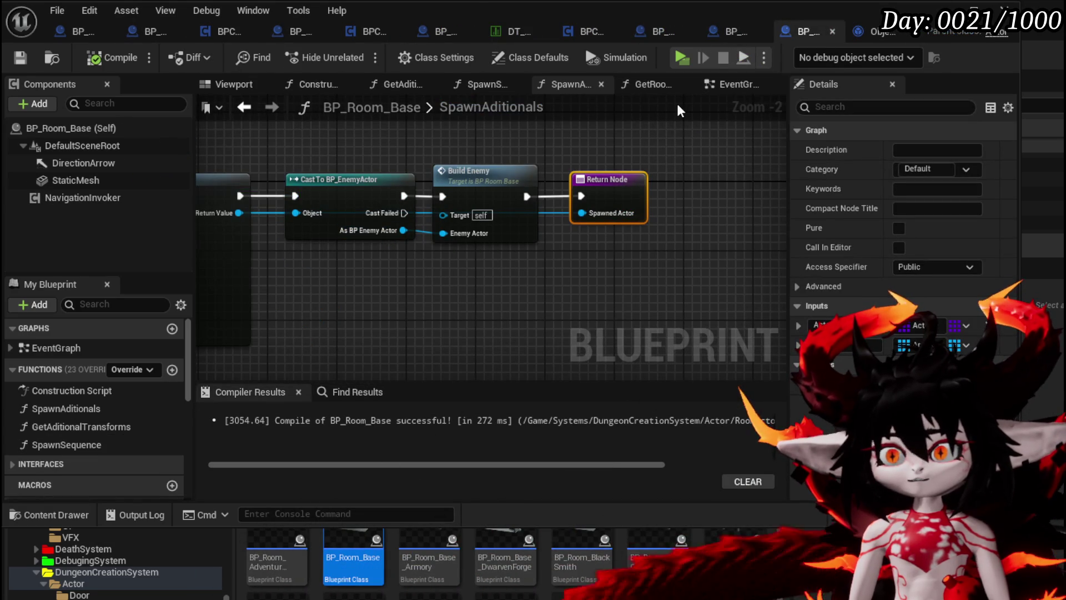
click(711, 88)
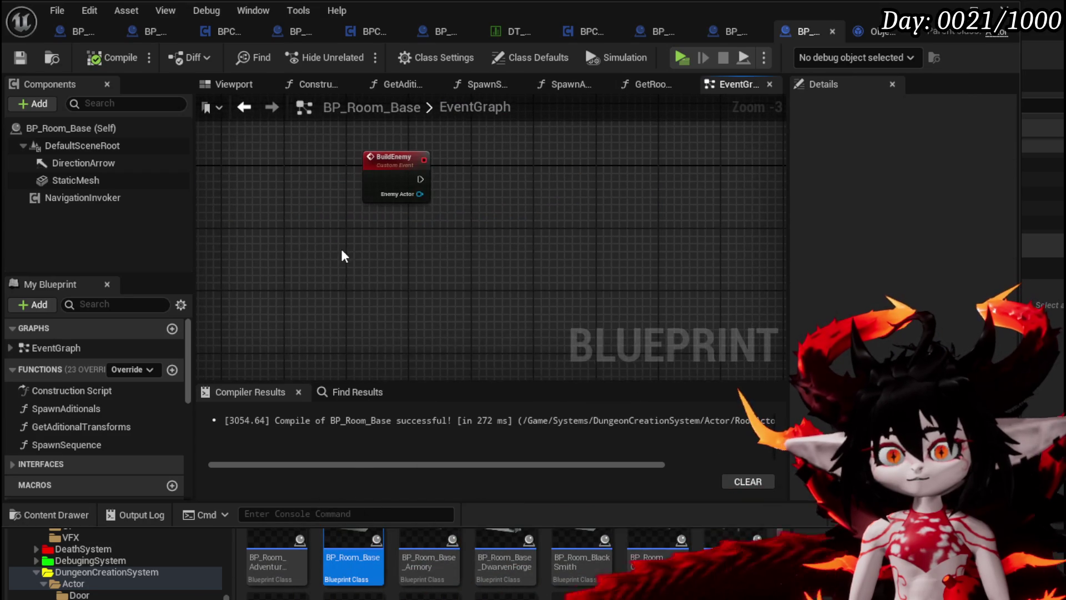
Add a custom event named BuildSpawnedActor to BP_Room_Base's graph.
right_click(341, 248)
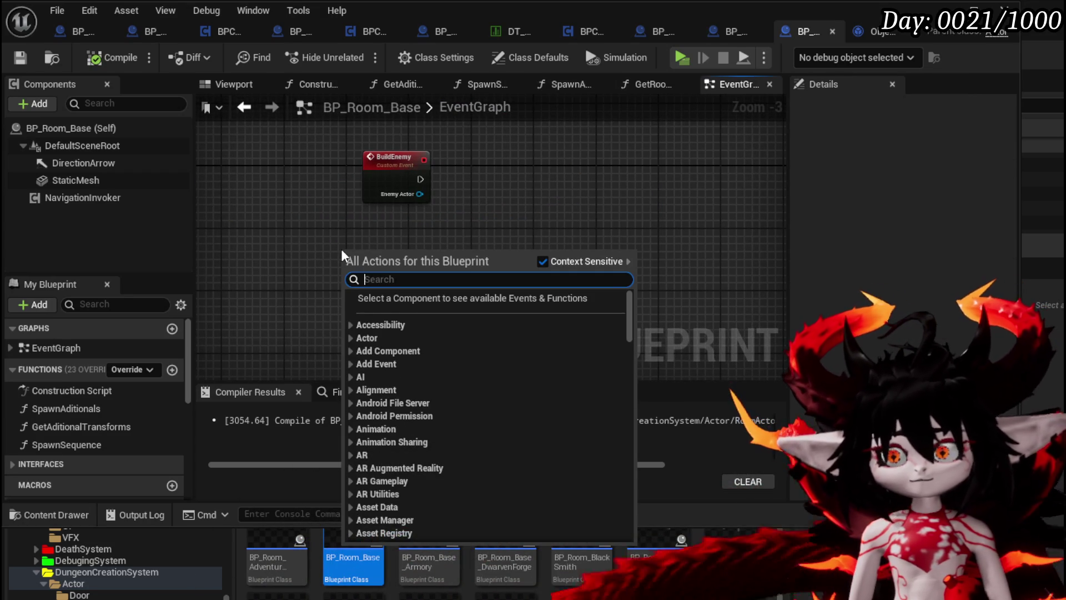
text(Custo)
key(Return)
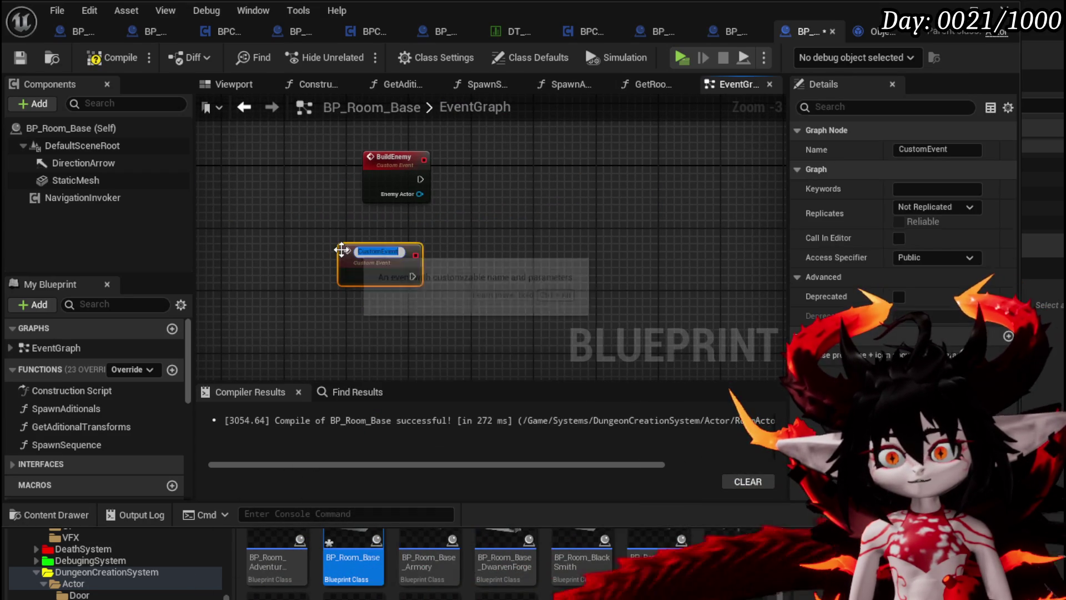
text(Bu)
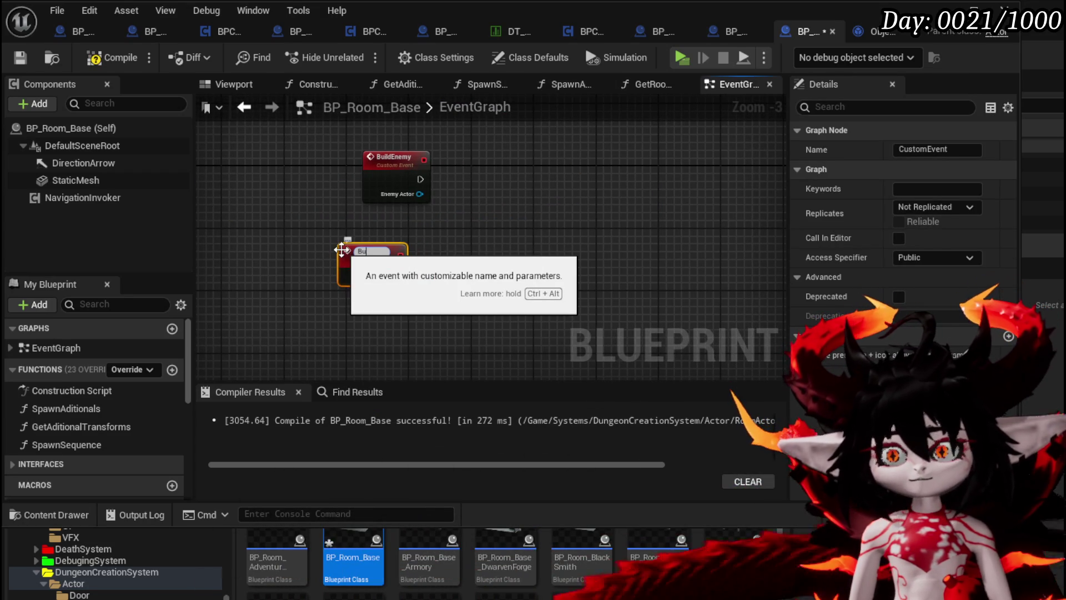
text(ildSpawnedActor)
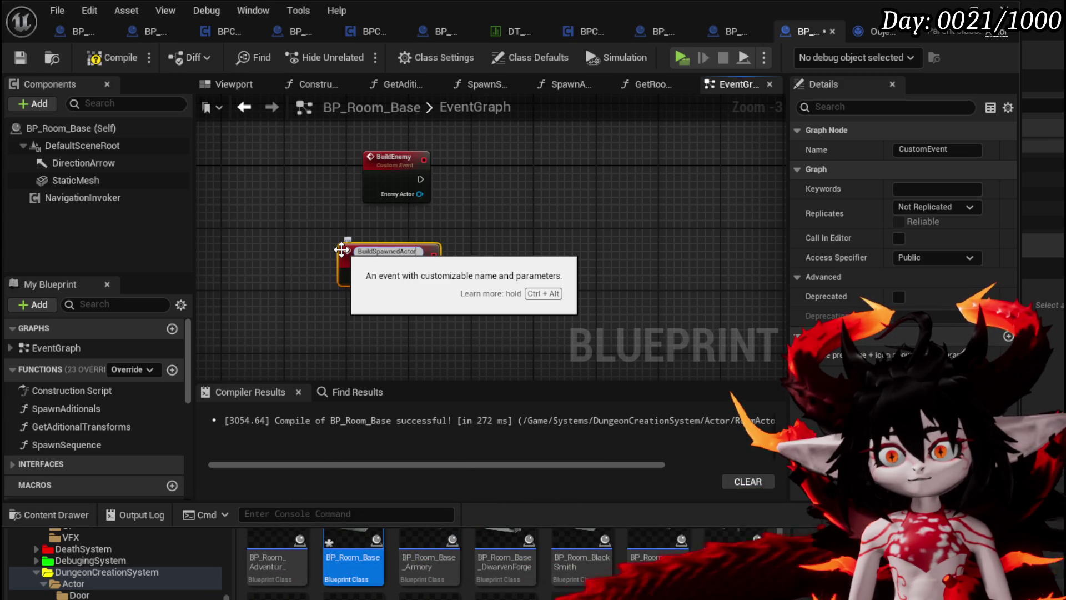
key(Return)
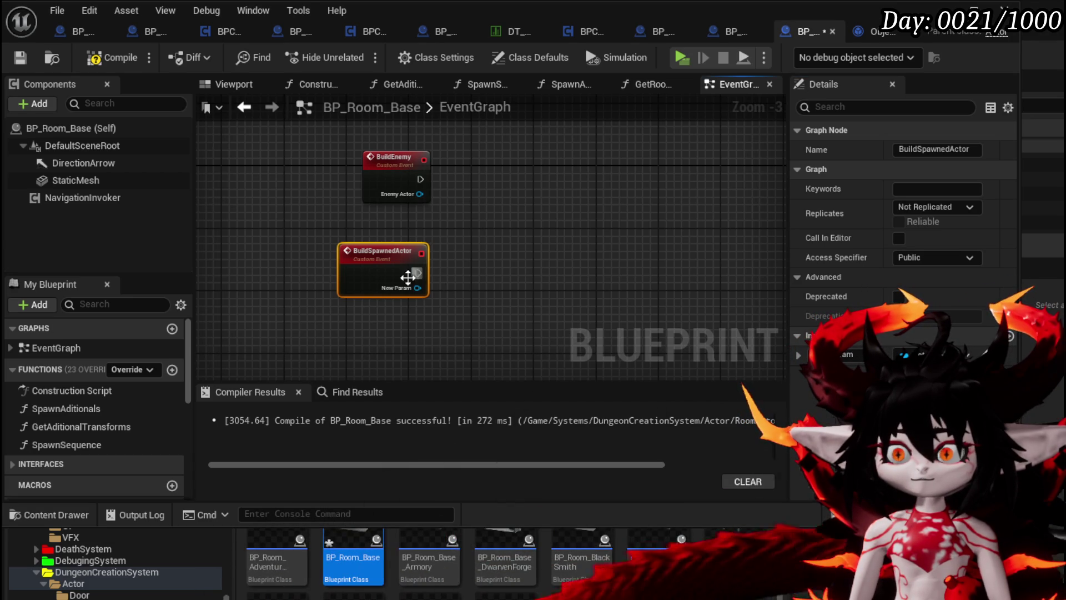
Give the event a Spawned Actor input and compile BP_Room_Base.
click(844, 354)
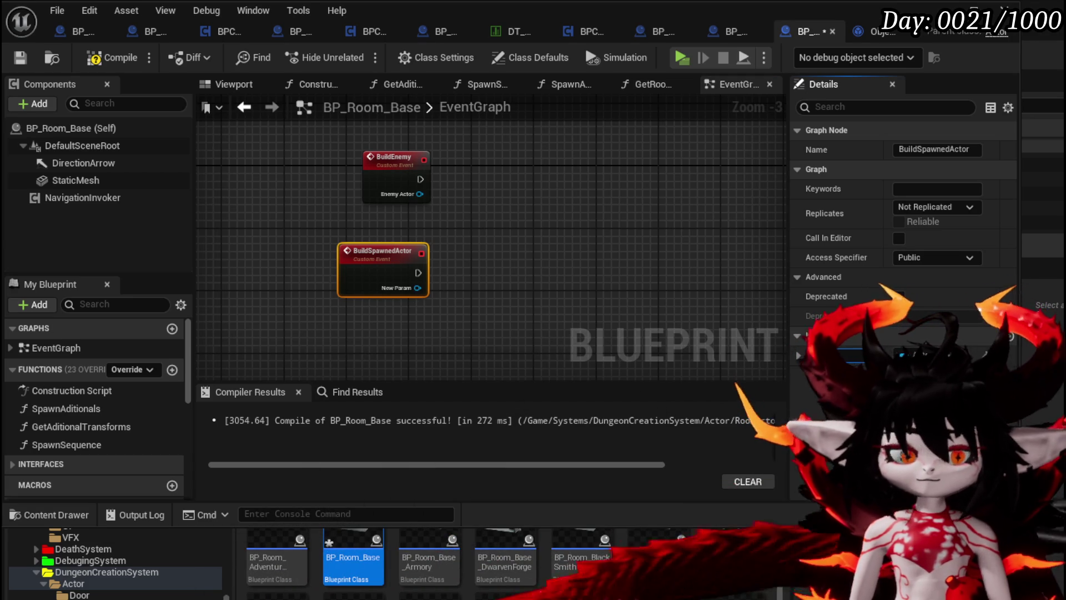
text(Mined)
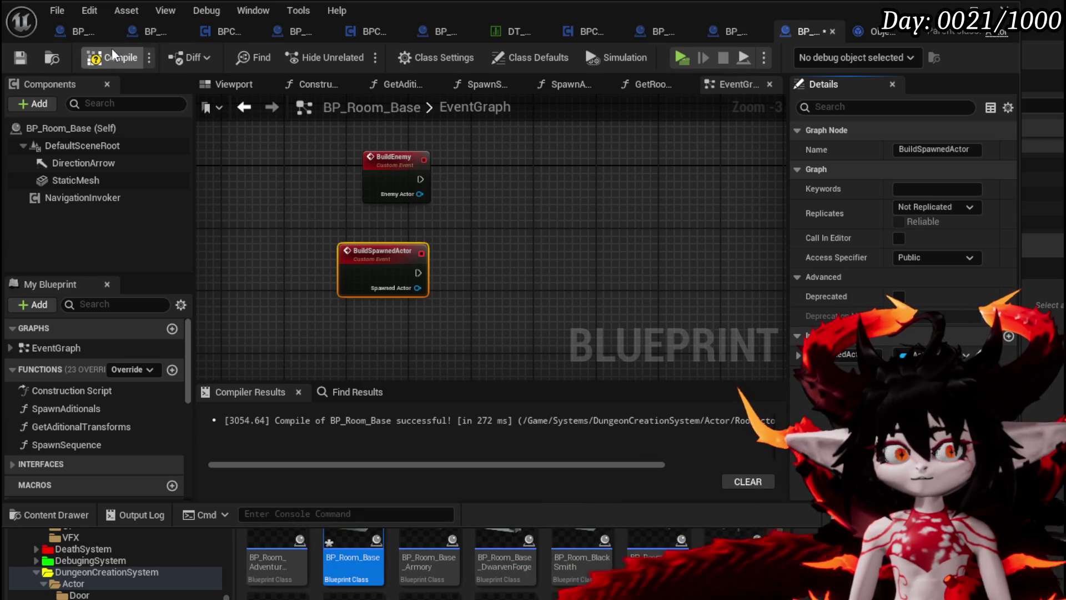
click(113, 56)
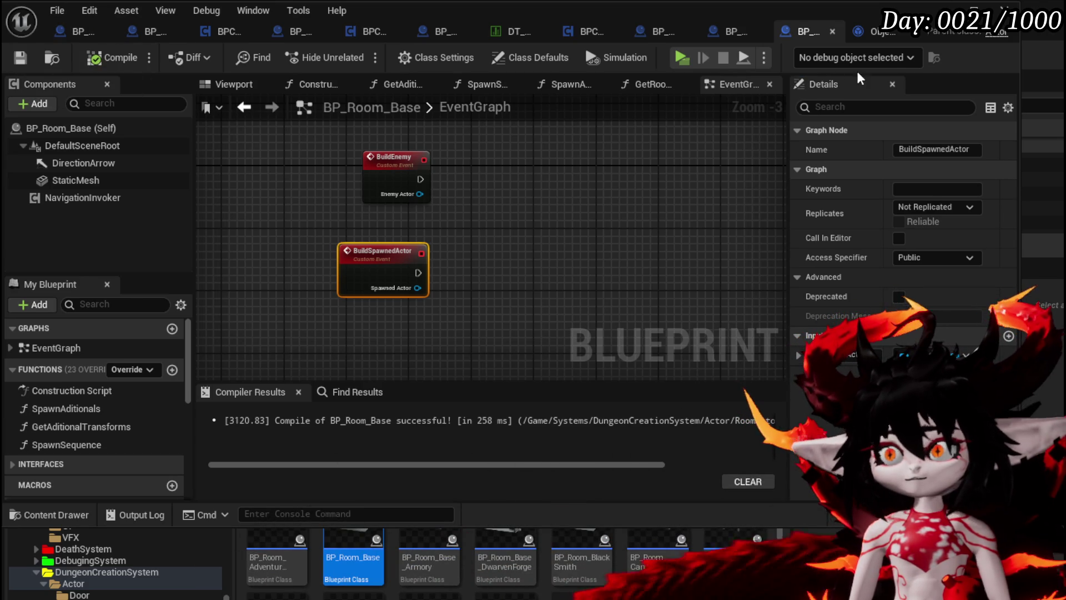
click(641, 31)
Call Build Spawned Actor on the parent's Spawned Actor between Parent and Return Node, then compile.
drag(404, 184, 504, 236)
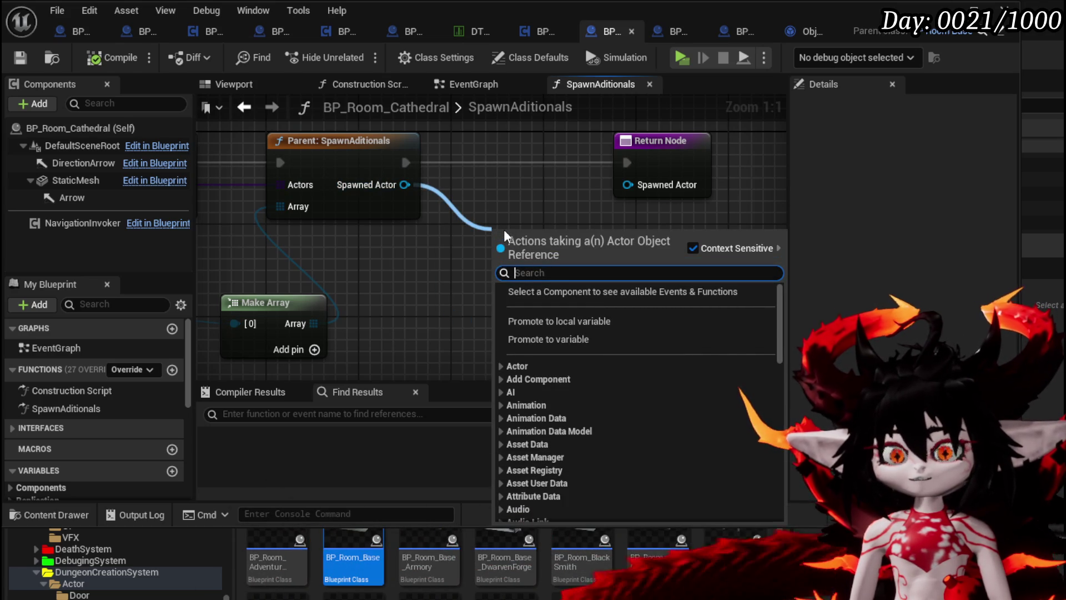
text(Build)
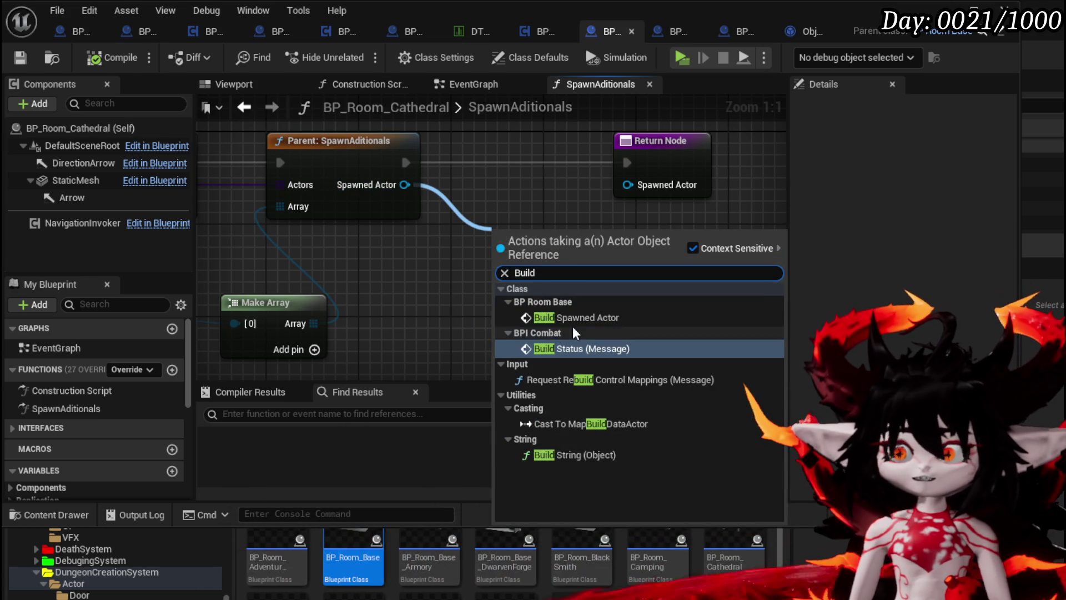
click(577, 317)
mouse_move(557, 240)
mouse_down()
mouse_move(531, 147)
mouse_move(519, 141)
mouse_up()
drag(405, 162, 465, 162)
drag(577, 162, 626, 163)
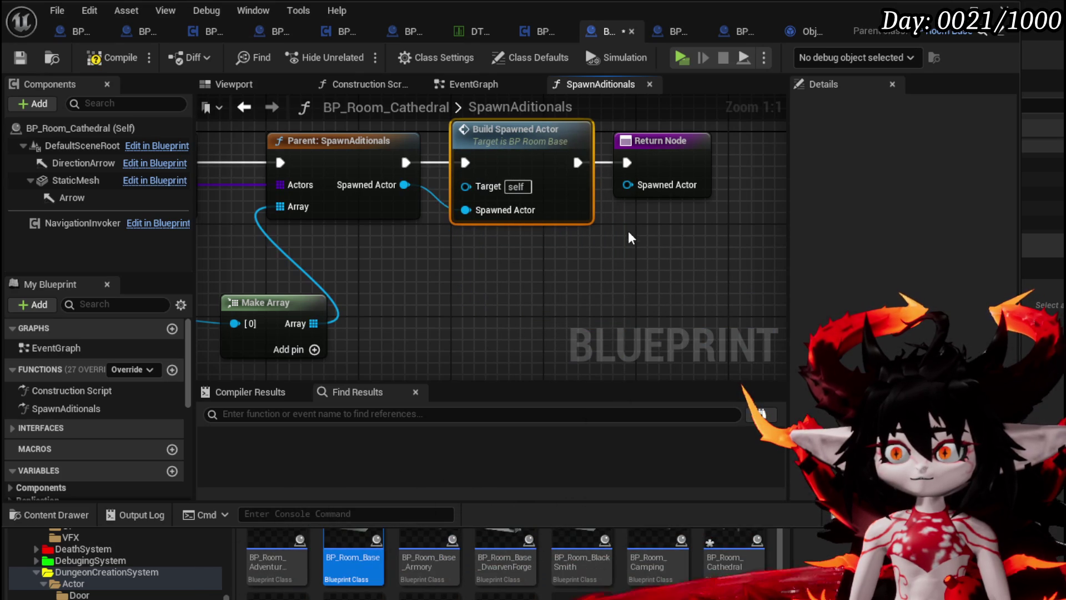
click(83, 58)
click(28, 58)
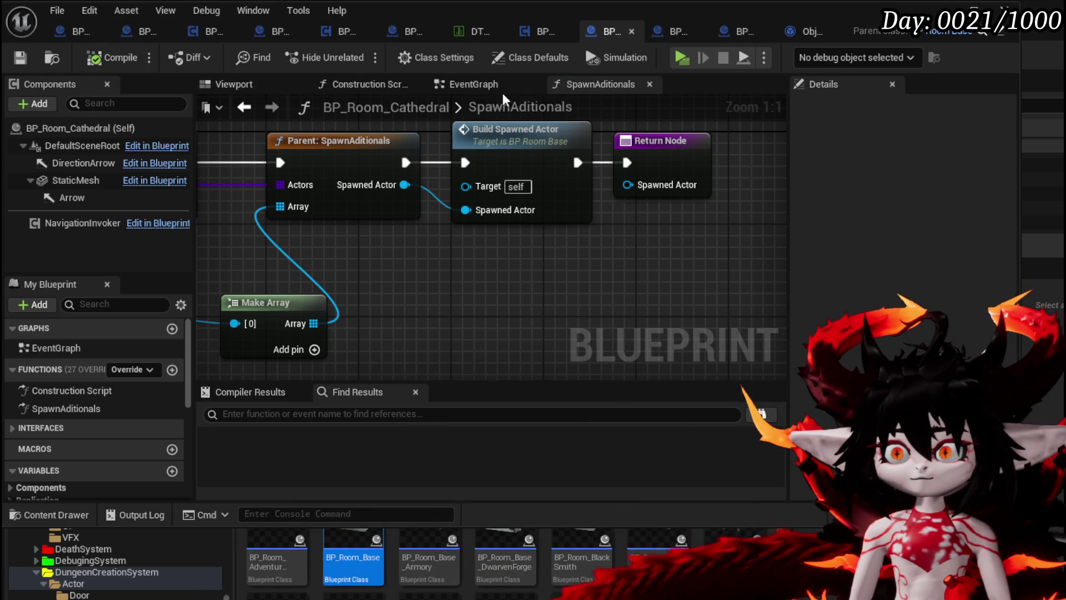
click(505, 88)
right_click(410, 239)
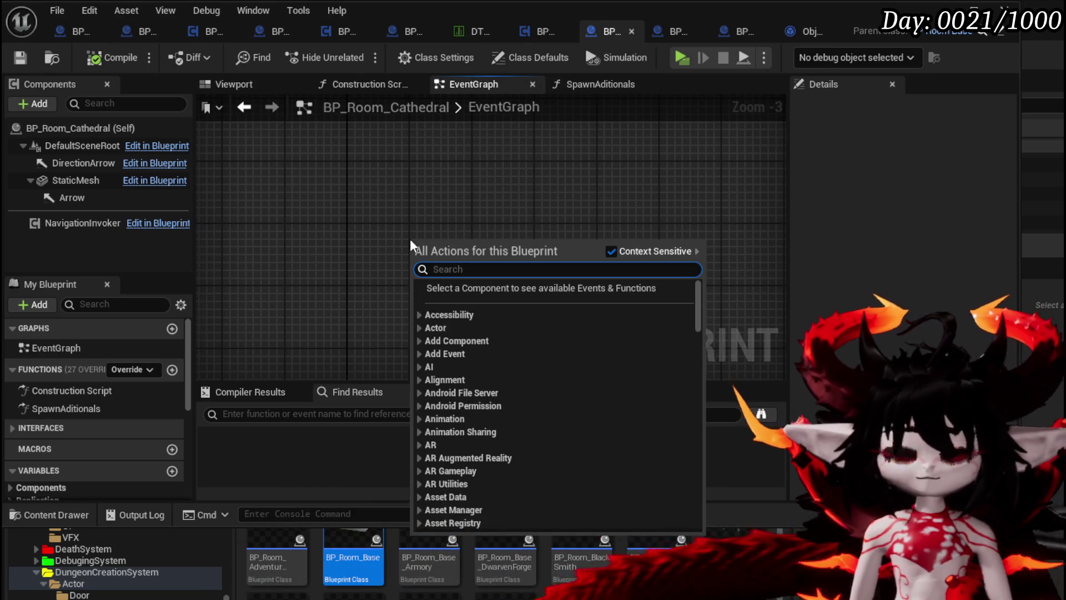
Add the BuildSpawnedActor event to the Cathedral's EventGraph, replacing a mistakenly added call node.
text(Build)
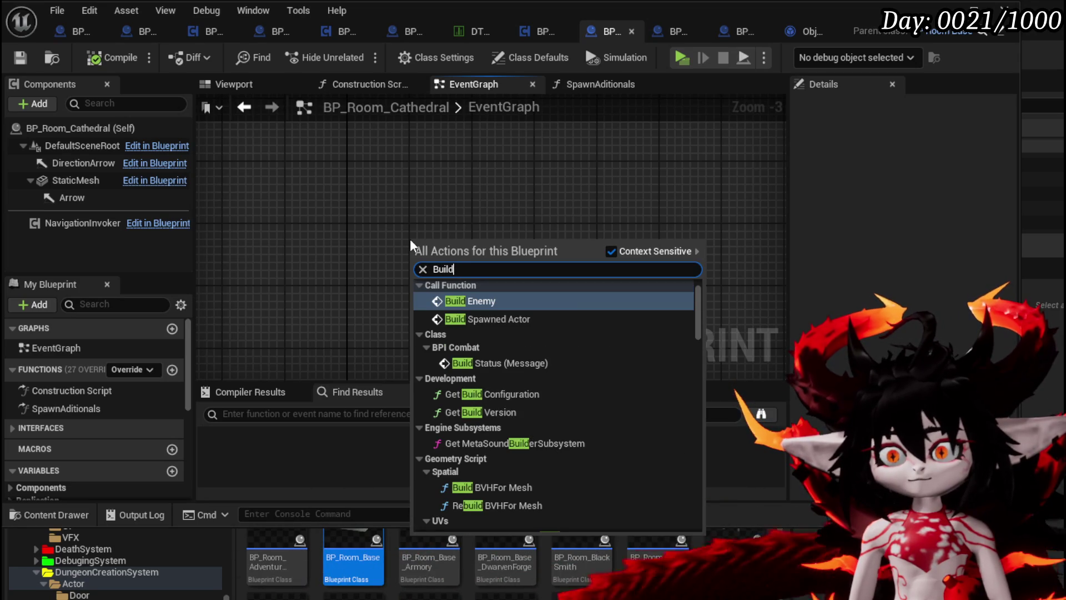
click(461, 319)
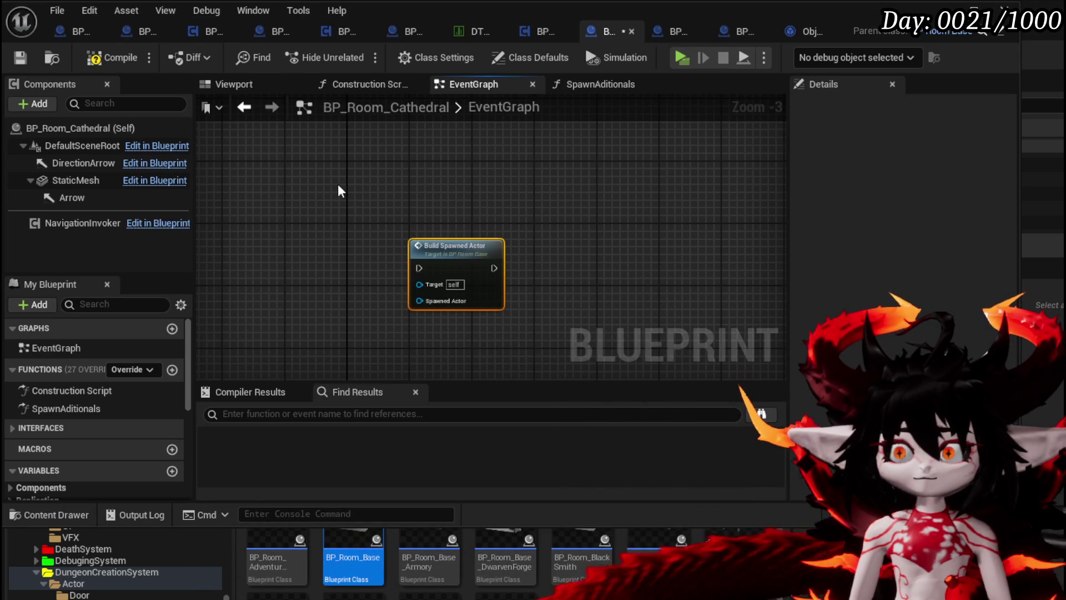
key(Delete)
right_click(395, 222)
text(Buid)
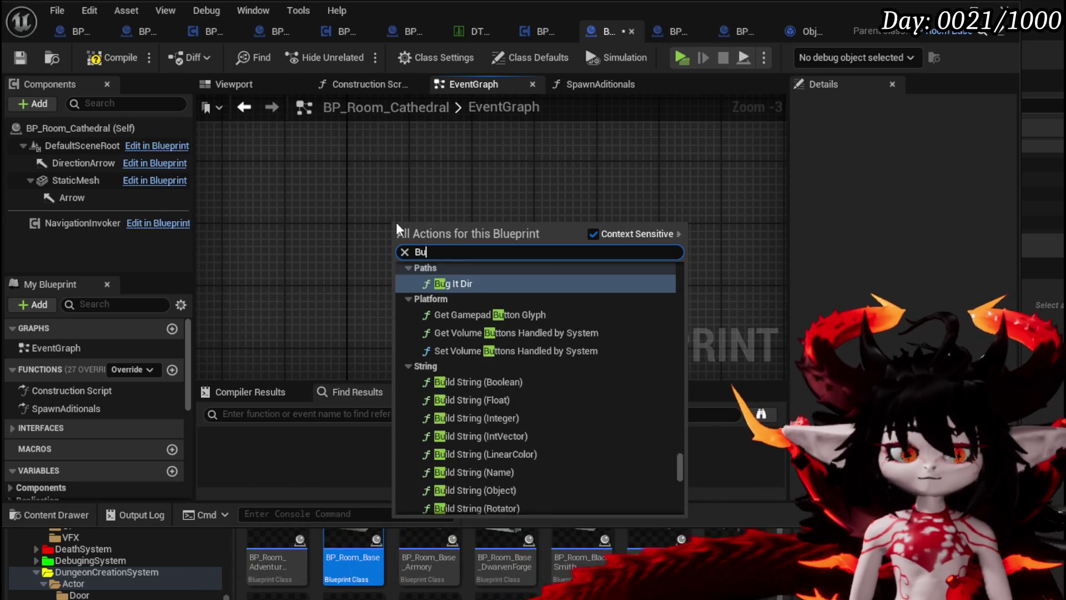
key(BackSpace)
text(ld)
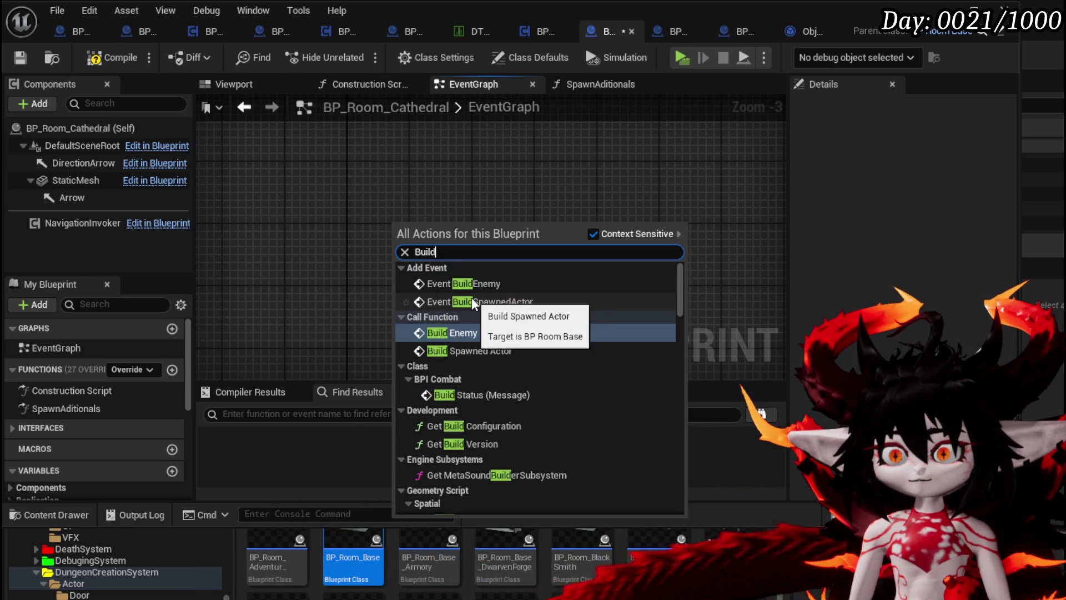
click(472, 301)
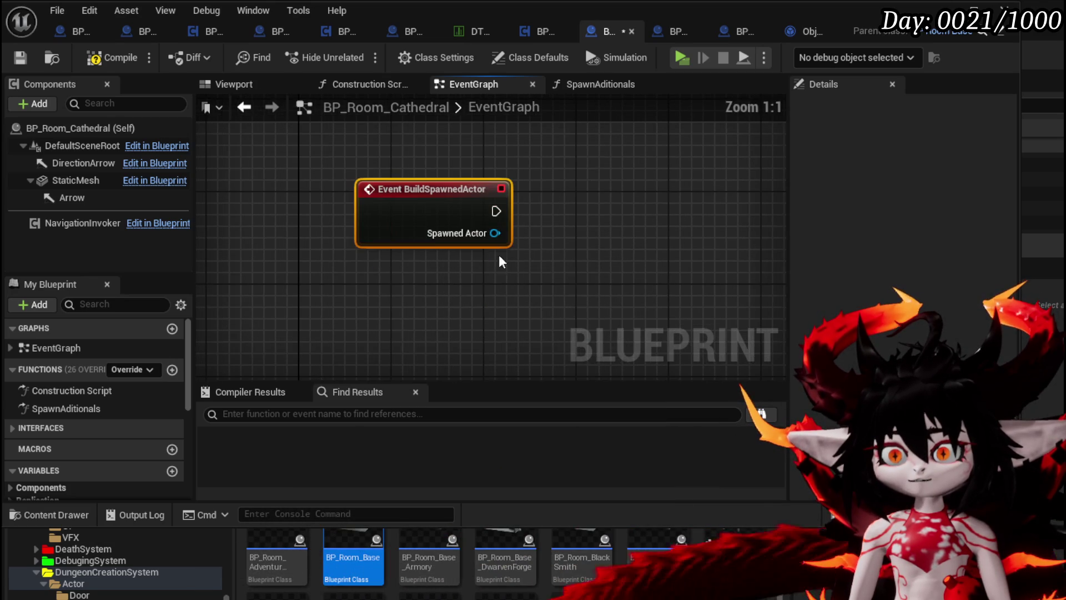
Cast the event's Spawned Actor to BP_OutOfBounce_Trap.
drag(375, 241, 461, 250)
text(c)
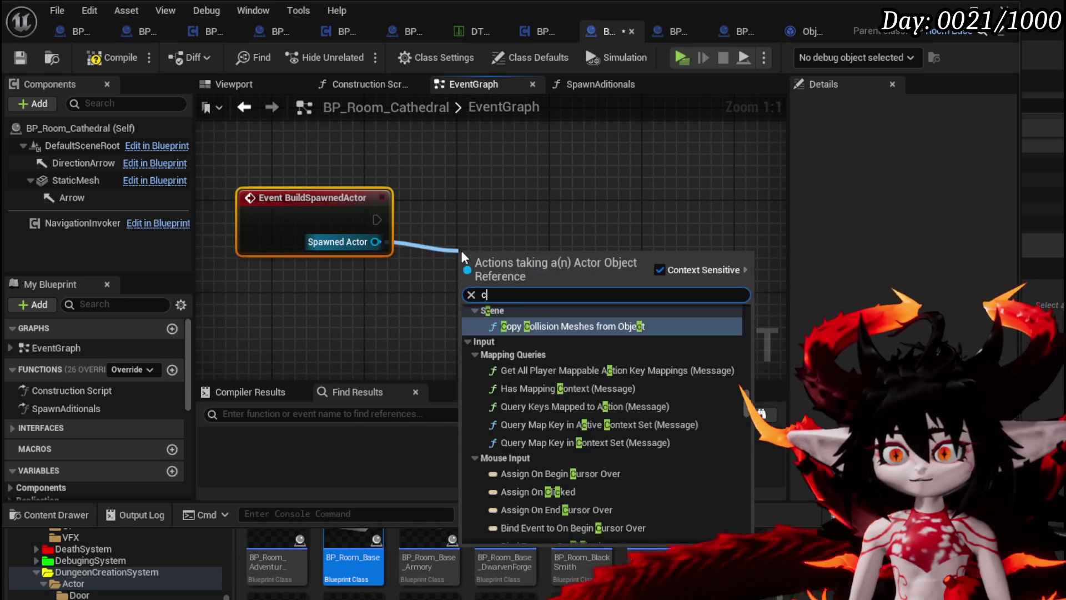
text(ast to Out)
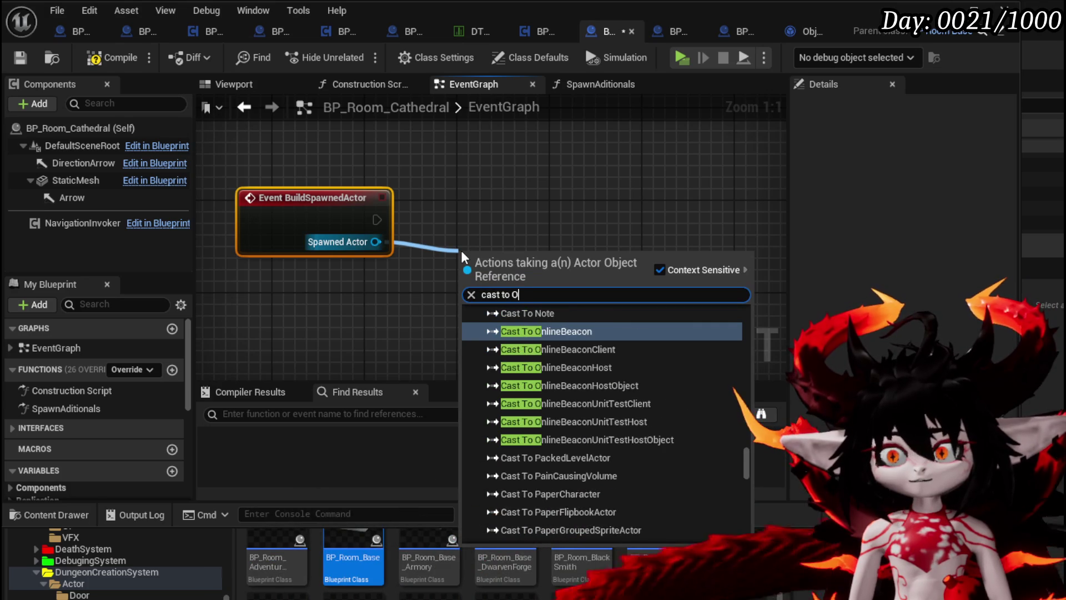
key(Return)
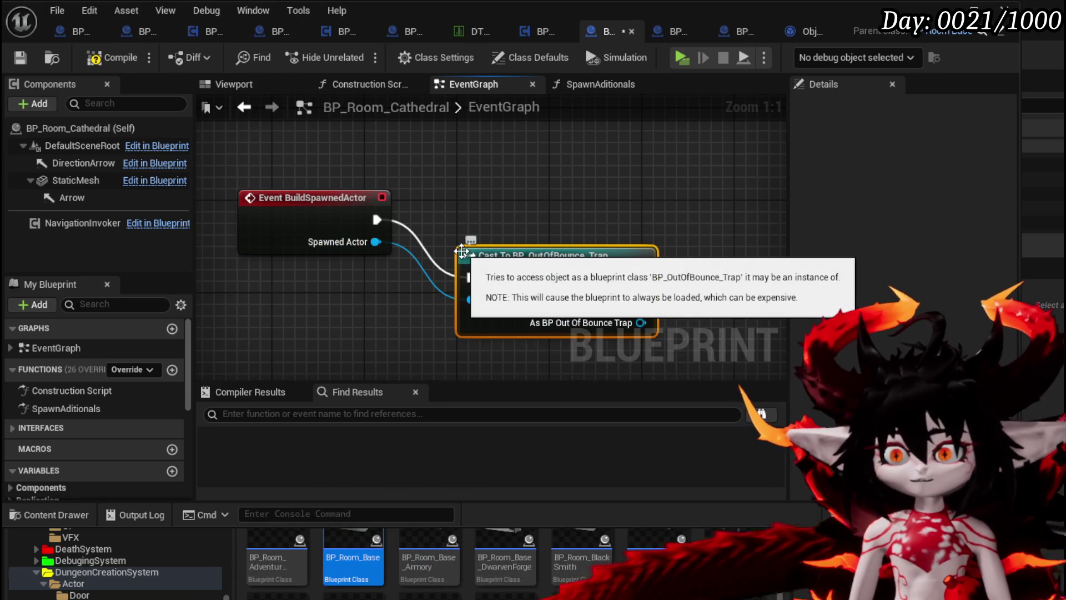
drag(502, 253, 482, 215)
drag(638, 280, 438, 268)
Set the trap's Trap Size after a successful cast, and compile the Cathedral blueprint.
drag(504, 302, 510, 293)
text(Set Size)
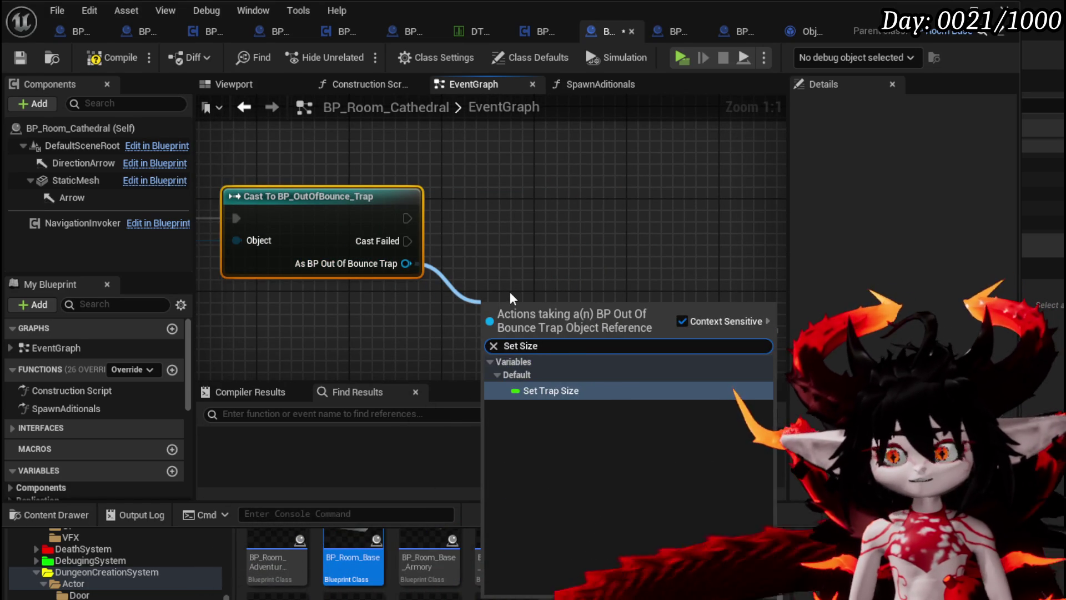
click(561, 389)
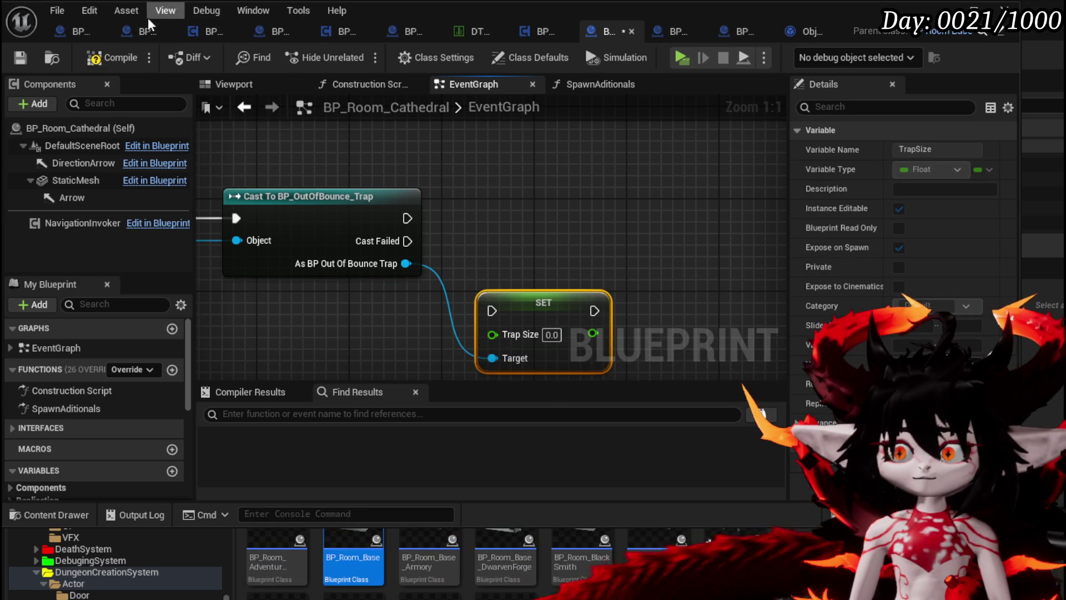
click(105, 54)
click(25, 54)
drag(542, 302, 518, 209)
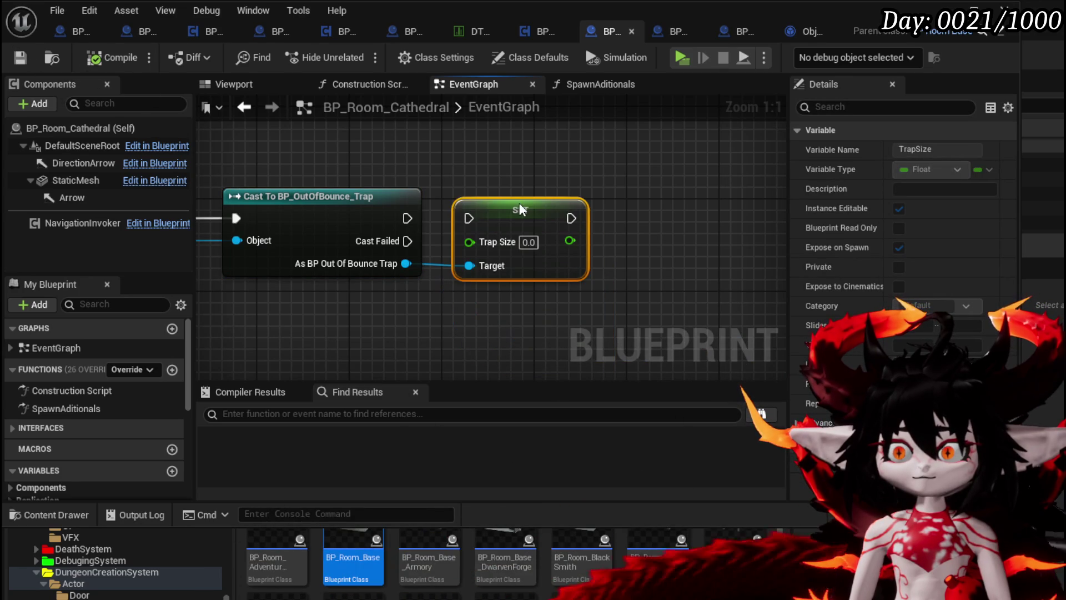
drag(407, 218, 468, 219)
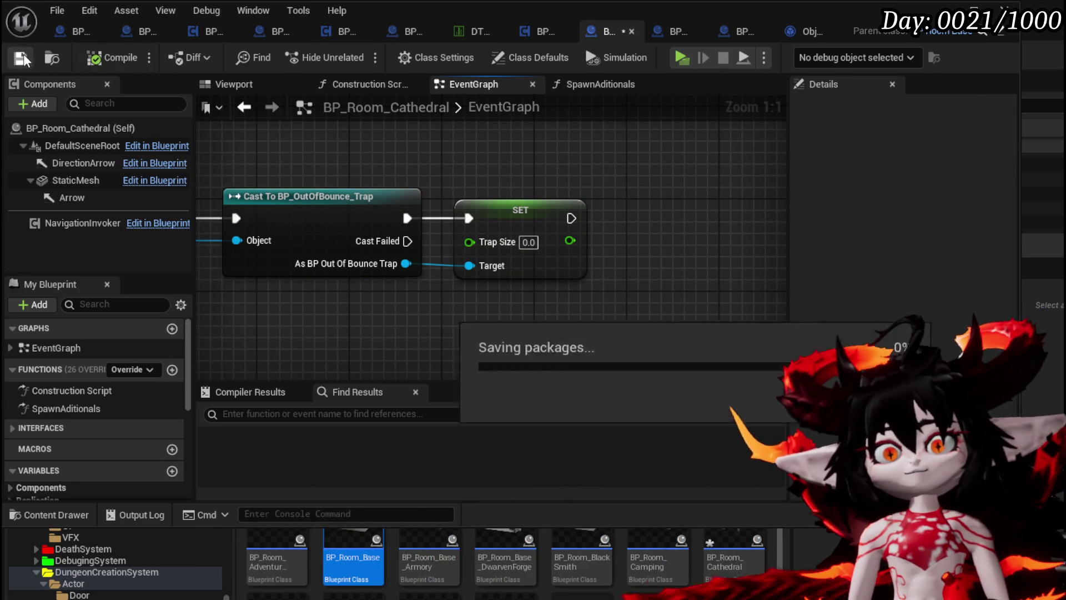
click(944, 10)
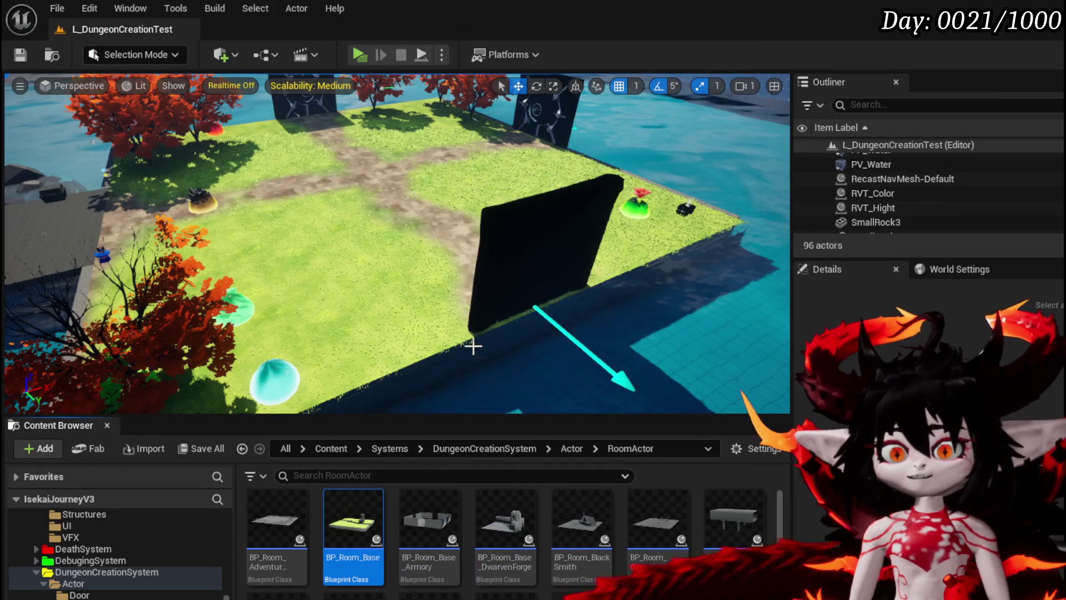
mouse_move(385, 408)
mouse_down()
mouse_move(349, 389)
mouse_move(389, 367)
mouse_move(389, 344)
mouse_up()
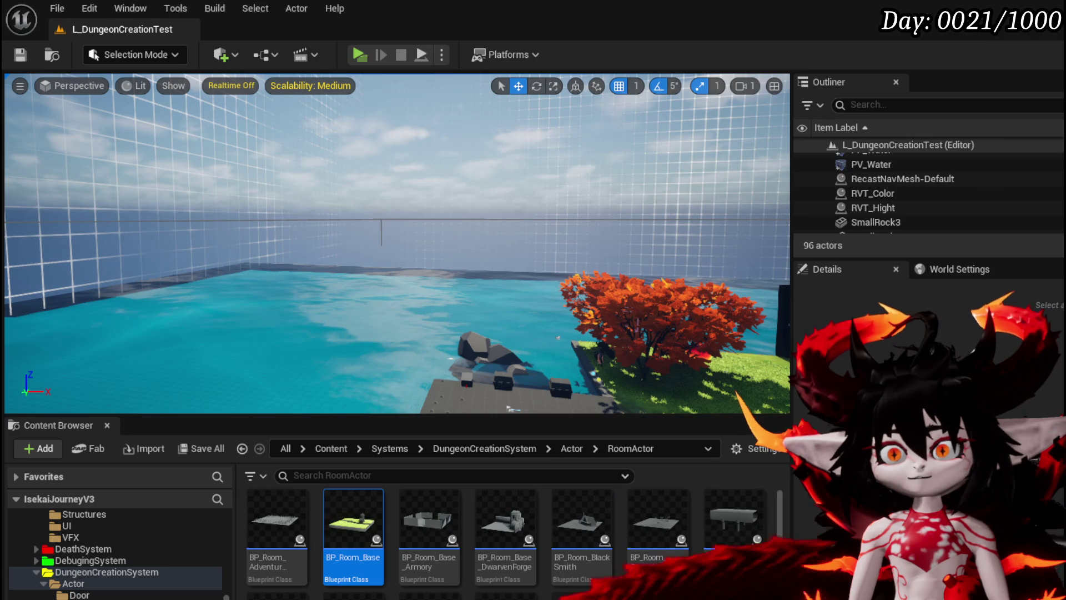
click(381, 217)
drag(381, 217, 383, 255)
drag(356, 201, 267, 203)
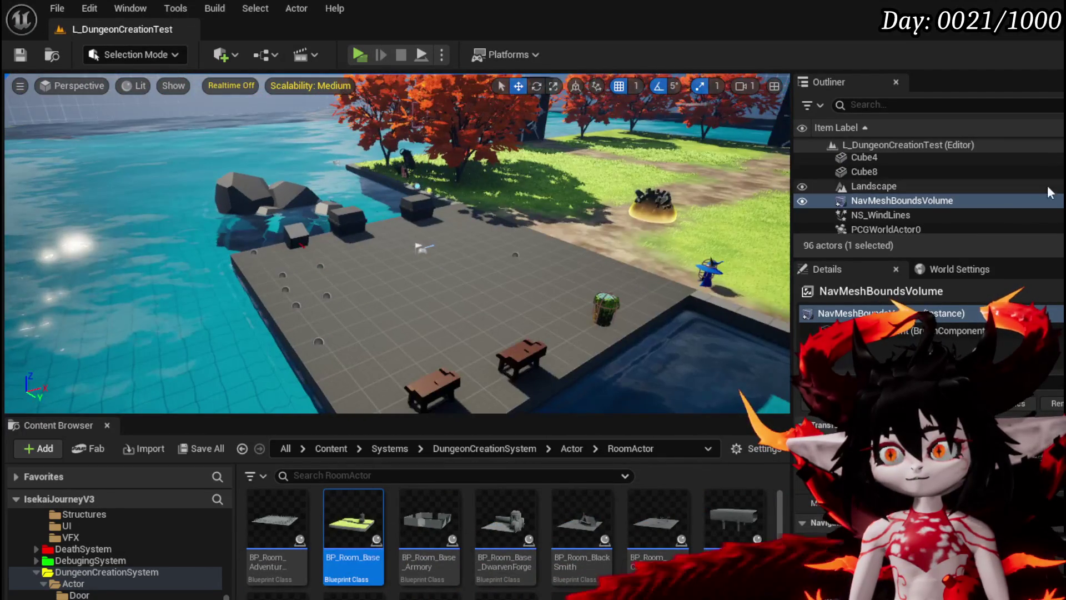
scroll(1049, 192, down, 5)
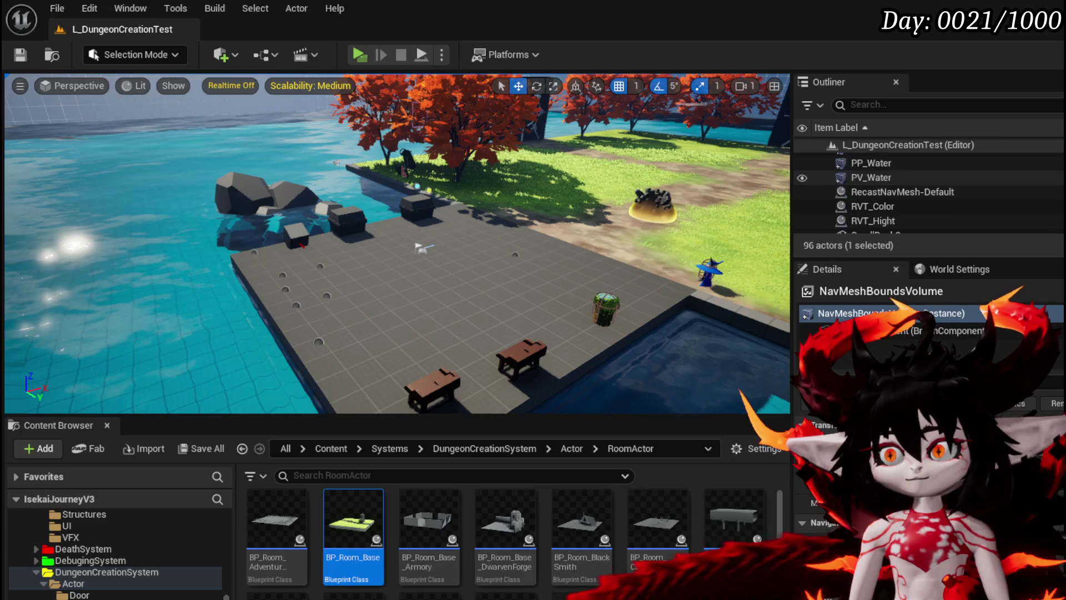
scroll(927, 192, down, 6)
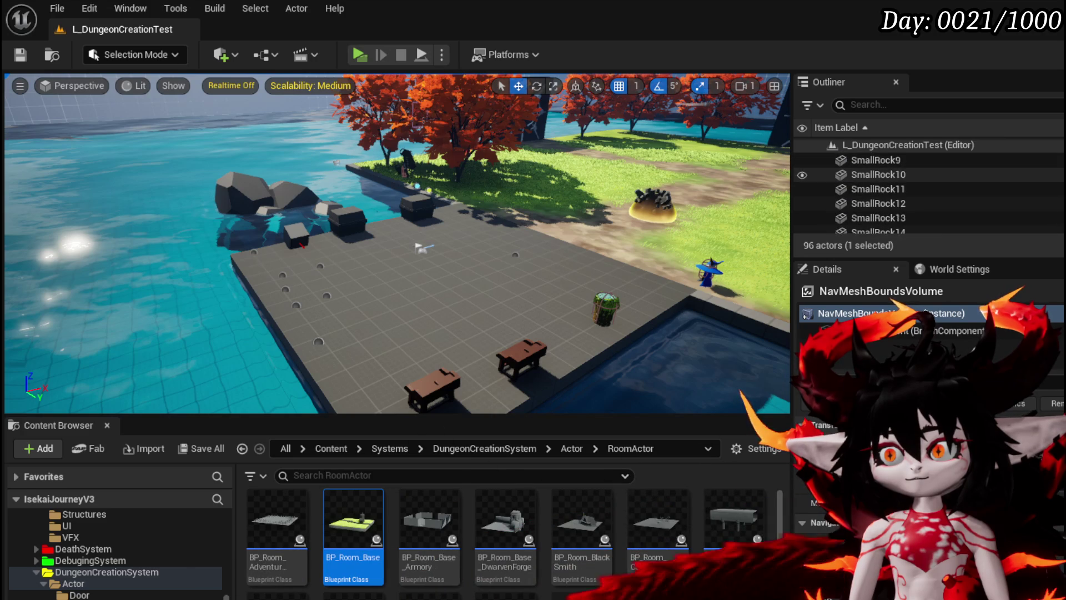
scroll(927, 193, down, 3)
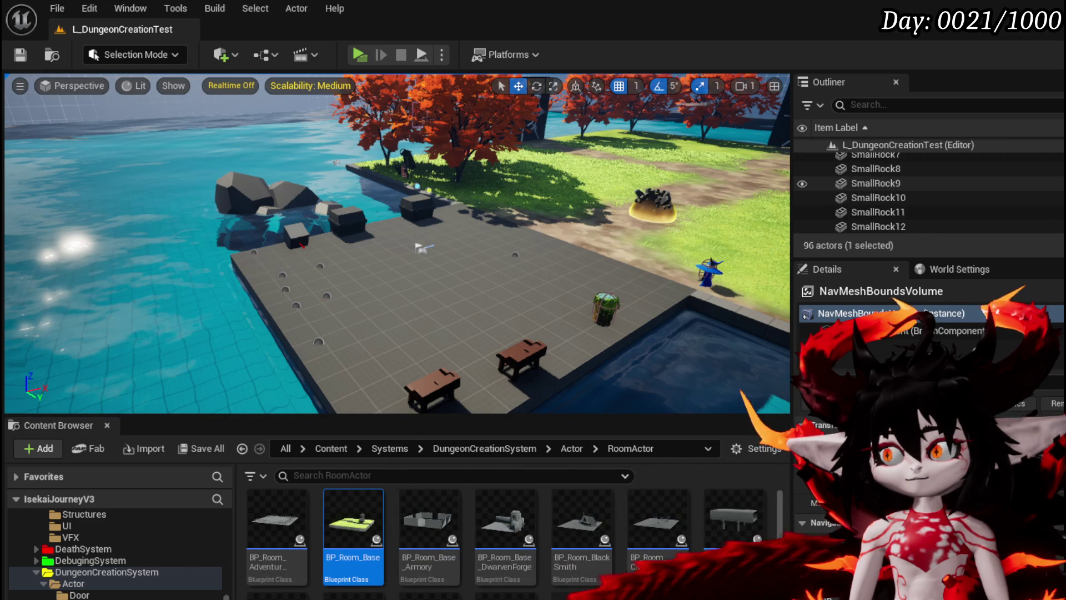
scroll(927, 192, up, 15)
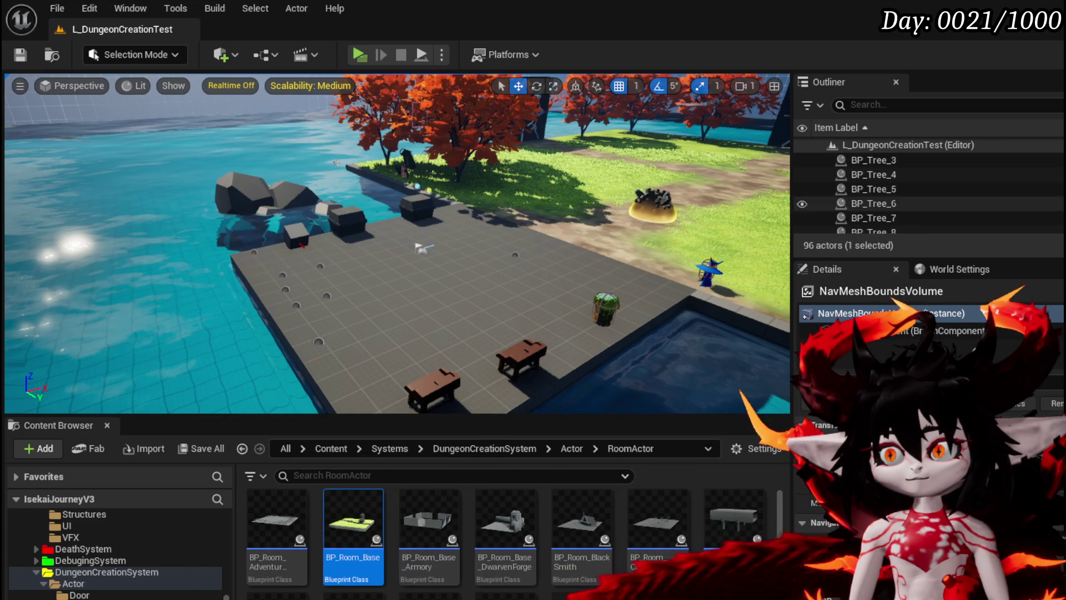
scroll(927, 191, up, 3)
scroll(927, 191, down, 3)
scroll(927, 192, up, 3)
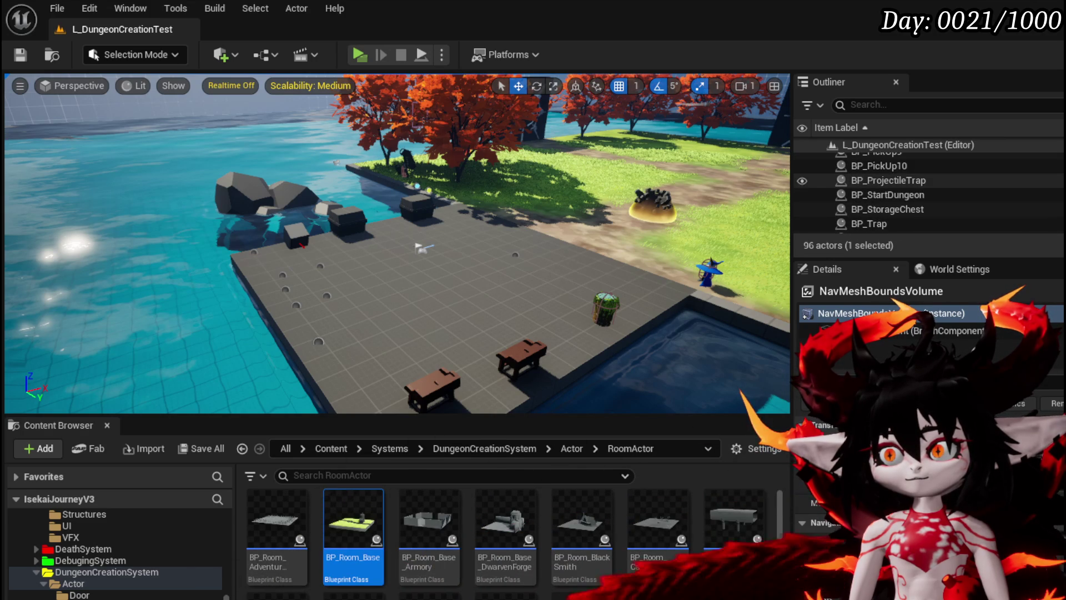
scroll(927, 192, down, 5)
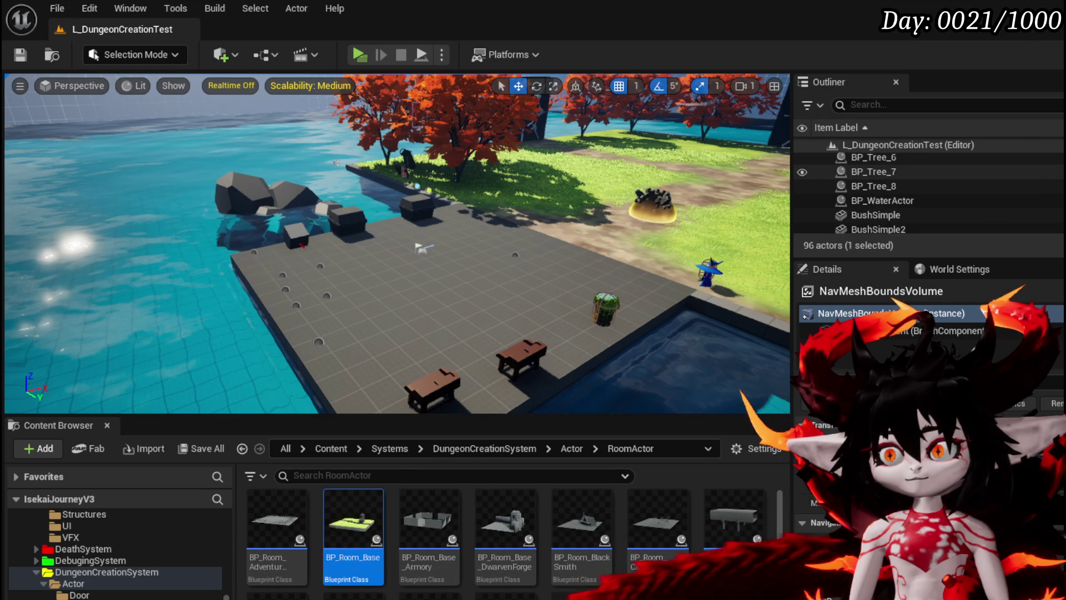
scroll(927, 191, up, 10)
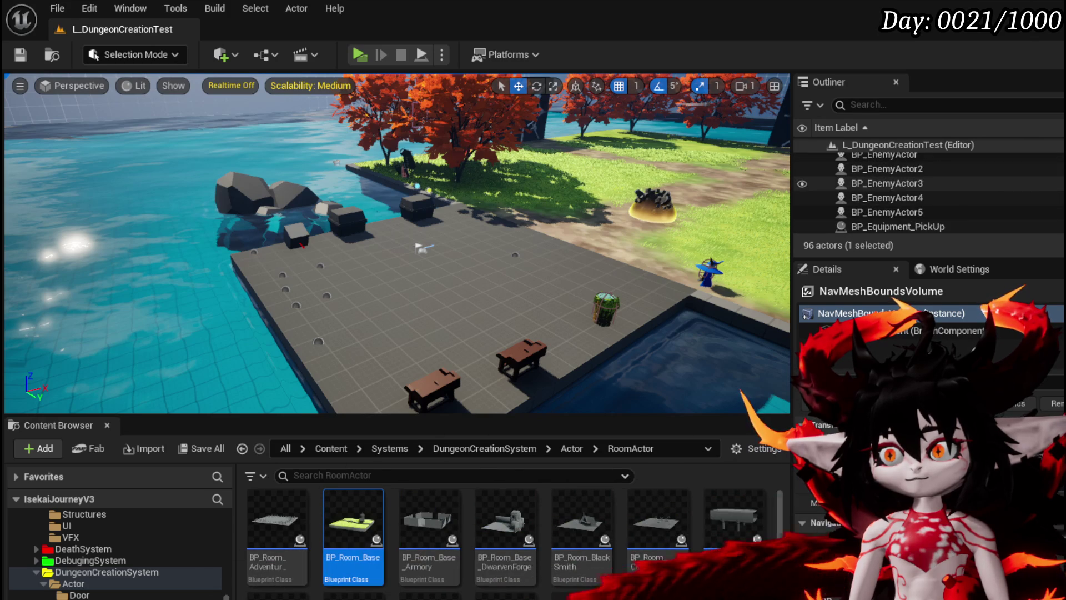
scroll(927, 192, up, 5)
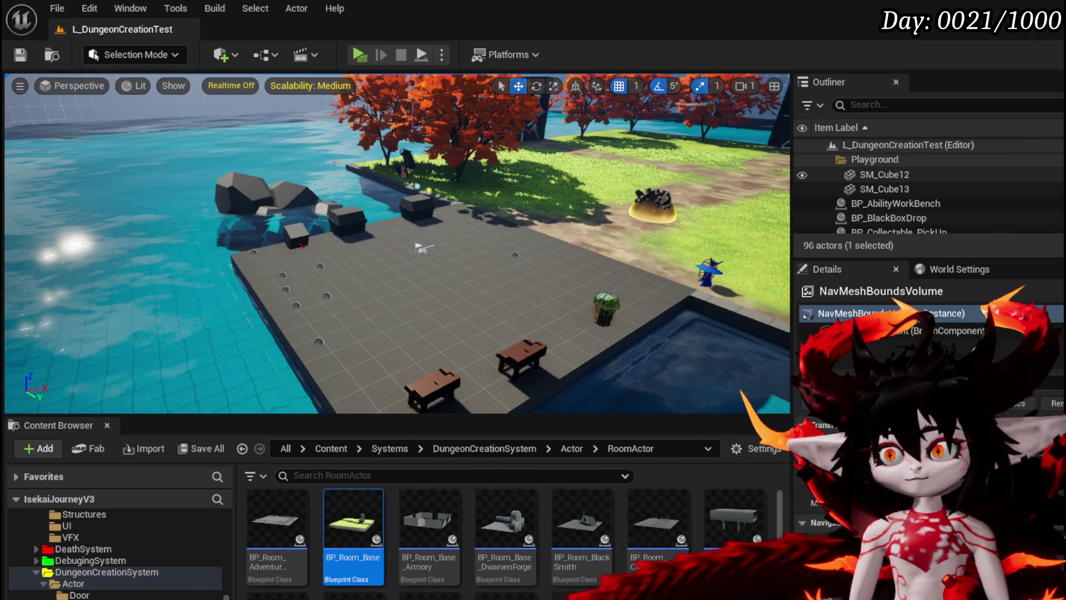
scroll(927, 191, up, 3)
scroll(927, 191, down, 3)
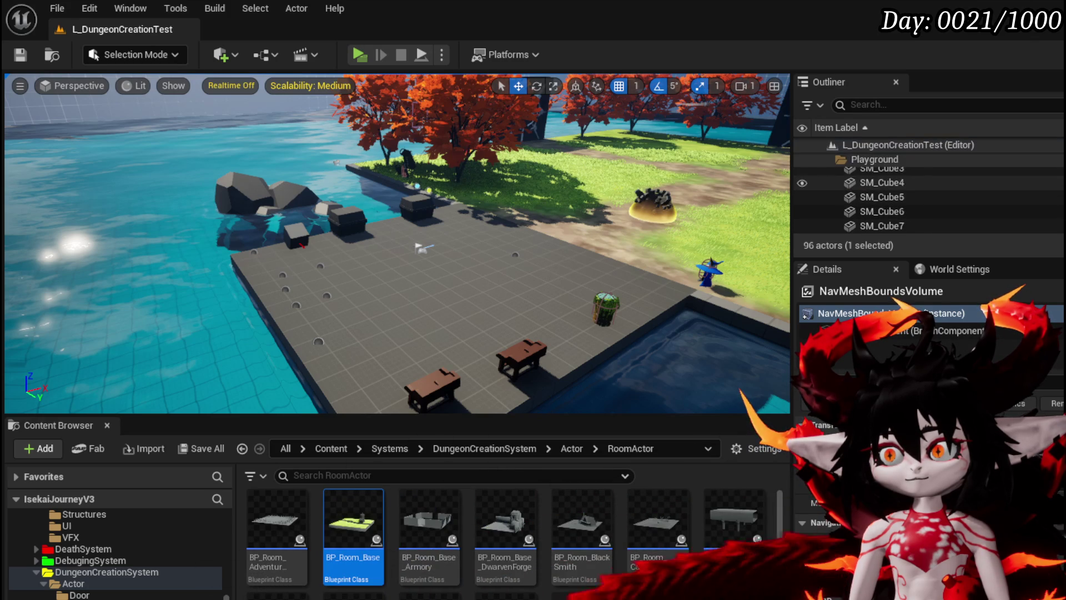
scroll(927, 191, down, 10)
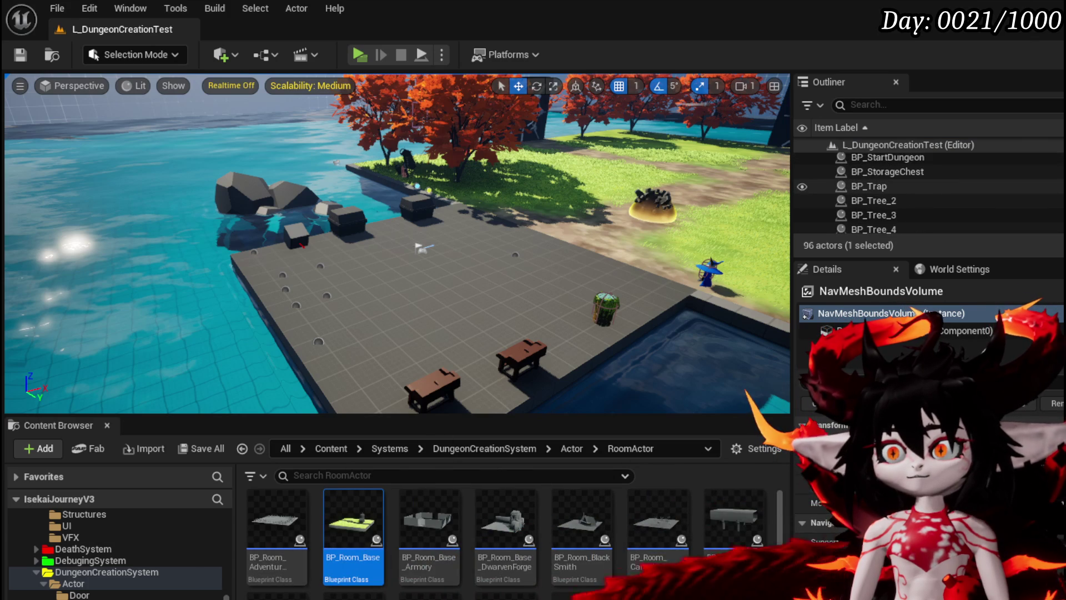
scroll(927, 191, down, 5)
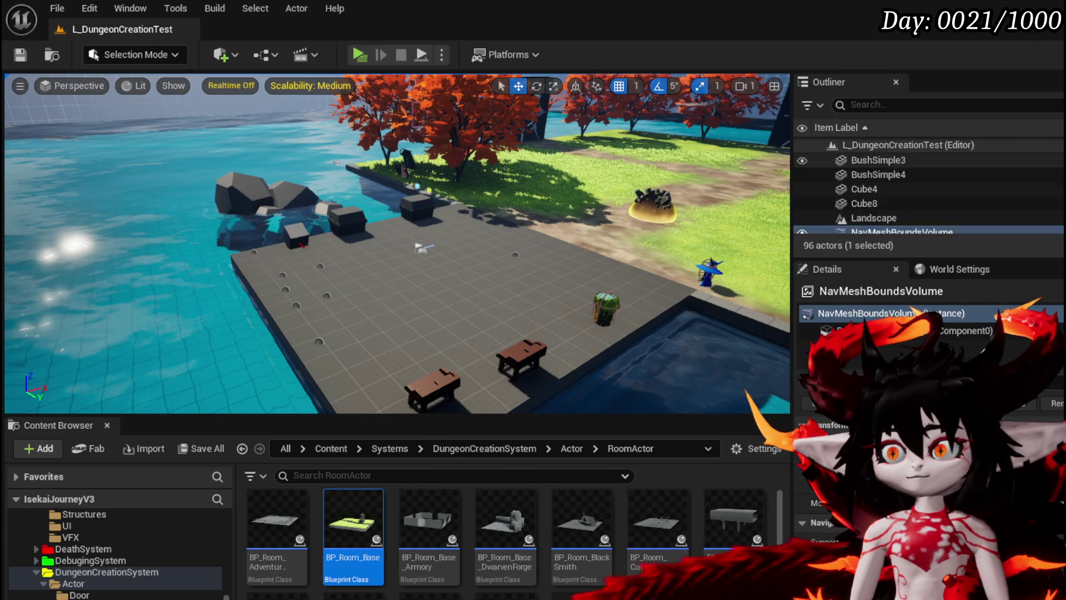
scroll(927, 192, down, 8)
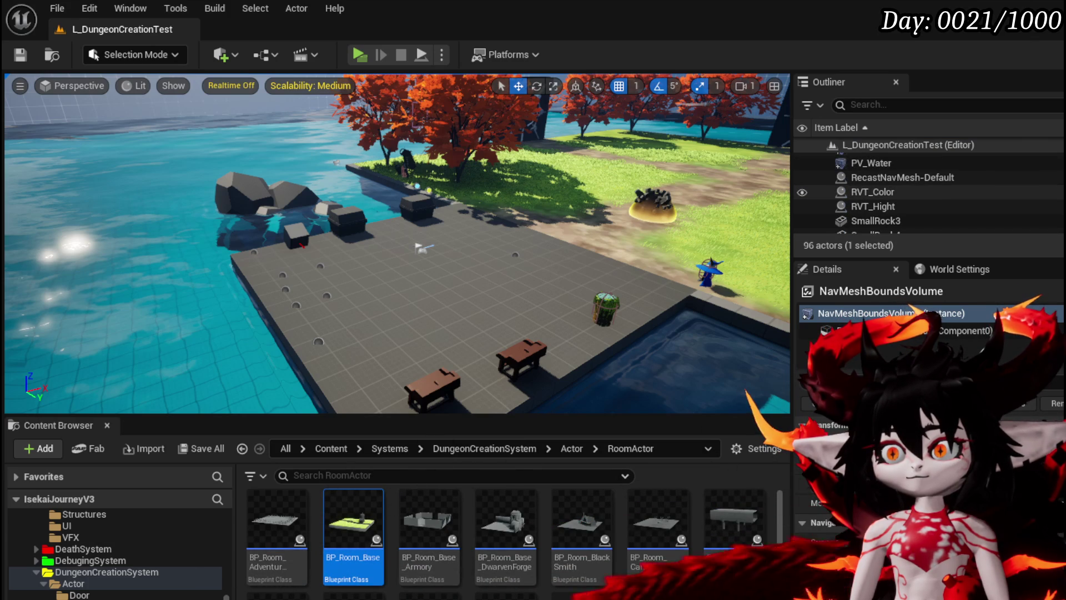
scroll(927, 191, down, 5)
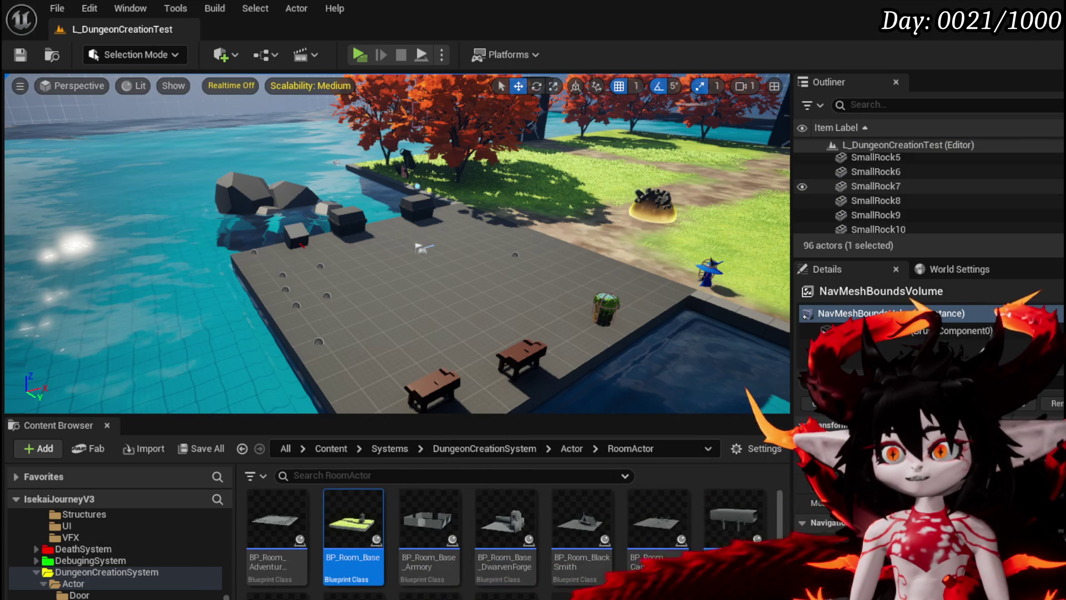
scroll(927, 192, down, 2)
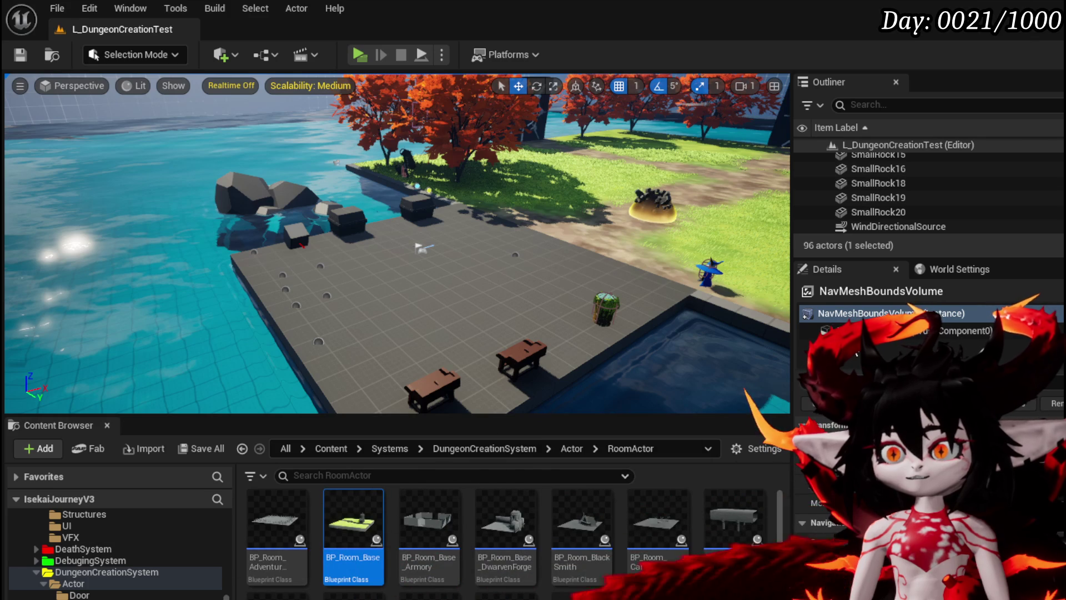
click(907, 104)
Filter the Outliner by 'Out' and inspect BP_OutOfBounce_Trap's Box component.
text(Out)
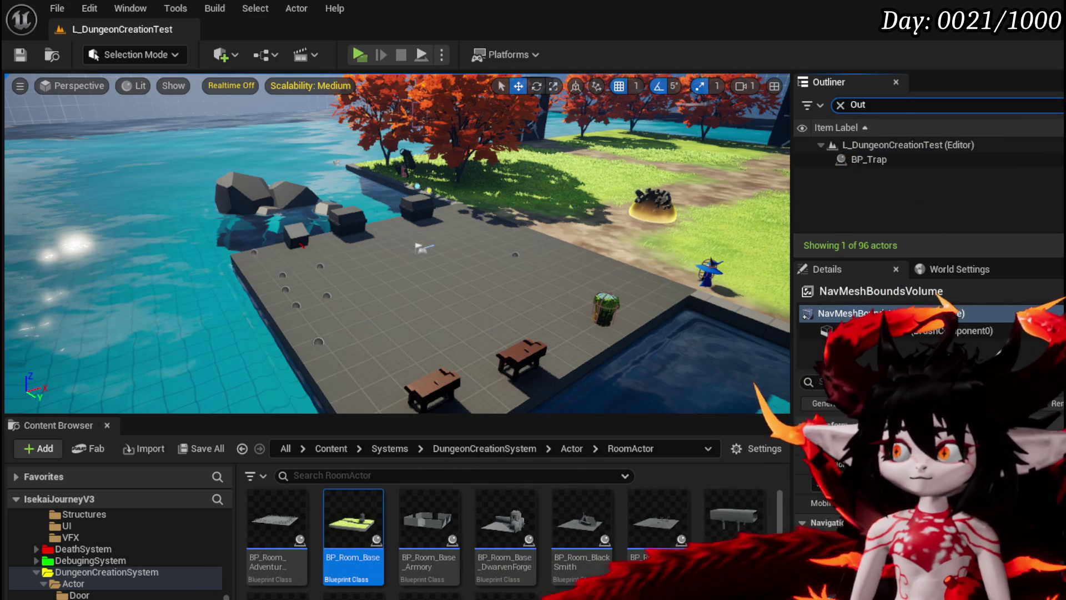
key(alt+Tab)
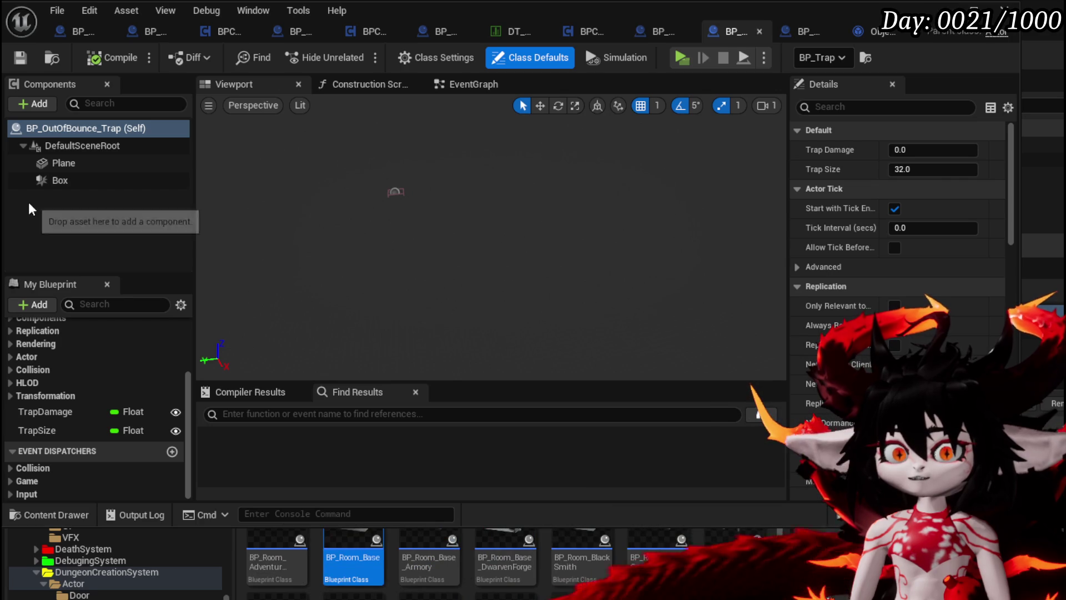
click(60, 179)
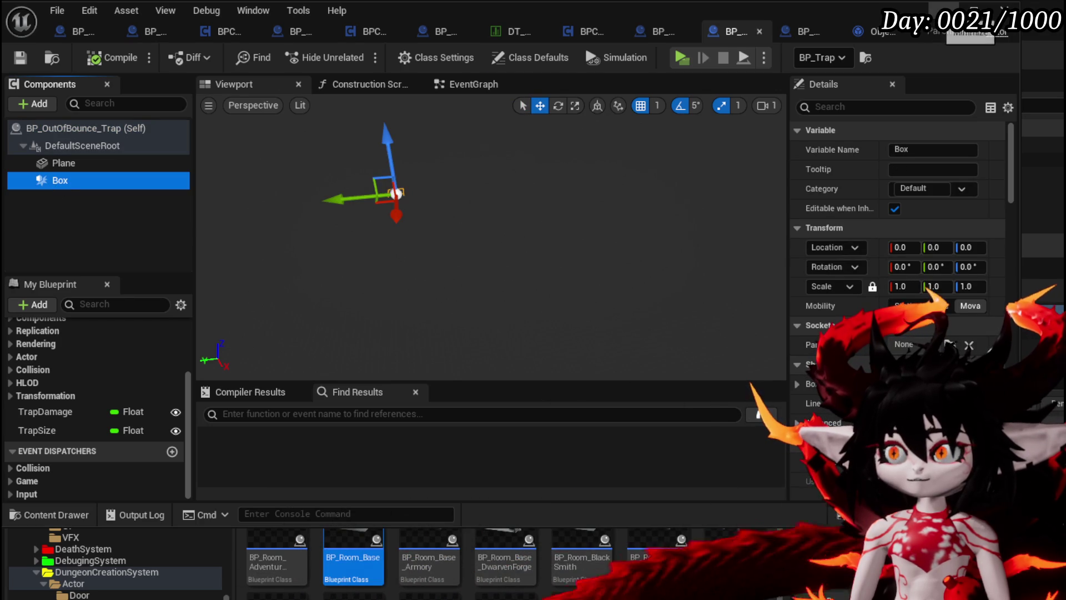
click(969, 10)
Focus on the BP_Trap actor and browse to CombatSystem > Actors > Traps.
click(885, 160)
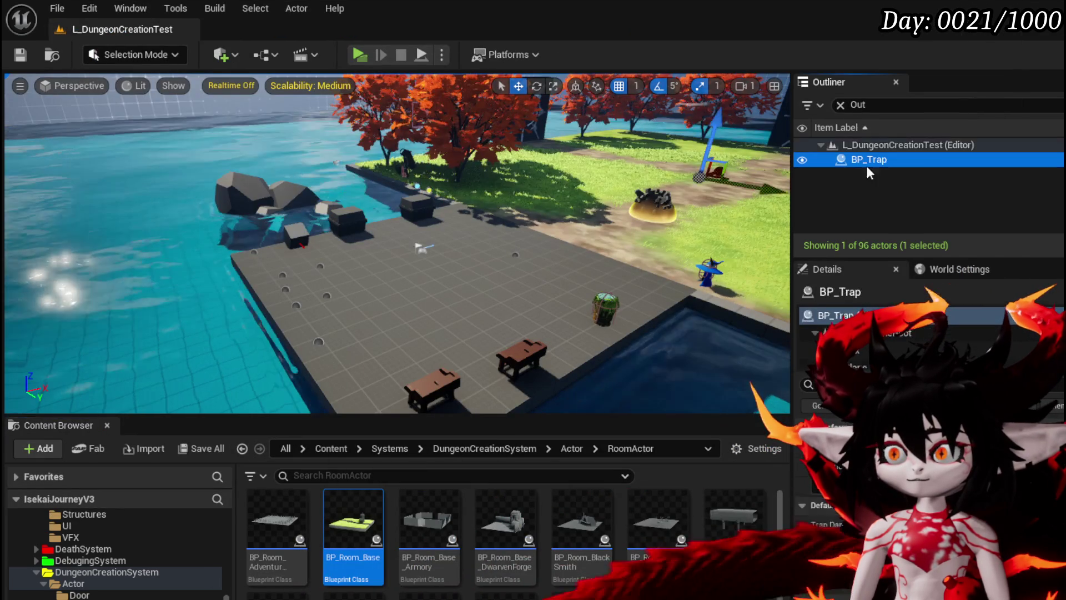
double_click(884, 159)
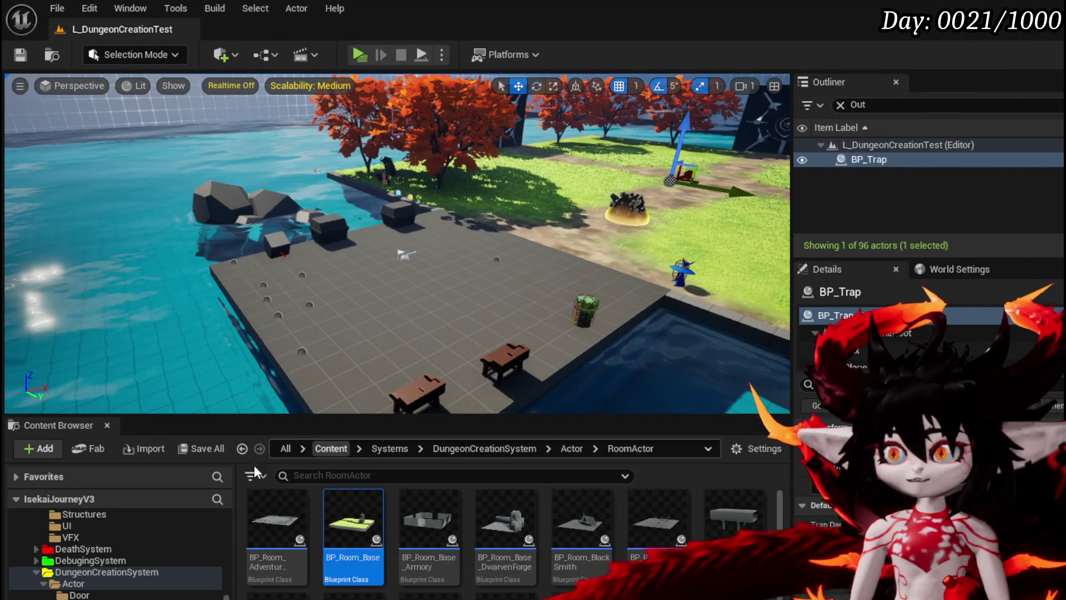
scroll(111, 555, up, 3)
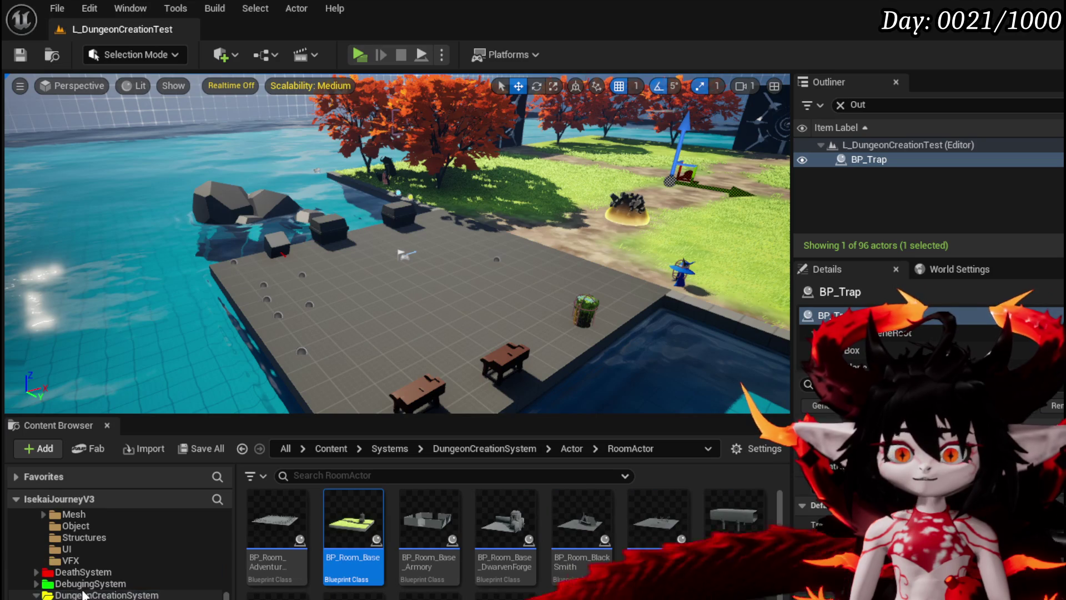
scroll(111, 550, down, 5)
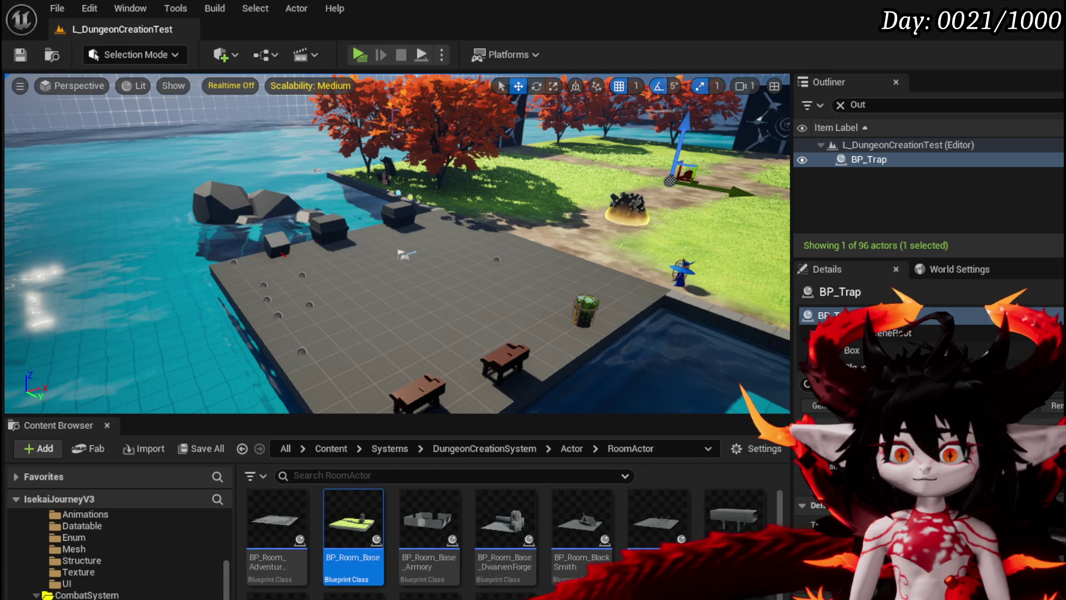
key(alt+Left)
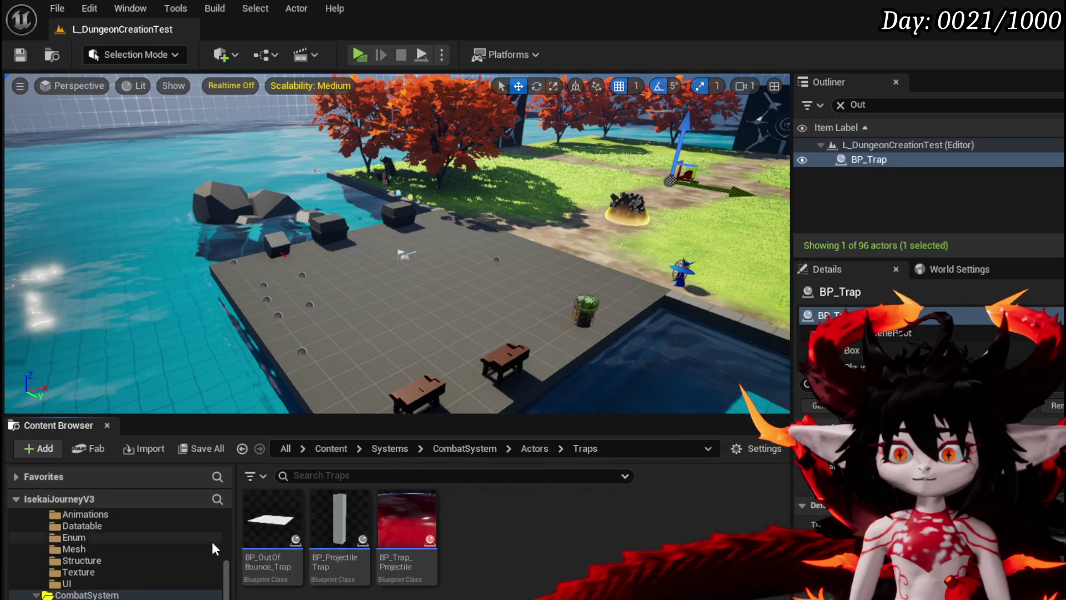
click(271, 532)
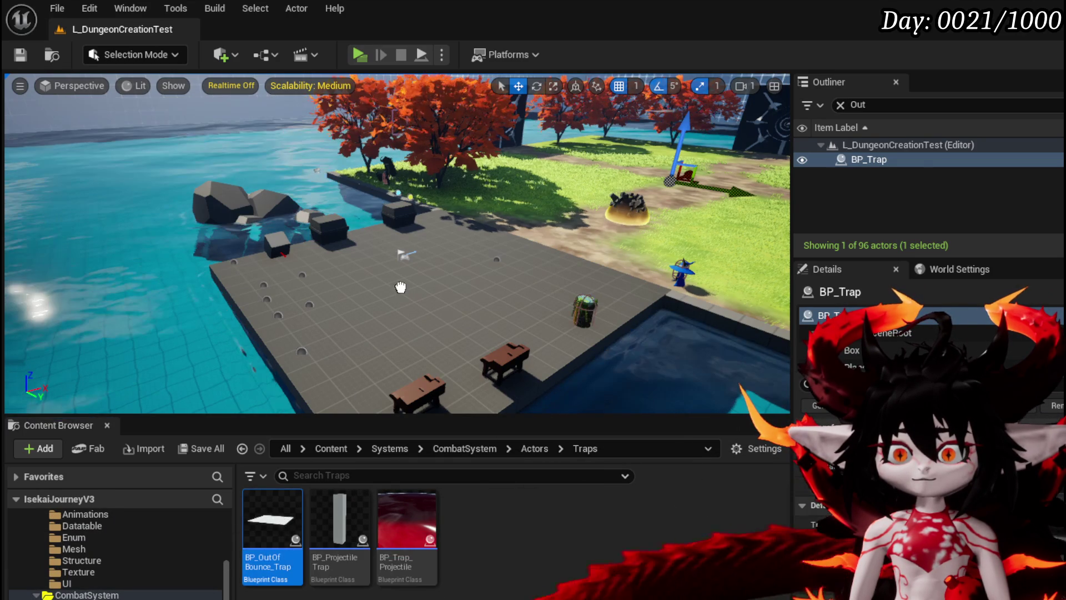
Place a BP_OutOfBounce_Trap actor onto the stone platform in the level.
drag(415, 306, 398, 286)
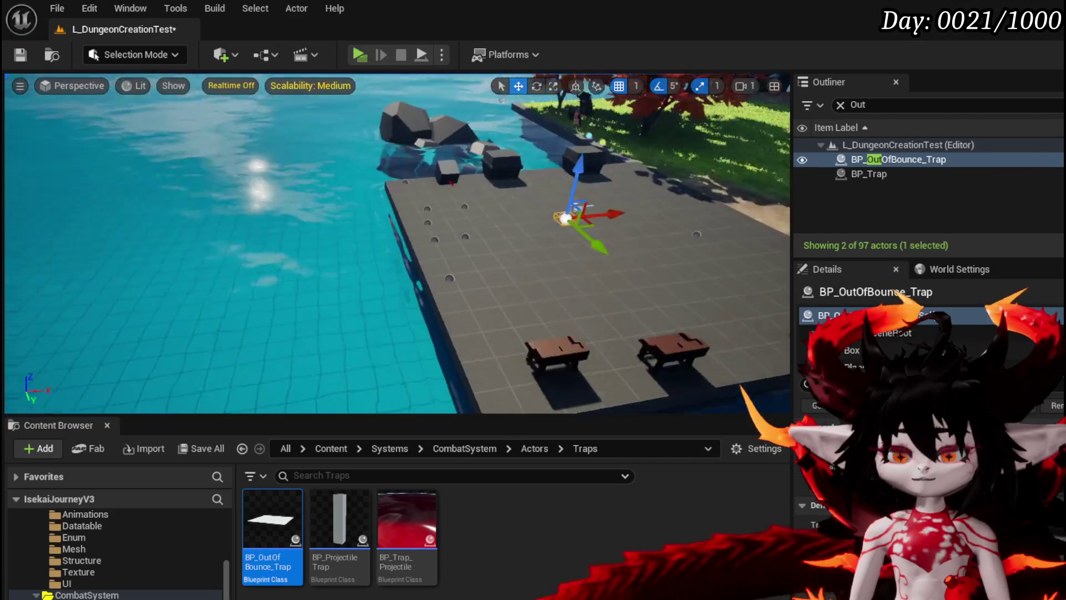
scroll(397, 244, down, 5)
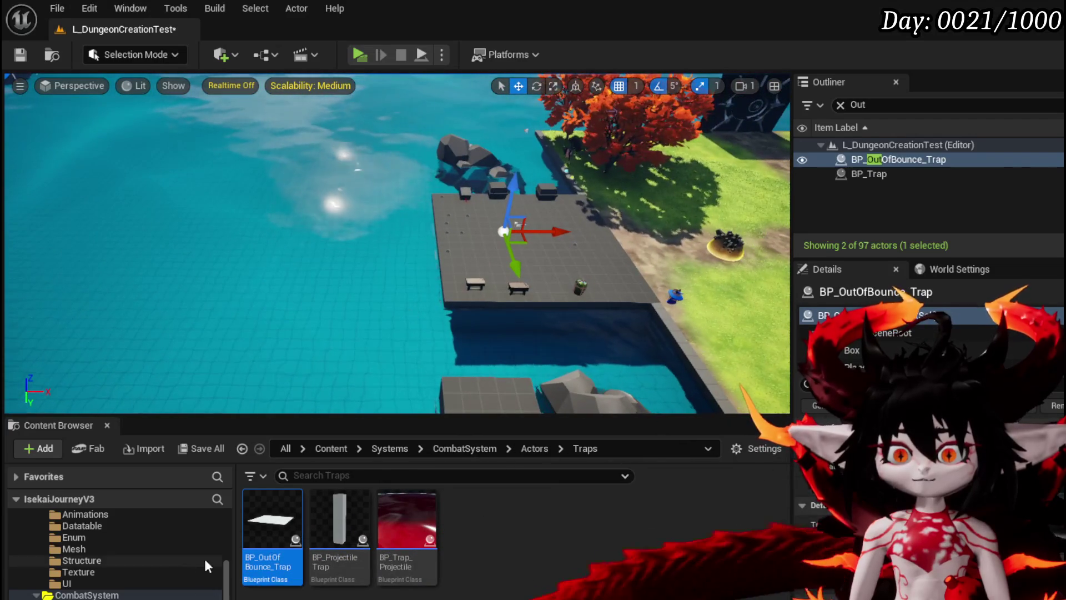
scroll(167, 528, down, 5)
scroll(167, 525, up, 3)
scroll(166, 525, down, 5)
scroll(397, 244, up, 5)
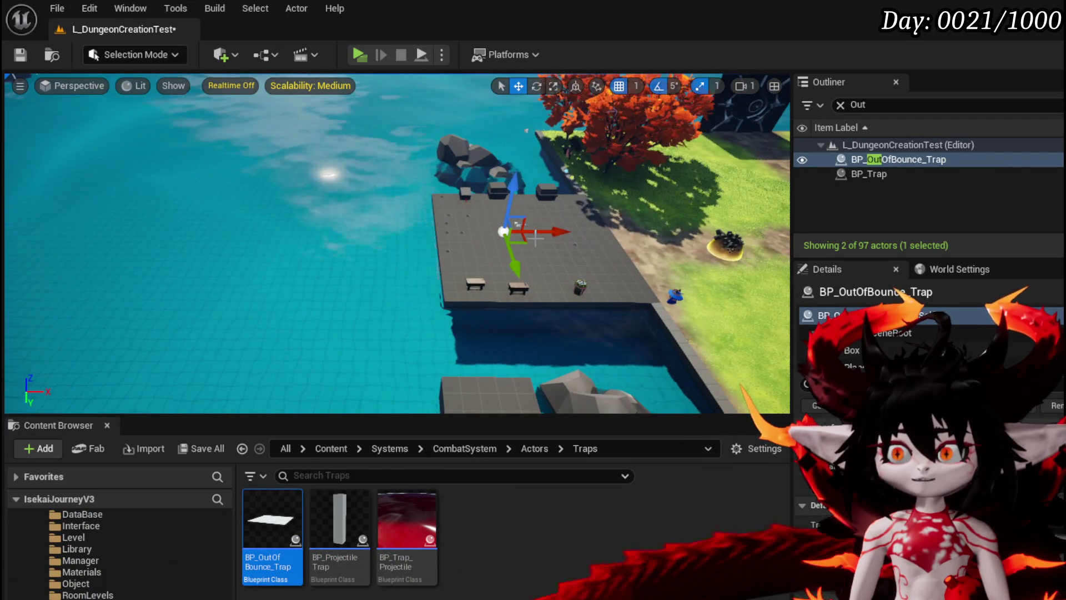
scroll(397, 244, down, 10)
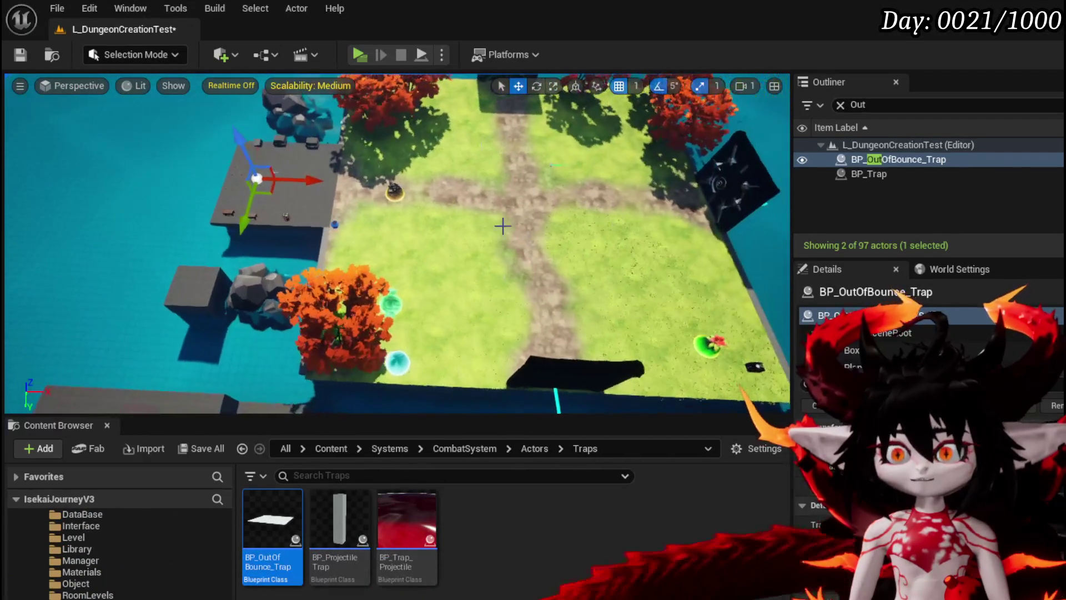
Move the trap onto the dirt path and save L_DungeonCreationTest.
drag(334, 185, 558, 193)
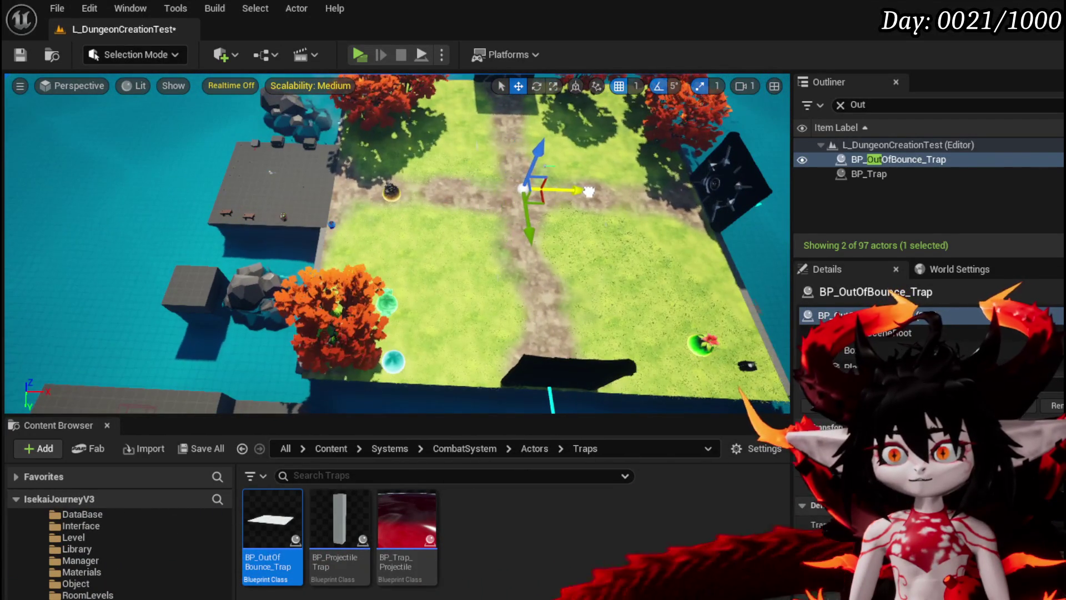
scroll(588, 191, up, 6)
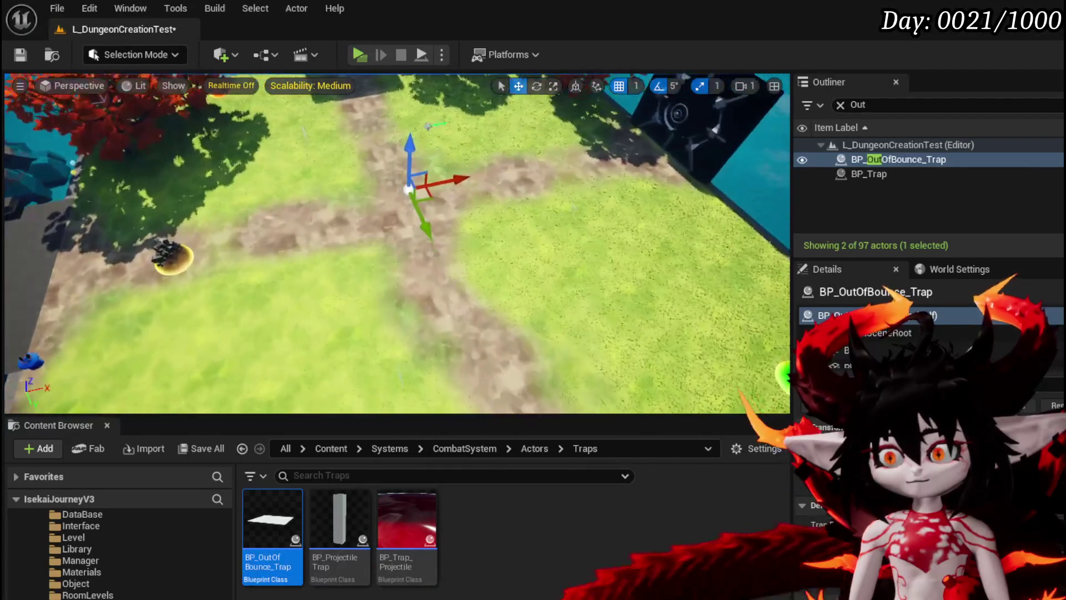
scroll(397, 244, up, 8)
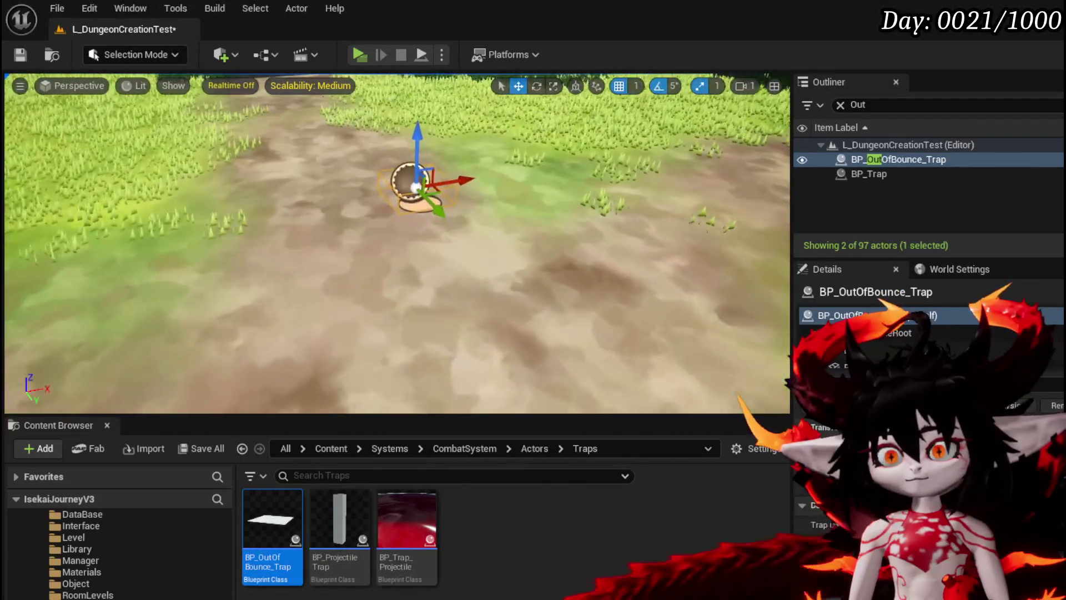
scroll(397, 245, up, 1)
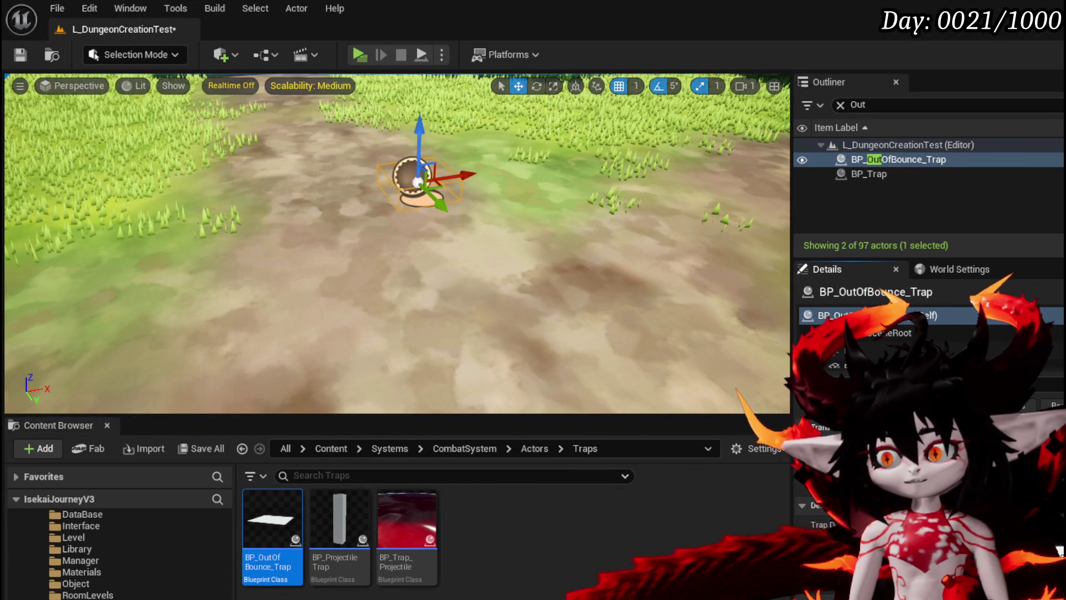
key(ctrl+s)
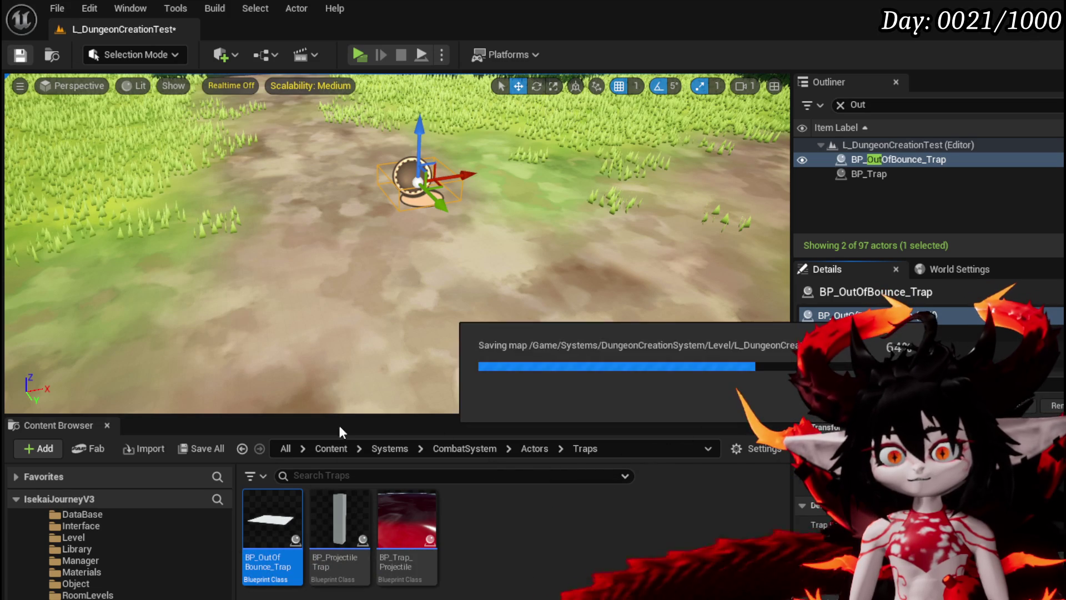
double_click(287, 510)
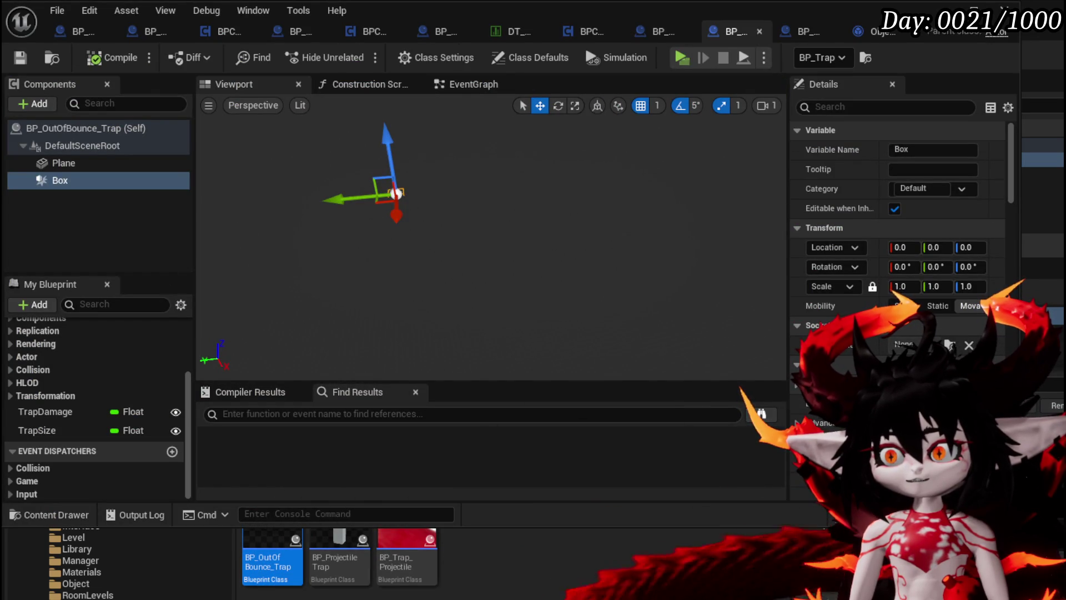
mouse_move(786, 376)
mouse_down()
mouse_move(491, 372)
mouse_move(606, 371)
mouse_up()
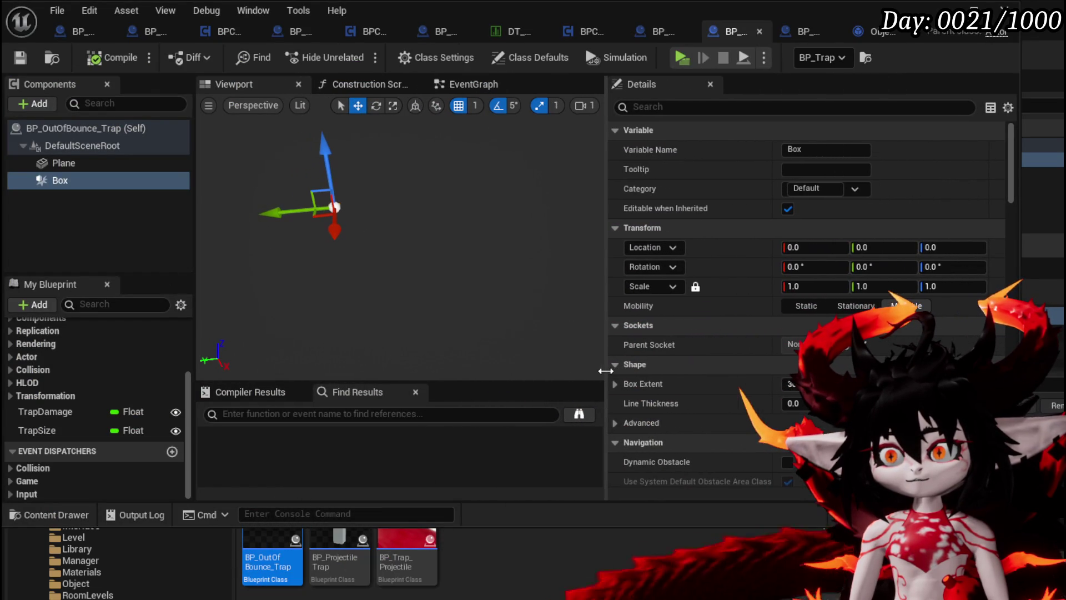
scroll(762, 373, down, 4)
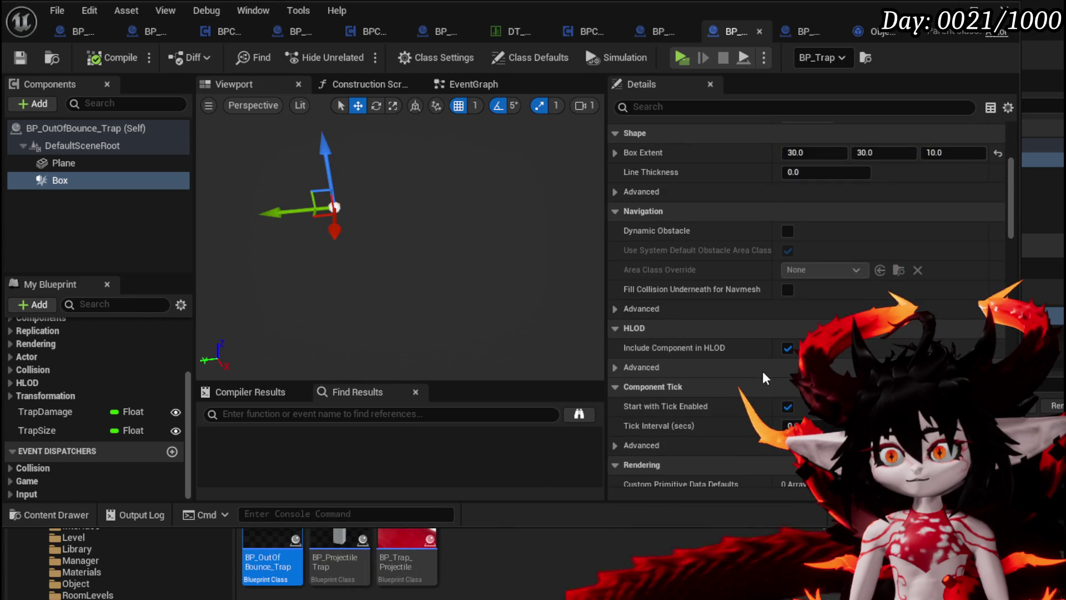
scroll(763, 373, up, 3)
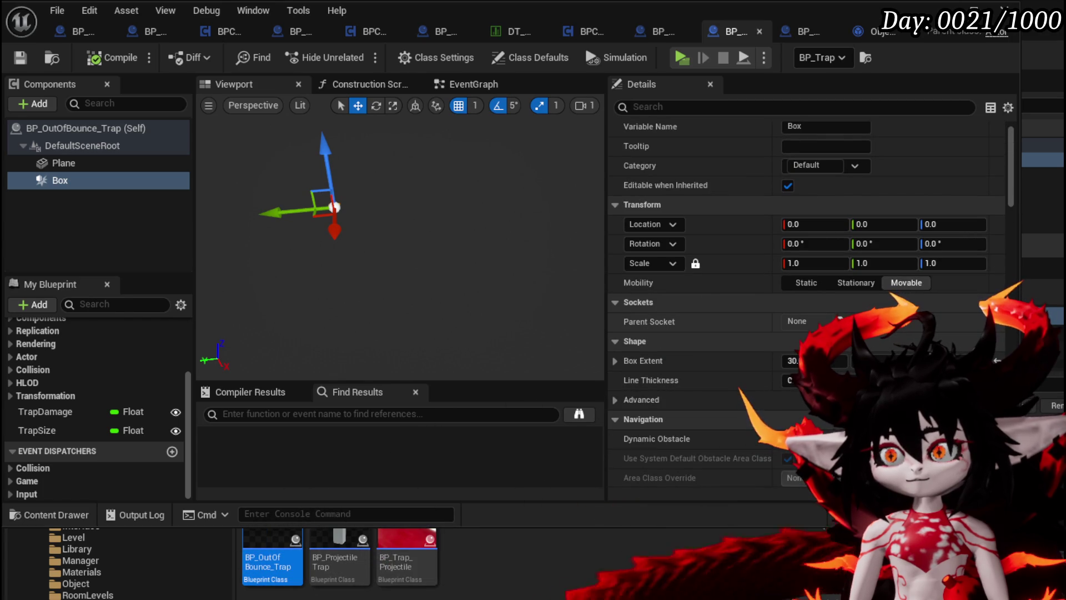
scroll(780, 350, down, 2)
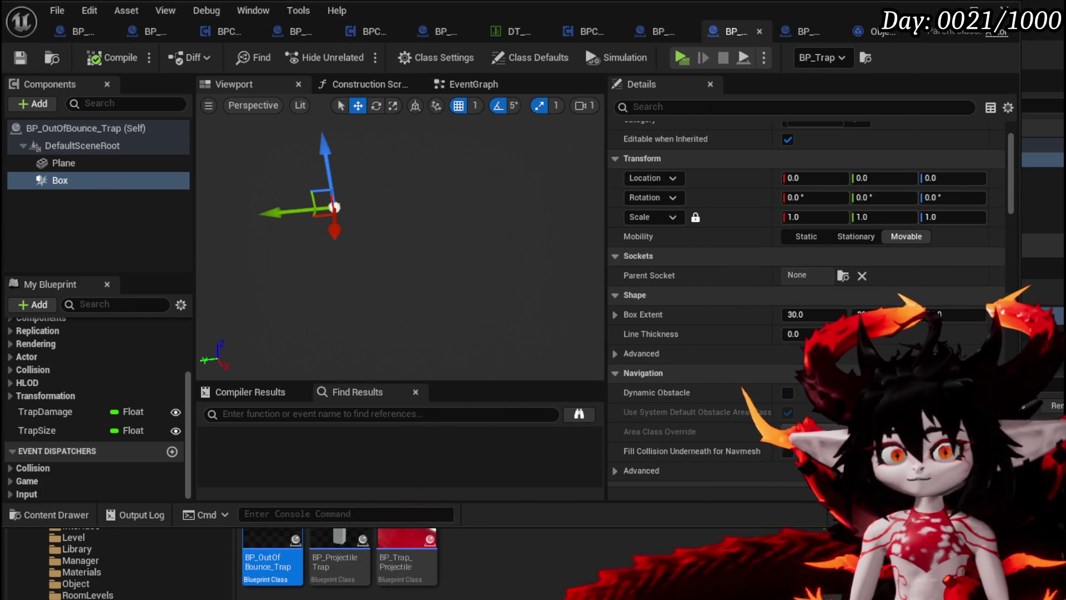
key(alt+Tab)
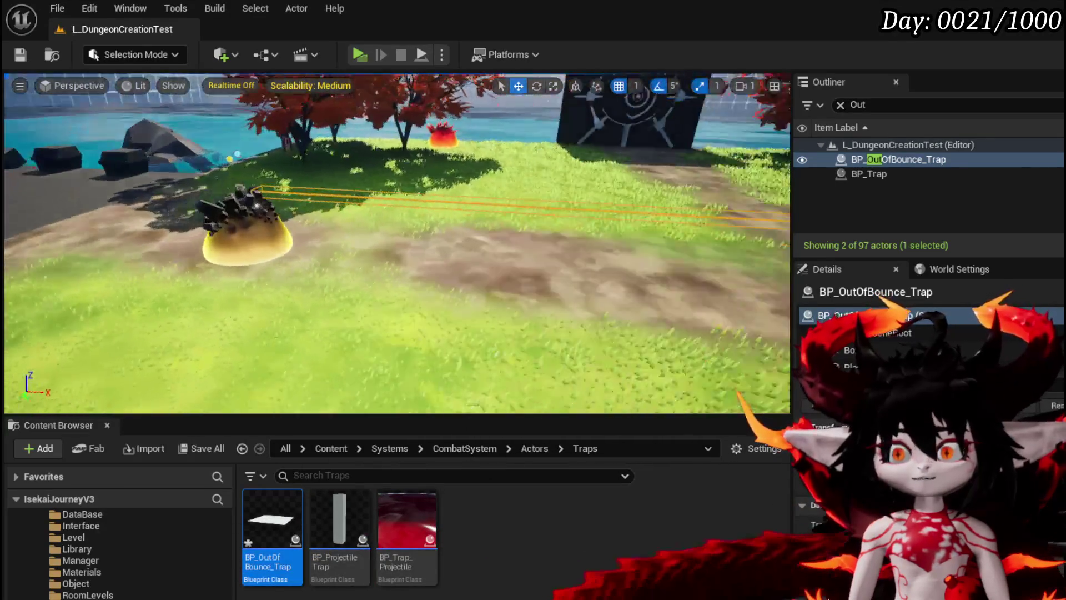
Focus the OutOfBounce trap and raise it along Z above the ground.
key(f)
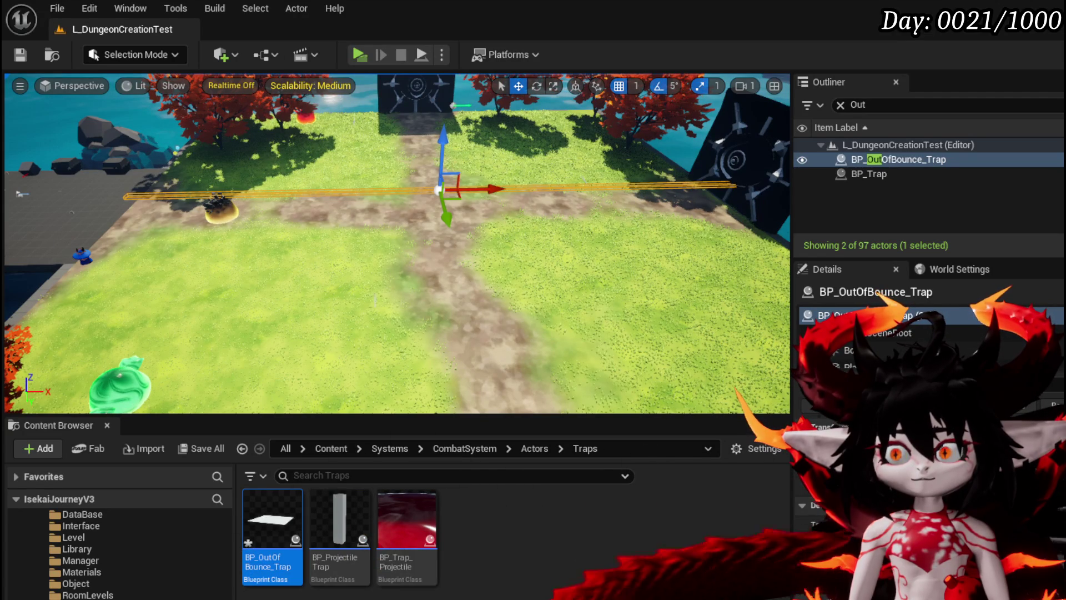
mouse_move(284, 239)
mouse_down()
mouse_move(358, 239)
mouse_move(319, 233)
mouse_move(305, 214)
mouse_up()
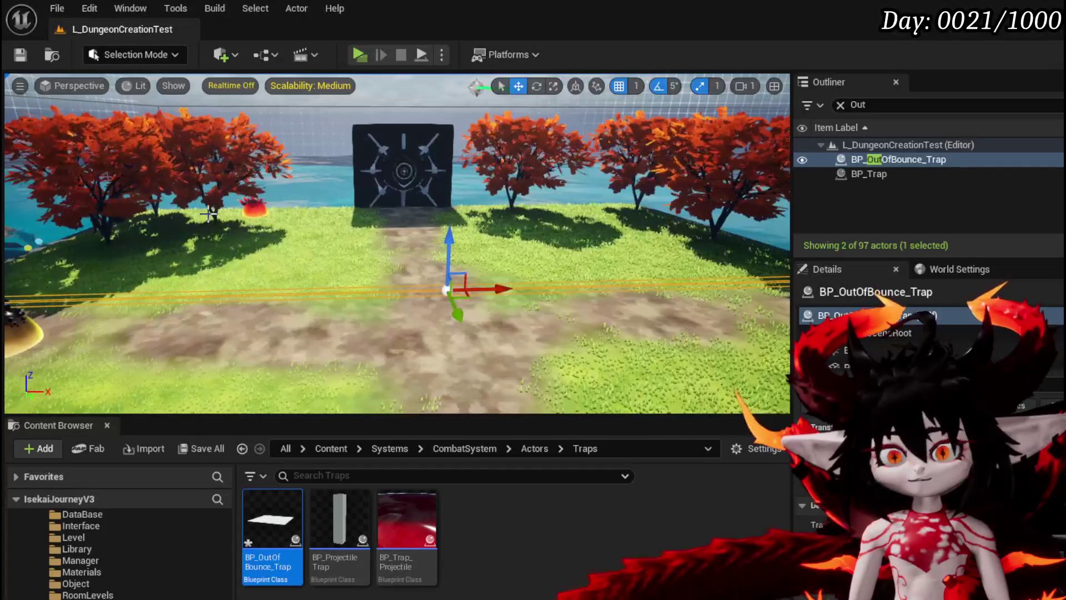
drag(450, 236, 450, 212)
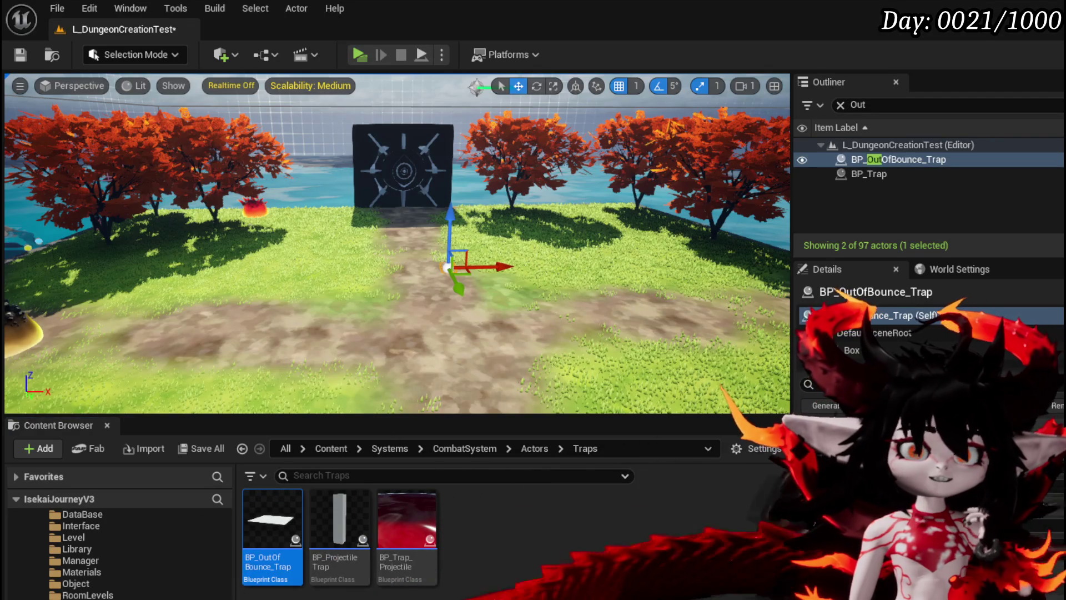
mouse_move(597, 9)
mouse_down()
mouse_move(650, 19)
mouse_move(631, 7)
mouse_up()
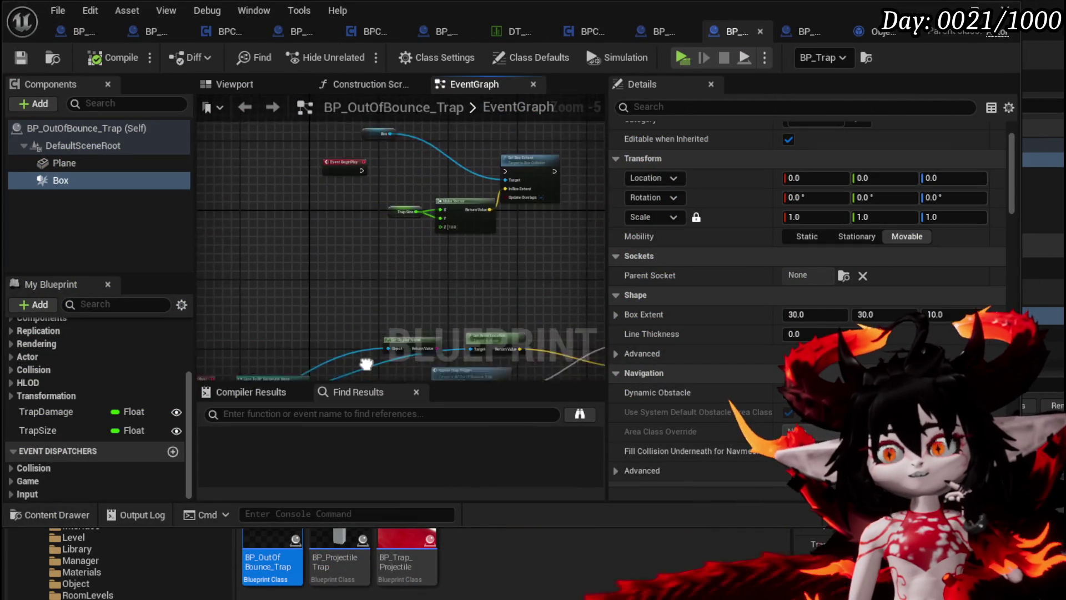
Connect Event BeginPlay to Set Box Extent and compile the trap blueprint.
scroll(364, 286, up, 3)
mouse_move(363, 286)
mouse_down()
mouse_move(333, 310)
mouse_move(356, 322)
mouse_move(291, 341)
mouse_move(391, 341)
mouse_up()
mouse_move(350, 222)
mouse_down()
mouse_move(236, 226)
mouse_move(536, 230)
mouse_up()
mouse_move(344, 261)
mouse_down()
mouse_move(369, 243)
mouse_move(249, 228)
mouse_move(352, 232)
mouse_up()
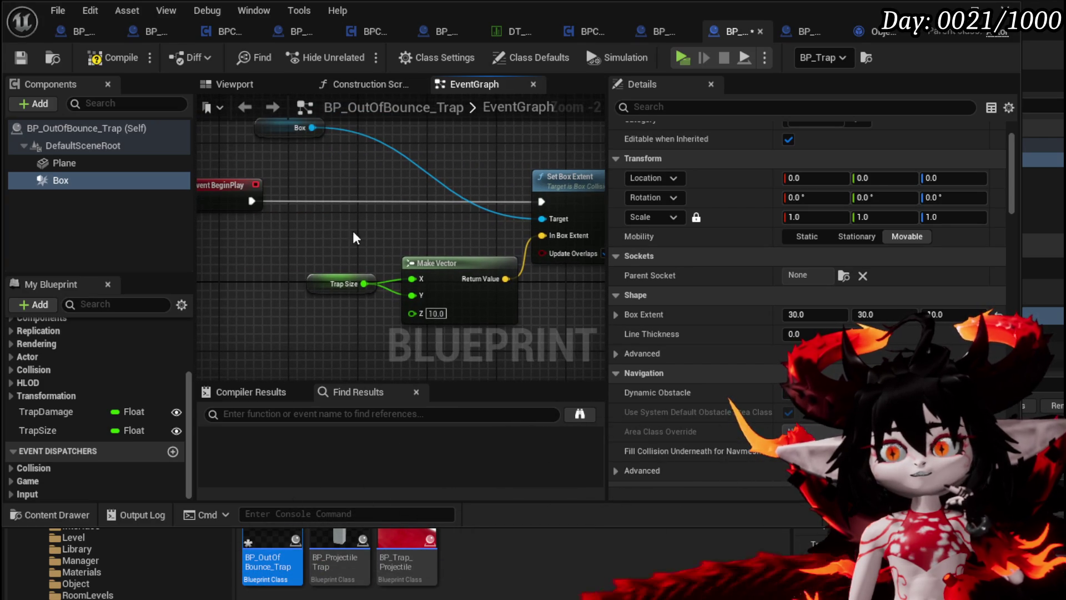
click(106, 57)
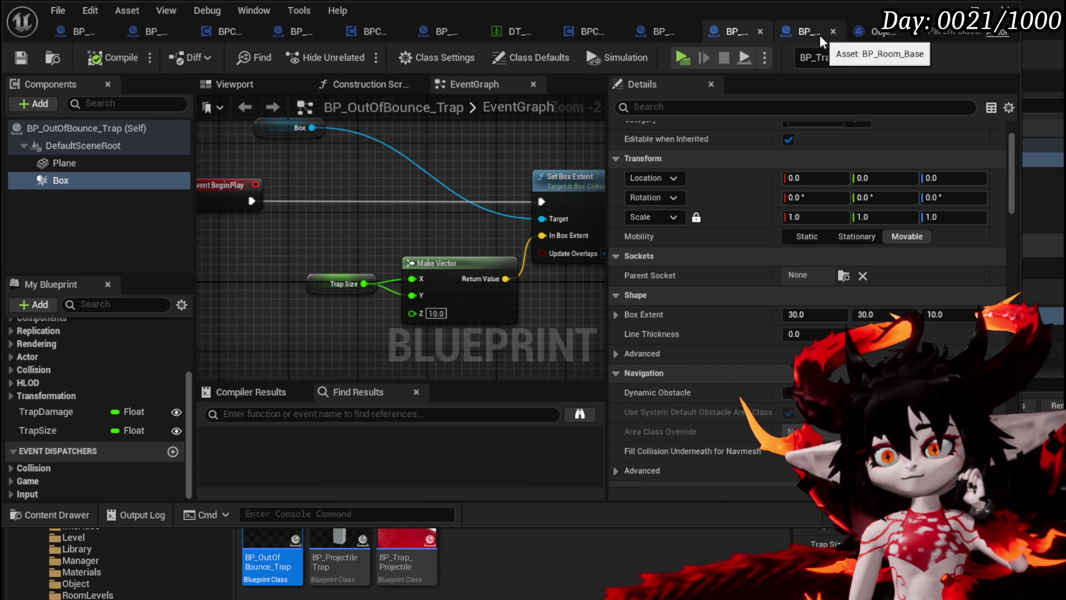
Break the BeginPlay link to Set Box Extent.
drag(285, 208, 264, 246)
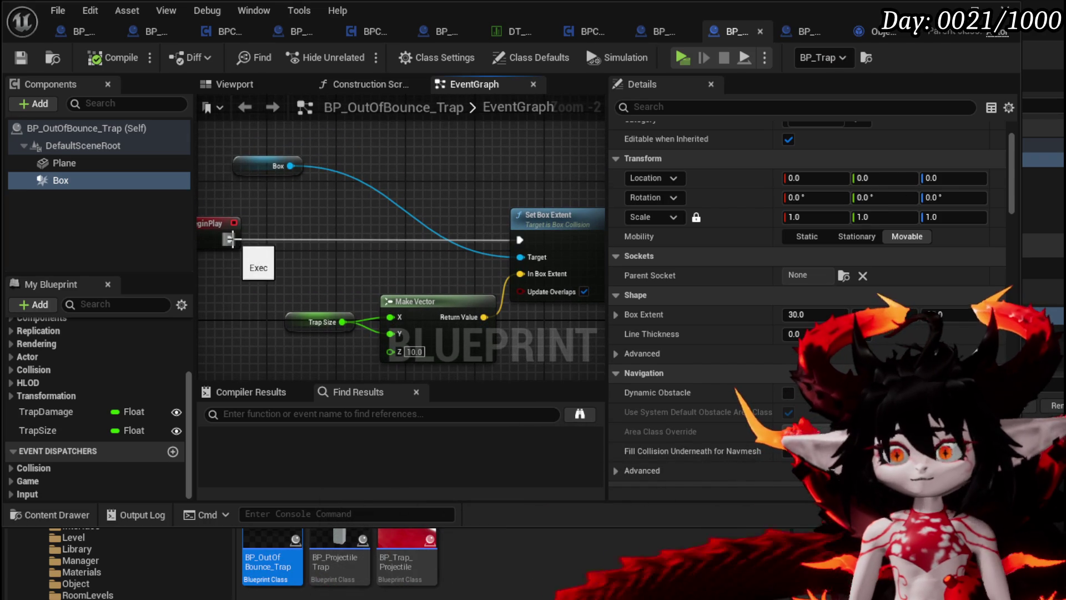
alt+click(231, 240)
right_click(324, 225)
Add a Set Size custom event driving Set Box Extent, its X and Y feeding Make Vector.
text(c)
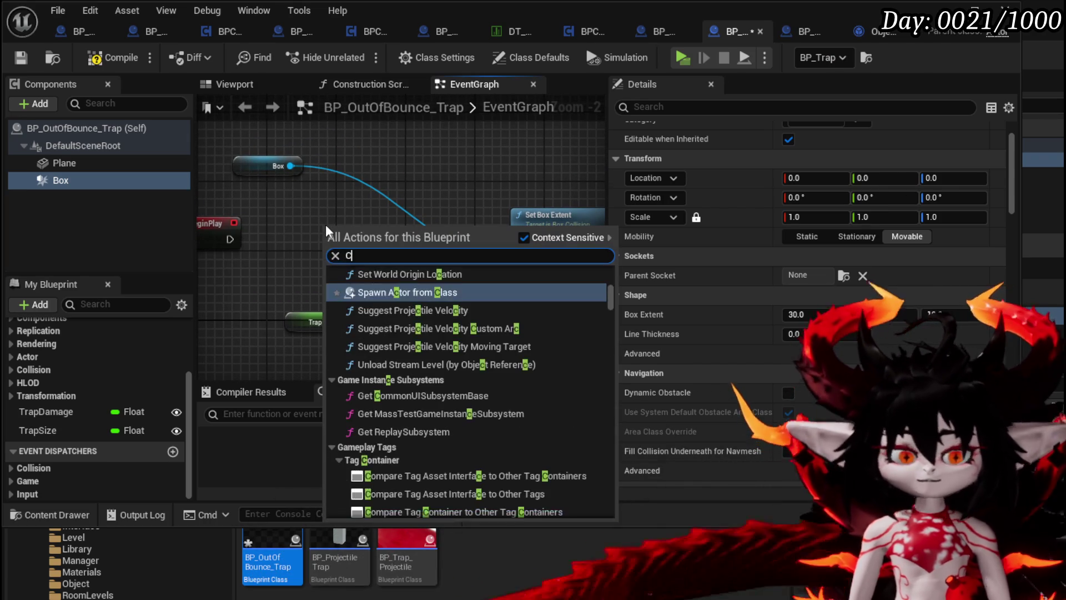
text(ustom)
key(Return)
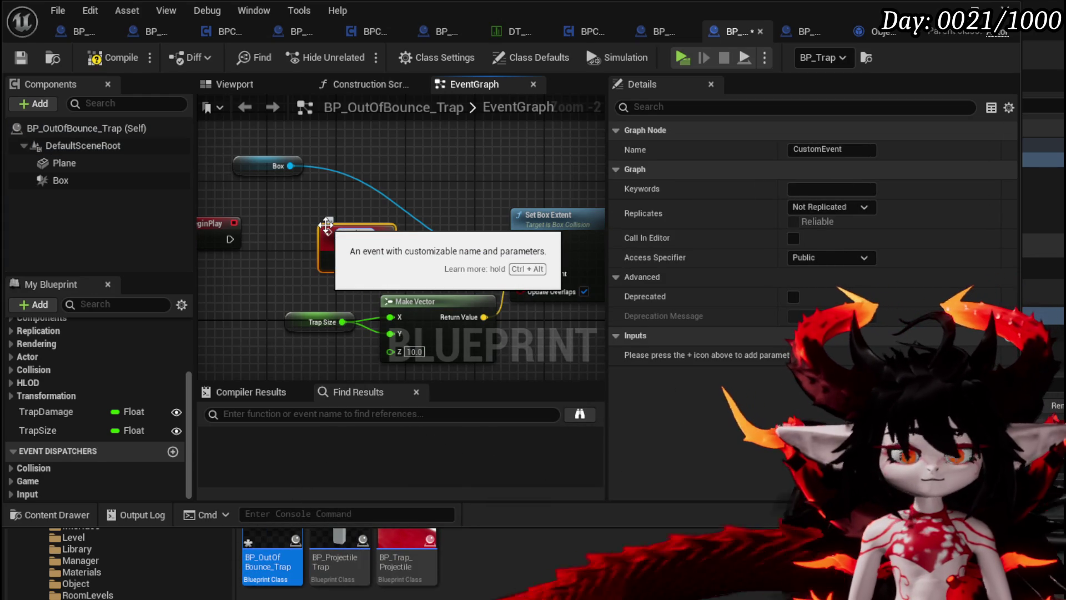
key(Return)
drag(383, 259, 520, 239)
drag(379, 231, 335, 214)
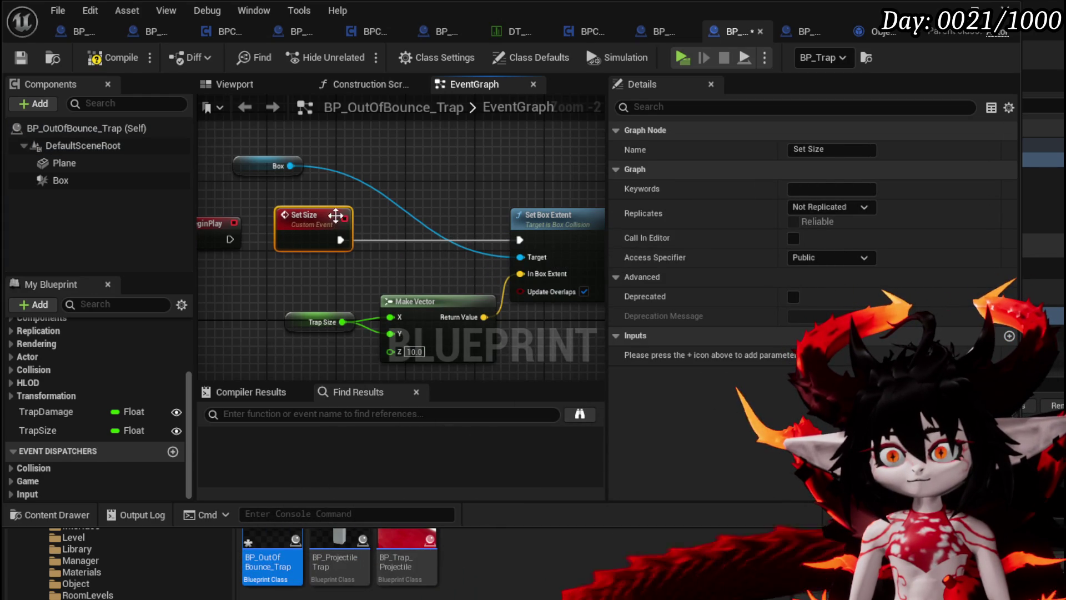
mouse_move(345, 322)
mouse_down()
mouse_move(357, 278)
mouse_move(325, 261)
mouse_up()
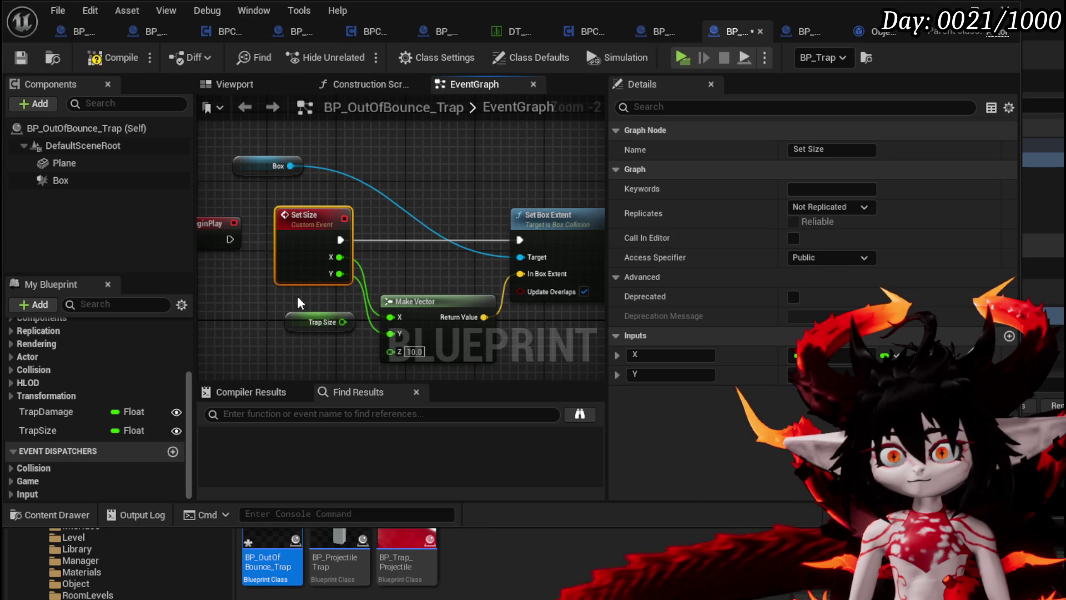
Compile the trap blueprint and reposition the Box reference node.
click(93, 57)
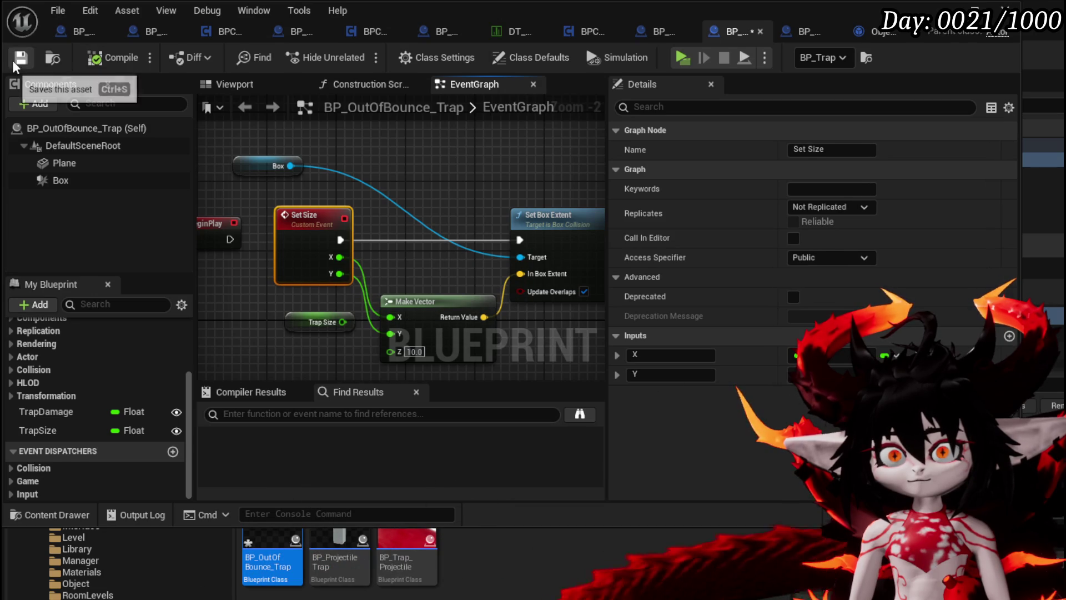
mouse_move(377, 245)
mouse_down()
mouse_move(281, 240)
mouse_move(432, 249)
mouse_up()
drag(294, 164, 329, 173)
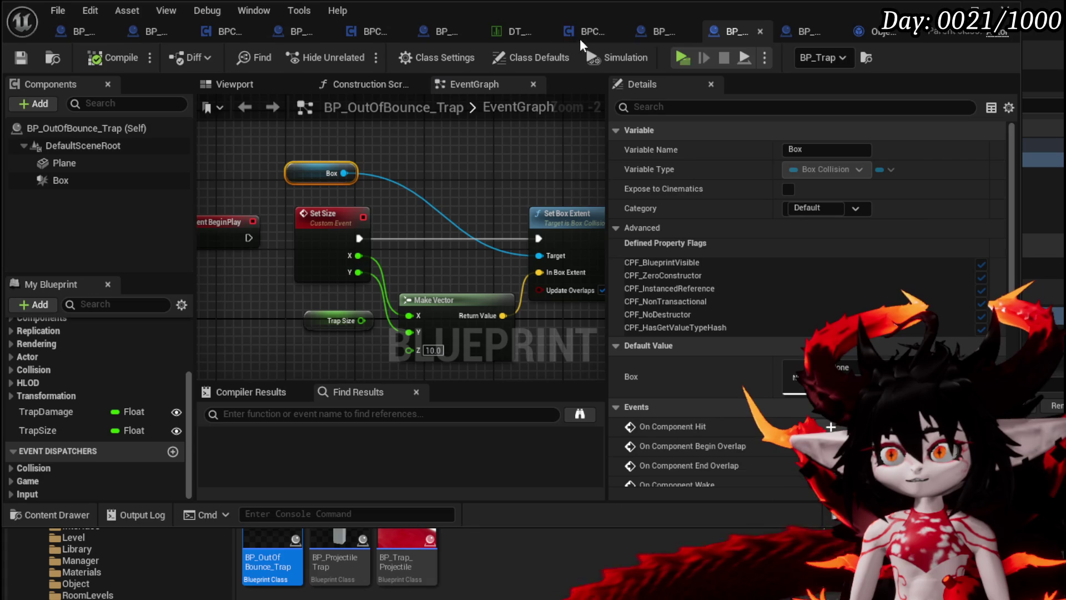
click(658, 33)
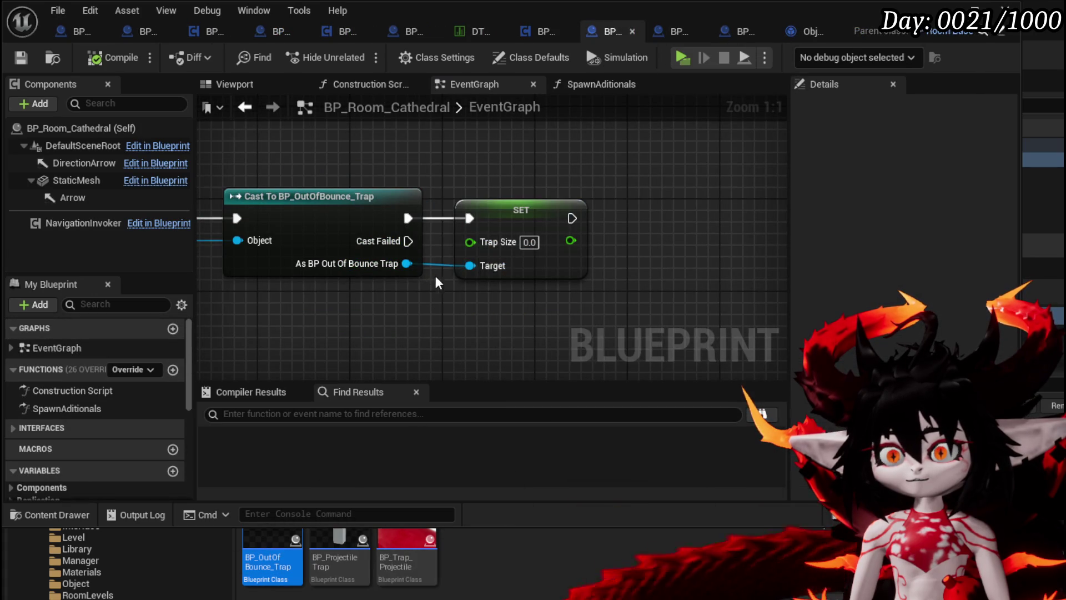
Replace the Trap Size setter with a Set Size call wired from the trap cast.
drag(406, 263, 438, 314)
text(Set S)
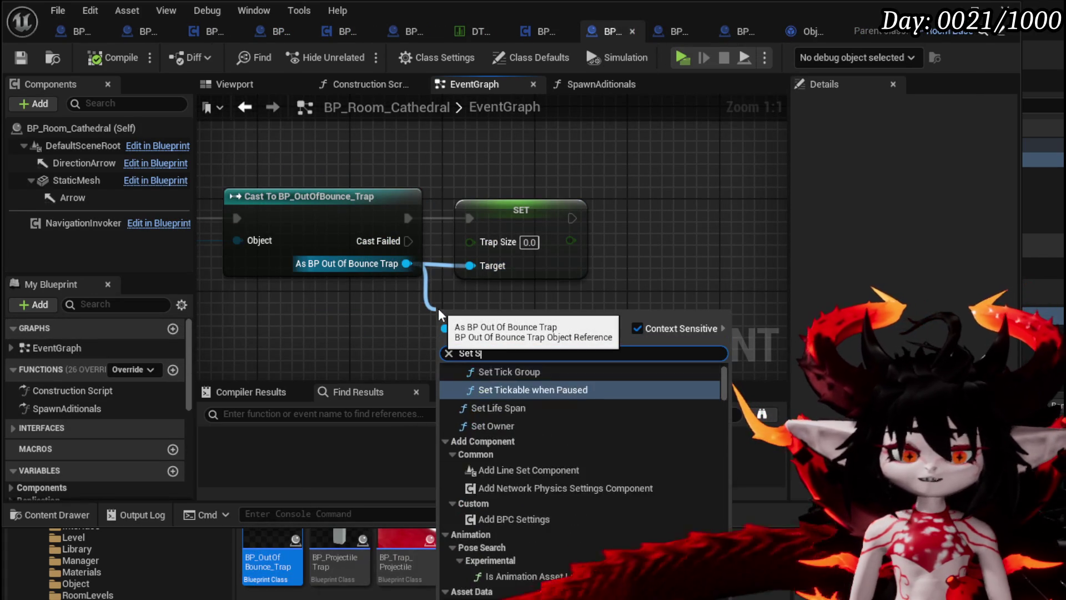
text(ize)
click(482, 395)
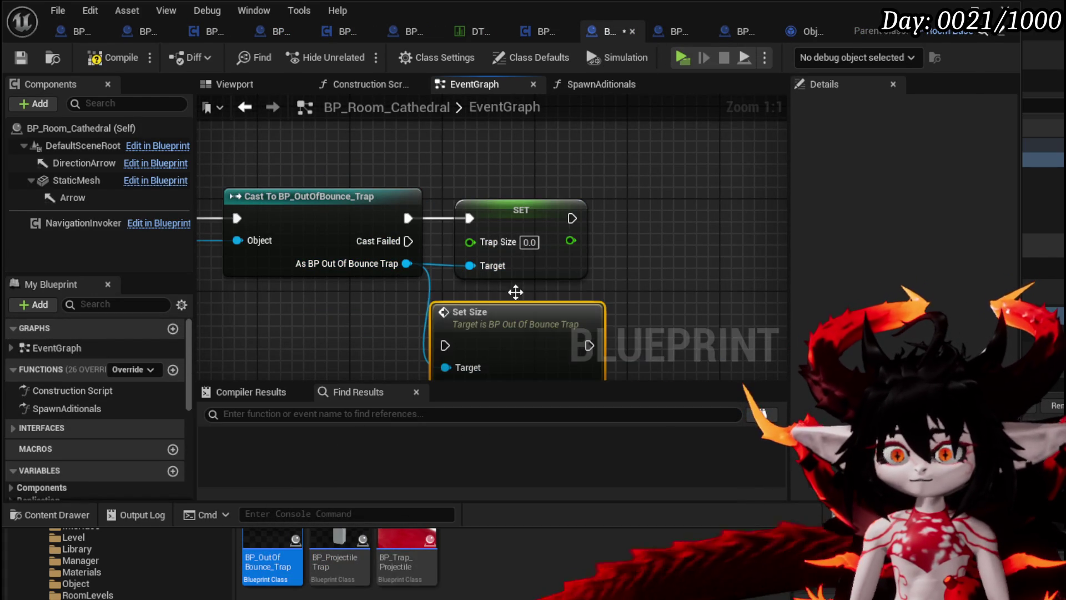
click(530, 206)
key(Delete)
mouse_move(506, 323)
mouse_down()
mouse_move(552, 231)
mouse_move(552, 208)
mouse_up()
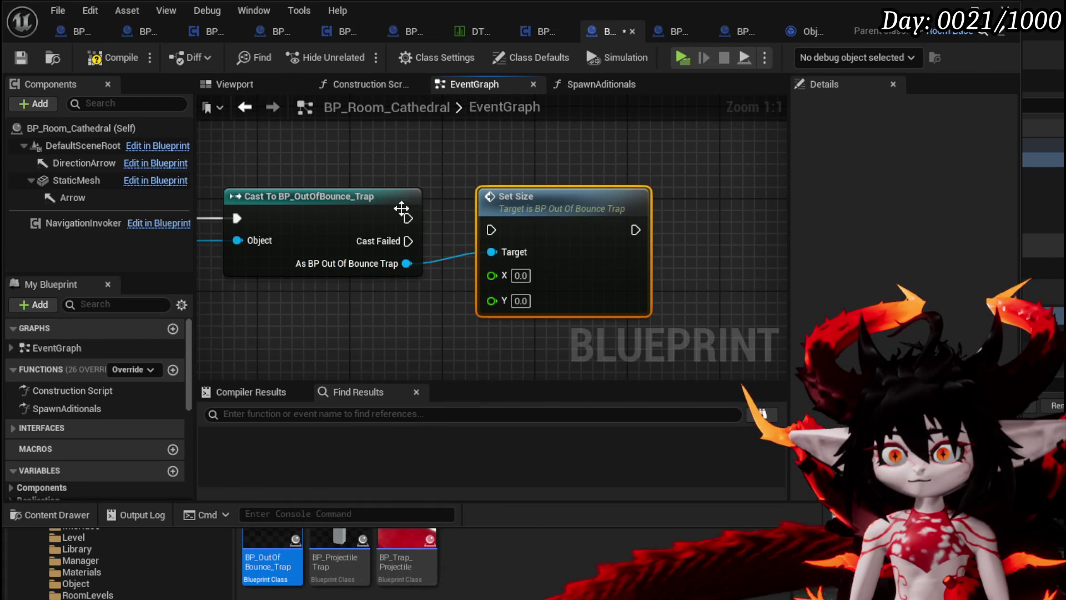
mouse_move(408, 217)
mouse_down()
mouse_move(491, 229)
mouse_move(531, 212)
mouse_up()
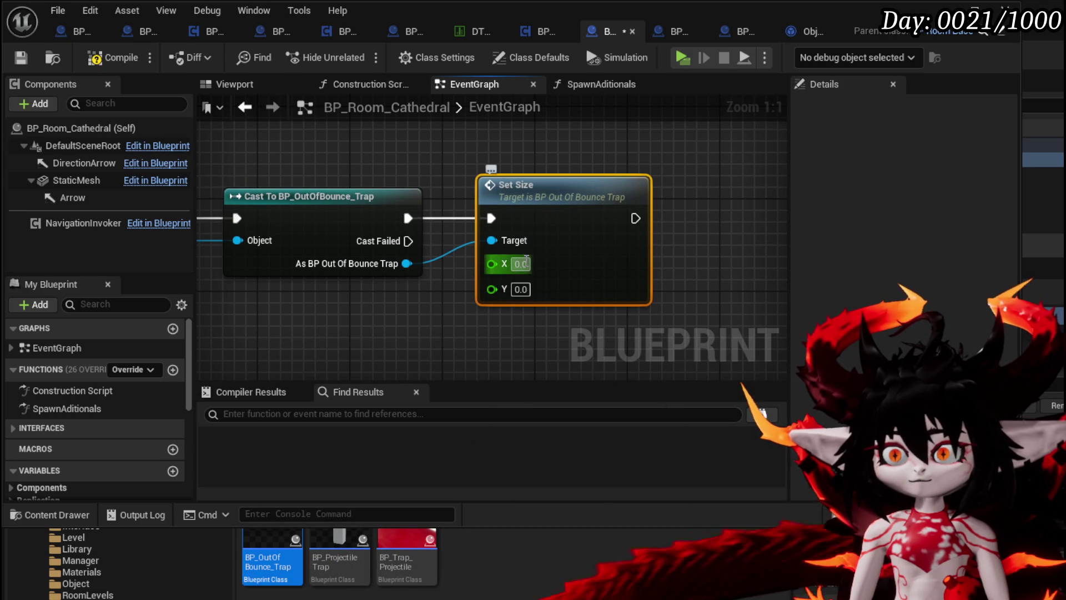
Set Set Size's X and Y to 2000.0, then compile and save.
click(522, 264)
text(2000.)
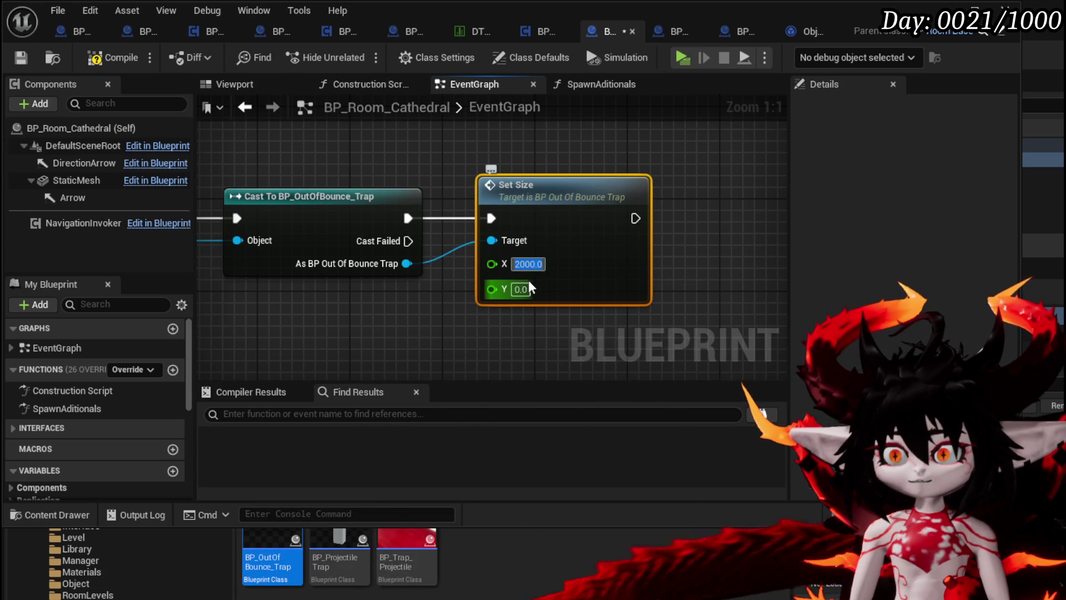
text(0)
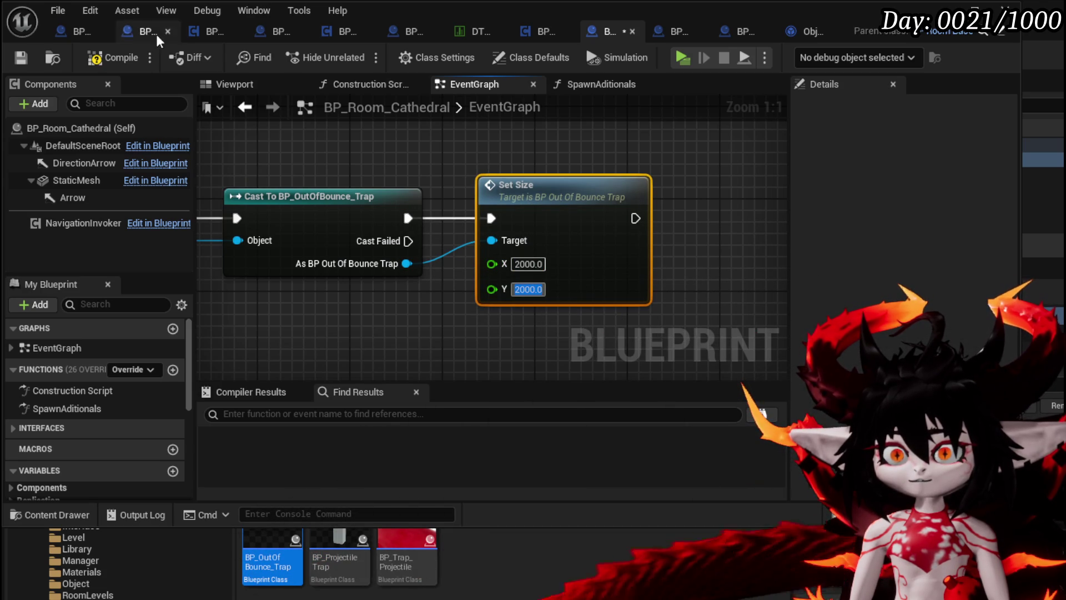
click(107, 58)
click(25, 61)
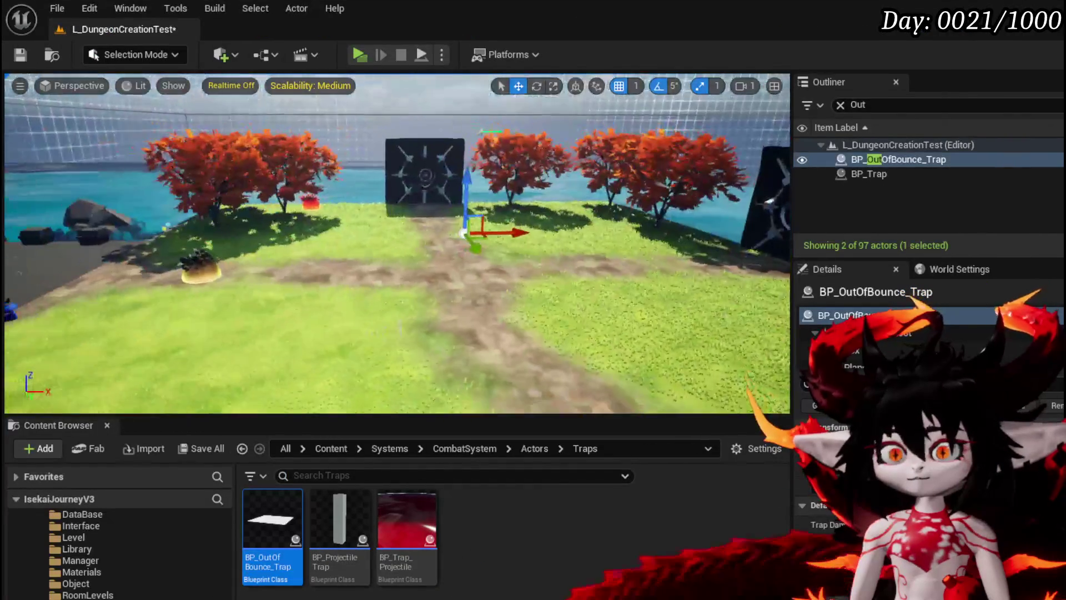
Raise the trap, then delete it from the level and save the level.
drag(471, 183, 472, 167)
key(w)
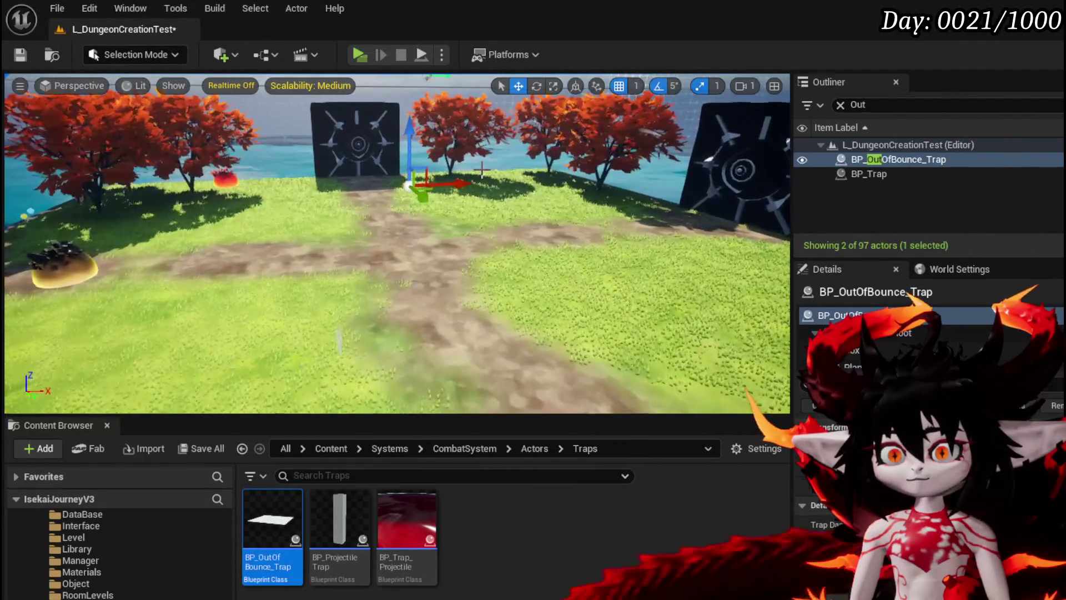
key(Delete)
click(28, 53)
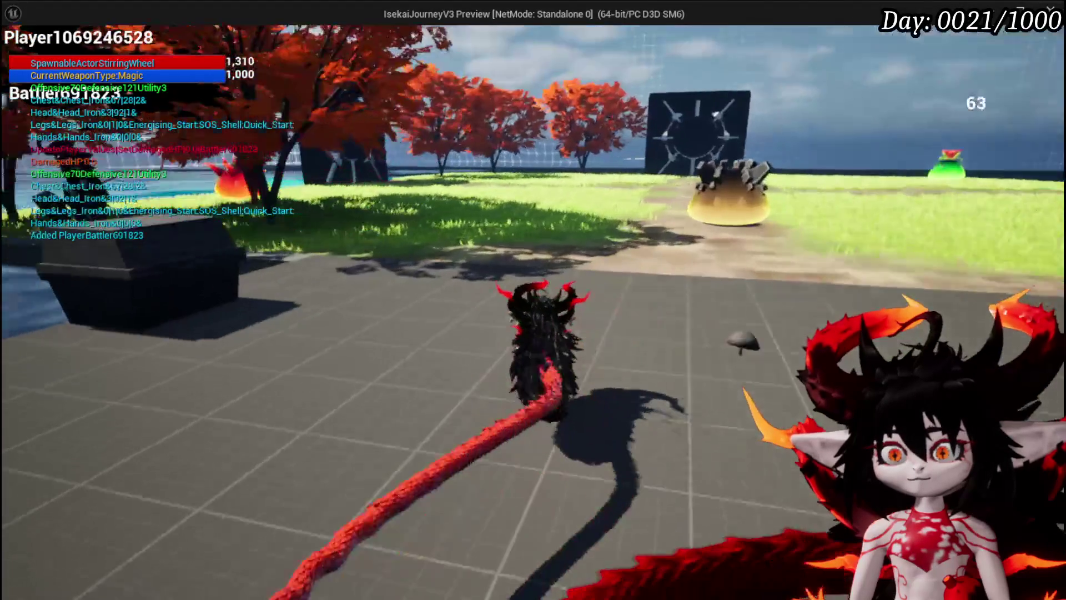
In play, build a Camping room then the Cathedral room, then stop the preview.
key(w)
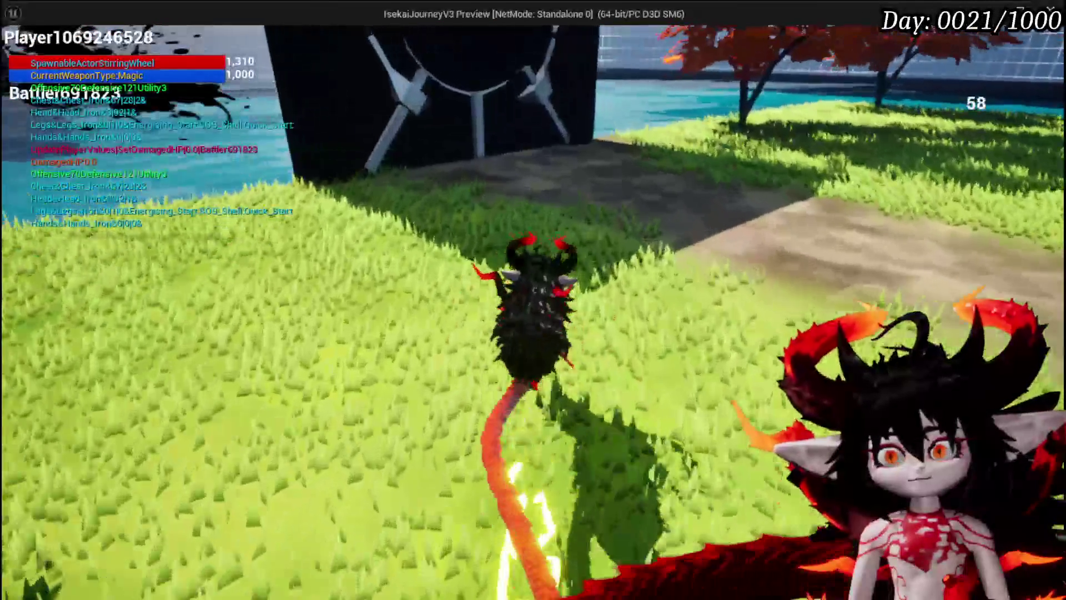
key(b)
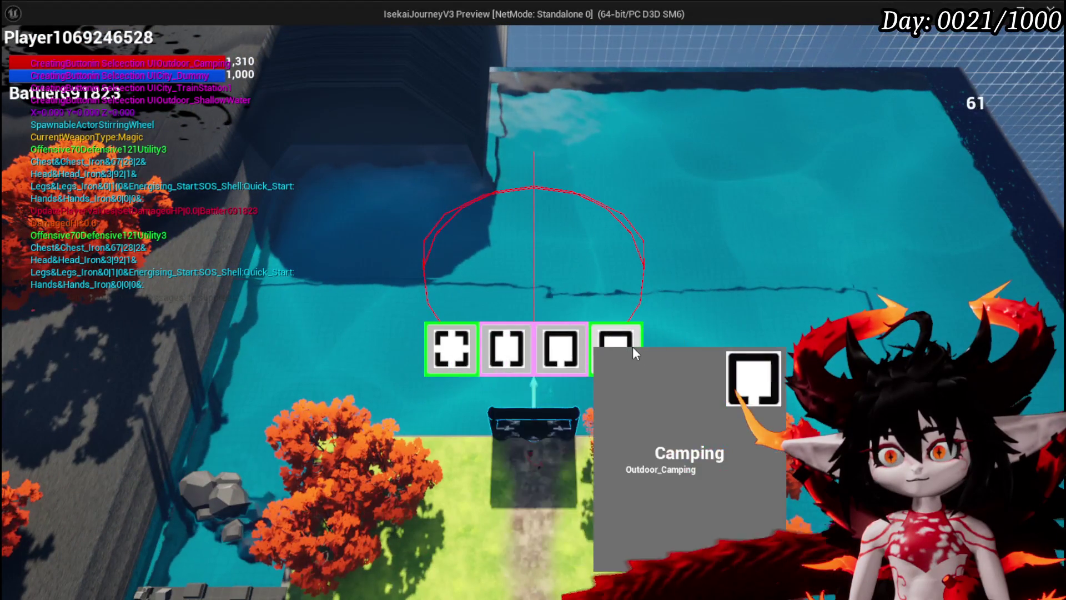
click(633, 346)
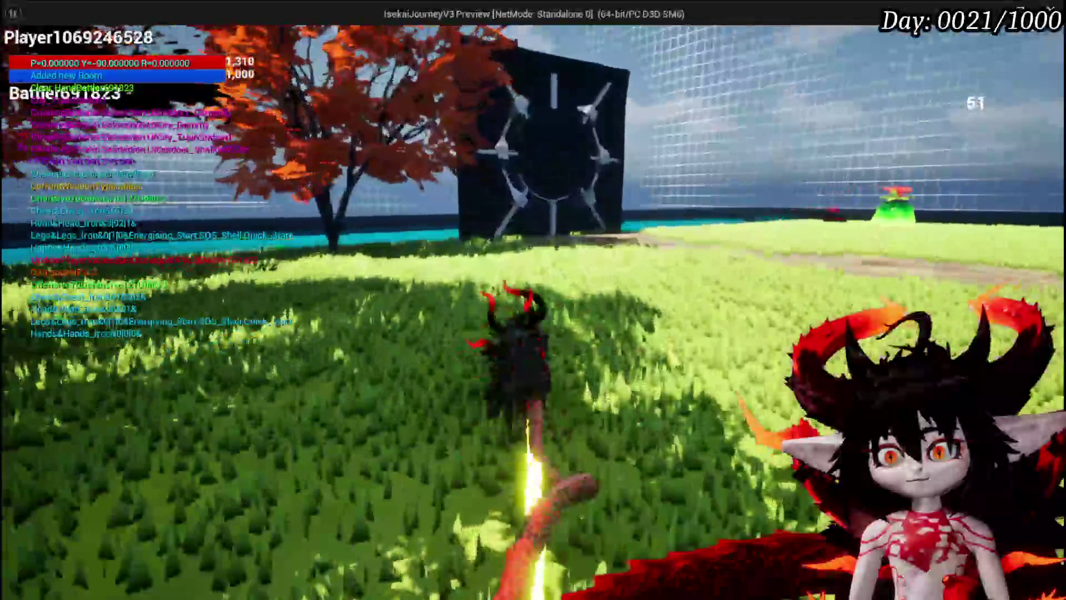
key(b)
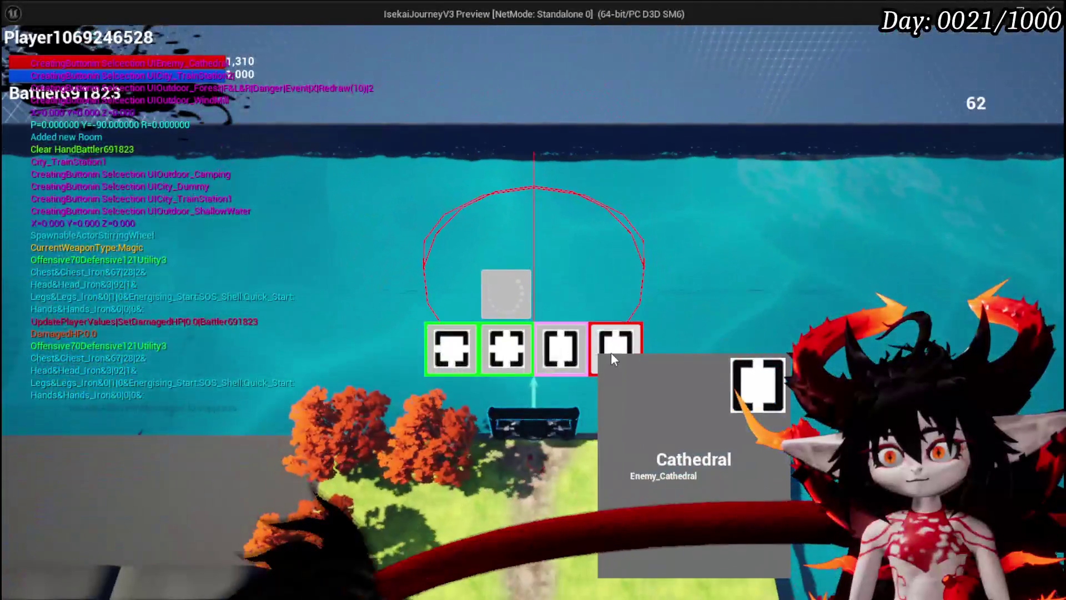
click(611, 353)
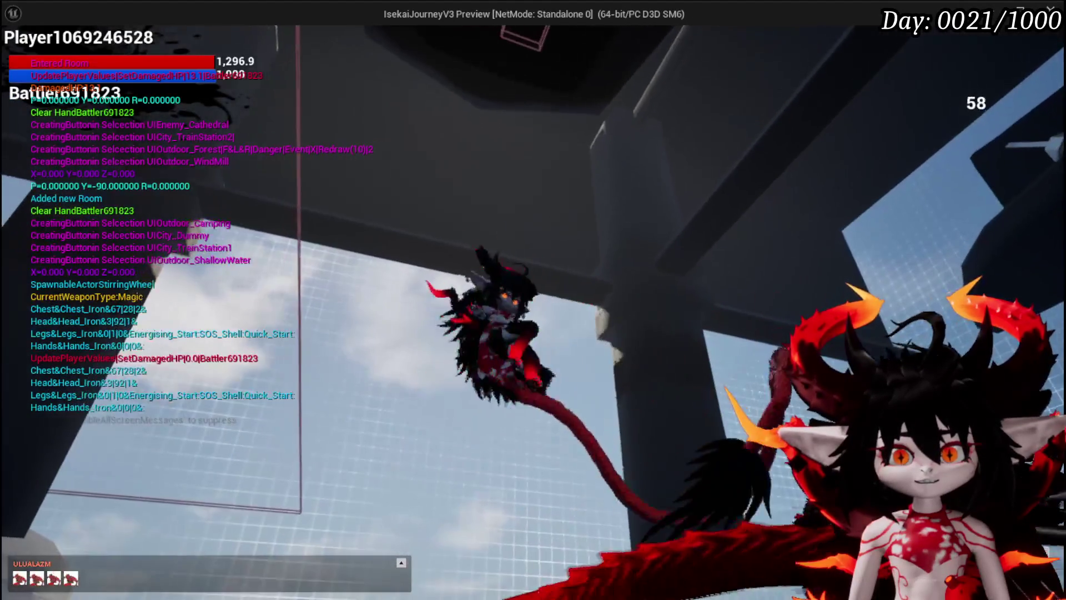
key(Escape)
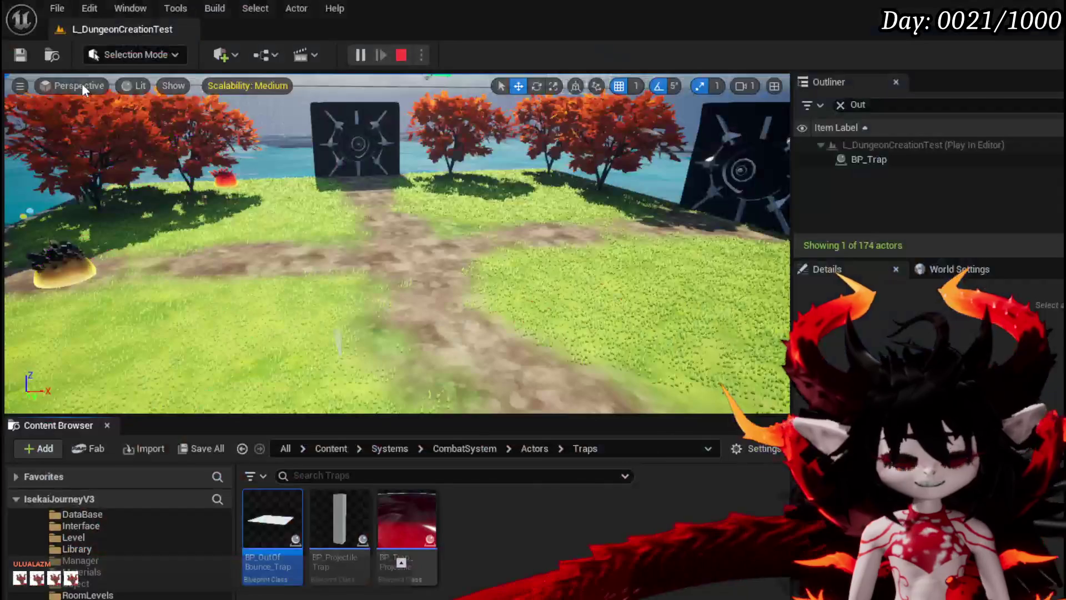
Save the L_DungeonCreationTest map and scroll the Content Browser folders to the Traps folder.
click(23, 54)
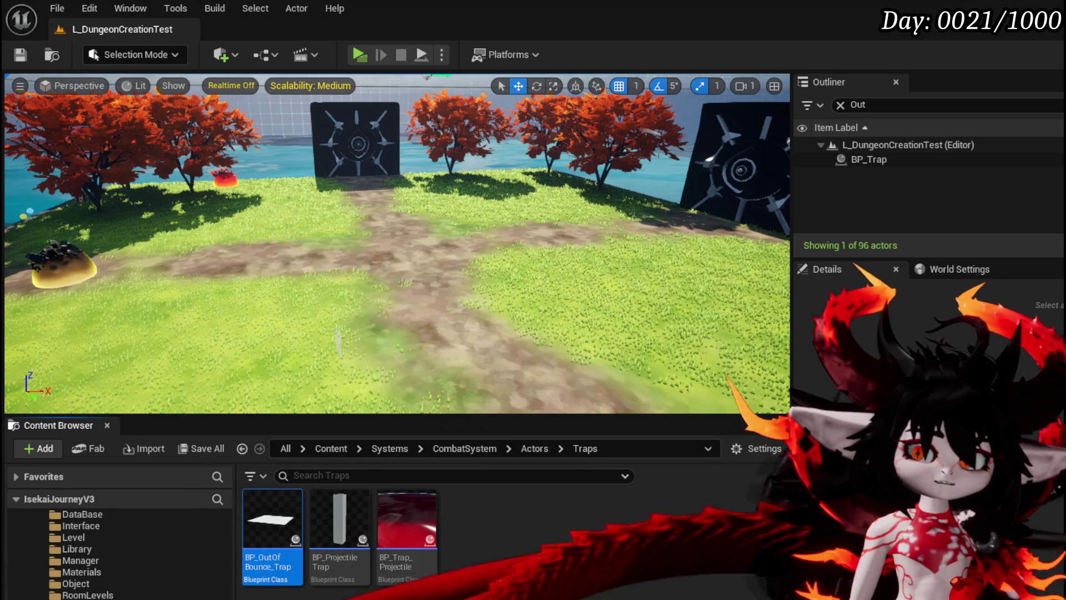
click(24, 53)
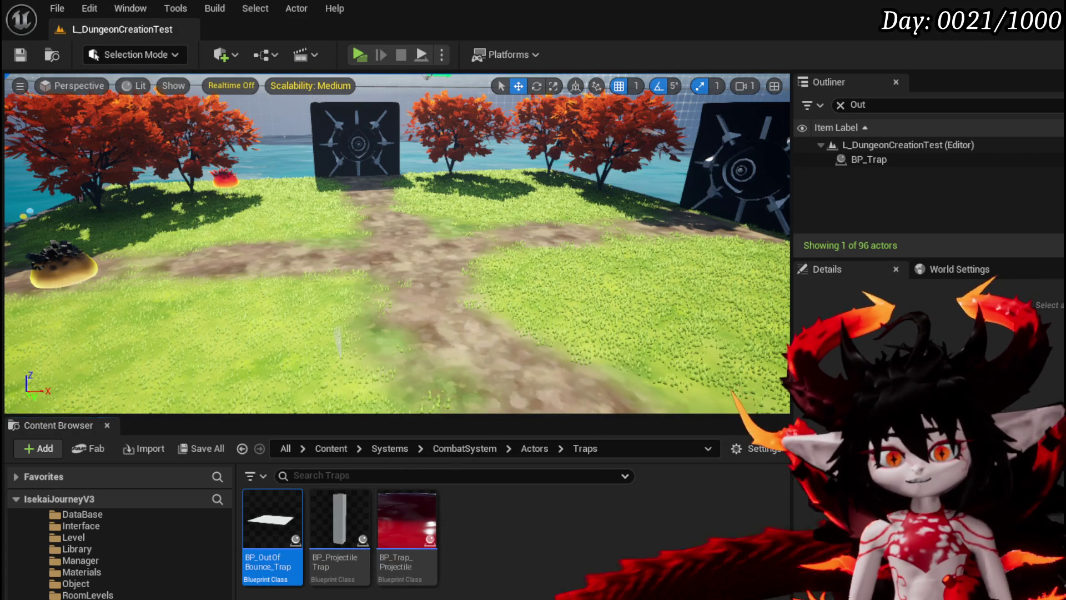
scroll(344, 329, down, 4)
click(20, 55)
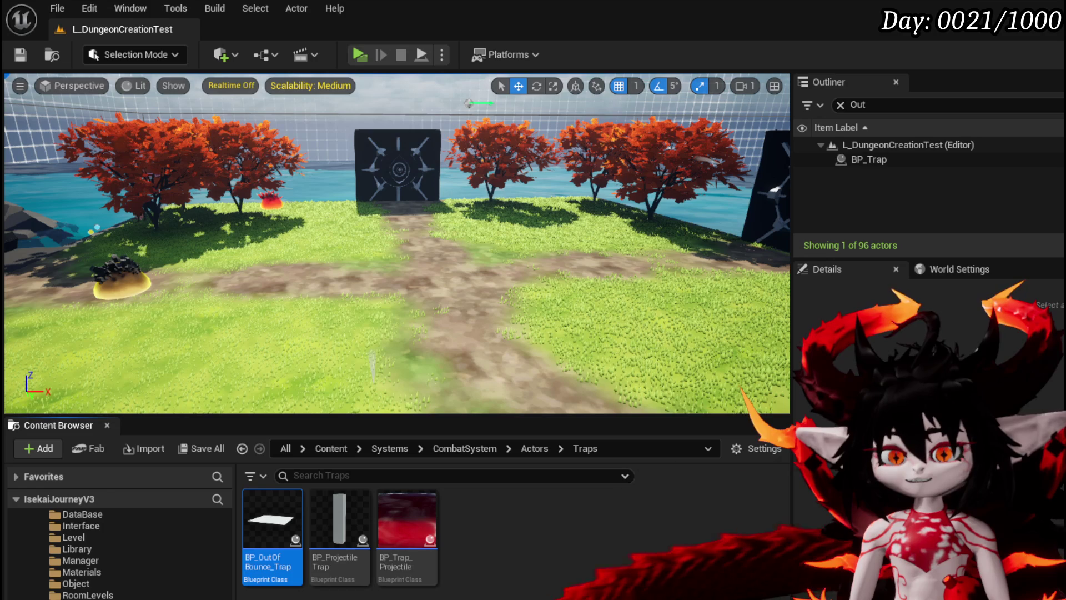
scroll(102, 595, up, 2)
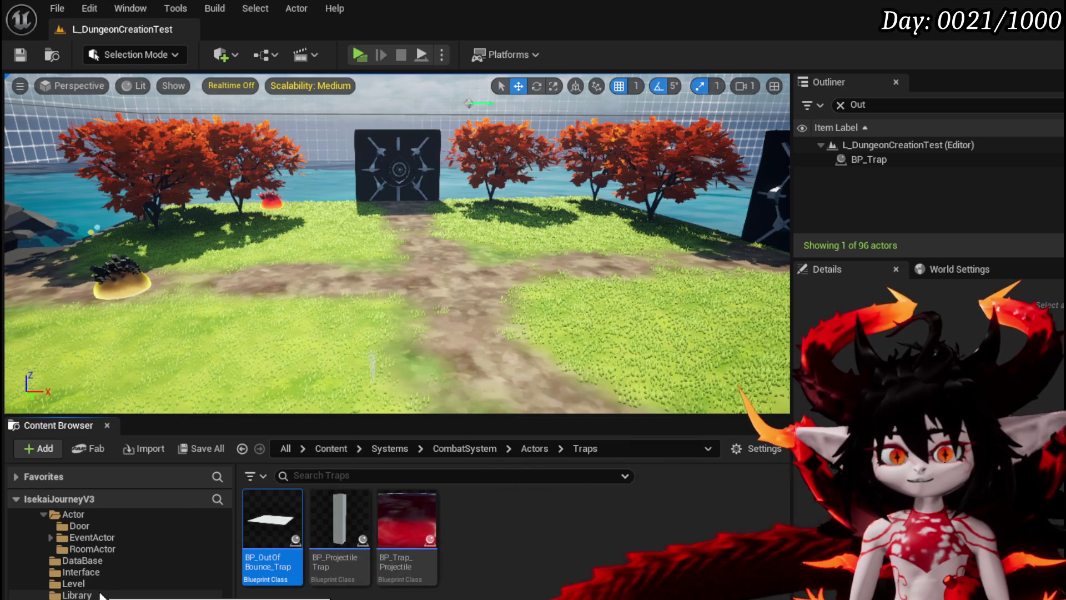
scroll(102, 588, up, 2)
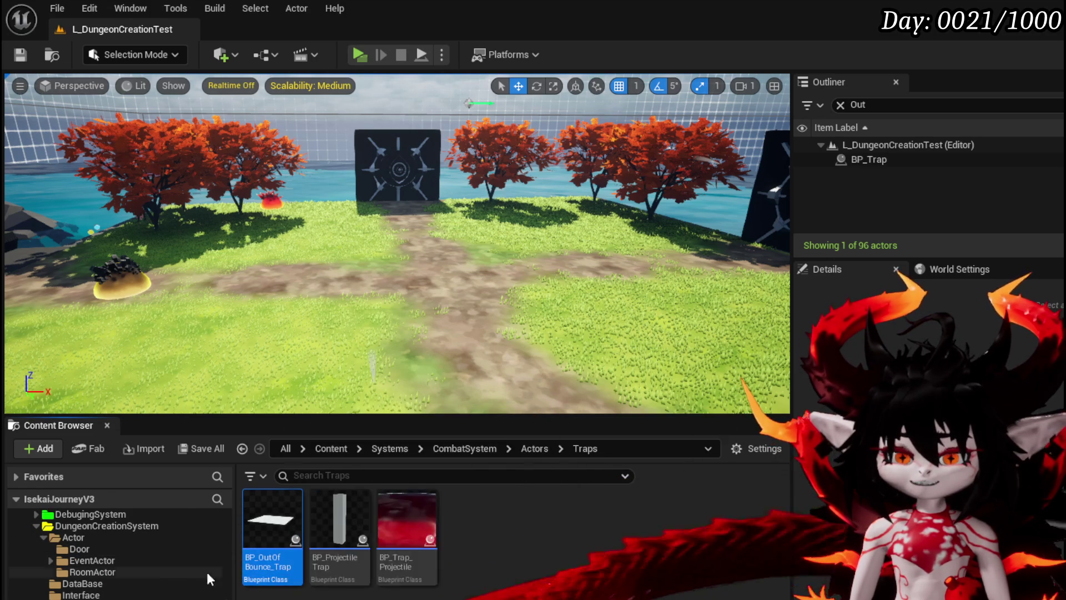
scroll(139, 577, up, 5)
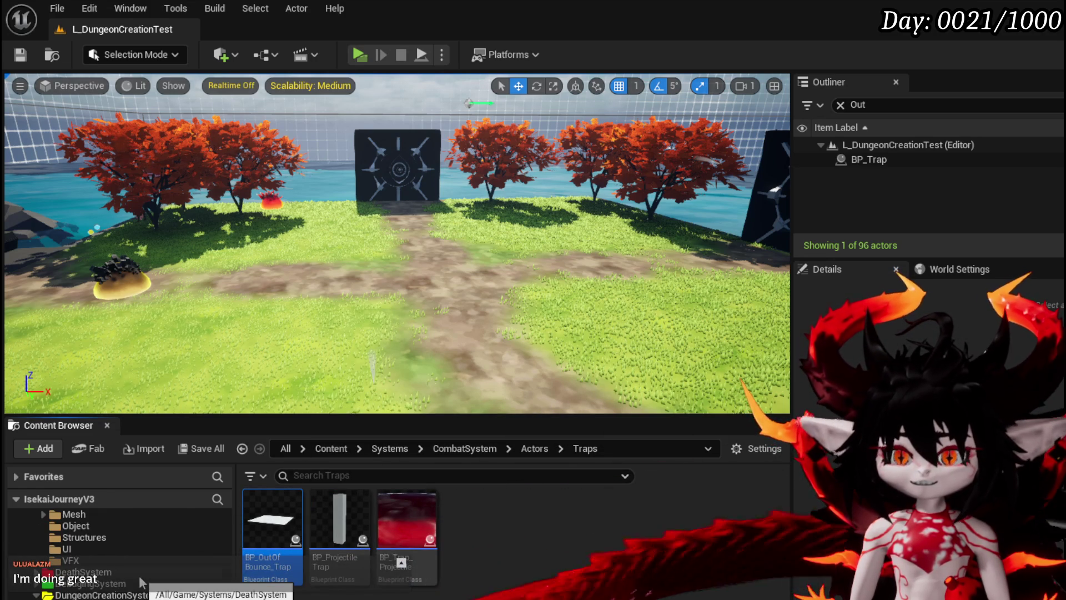
scroll(139, 575, down, 10)
scroll(139, 575, up, 3)
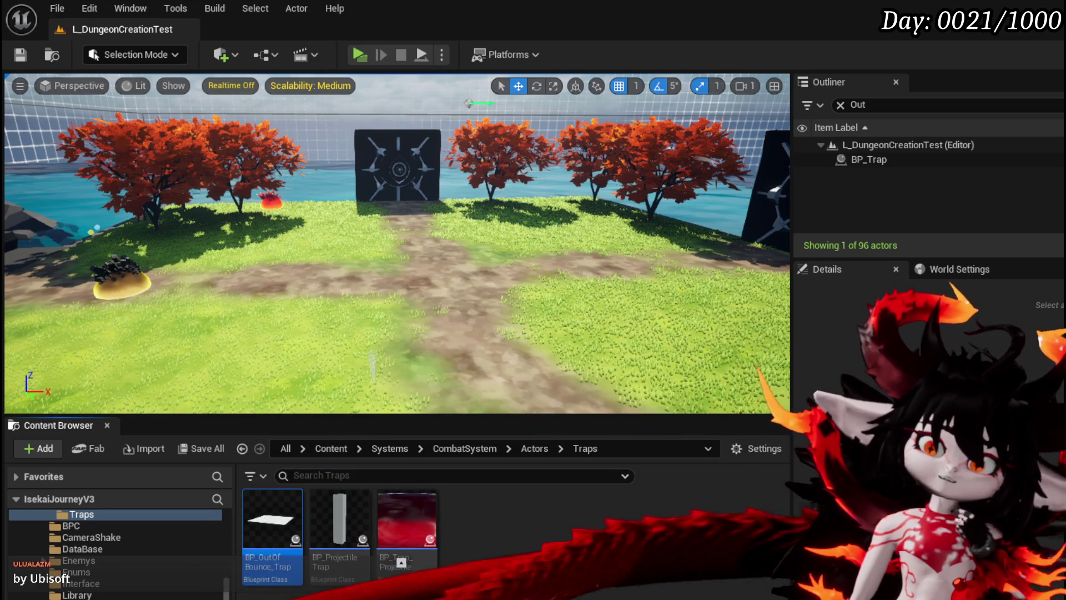
Save all changed packages with Ctrl+S and look around the grass map.
key(ctrl+s)
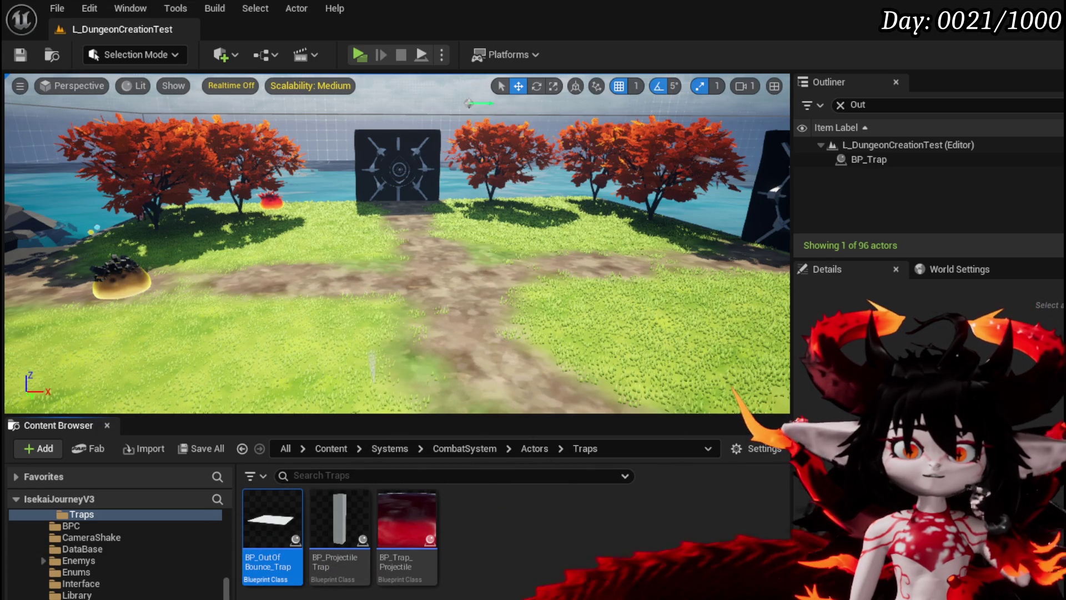
mouse_move(576, 254)
mouse_down()
mouse_move(600, 256)
mouse_move(555, 278)
mouse_up()
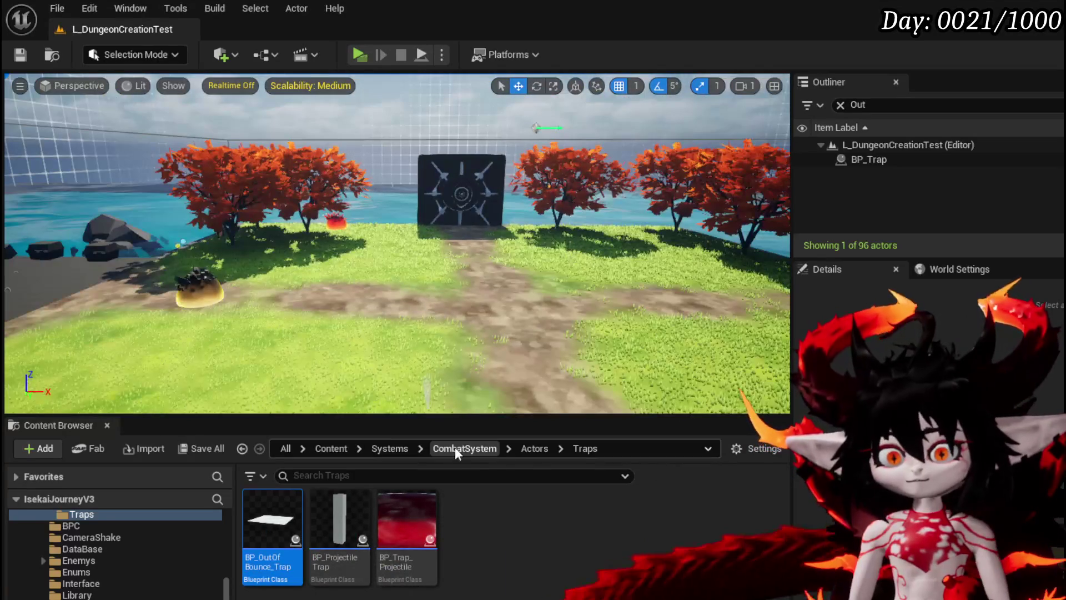
Open BP_OutOfBounce_Trap and view its Server Trap Trigger, Update Player Values and Cast nodes.
double_click(272, 527)
mouse_move(439, 341)
mouse_down()
mouse_move(400, 233)
mouse_move(357, 183)
mouse_move(355, 227)
mouse_up()
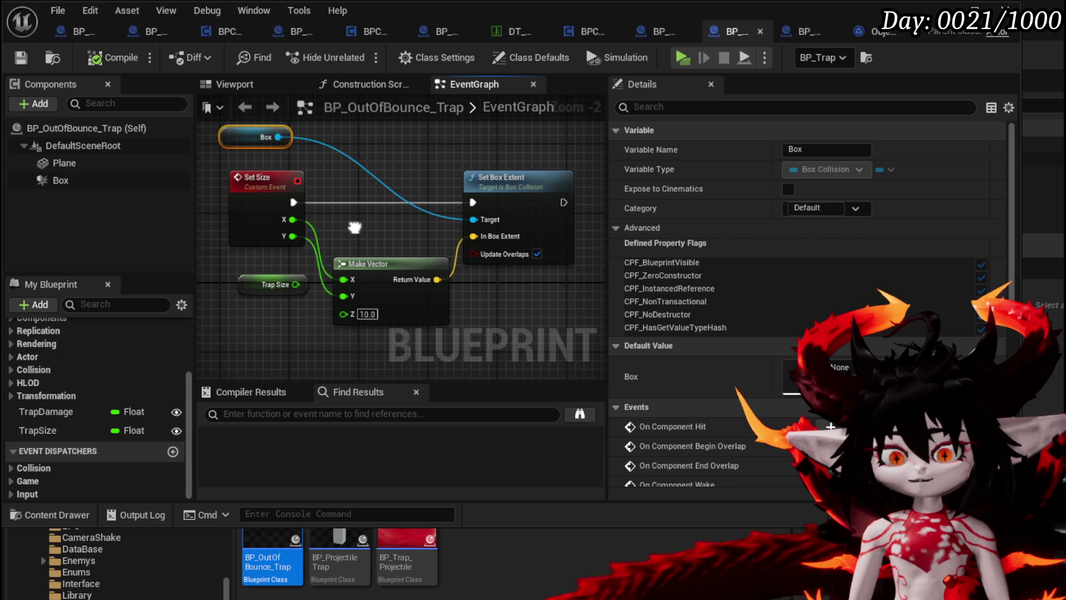
scroll(354, 227, down, 2)
mouse_move(357, 231)
mouse_down()
mouse_move(375, 250)
mouse_move(303, 114)
mouse_up()
mouse_move(391, 314)
mouse_down()
mouse_move(232, 237)
mouse_move(231, 331)
mouse_move(370, 168)
mouse_move(277, 147)
mouse_up()
drag(389, 167, 294, 161)
drag(422, 177, 233, 166)
mouse_move(367, 167)
mouse_down()
mouse_move(331, 186)
mouse_move(458, 271)
mouse_move(498, 284)
mouse_up()
scroll(331, 186, up, 2)
scroll(388, 217, down, 2)
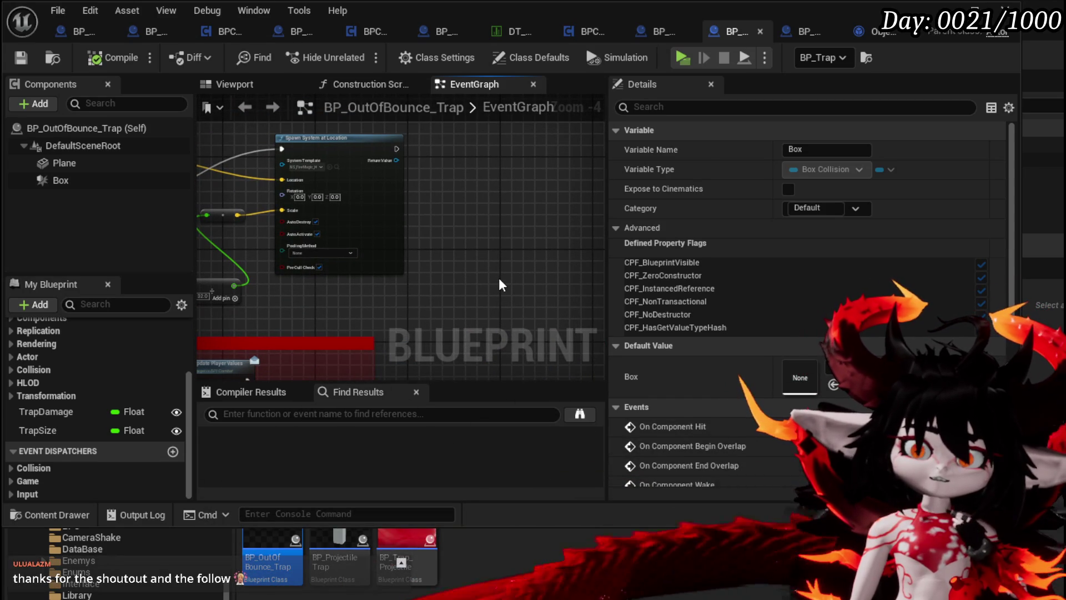
Inspect the TrapSize multiply nodes feeding the Spawn System at Location node.
mouse_move(469, 266)
mouse_down()
mouse_move(476, 285)
mouse_move(393, 305)
mouse_move(422, 241)
mouse_up()
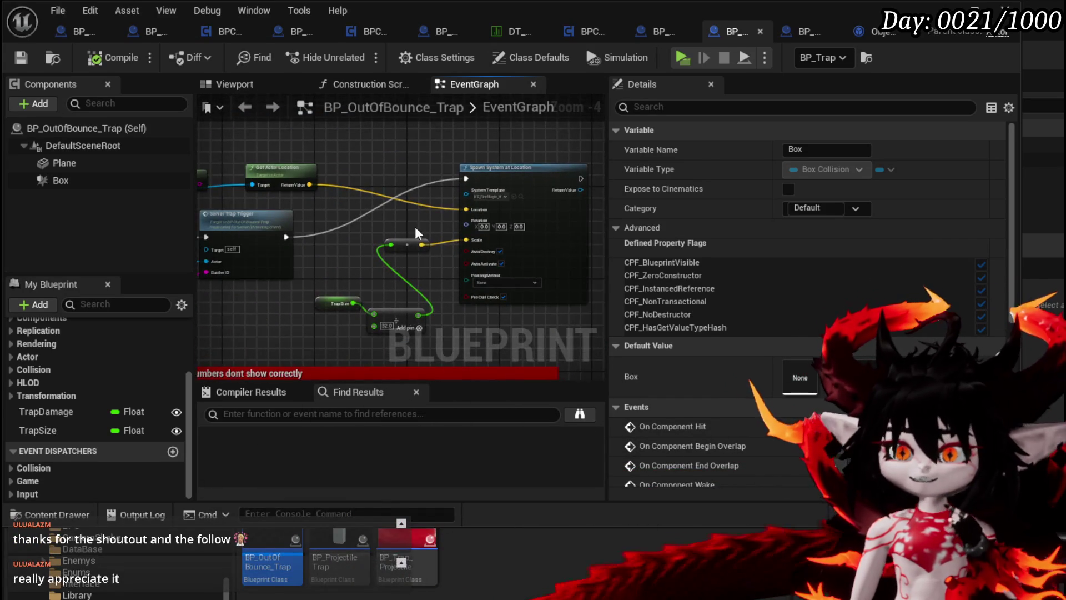
scroll(422, 242, up, 2)
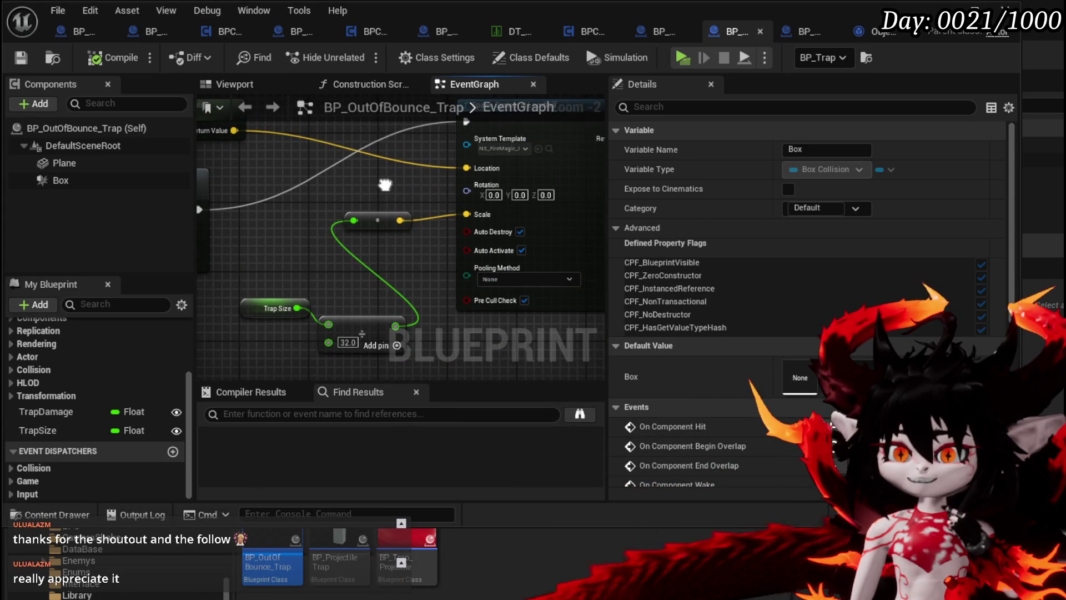
mouse_move(386, 192)
mouse_down()
mouse_move(337, 276)
mouse_move(322, 248)
mouse_move(424, 168)
mouse_move(333, 225)
mouse_move(344, 233)
mouse_move(331, 232)
mouse_move(337, 198)
mouse_move(341, 214)
mouse_move(381, 227)
mouse_move(301, 217)
mouse_up()
scroll(339, 211, down, 1)
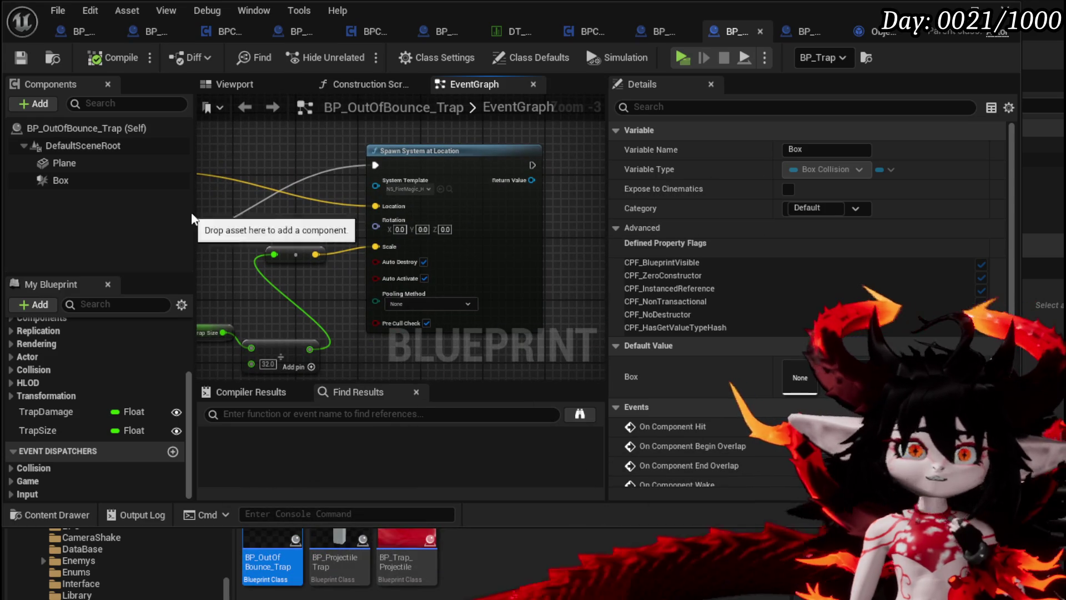
mouse_move(205, 271)
mouse_down()
mouse_move(338, 265)
mouse_move(305, 184)
mouse_move(302, 198)
mouse_up()
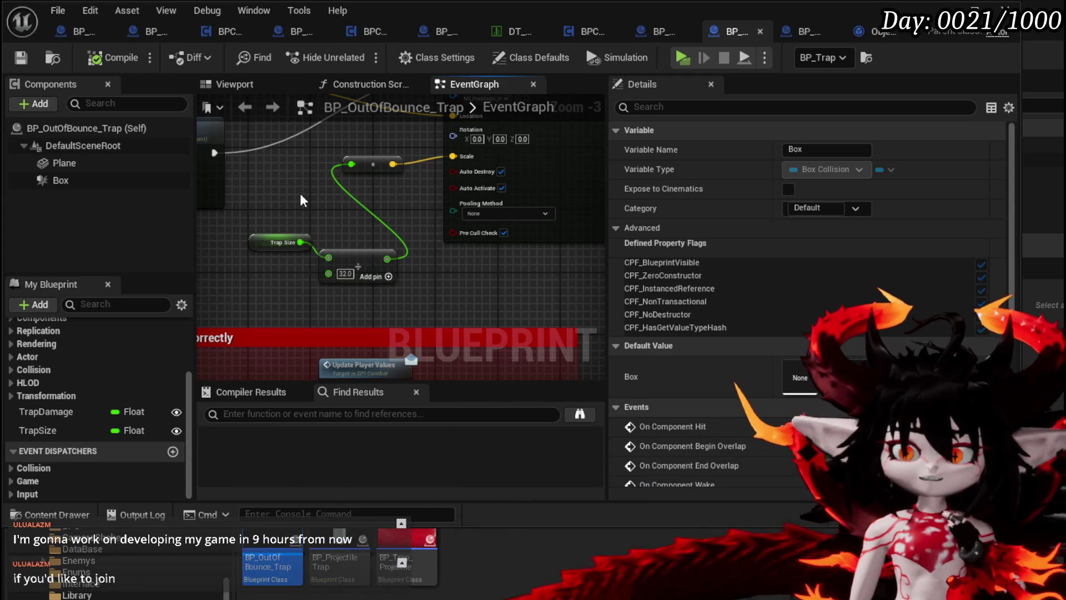
mouse_move(300, 200)
mouse_down()
mouse_move(261, 250)
mouse_move(232, 340)
mouse_move(321, 309)
mouse_move(327, 254)
mouse_up()
mouse_move(341, 175)
mouse_down()
mouse_move(345, 216)
mouse_move(522, 235)
mouse_move(538, 199)
mouse_up()
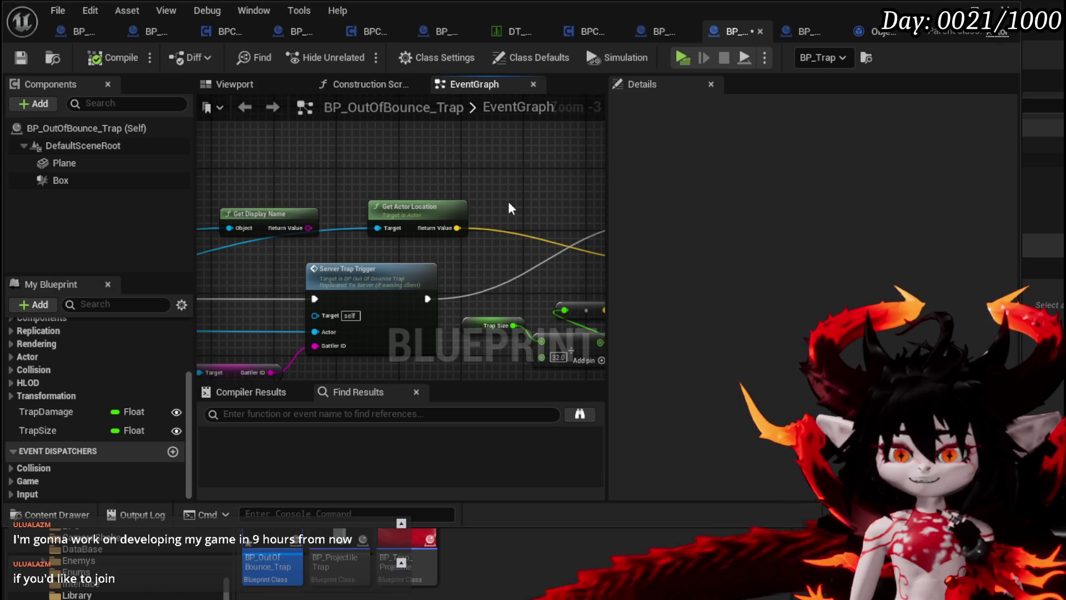
scroll(508, 201, down, 2)
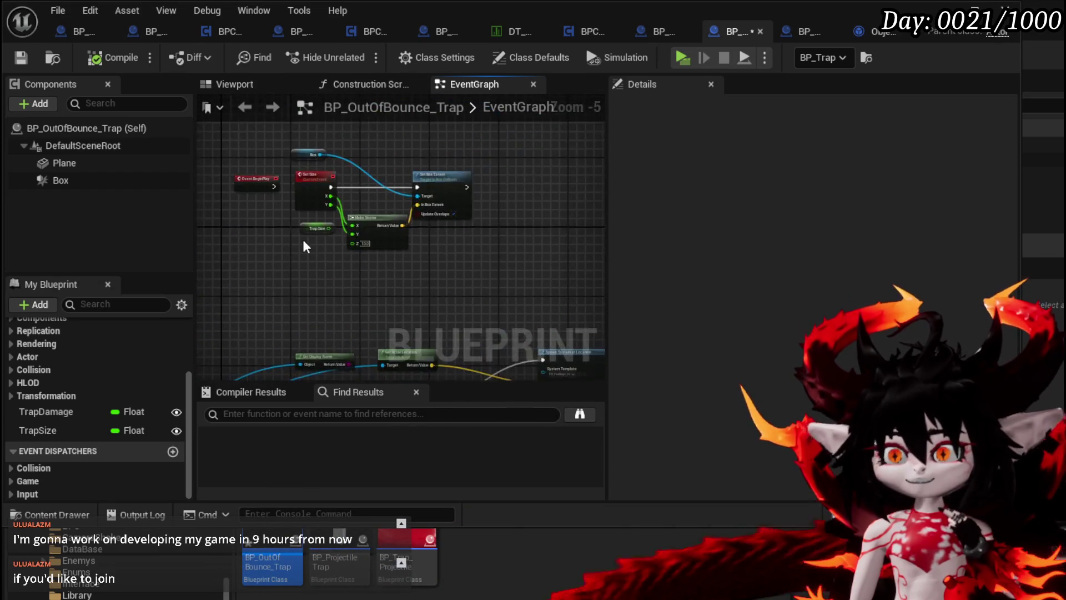
scroll(250, 277, up, 3)
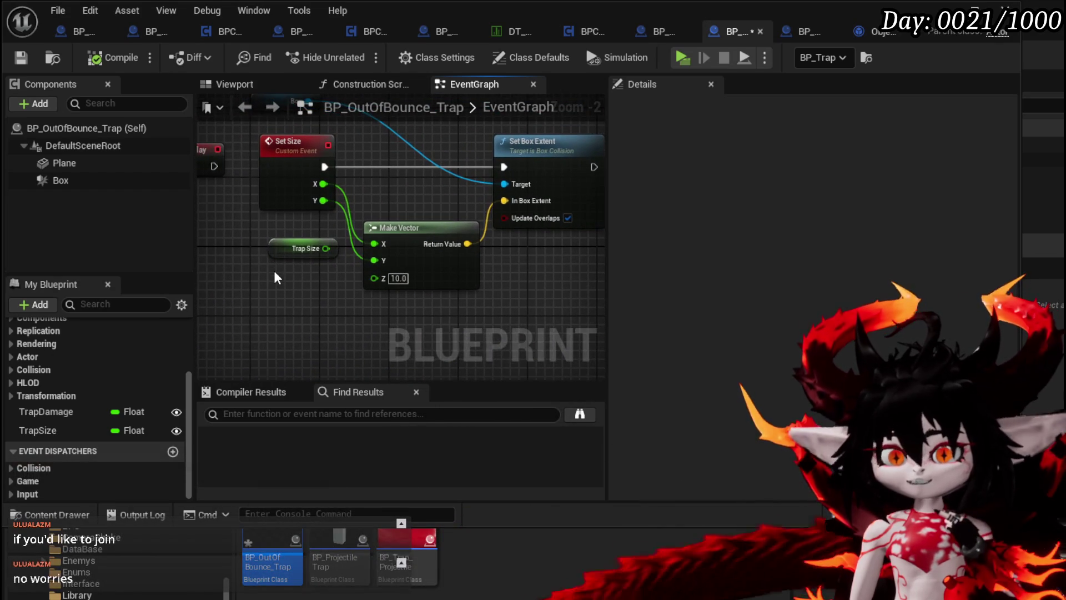
Review the Set Size event with its Set Box Extent node beside Event BeginPlay.
drag(274, 278, 222, 285)
drag(346, 220, 442, 227)
drag(267, 243, 329, 248)
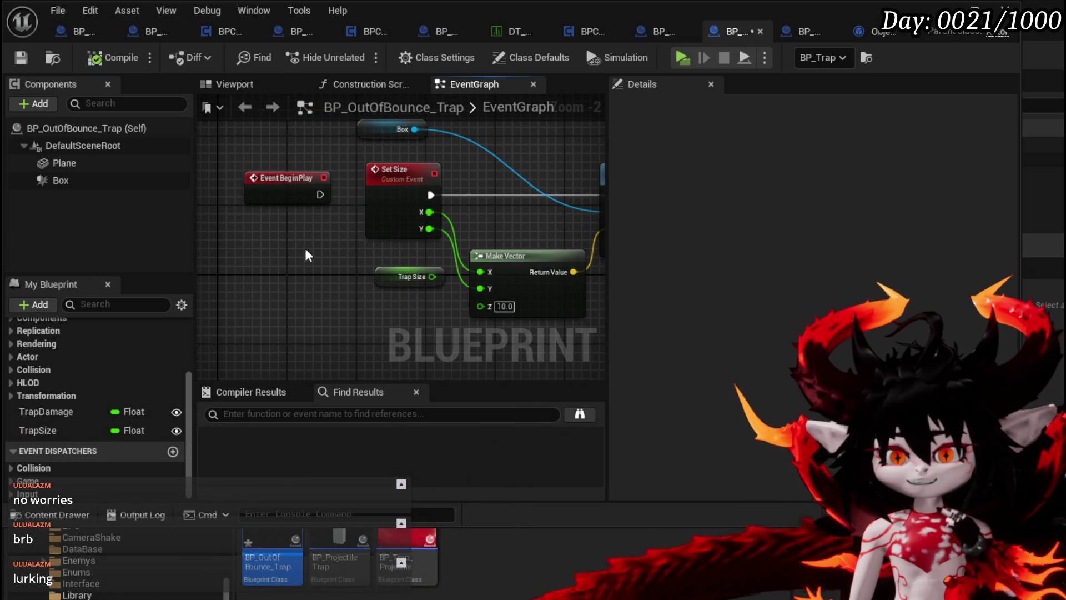
drag(306, 256, 238, 268)
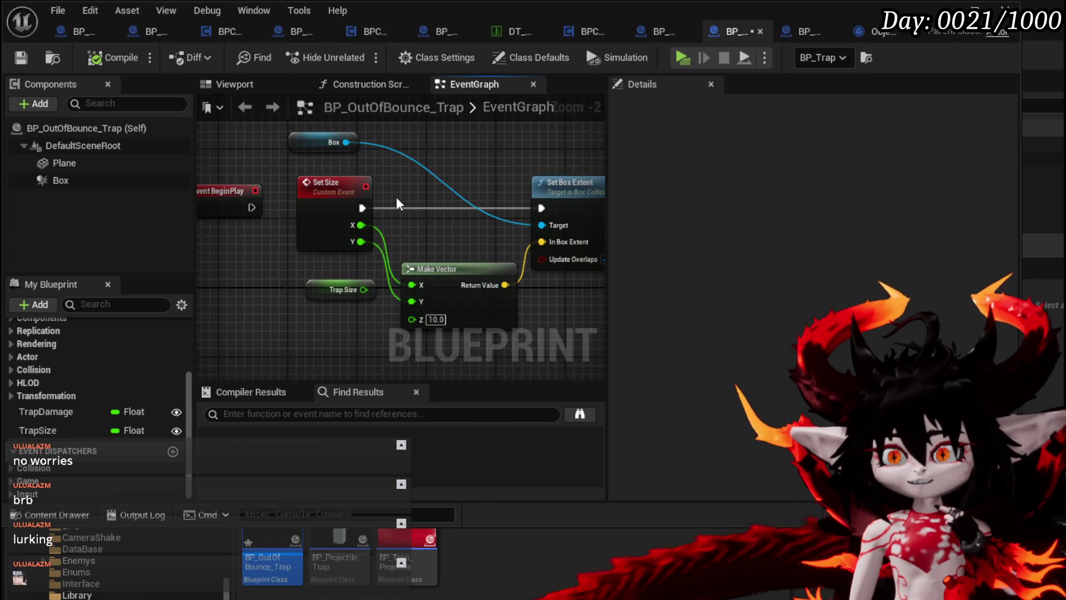
drag(395, 196, 350, 187)
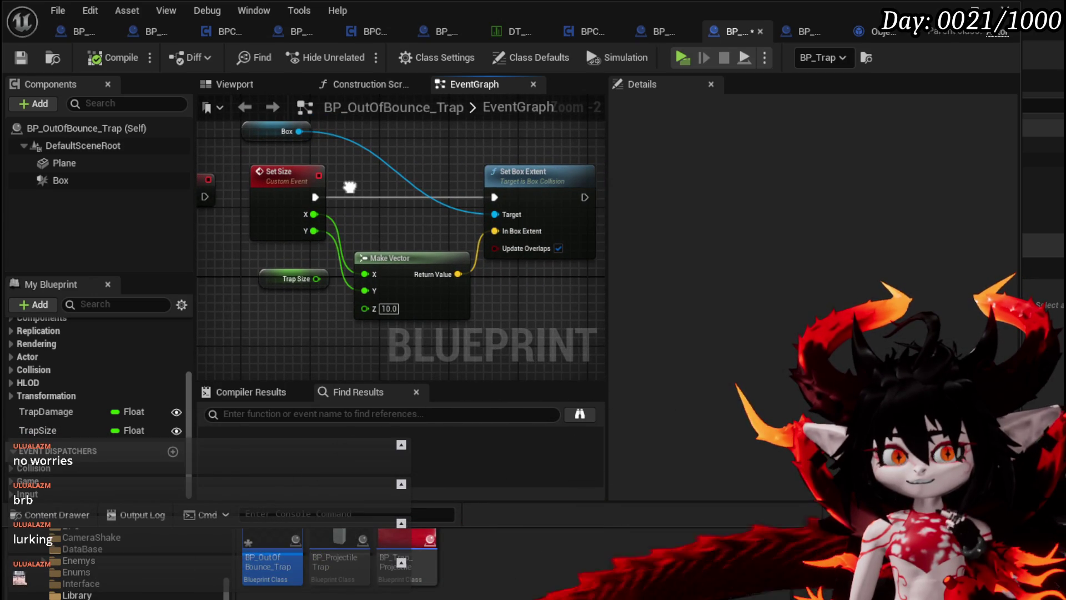
scroll(352, 257, down, 2)
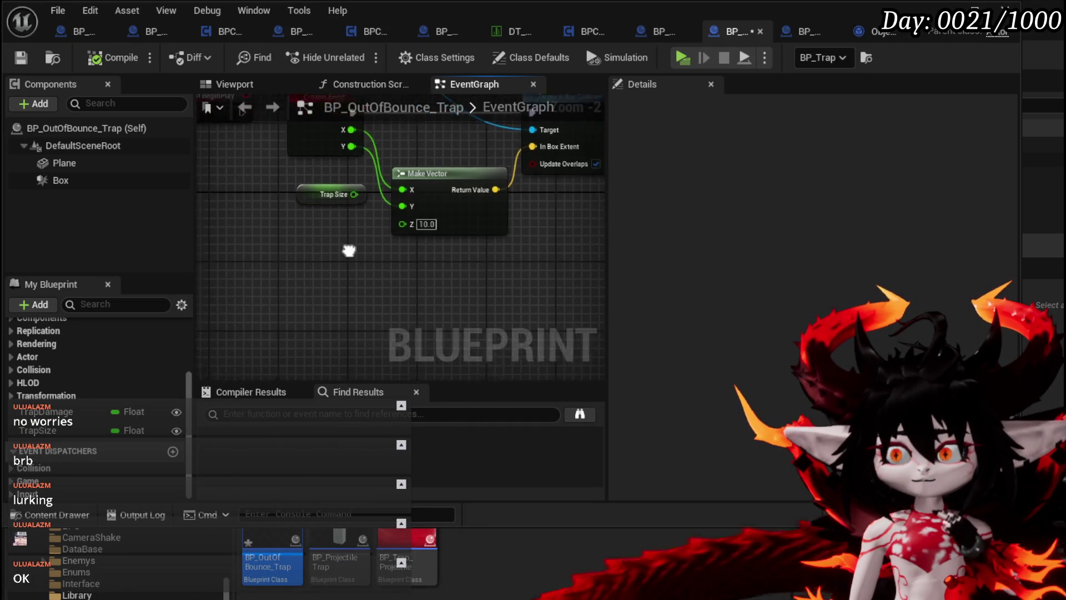
mouse_move(348, 269)
mouse_down()
mouse_move(386, 167)
mouse_move(267, 171)
mouse_move(305, 149)
mouse_up()
scroll(267, 170, up, 1)
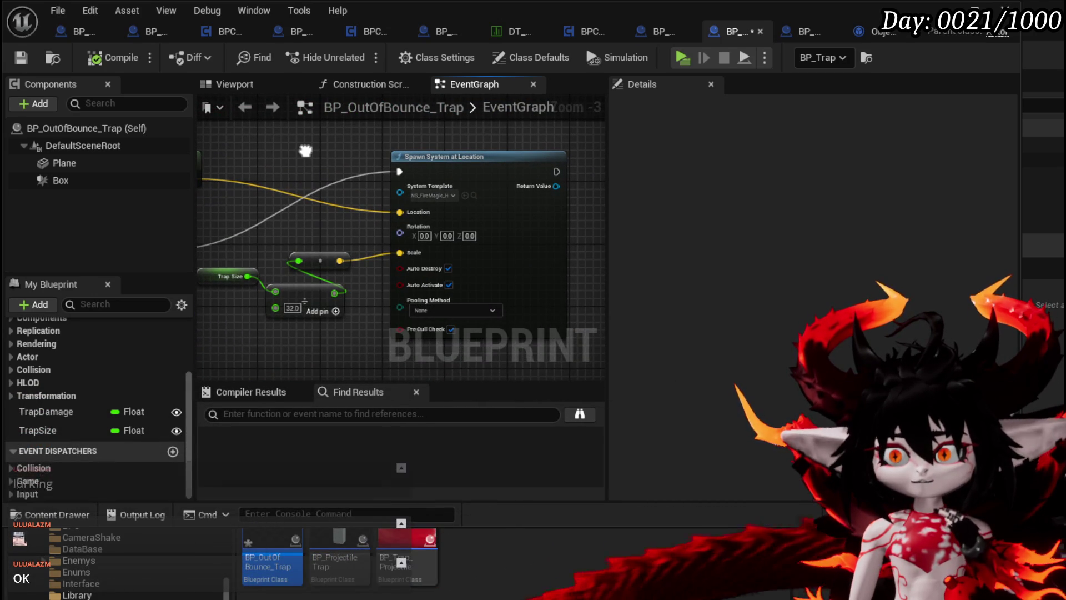
mouse_move(305, 150)
mouse_down()
mouse_move(508, 161)
mouse_move(388, 167)
mouse_move(333, 183)
mouse_move(323, 145)
mouse_up()
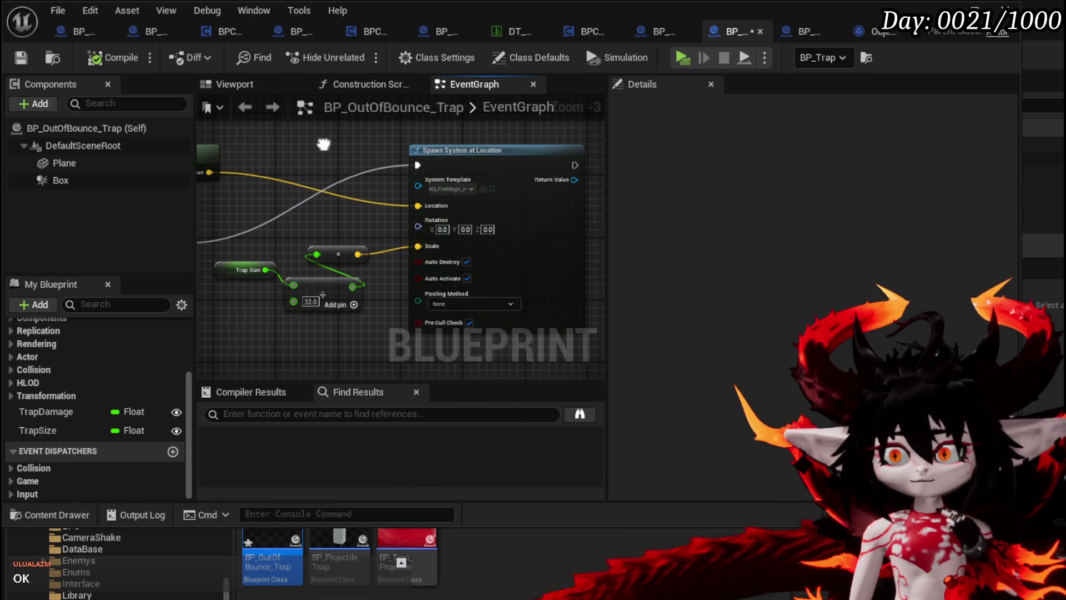